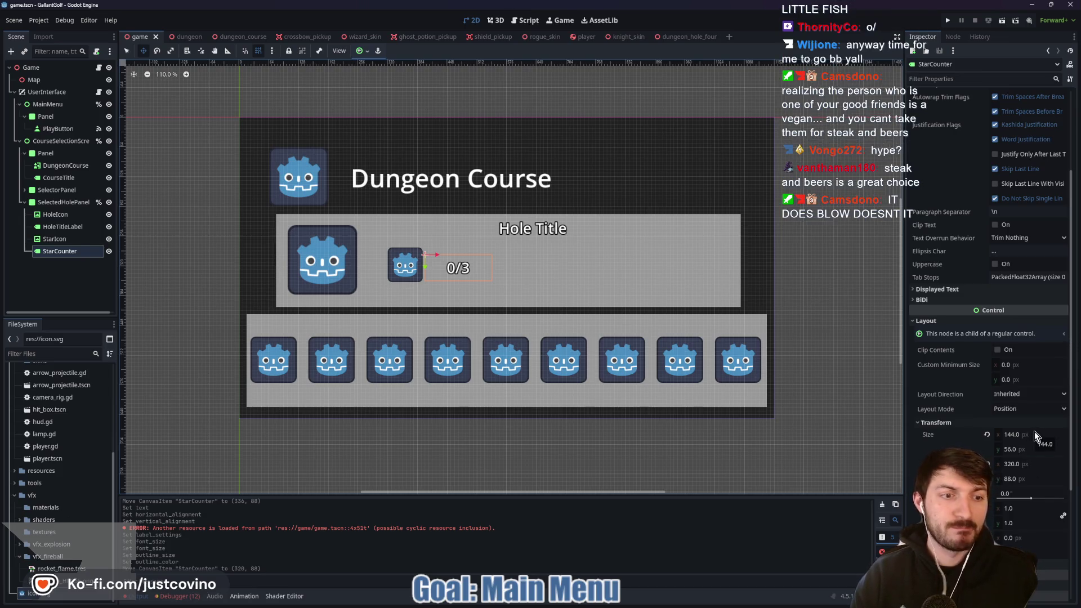
Set the StarCounter label's width to 90 px, keeping its x position at 320
drag(1035, 433, 1009, 463)
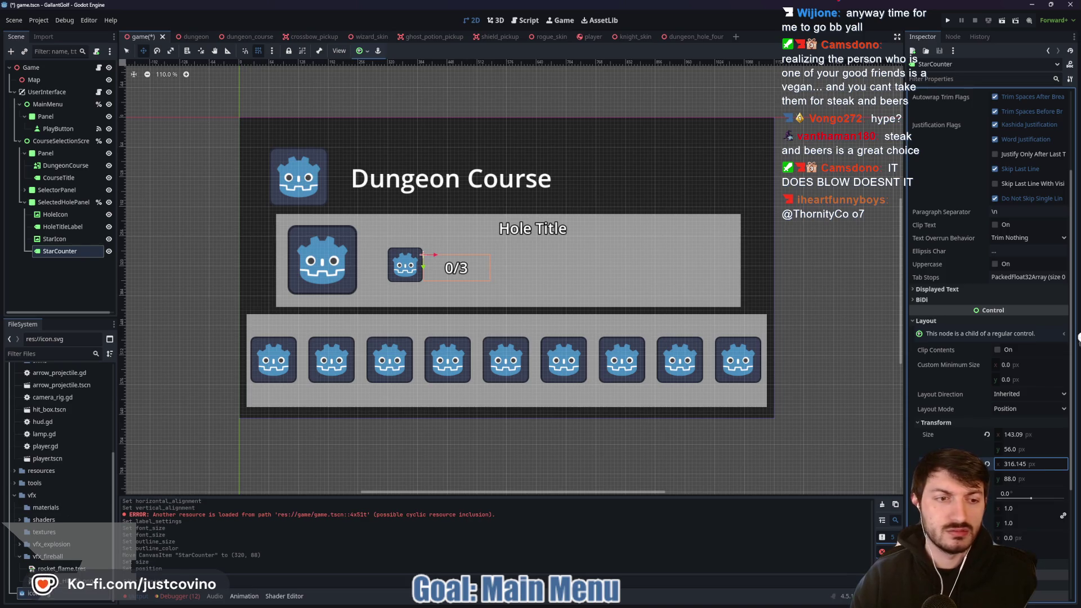
key(ctrl+z)
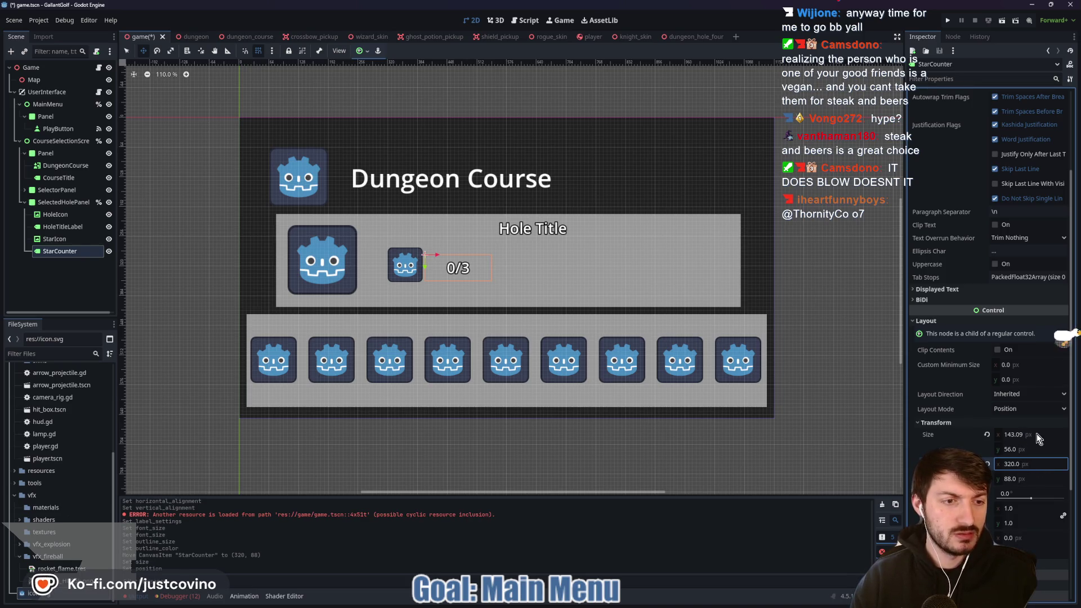
mouse_move(1035, 434)
mouse_down()
mouse_move(1000, 434)
mouse_move(1039, 438)
mouse_up()
click(1039, 435)
text(90)
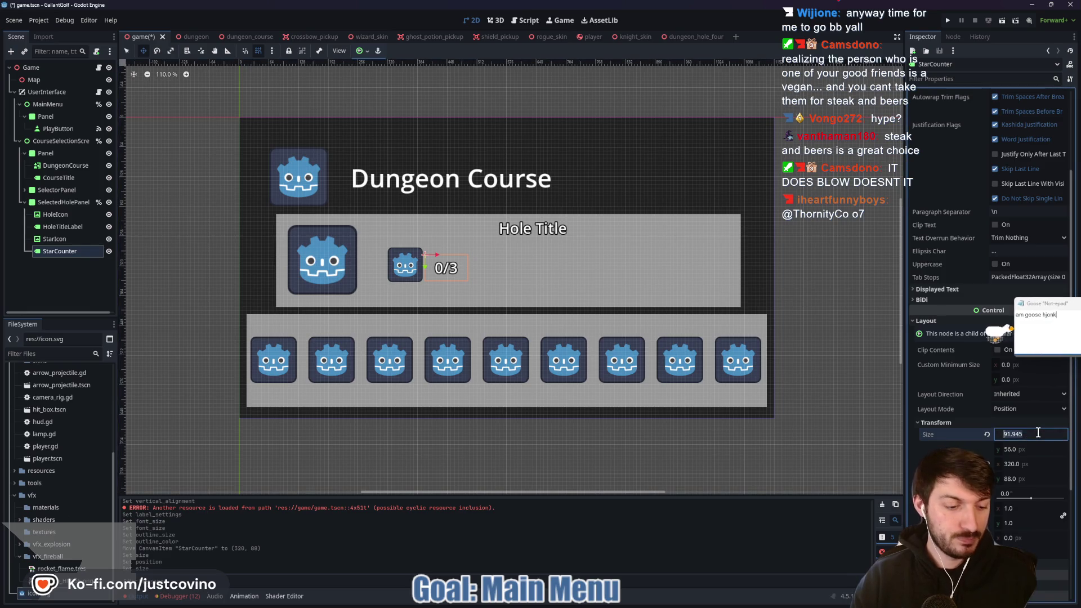
key(Return)
Save the scene with the narrowed 0/3 counter
key(ctrl+s)
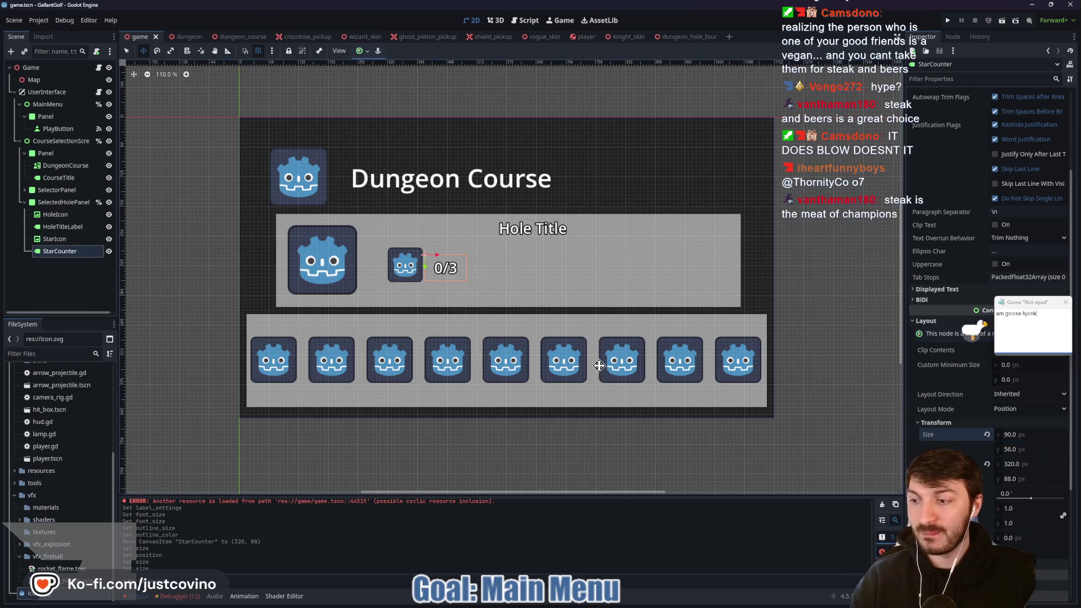
scroll(936, 249, up, 3)
scroll(936, 248, up, 2)
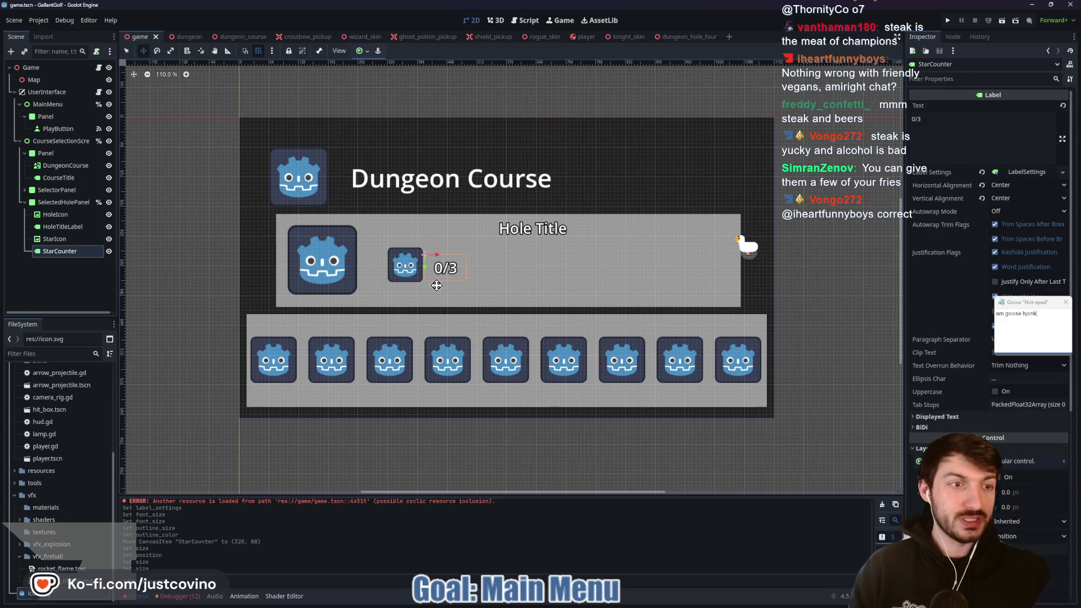
Raise the 0/3 counter's LabelSettings font size from 32 to 42
click(1065, 302)
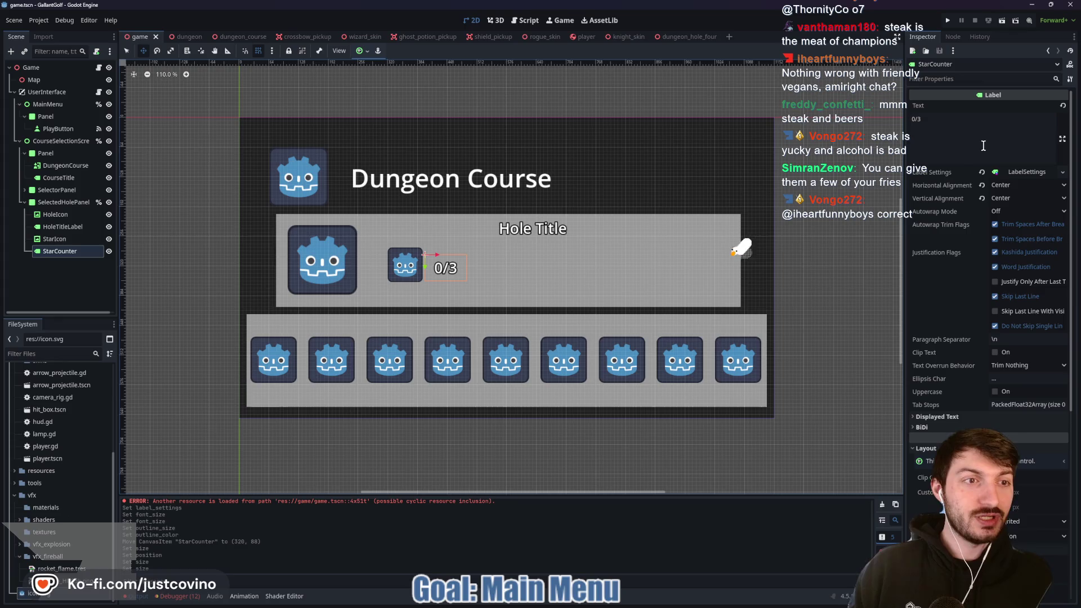
click(1020, 173)
double_click(1022, 238)
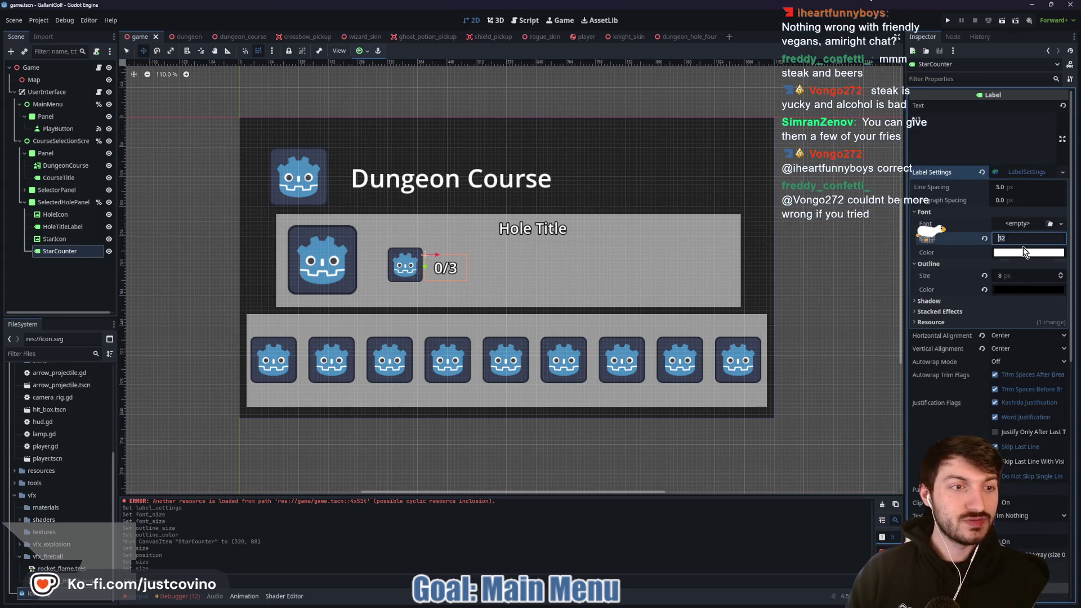
text(42)
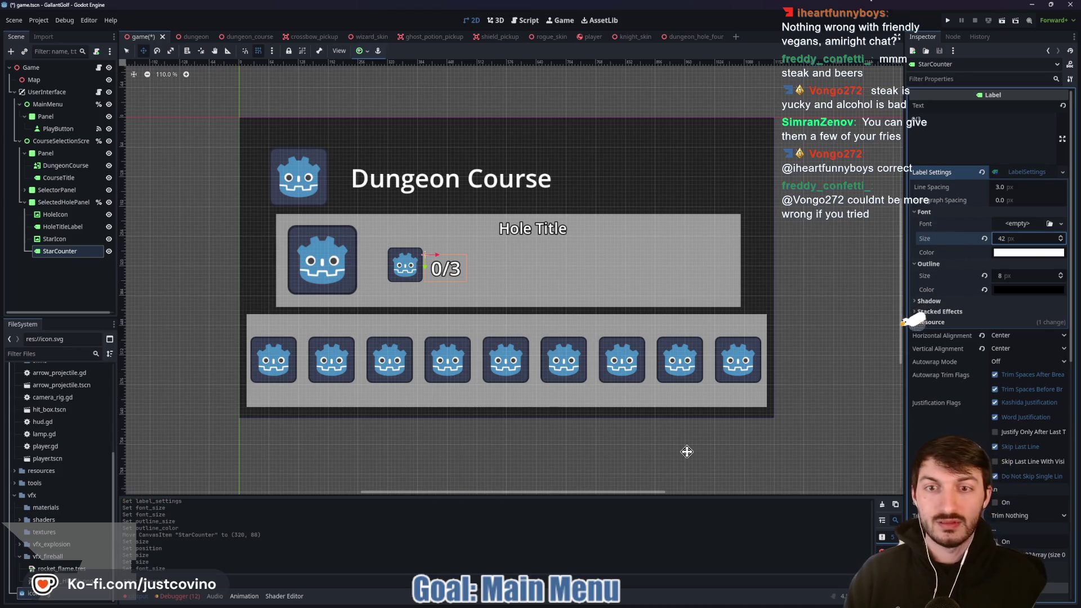
key(Return)
Nudge the StarCounter label up 8 px and save the scene
drag(447, 269, 448, 265)
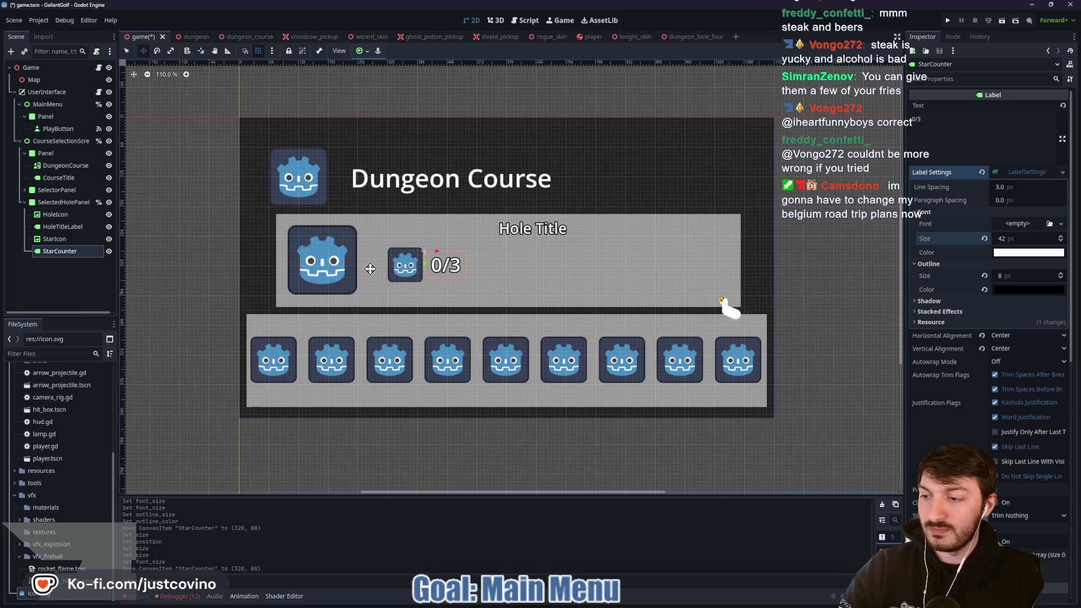
key(ctrl+s)
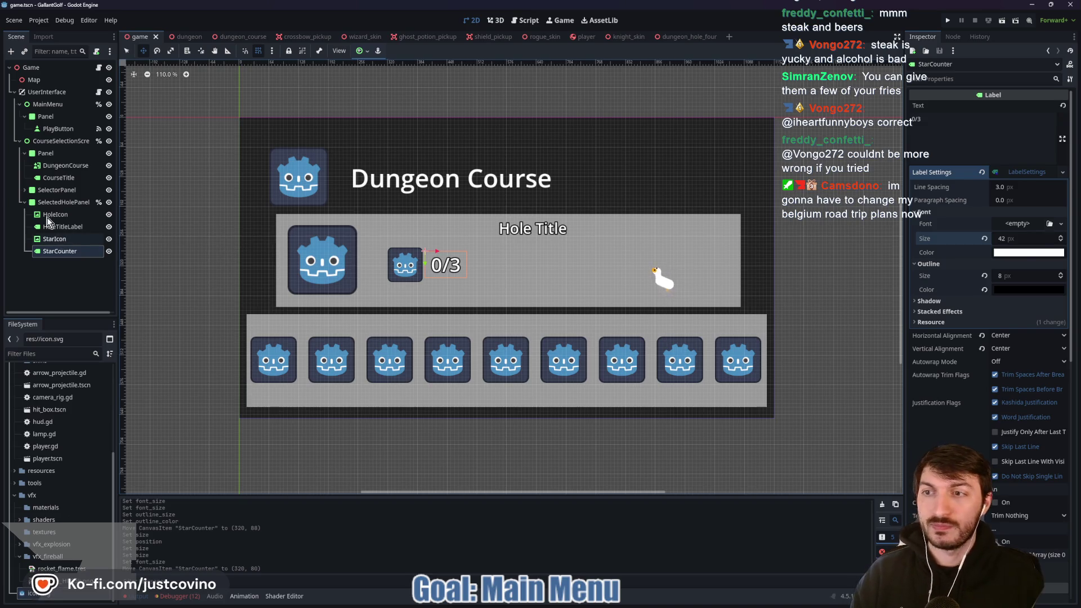
click(62, 203)
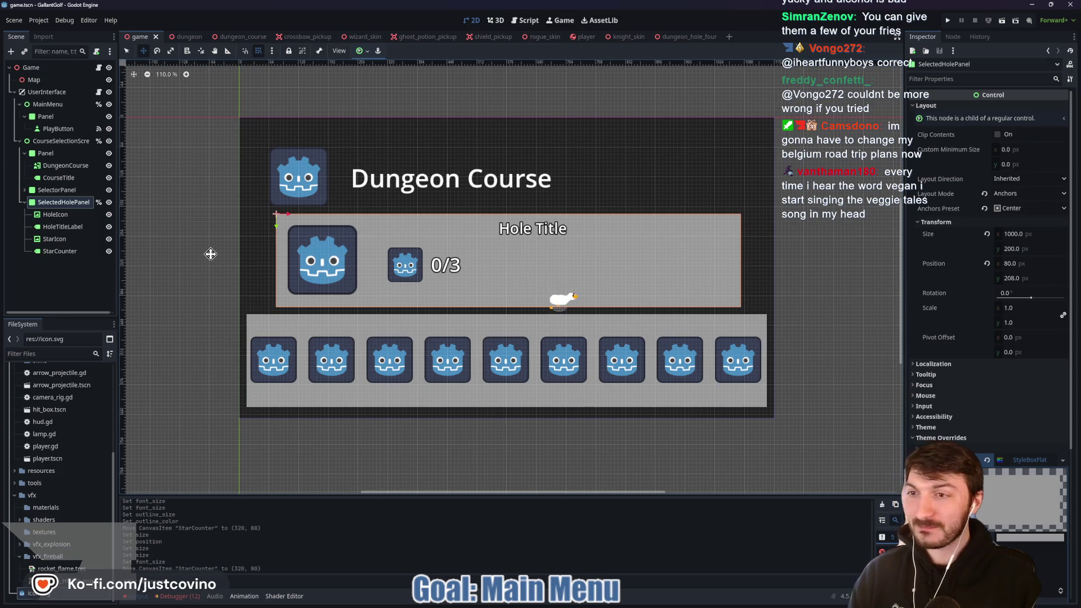
Add a TextureRect named TreasureIcon under SelectedHolePanel at (600, 88), right of the counter
key(ctrl+a)
text(text)
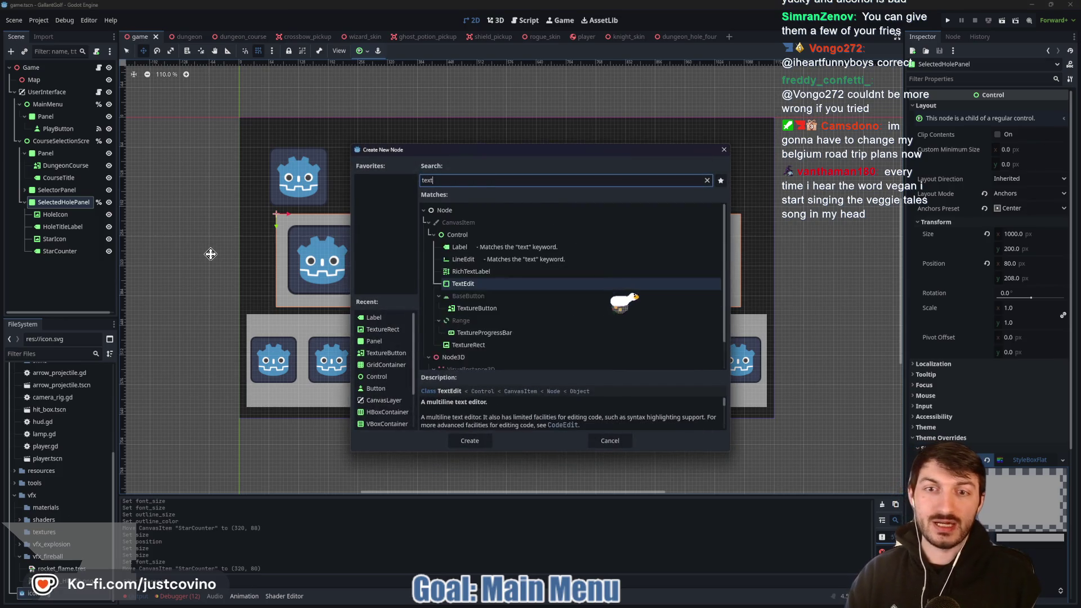
text(urerect)
key(Return)
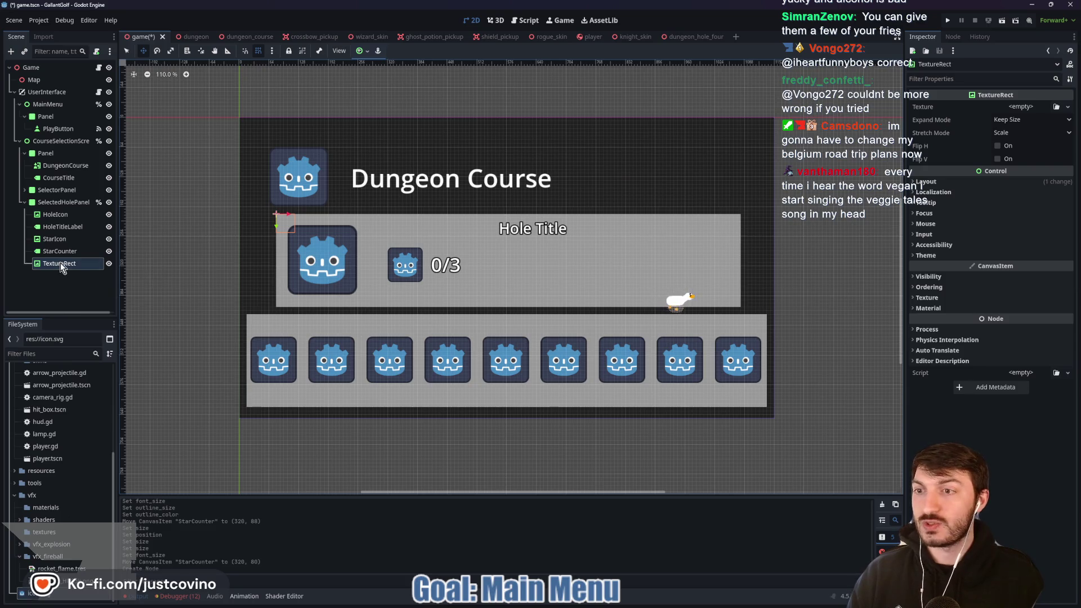
click(60, 262)
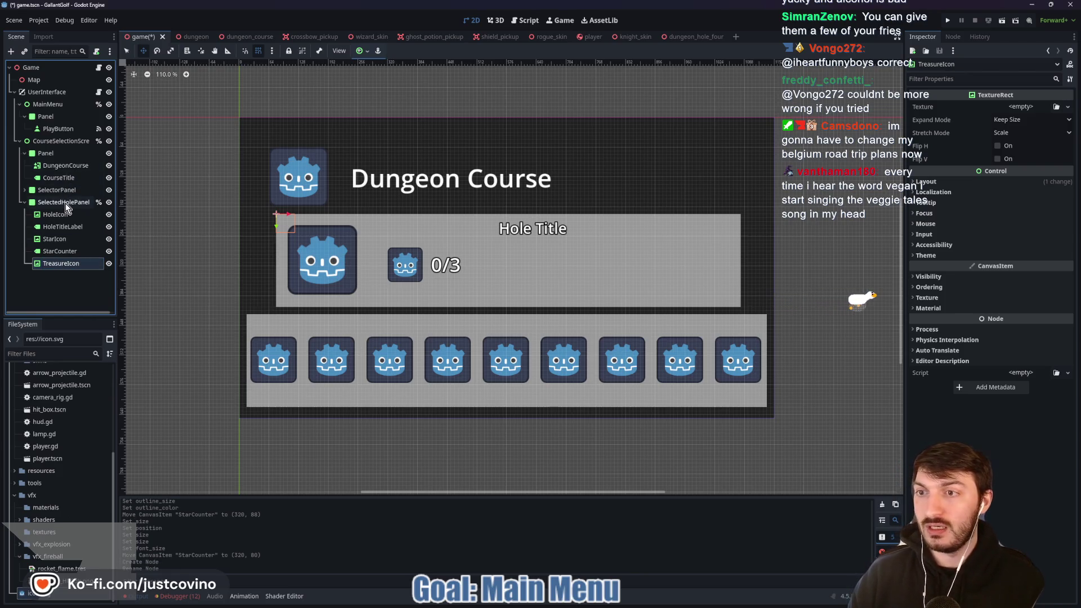
key(Return)
mouse_move(286, 225)
mouse_down()
mouse_move(583, 269)
mouse_move(566, 267)
mouse_up()
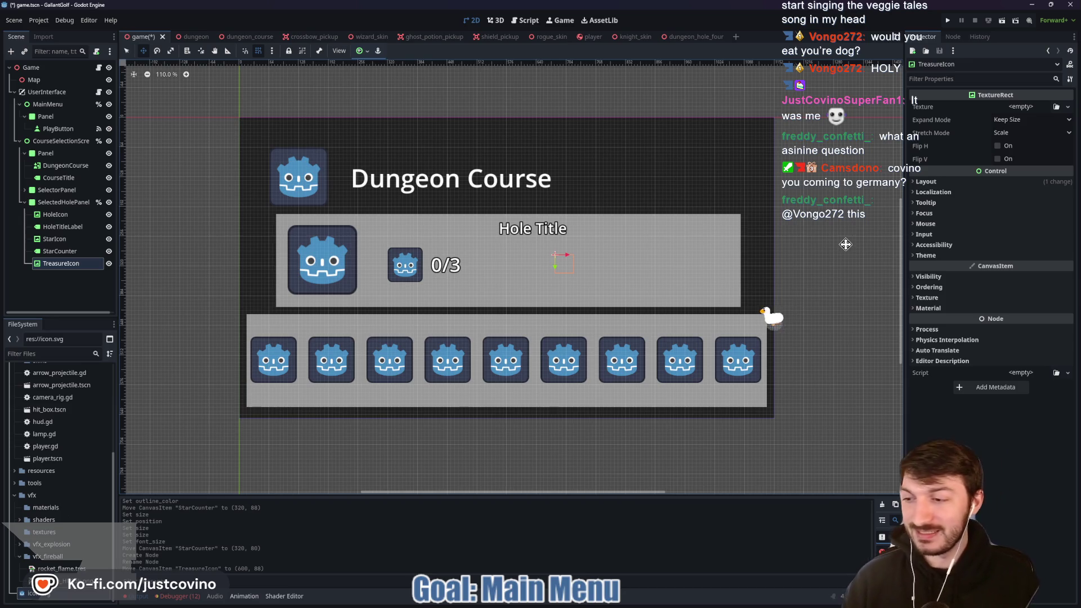
Give TreasureIcon a 75×75 custom minimum size, matching StarIcon's sizing
click(944, 180)
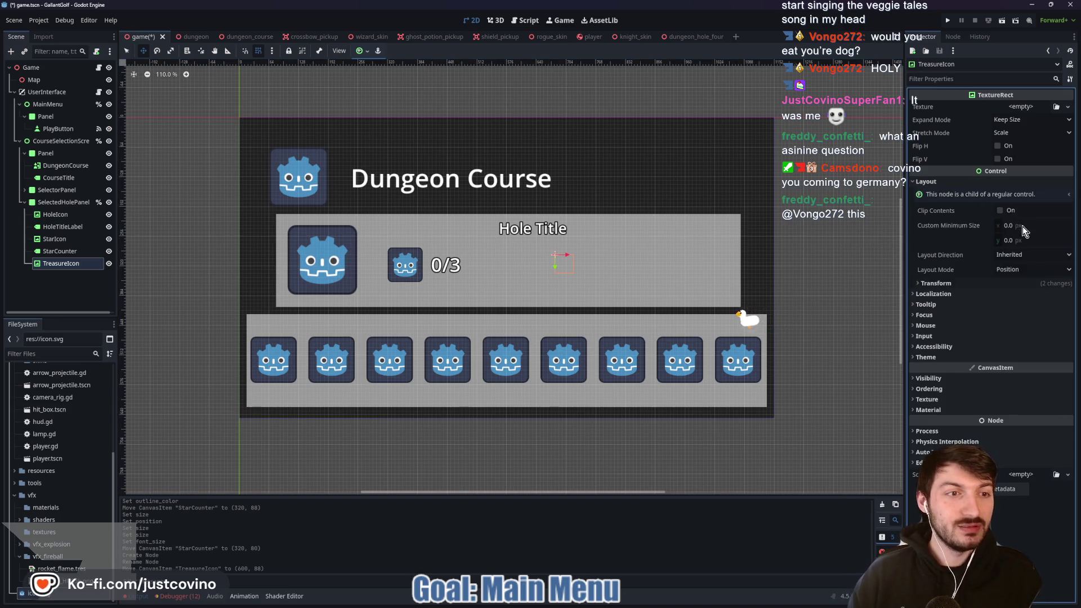
click(56, 251)
click(56, 263)
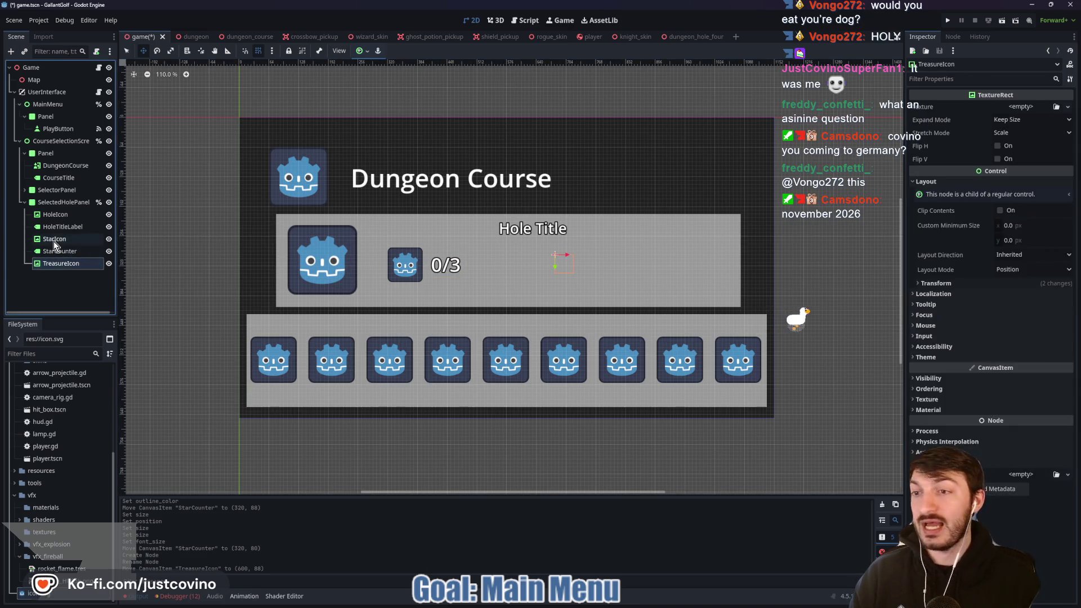
click(53, 241)
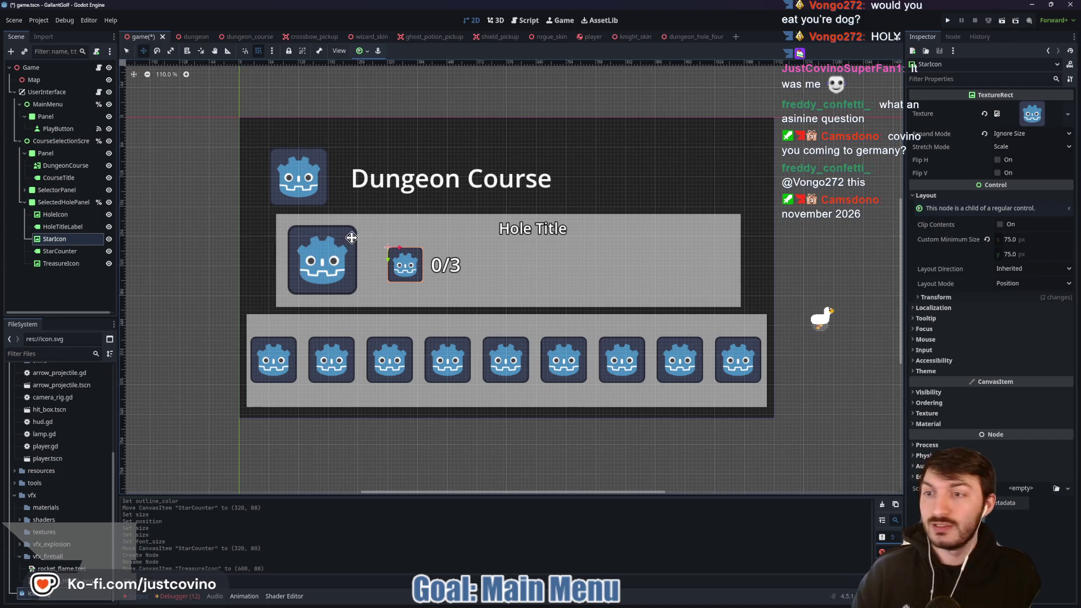
key(Down)
key(Down)
click(1027, 225)
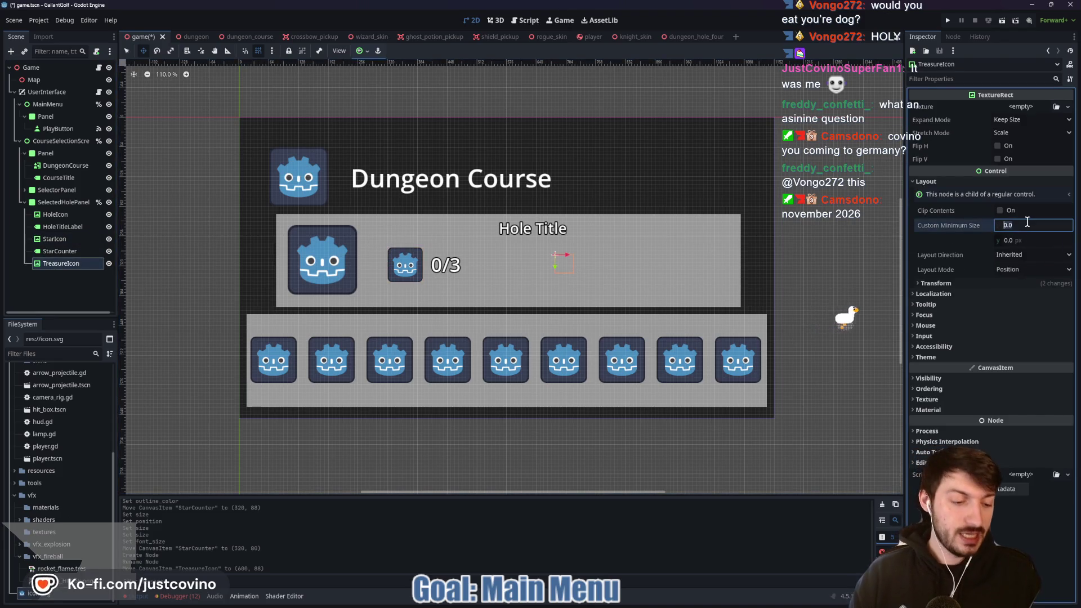
text(75)
key(Tab)
text(7)
click(596, 282)
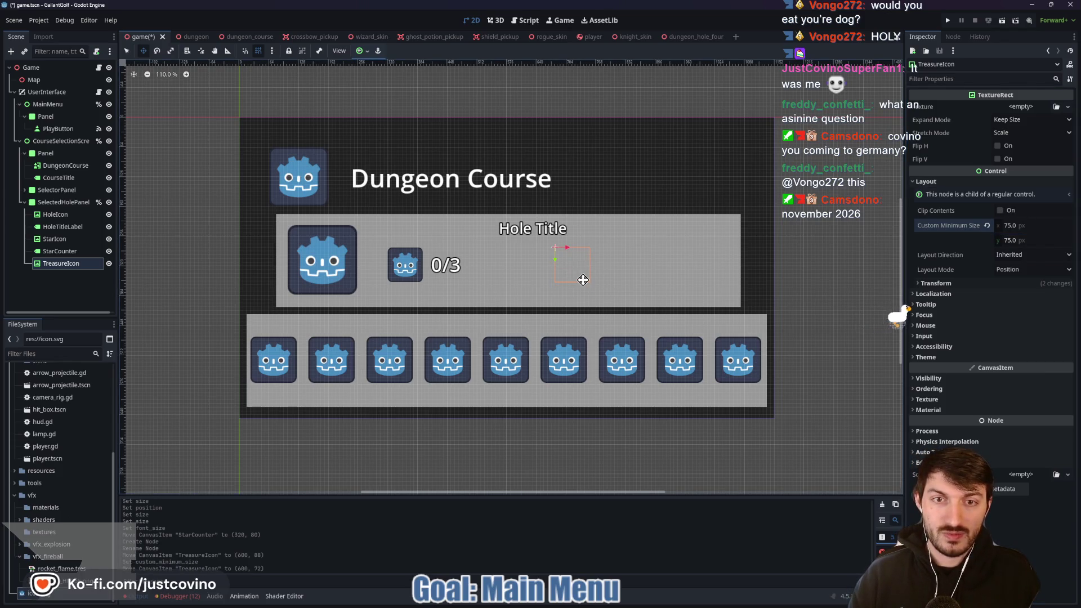
Set TreasureIcon's Expand Mode to Ignore Size, load icon.svg, and open Chrome for Mario Kart 8 references
click(1031, 119)
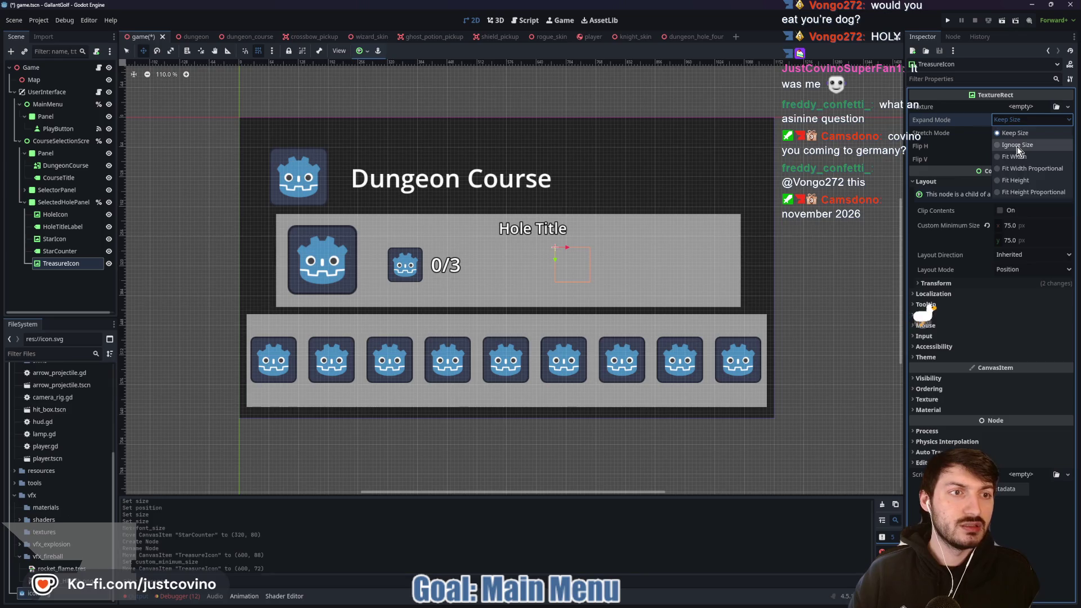
click(1016, 146)
click(1025, 106)
click(1003, 342)
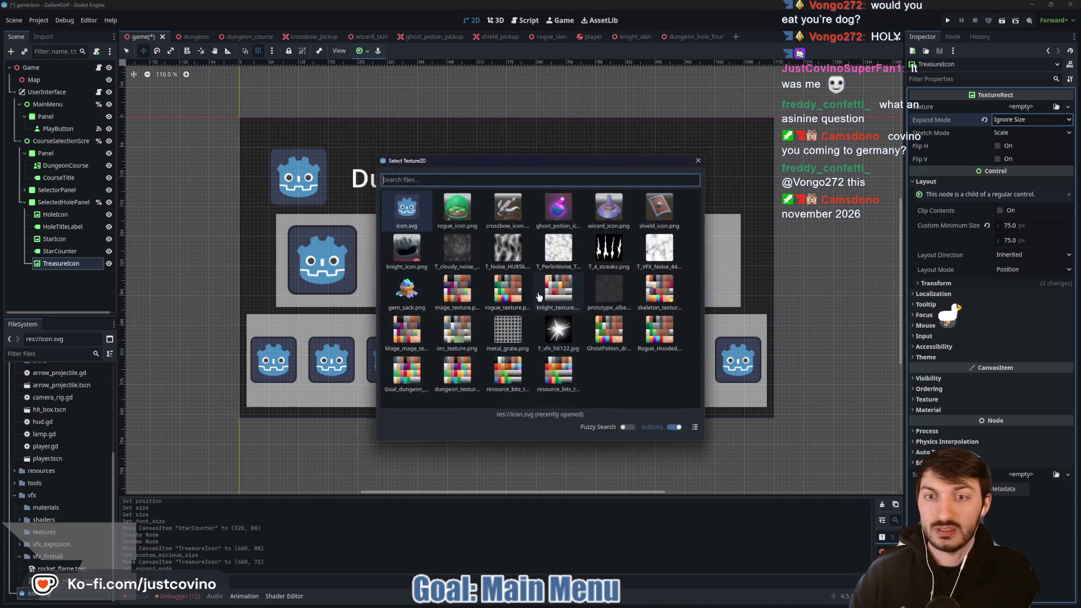
key(Return)
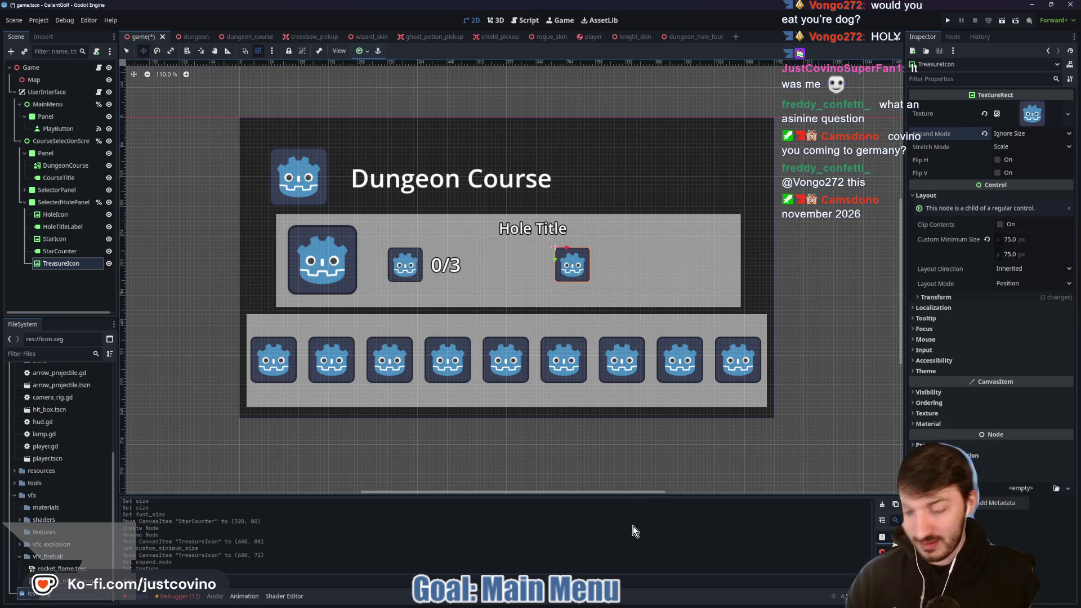
key(super)
click(441, 429)
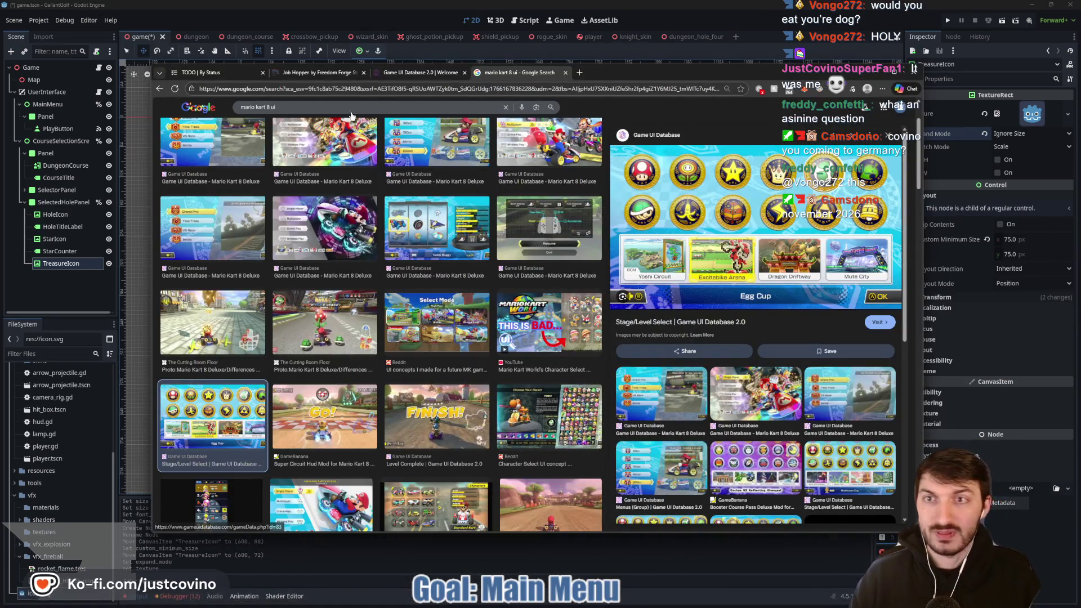
Browse the studio's itch.io games page in Chrome, then switch back to Godot
click(315, 73)
click(161, 88)
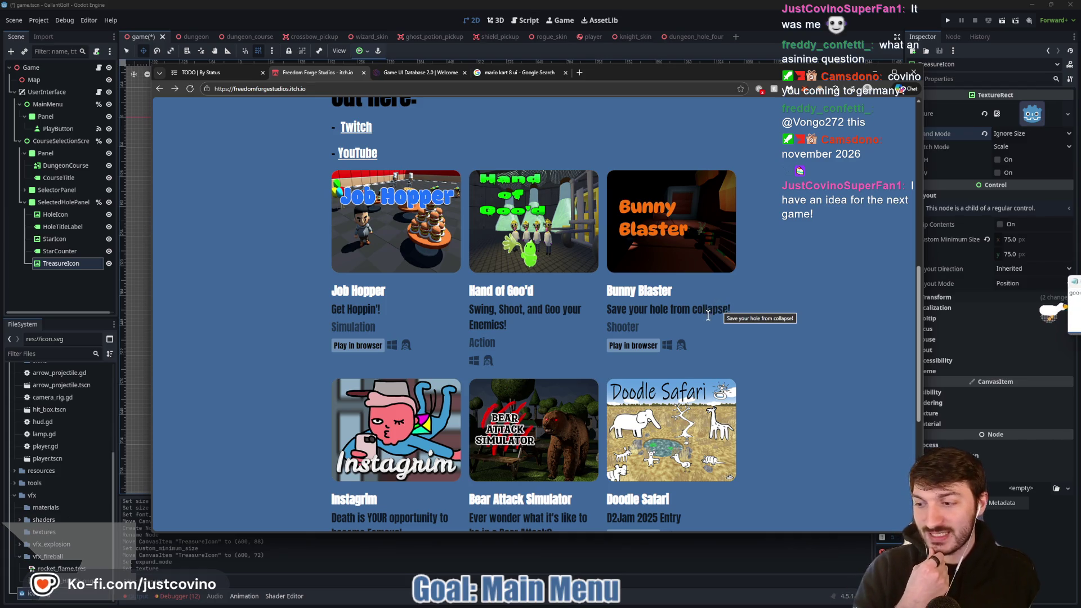
key(alt+Tab)
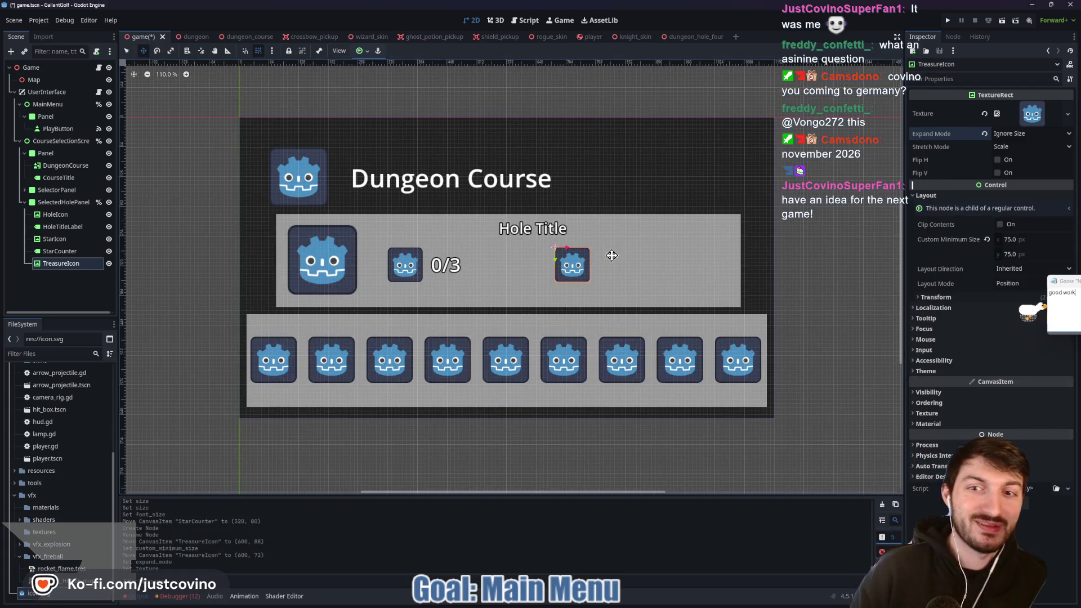
Add a Label under SelectedHolePanel and place it at (712, 104) beside TreasureIcon
click(52, 203)
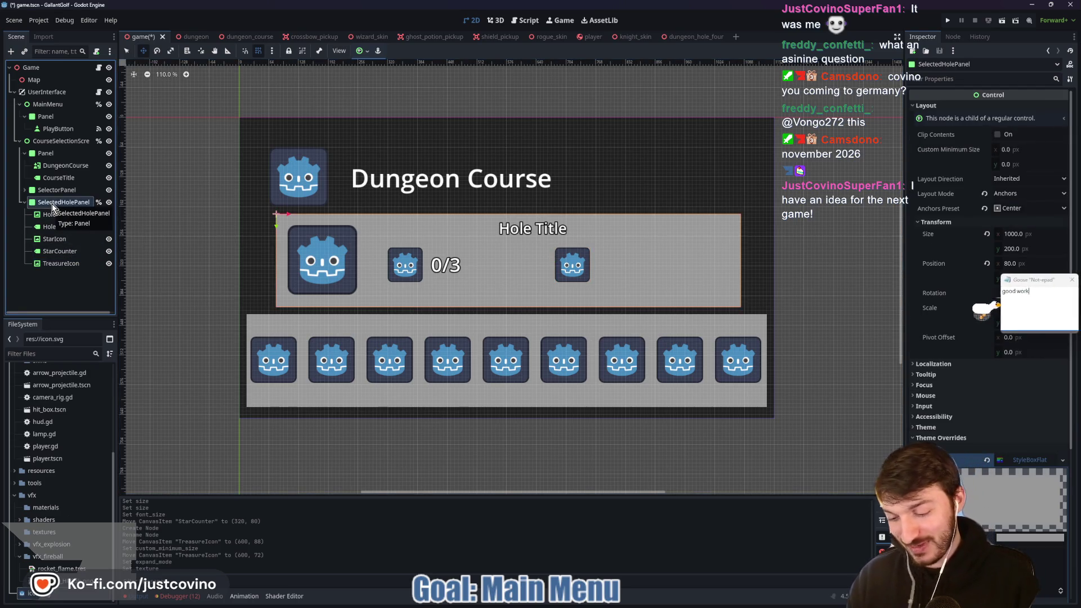
key(ctrl+a)
text(label)
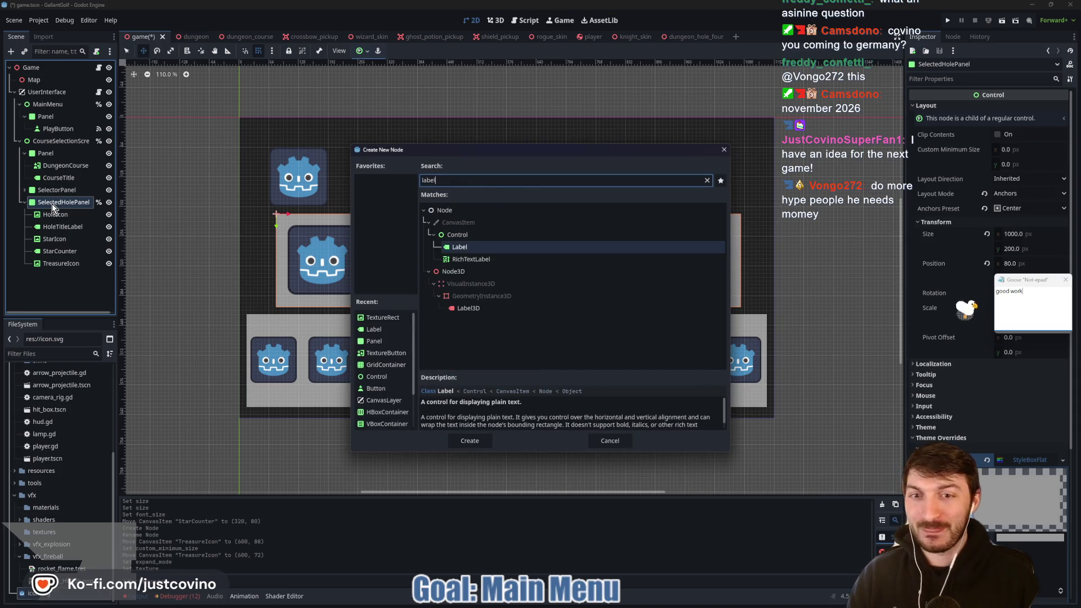
key(Return)
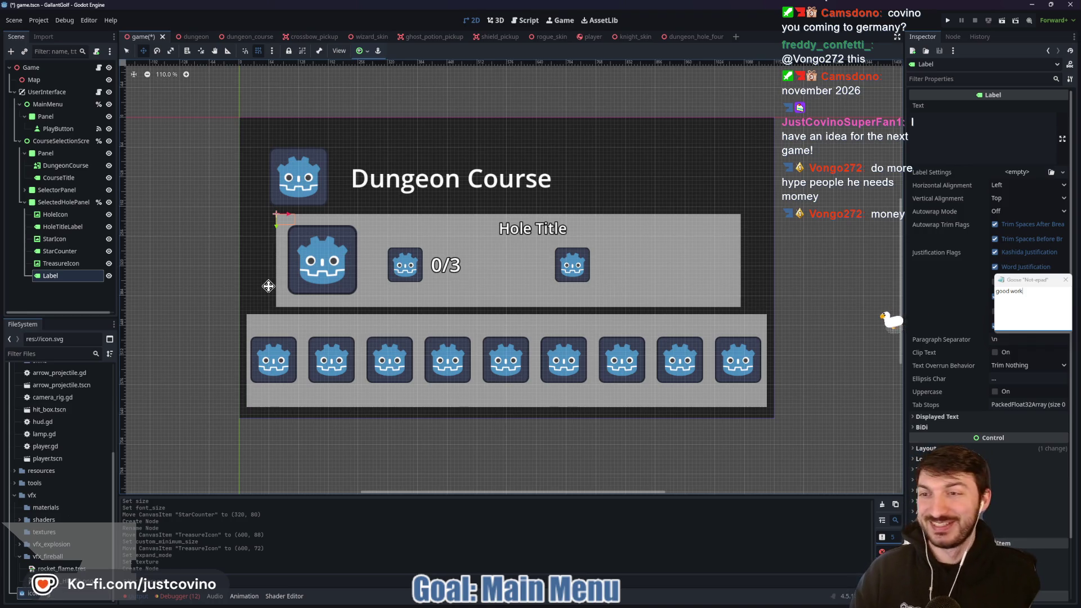
drag(285, 220, 452, 243)
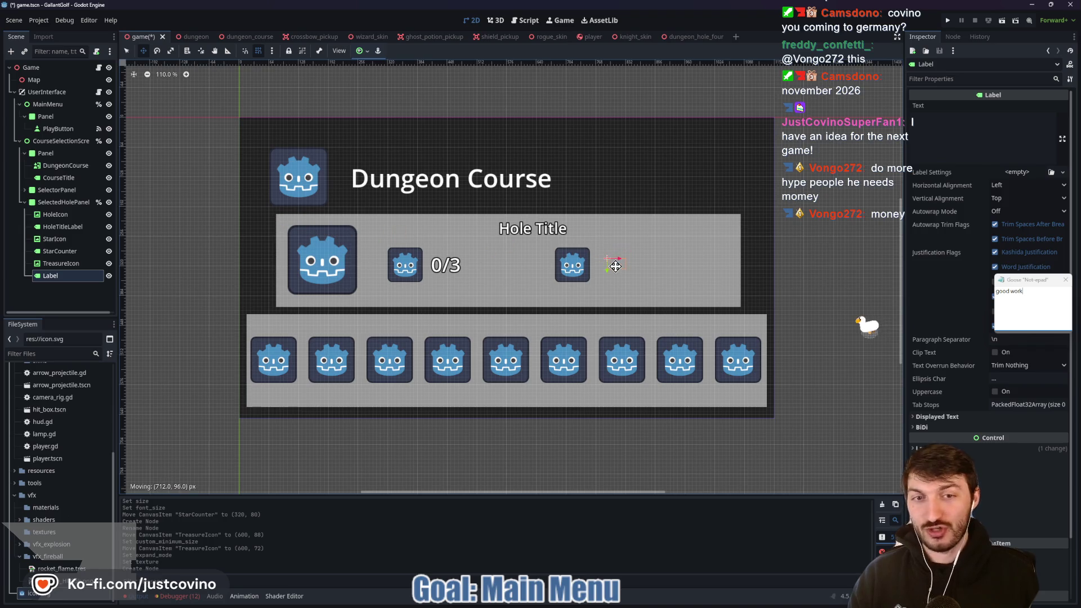
drag(615, 266, 616, 270)
Rename the new Label node to TreasureCounter
double_click(61, 276)
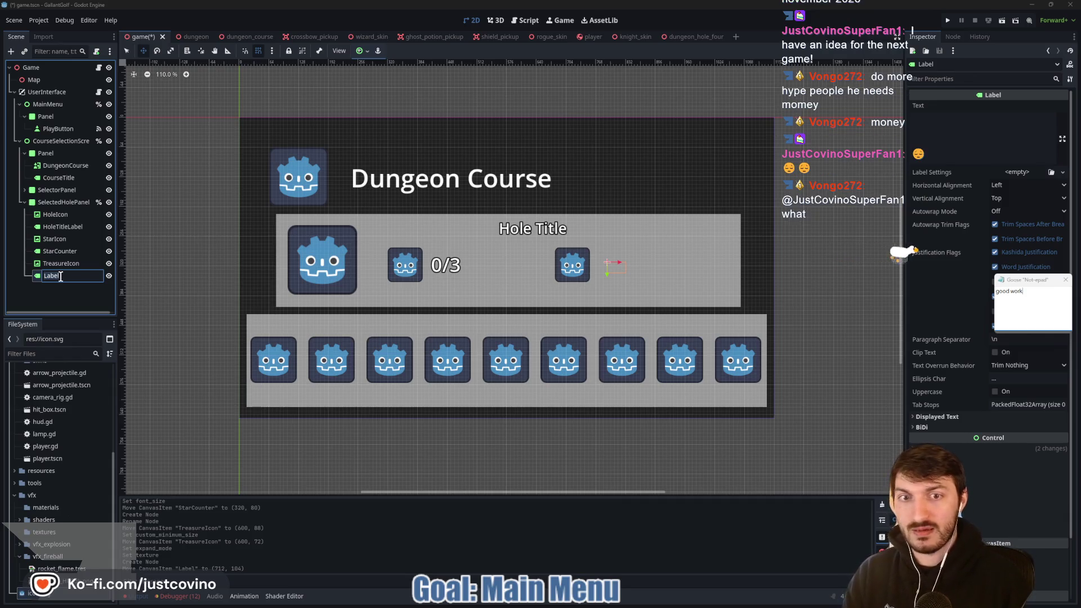
text(TreasureCounter)
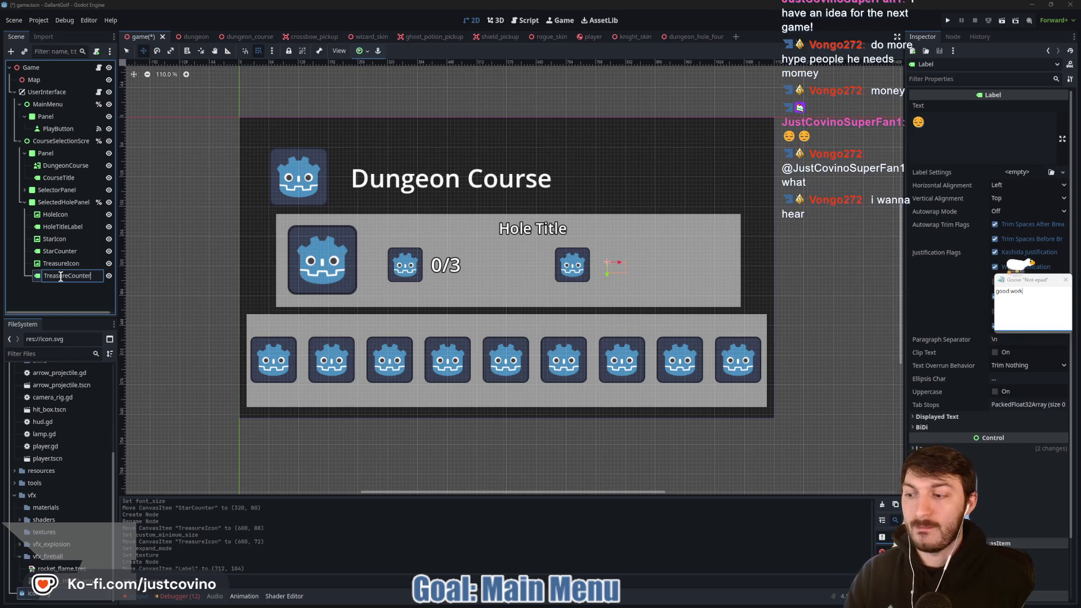
key(Return)
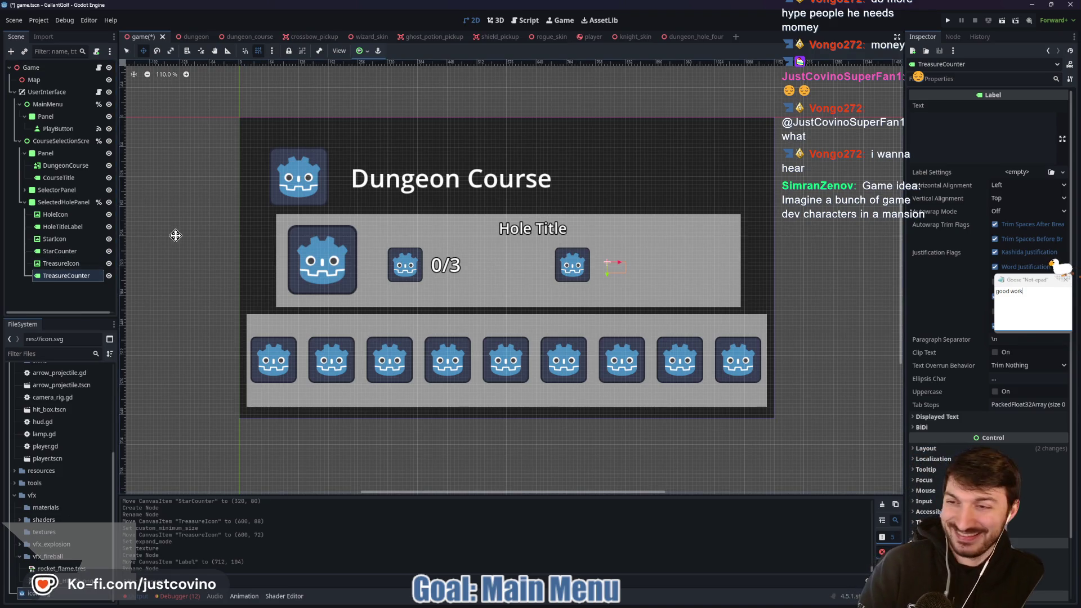
click(63, 250)
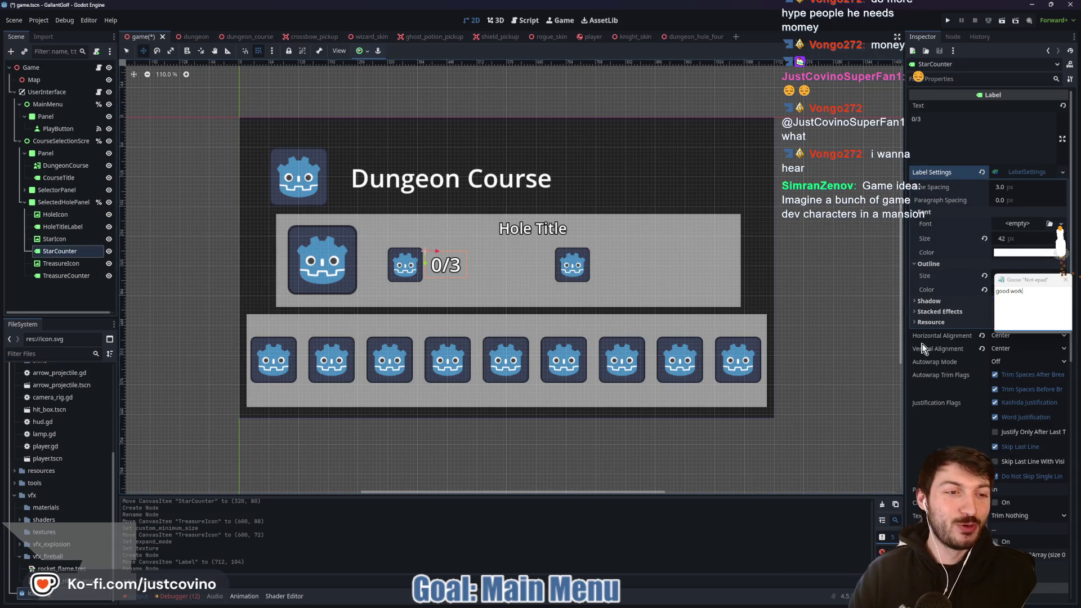
Copy StarCounter's Label Settings and paste them onto TreasureCounter
click(1062, 172)
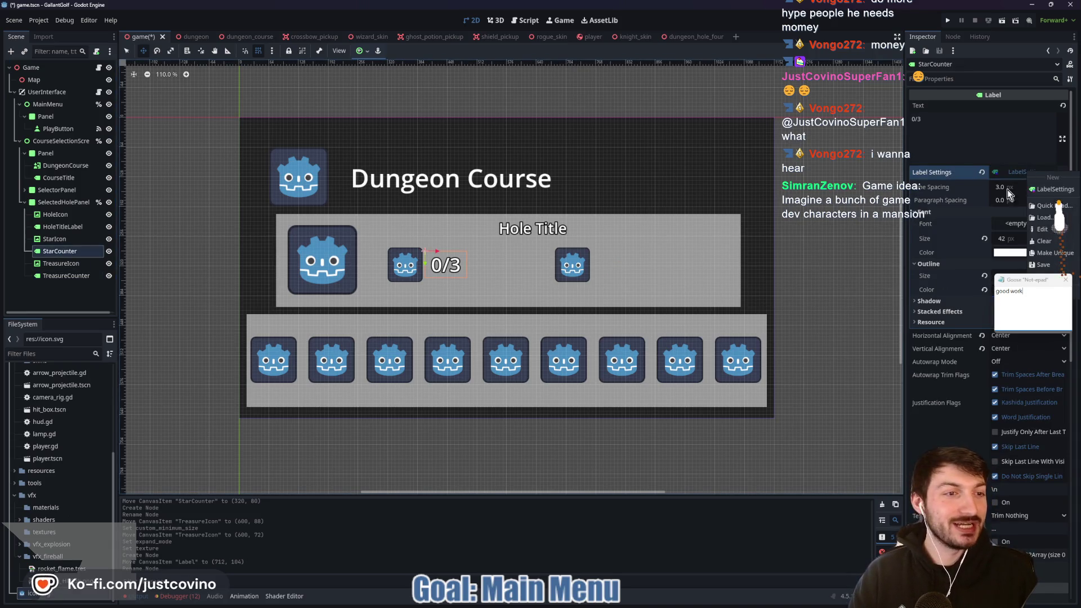
click(1065, 281)
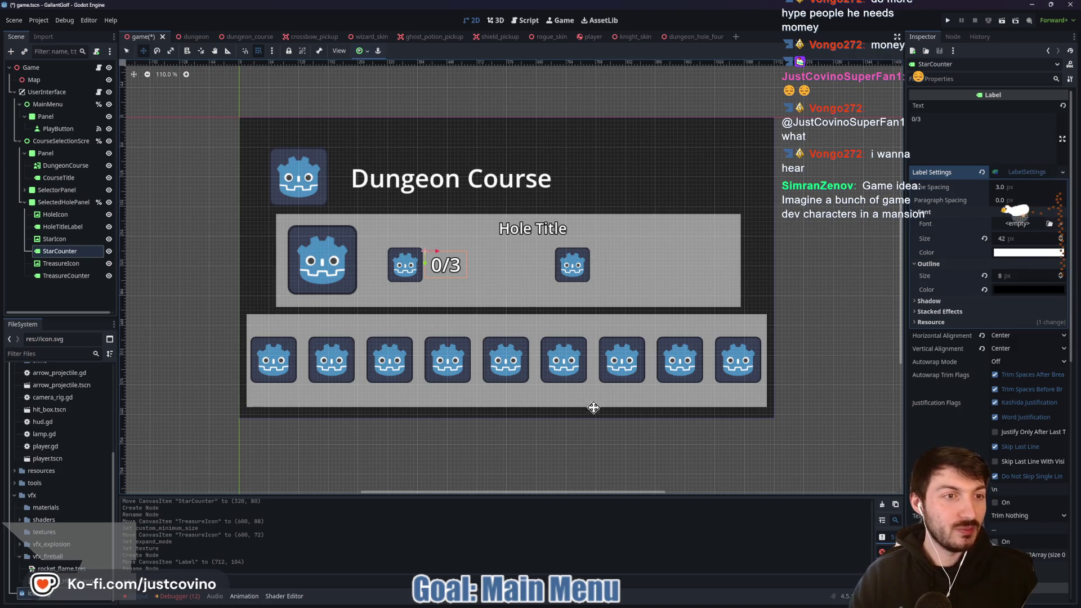
right_click(1021, 179)
click(1045, 295)
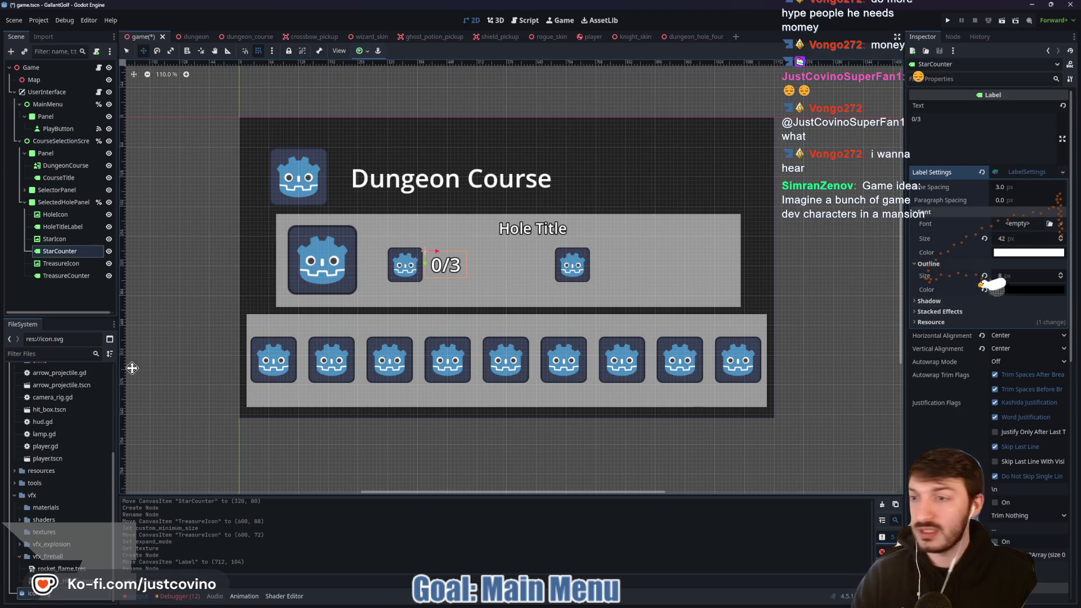
click(66, 275)
right_click(1038, 174)
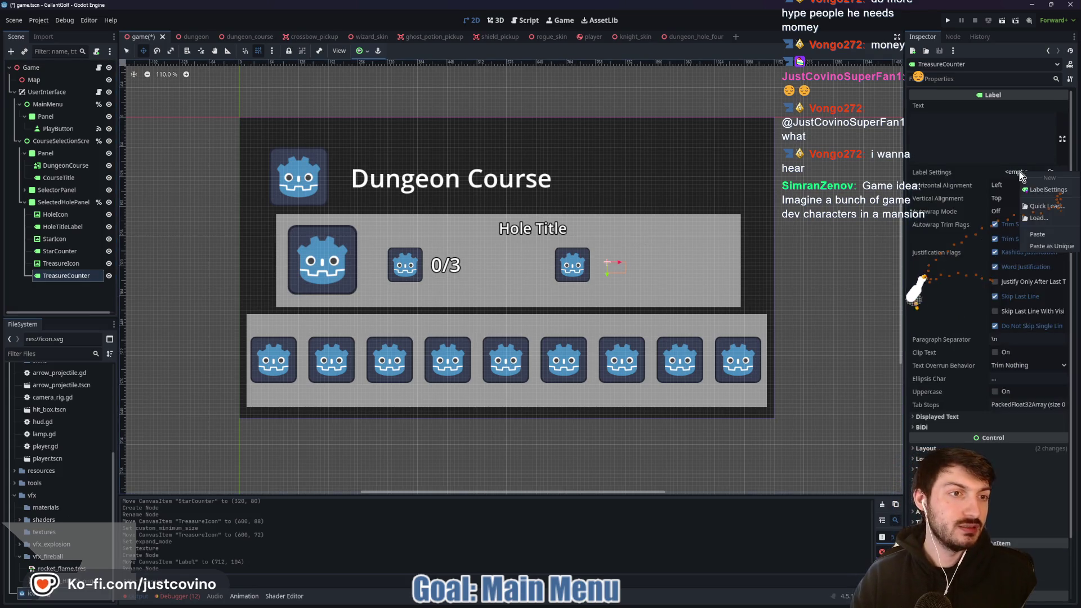
click(1042, 236)
Center TreasureCounter's text horizontally and vertically
click(1021, 185)
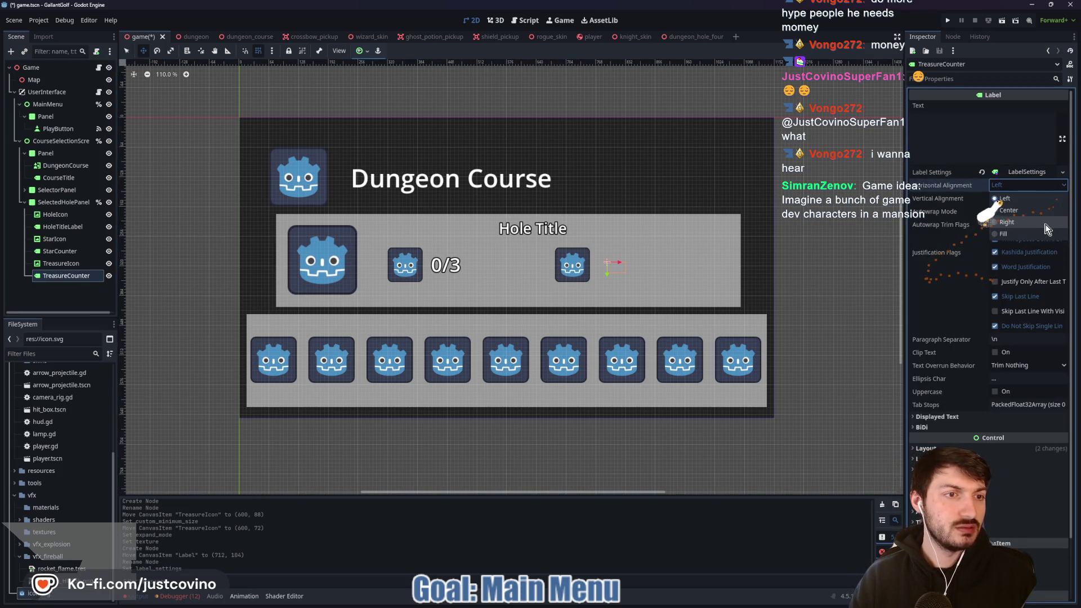
click(1044, 210)
click(1042, 199)
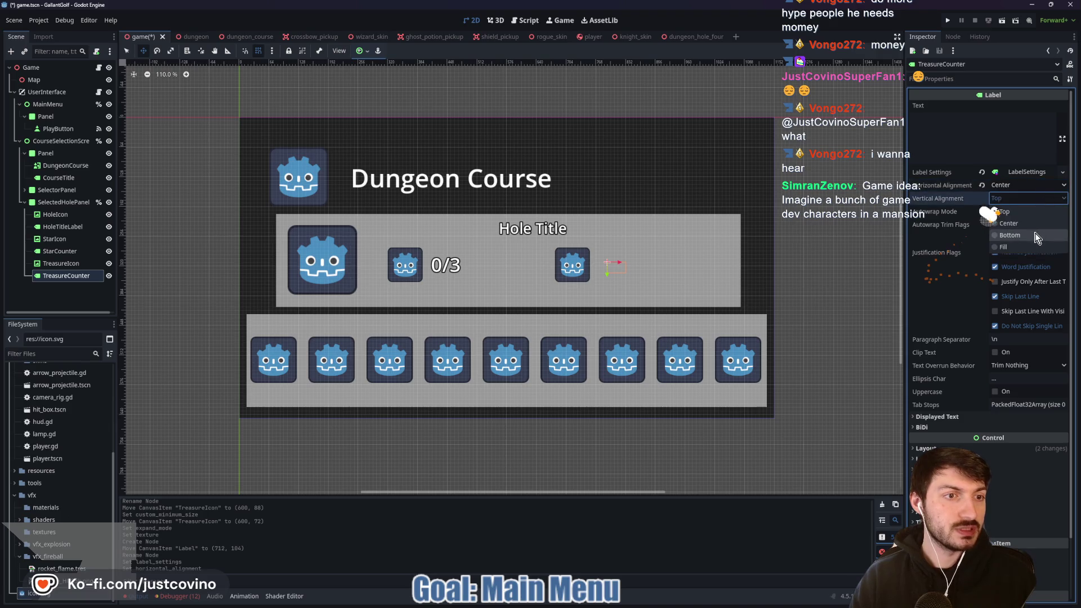
click(1035, 224)
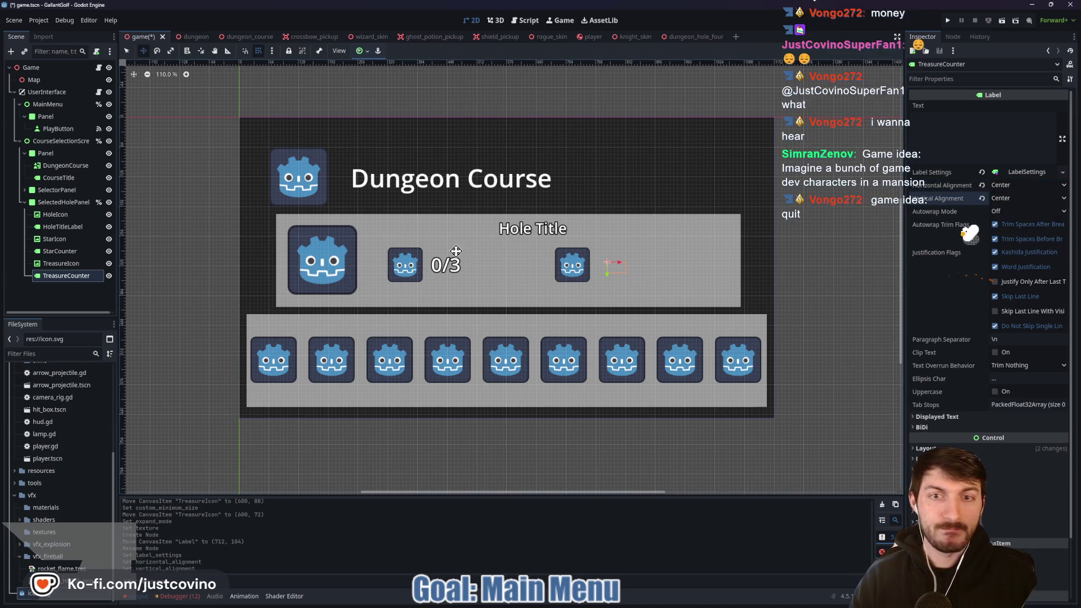
click(66, 263)
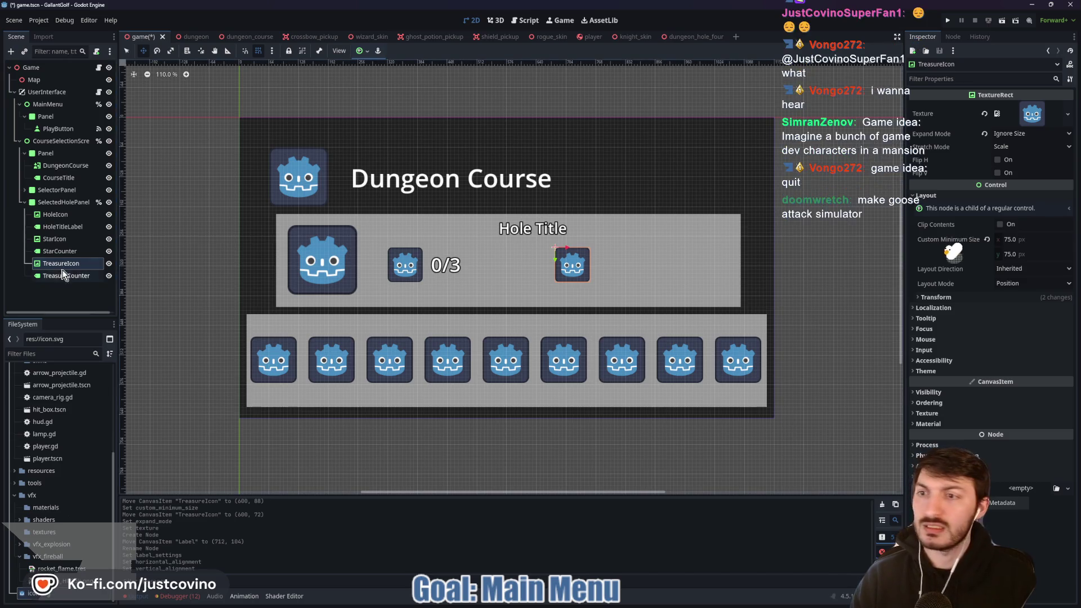
click(60, 252)
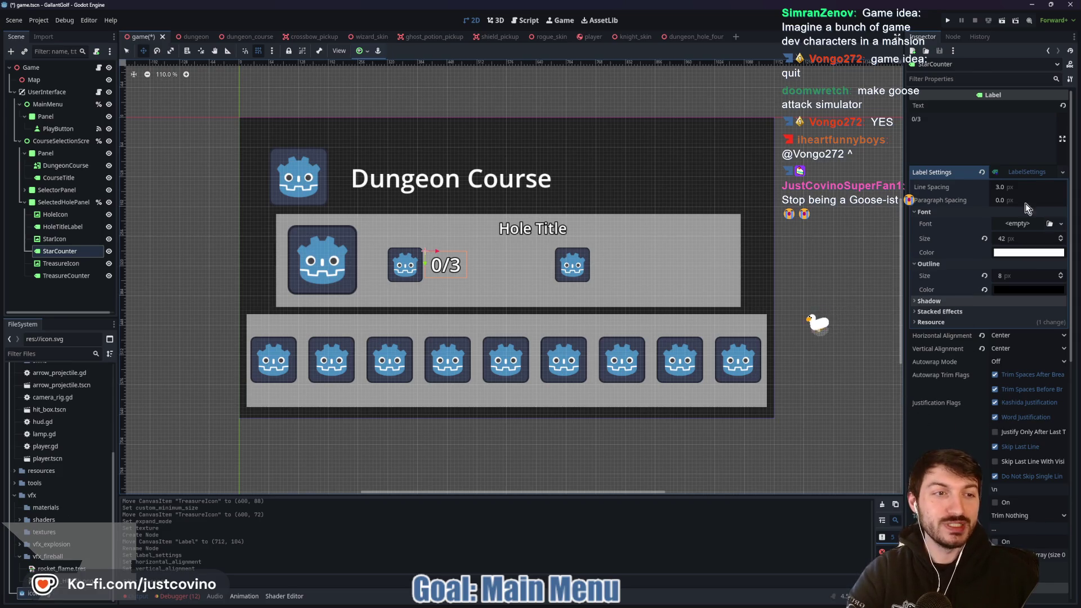
Set TreasureCounter's Custom Minimum Size width to 90 px
click(1026, 172)
scroll(954, 323, down, 5)
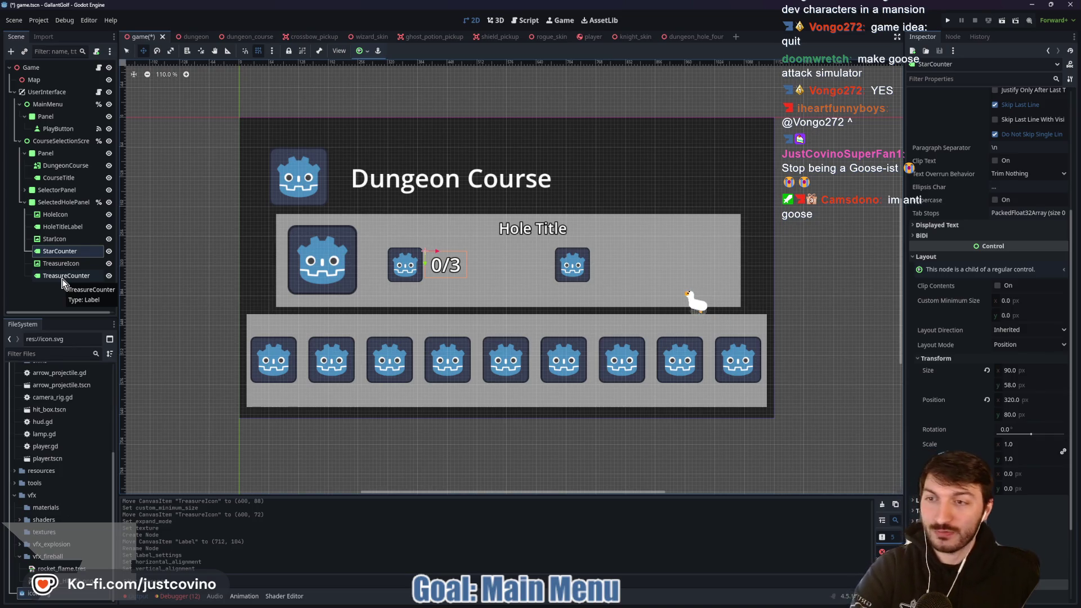
click(64, 276)
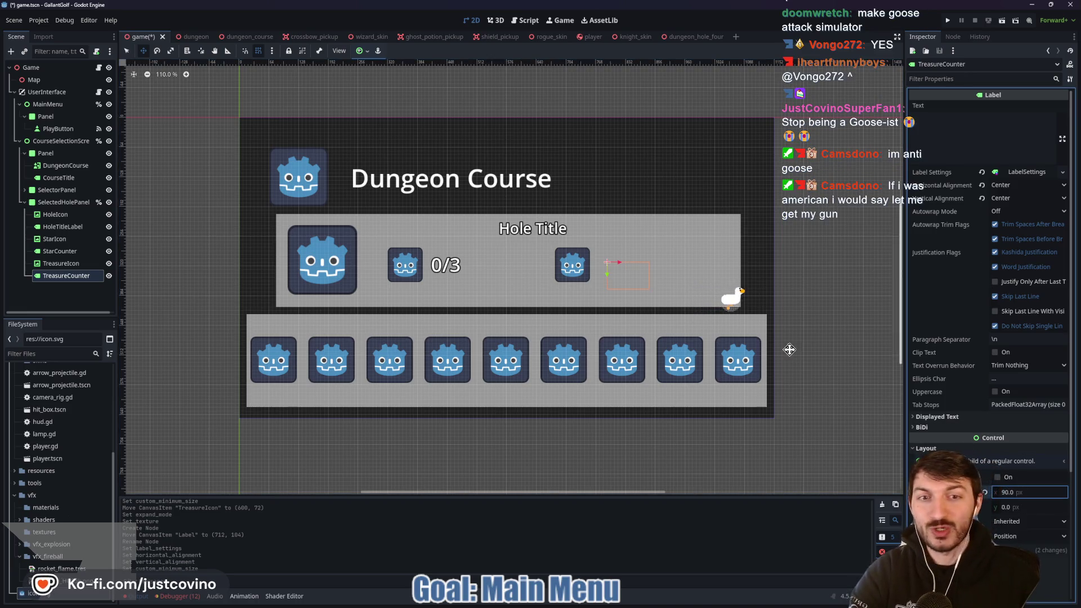
key(Return)
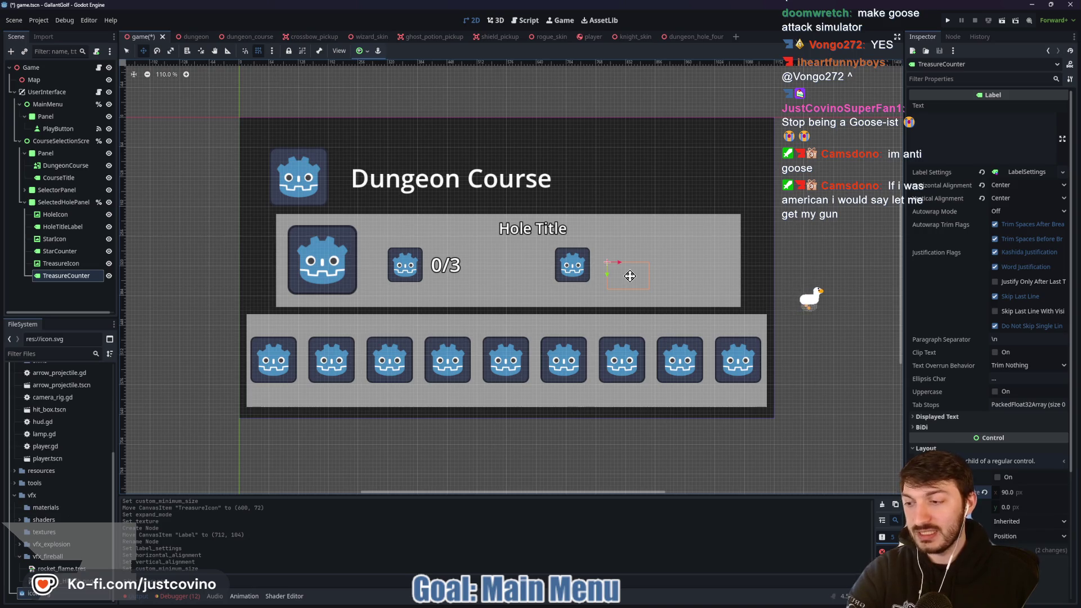
Move TreasureCounter level with the 0/3 counter, set its text to 0/10, and save
drag(630, 276, 618, 265)
click(960, 132)
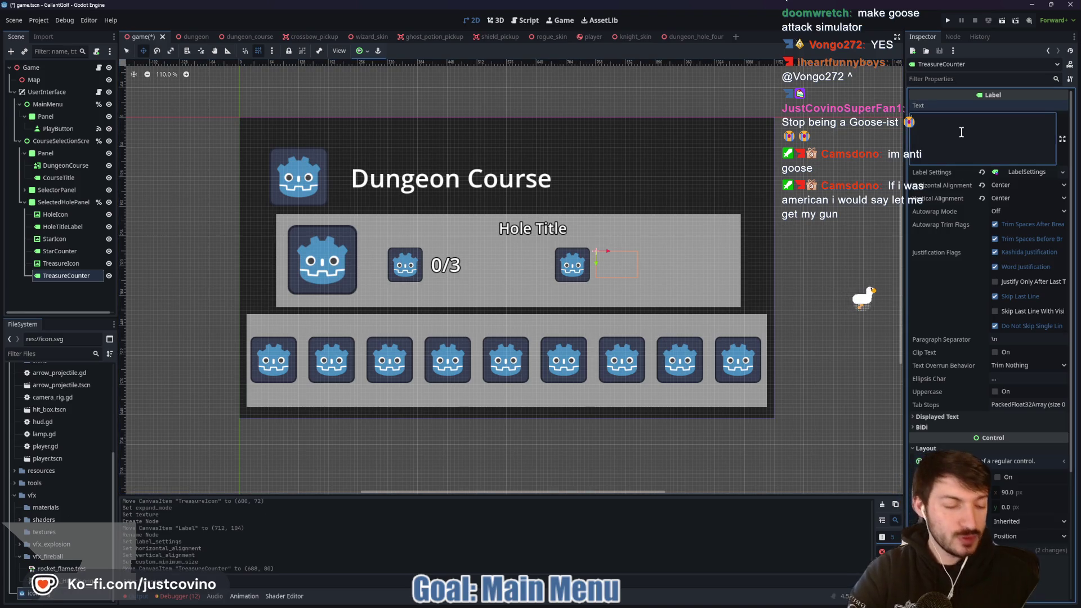
text(0/10)
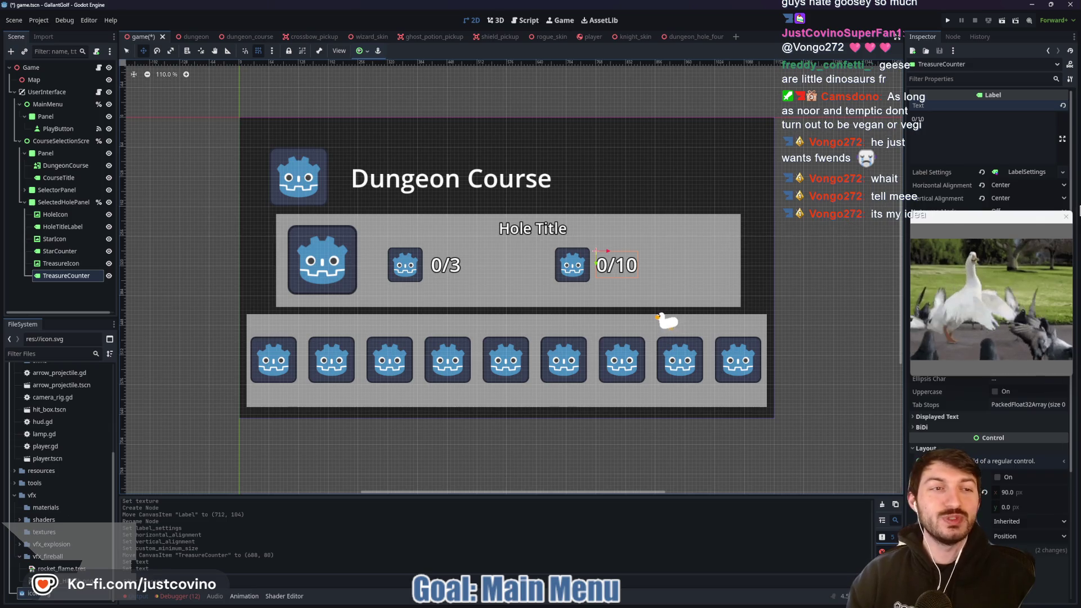
click(1066, 216)
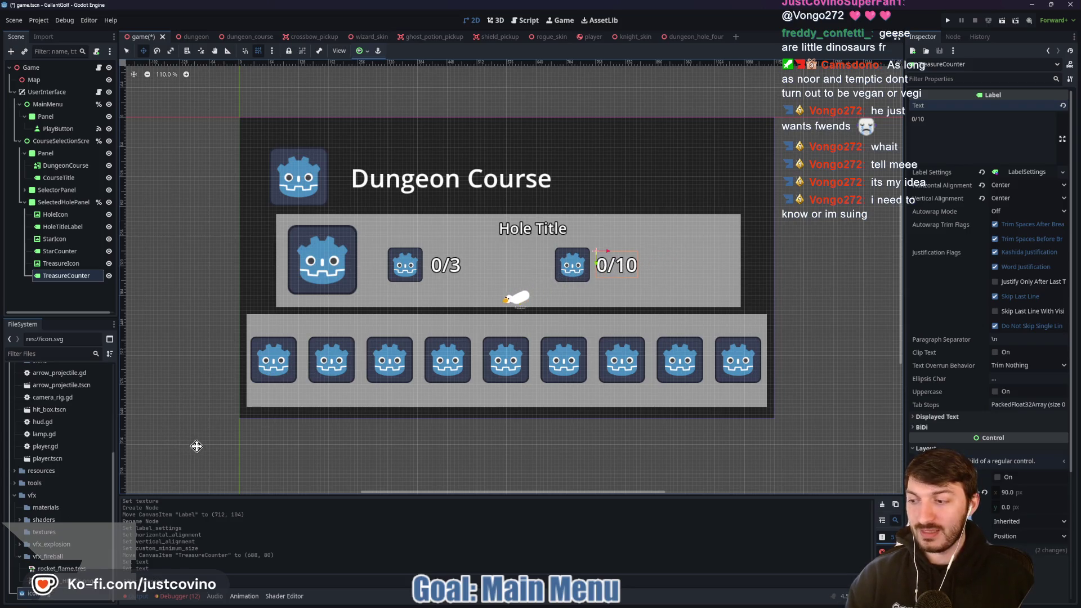
key(ctrl+s)
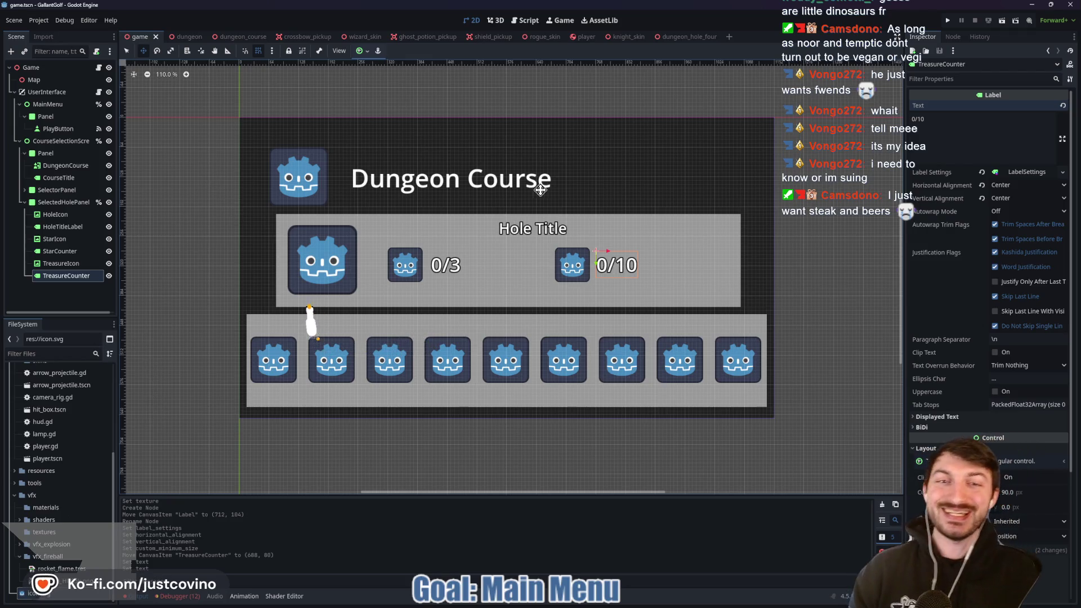
Move the DungeonCourse icon 32 px higher, to position (32, 24)
click(948, 131)
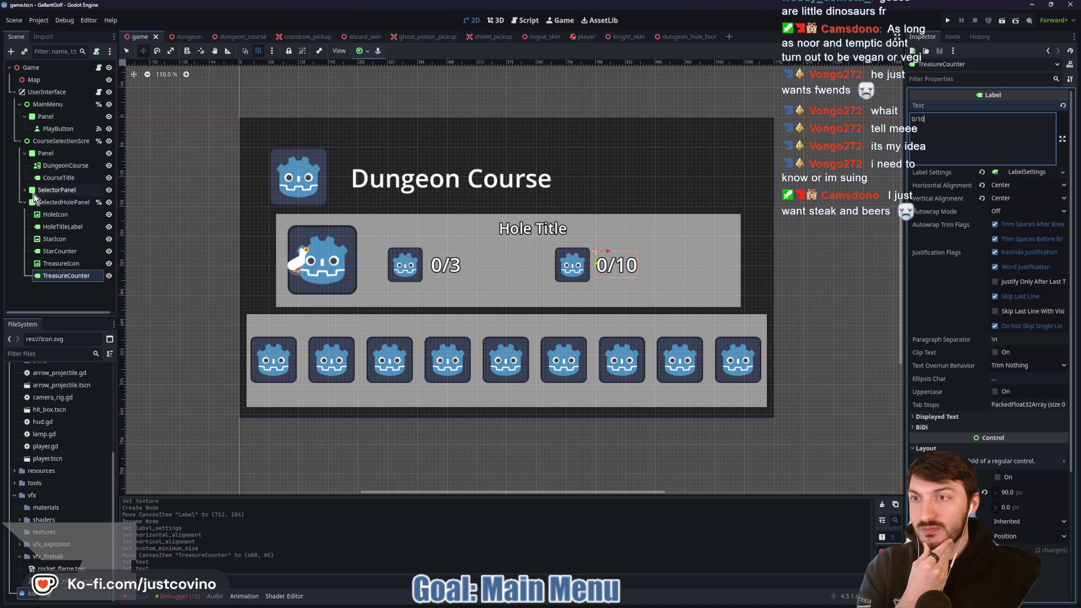
click(48, 153)
click(54, 167)
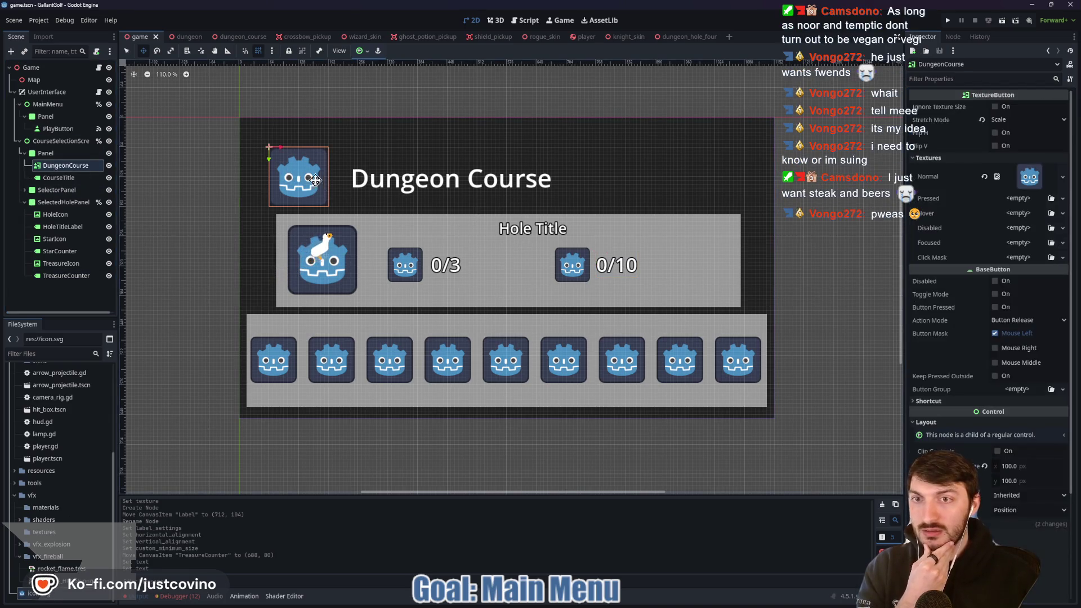
mouse_move(297, 181)
mouse_down()
mouse_move(295, 157)
mouse_move(283, 158)
mouse_up()
Raise the CourseTitle label to (224, 32), level with the icon, and save the scene
click(68, 177)
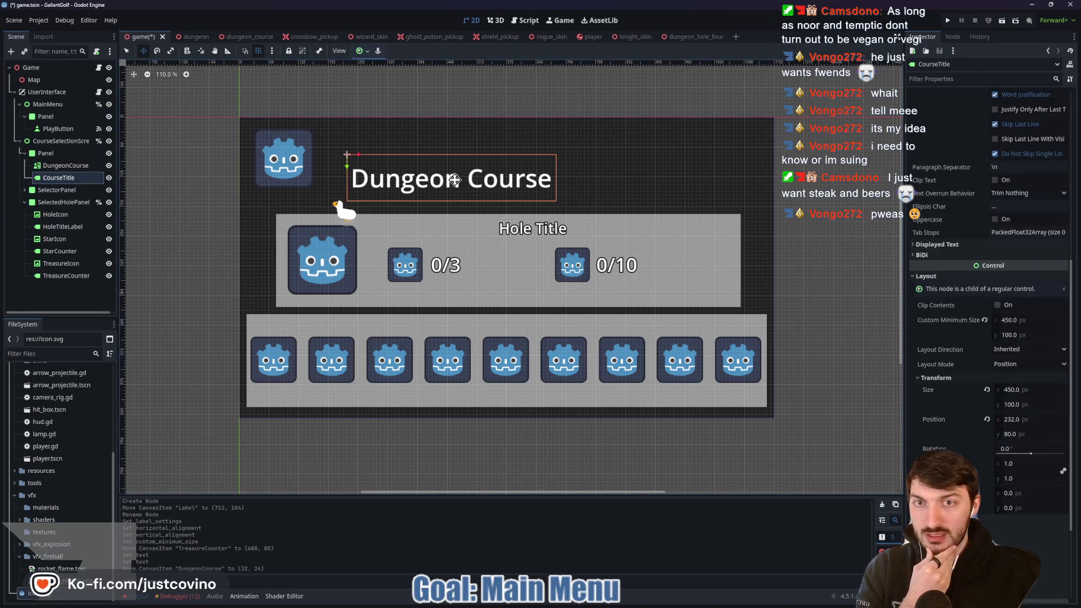
mouse_move(440, 186)
mouse_down()
mouse_move(491, 157)
mouse_move(504, 161)
mouse_move(450, 159)
mouse_up()
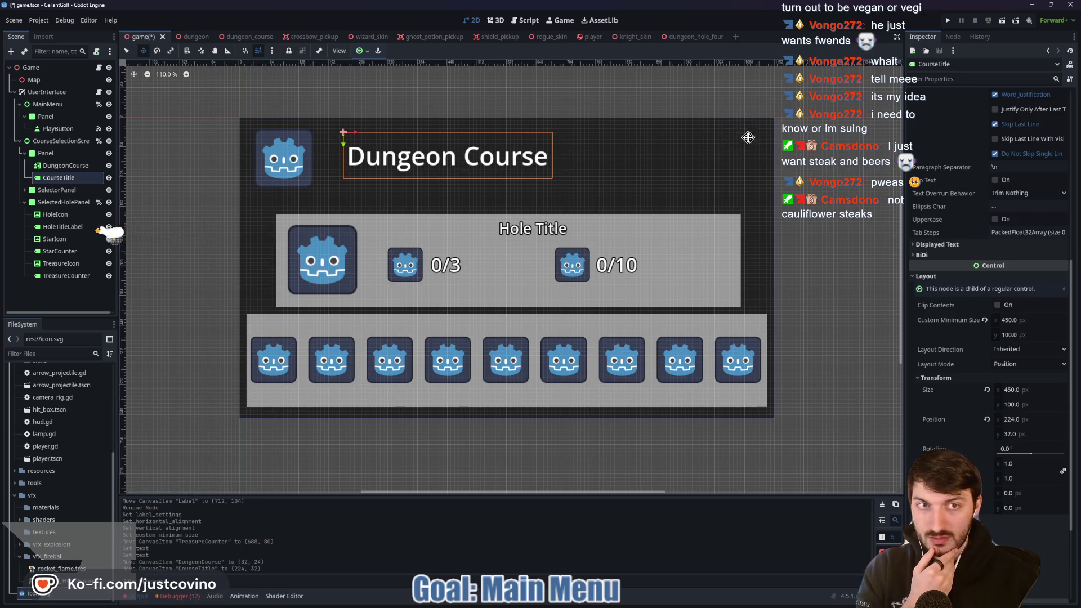
key(ctrl+s)
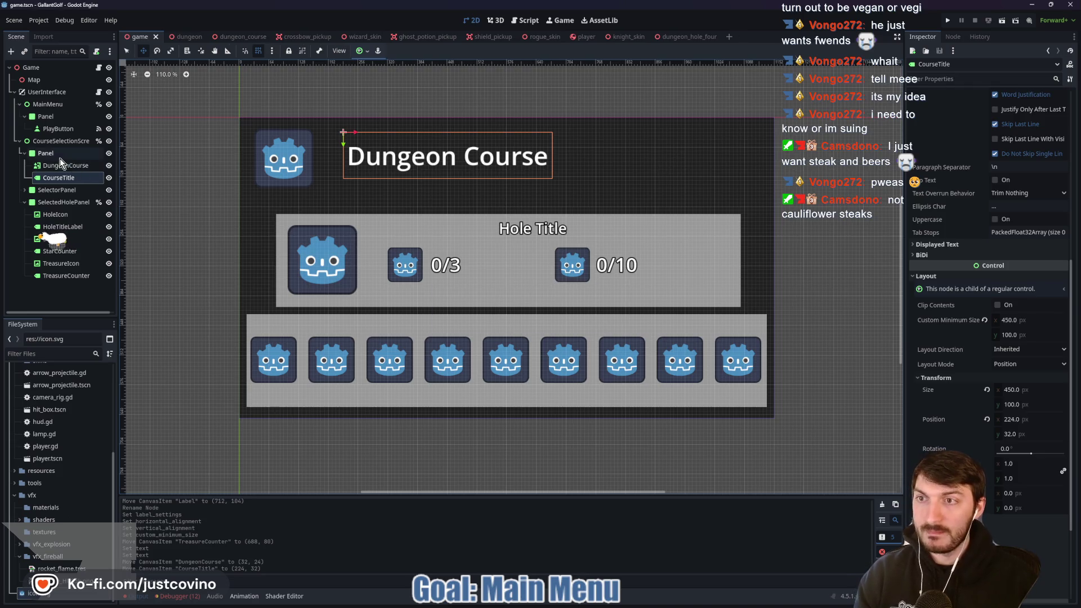
click(59, 154)
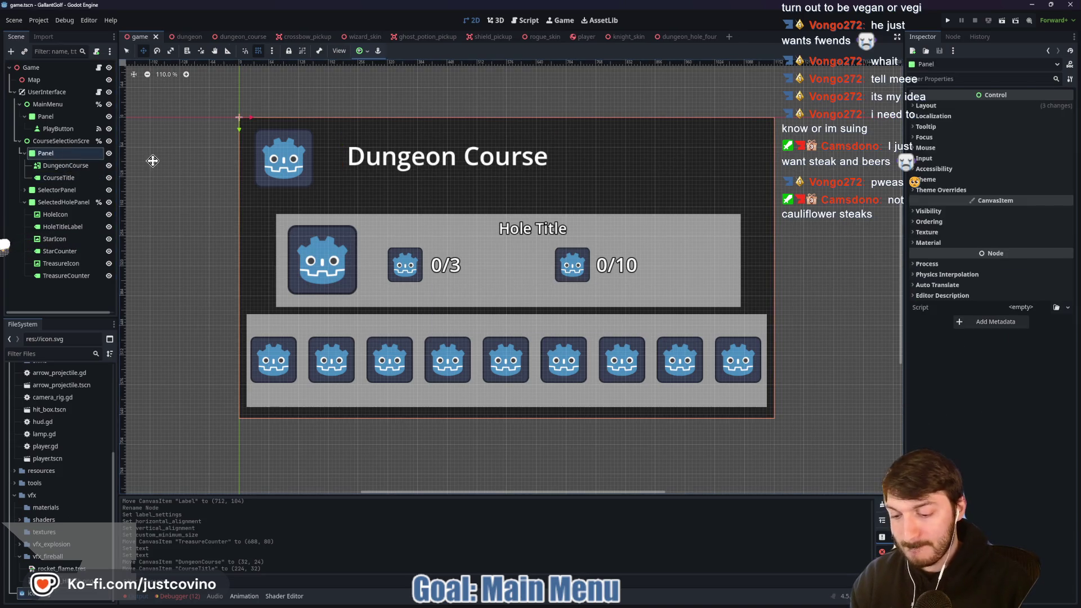
Create a TextureButton child of the course Panel and rename it ExitSelectionButton
key(ctrl+a)
text(text)
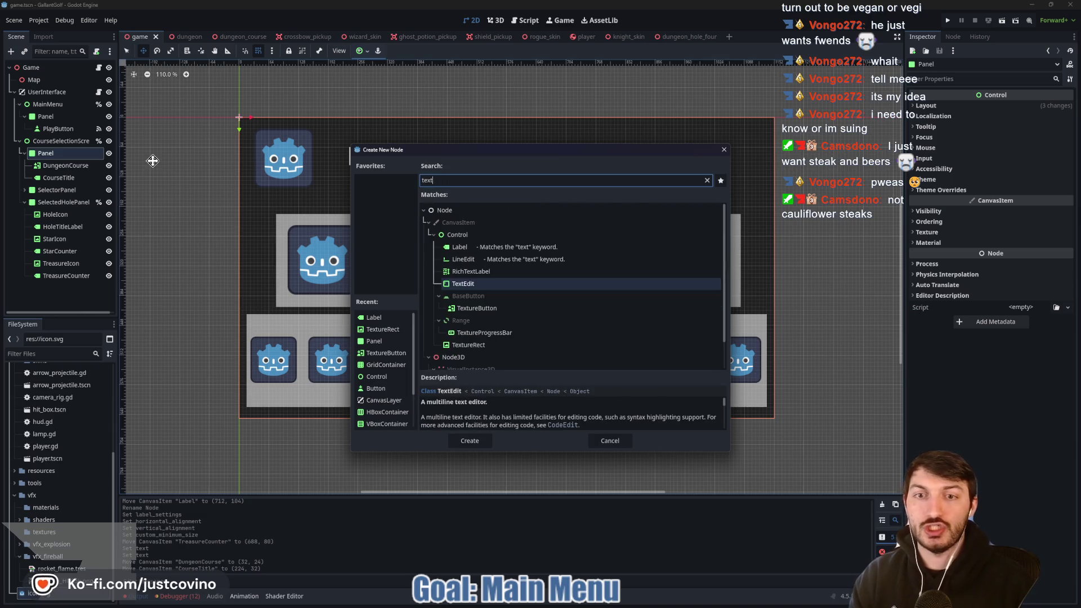
text(urebutton)
key(Return)
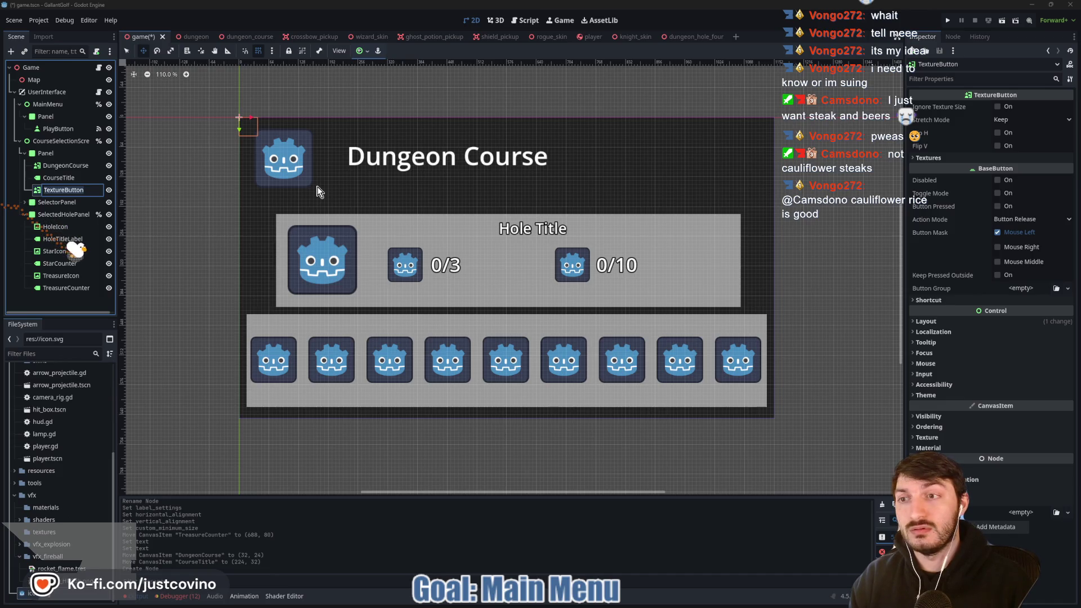
text(ExitSelection)
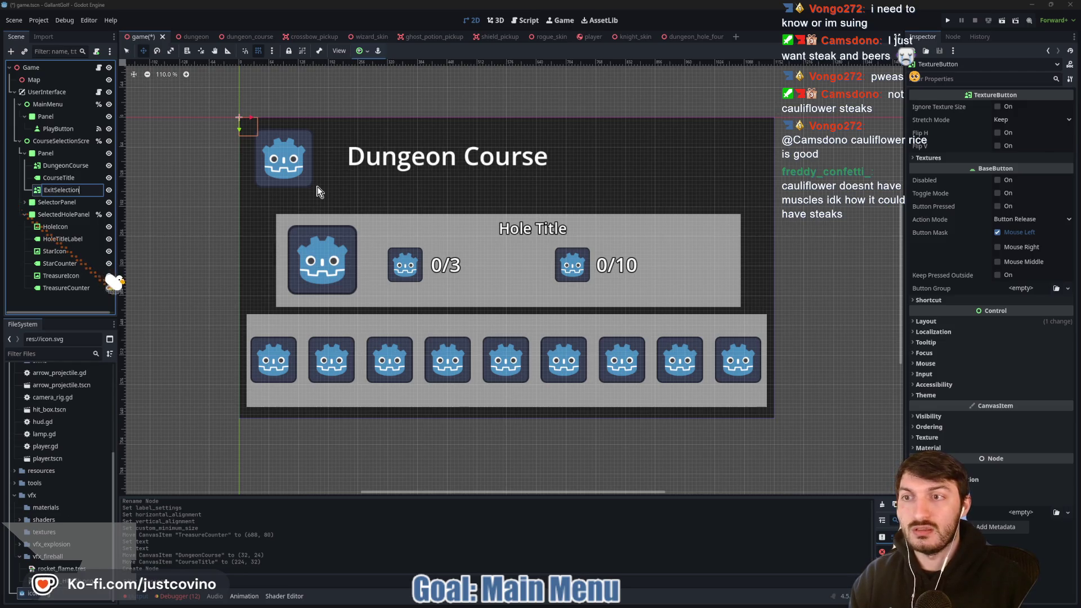
text(ton)
key(Return)
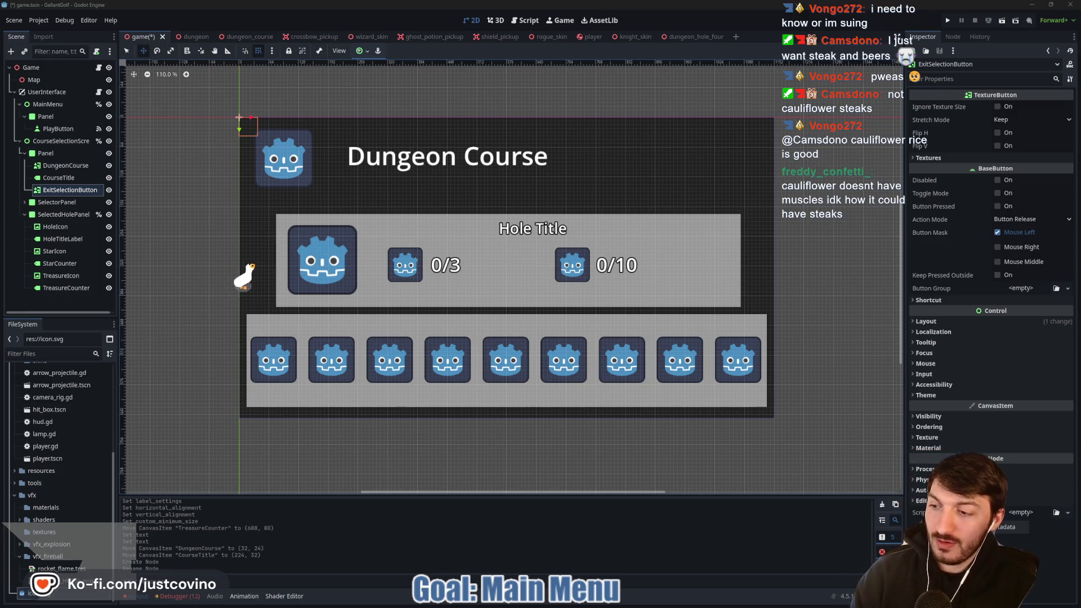
key(ctrl+shift+c)
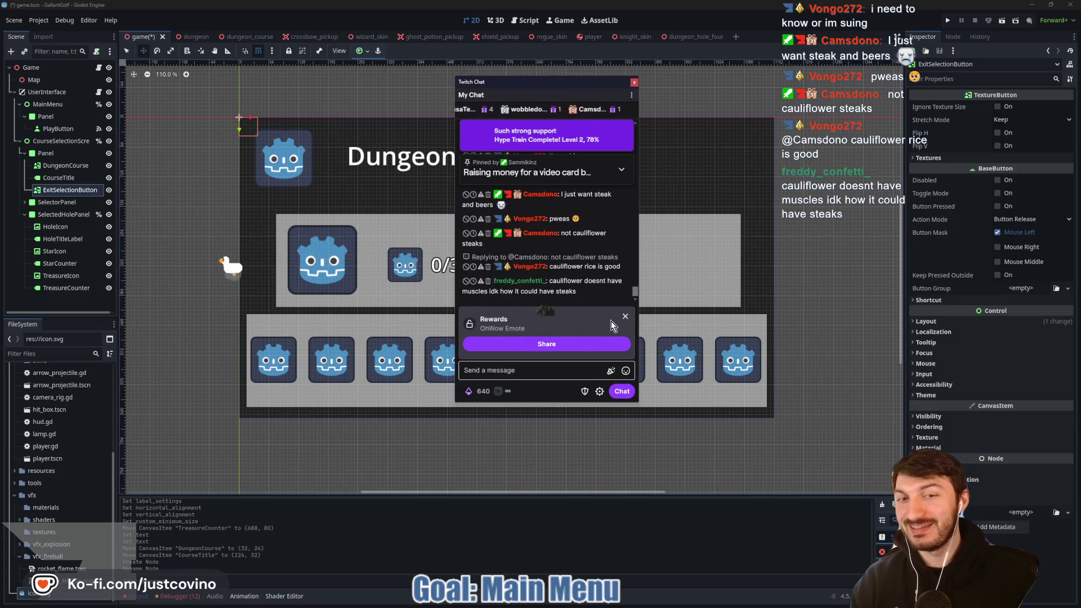
click(624, 317)
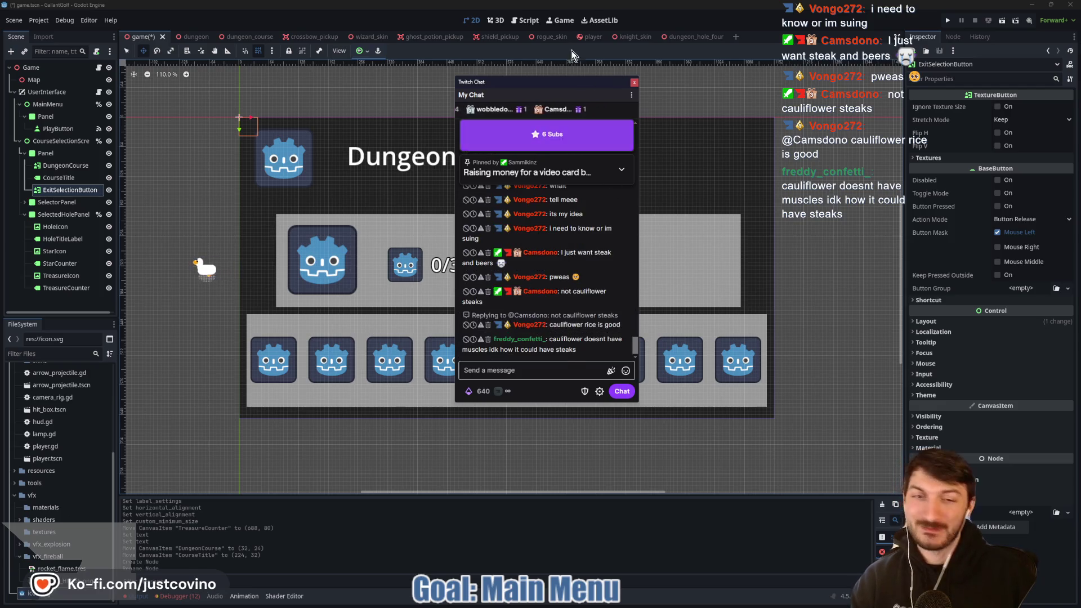
key(ctrl+shift+c)
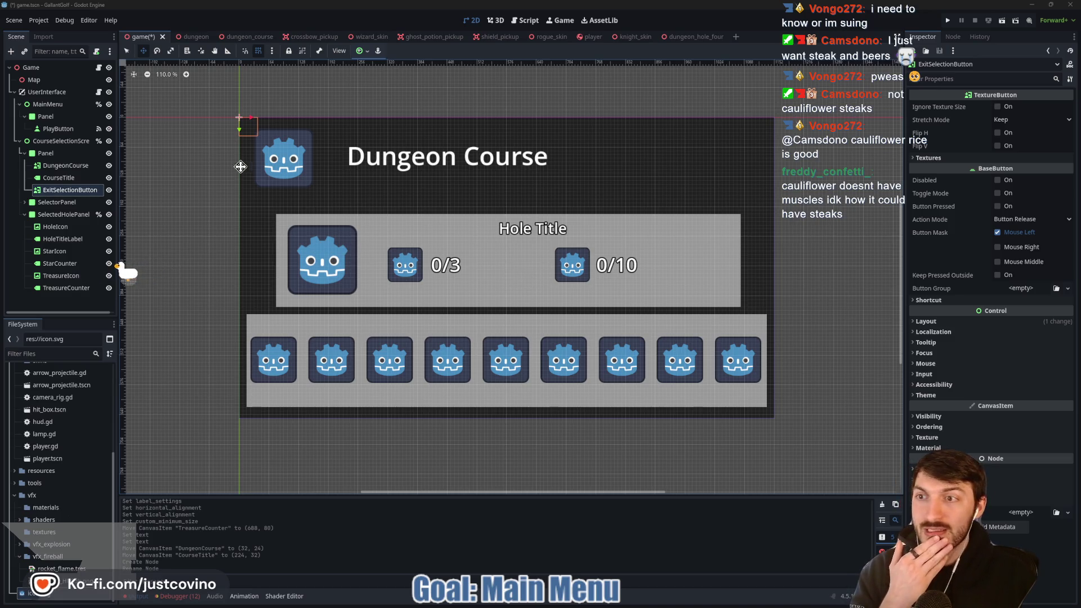
Move ExitSelectionButton to the panel's top-right and give it a 50 × 50 minimum size
mouse_move(250, 128)
mouse_down()
mouse_move(711, 147)
mouse_move(722, 138)
mouse_up()
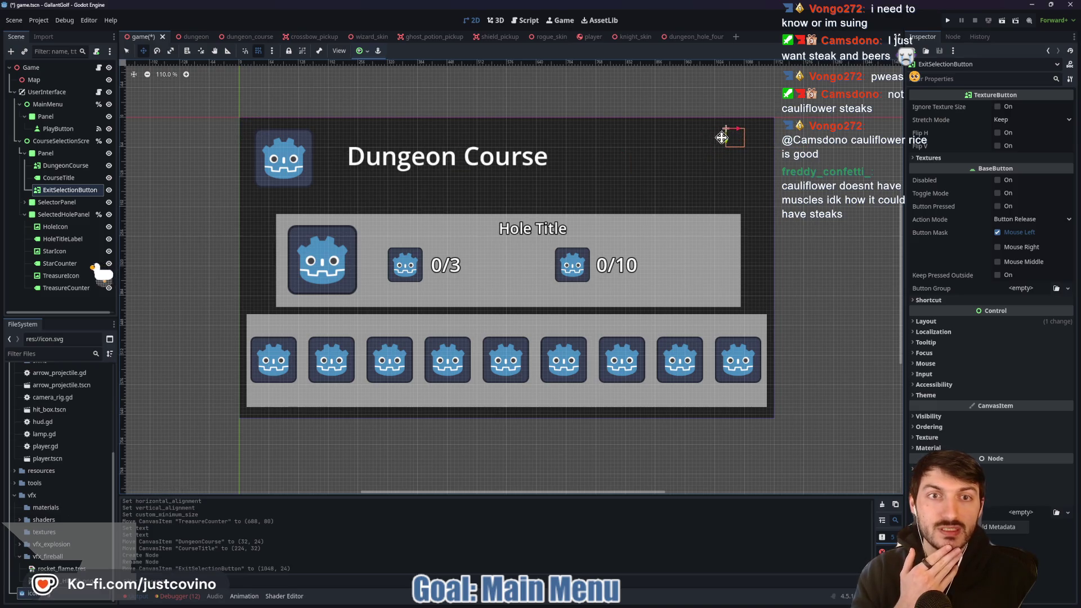
click(984, 321)
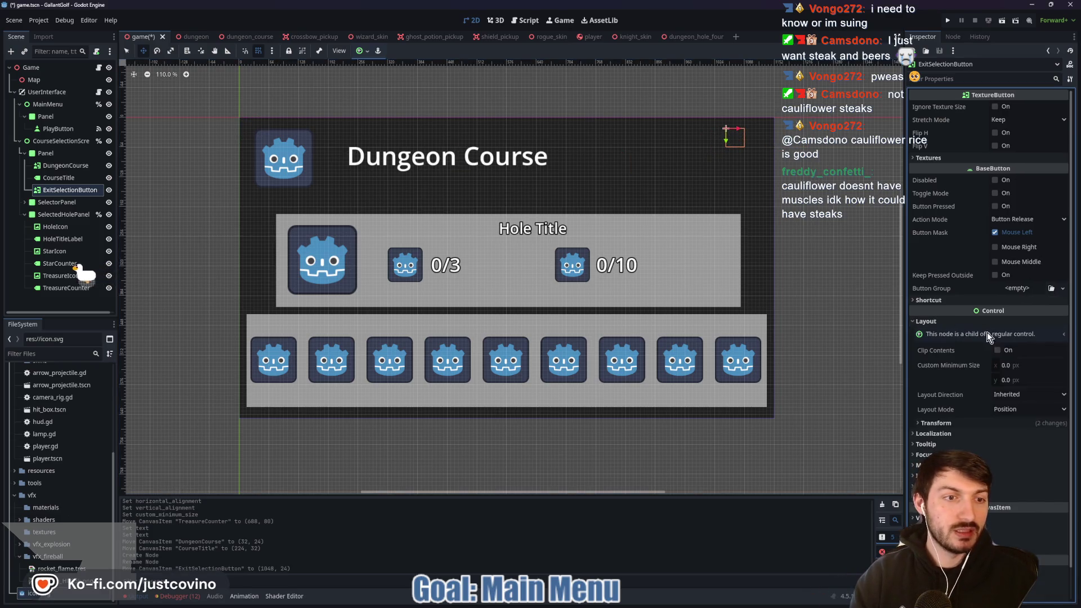
click(1033, 364)
key(Tab)
text(50)
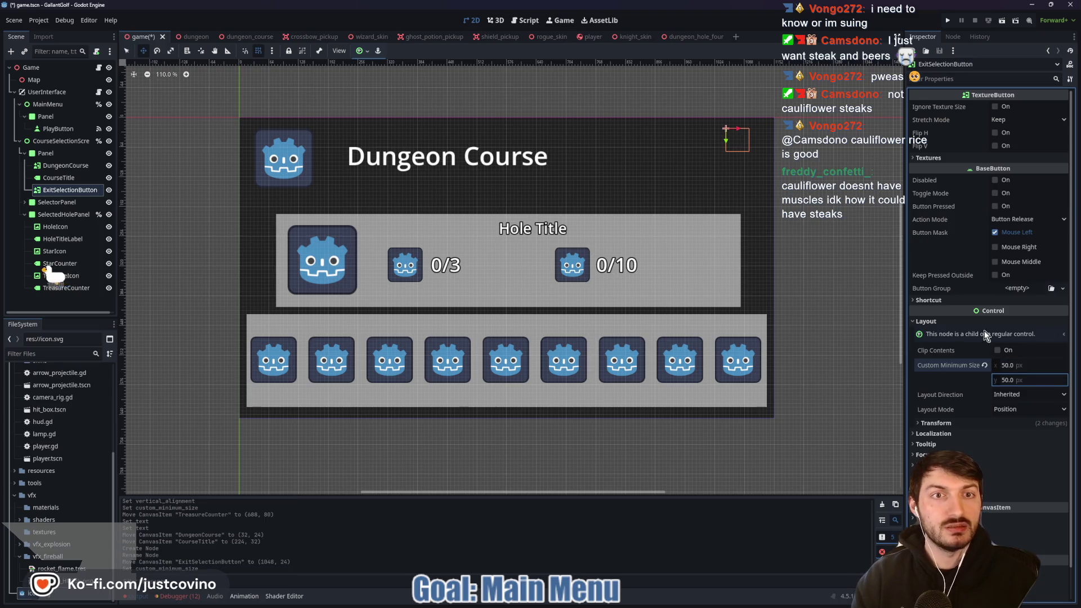
key(Return)
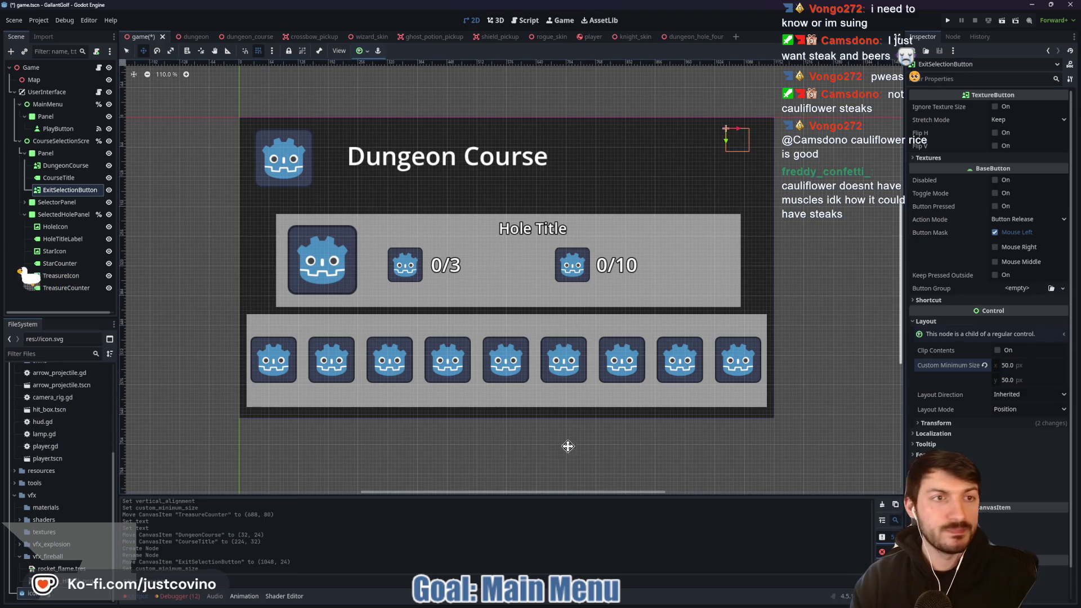
Enable Ignore Texture Size, set Stretch Mode to Scale, and save the scene
click(996, 106)
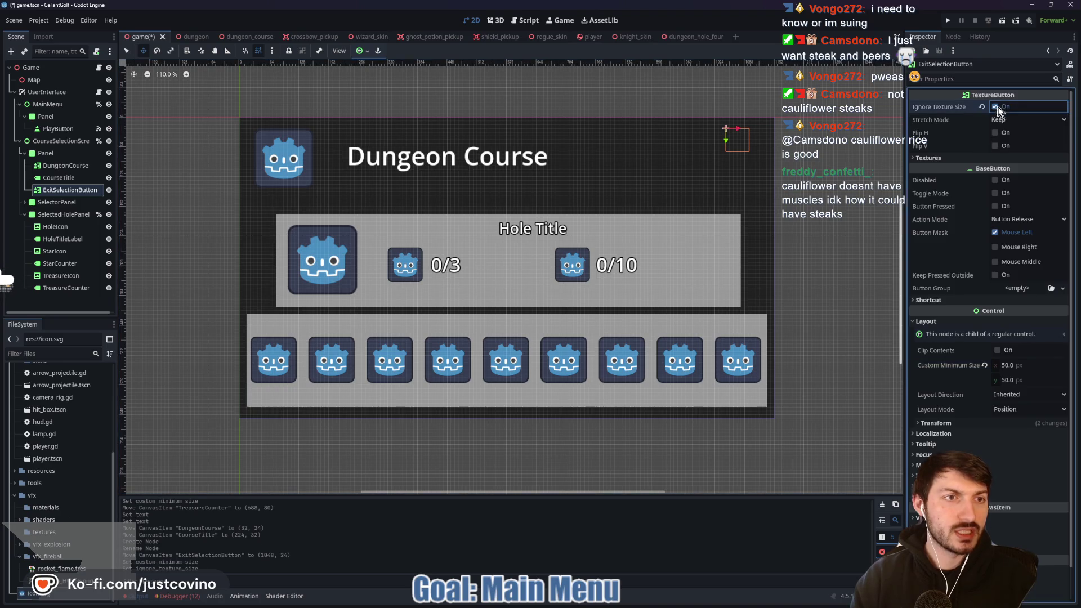
click(1016, 119)
click(1015, 133)
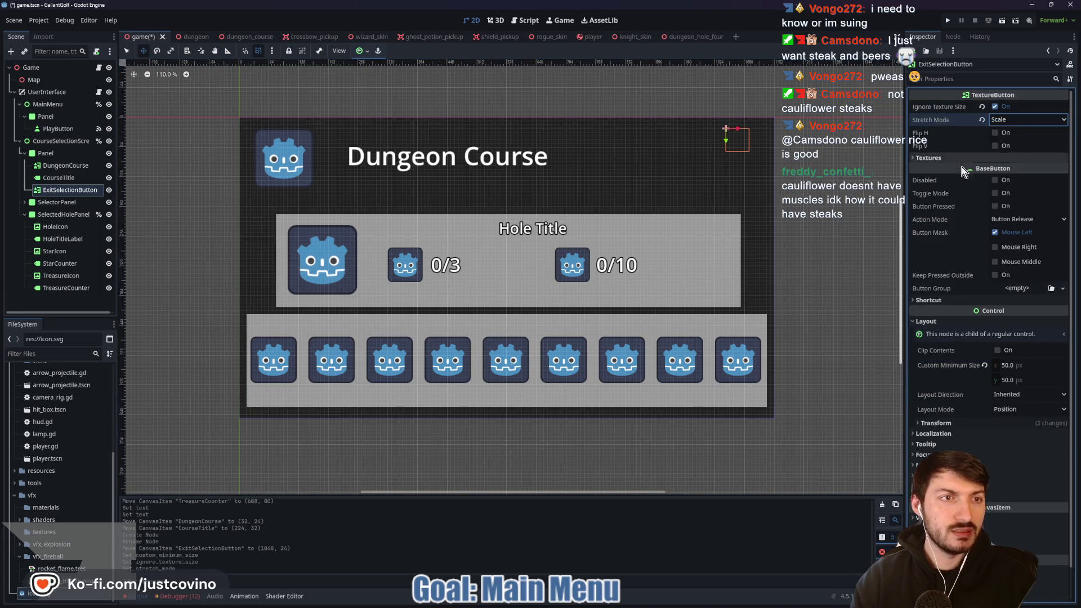
key(ctrl+s)
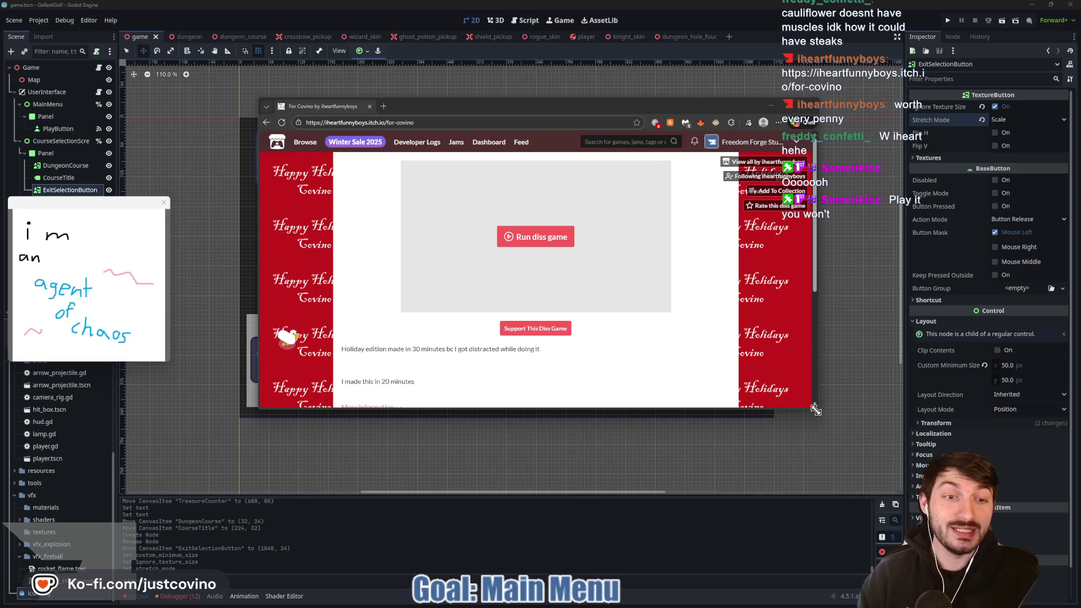
Enlarge and reposition the browser, close the drawing note, and start the itch.io game
mouse_move(815, 404)
mouse_down()
mouse_move(879, 540)
mouse_move(1026, 557)
mouse_up()
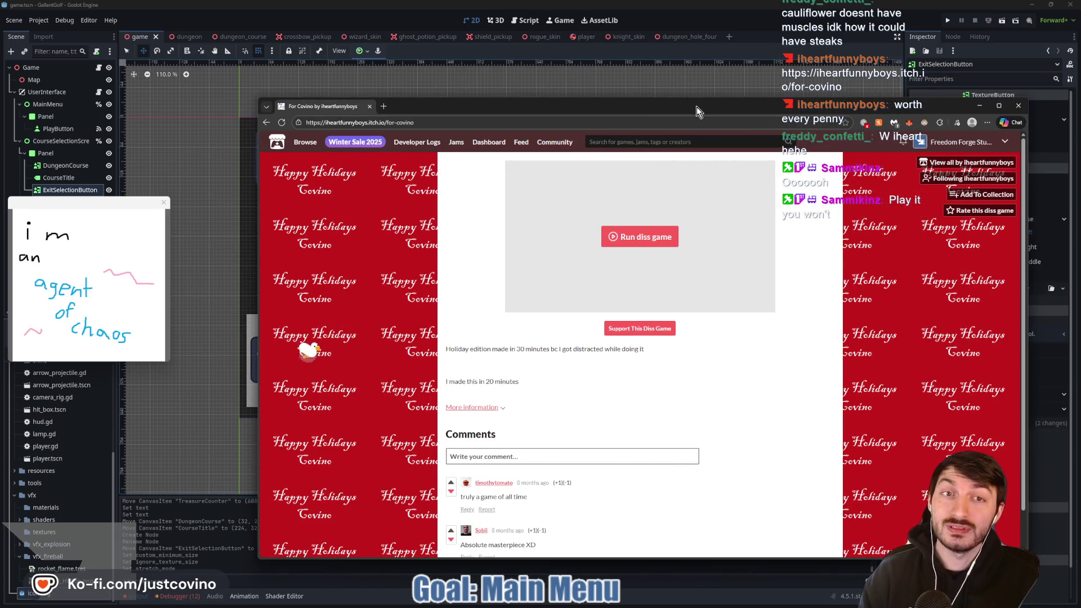
drag(697, 109, 528, 61)
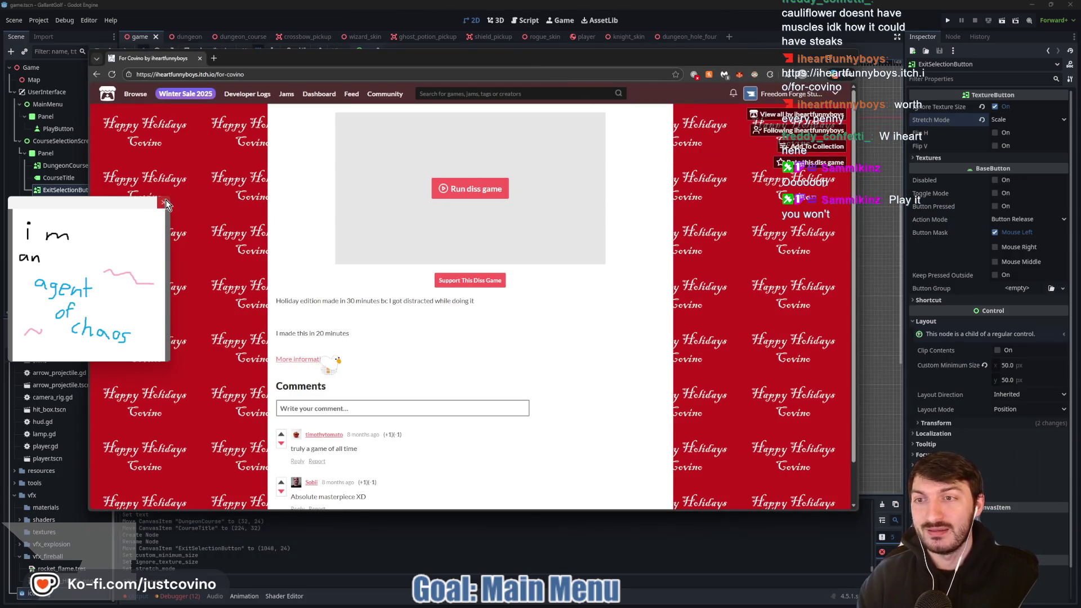
click(164, 201)
click(460, 193)
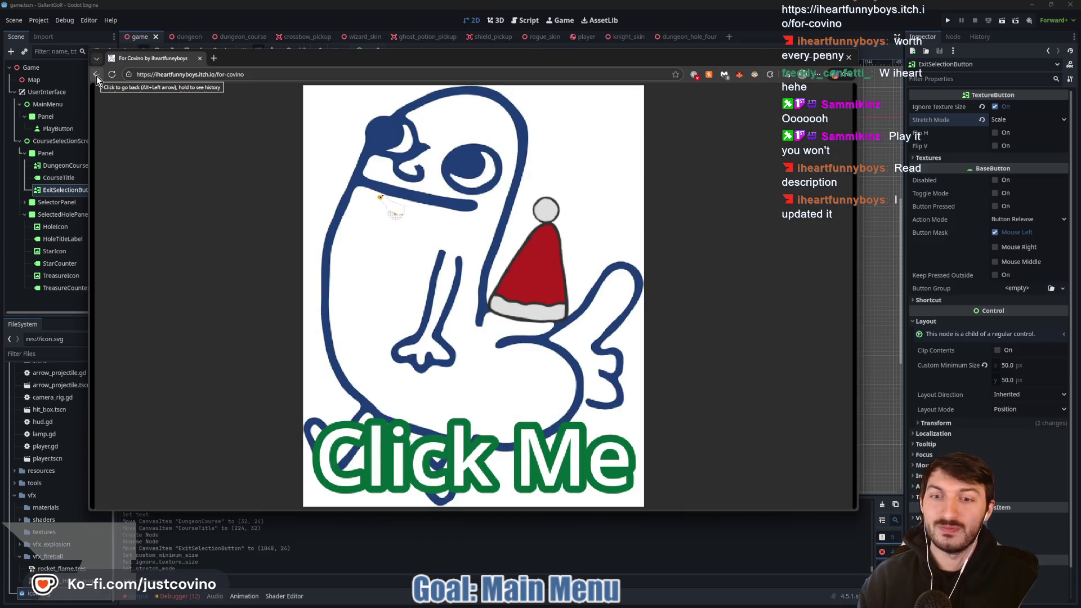
Reload the embedded game, click the goose twice, then leave fullscreen
click(96, 78)
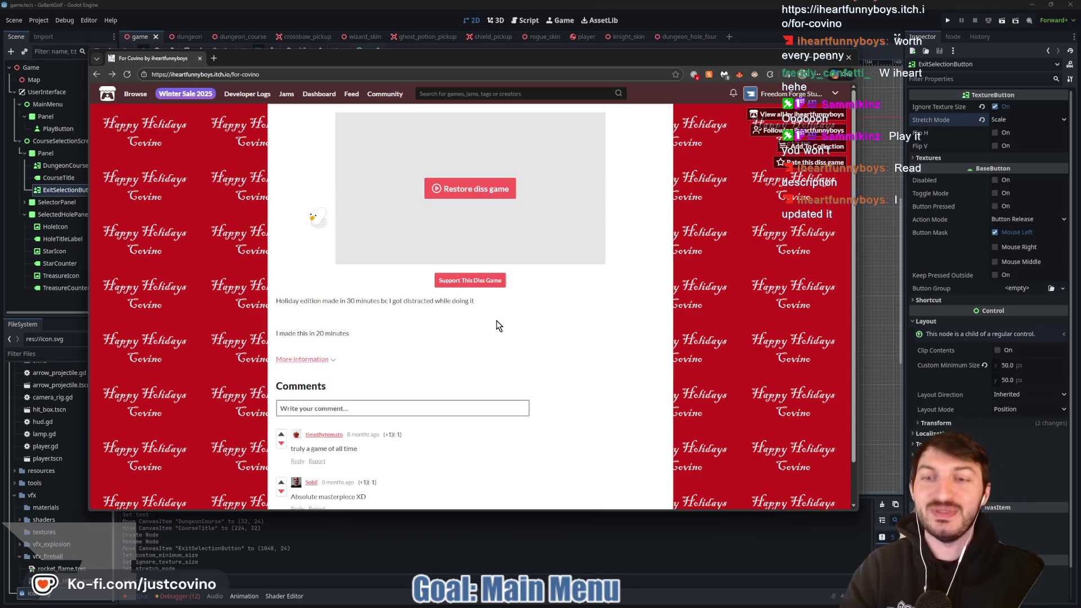
click(468, 190)
click(464, 314)
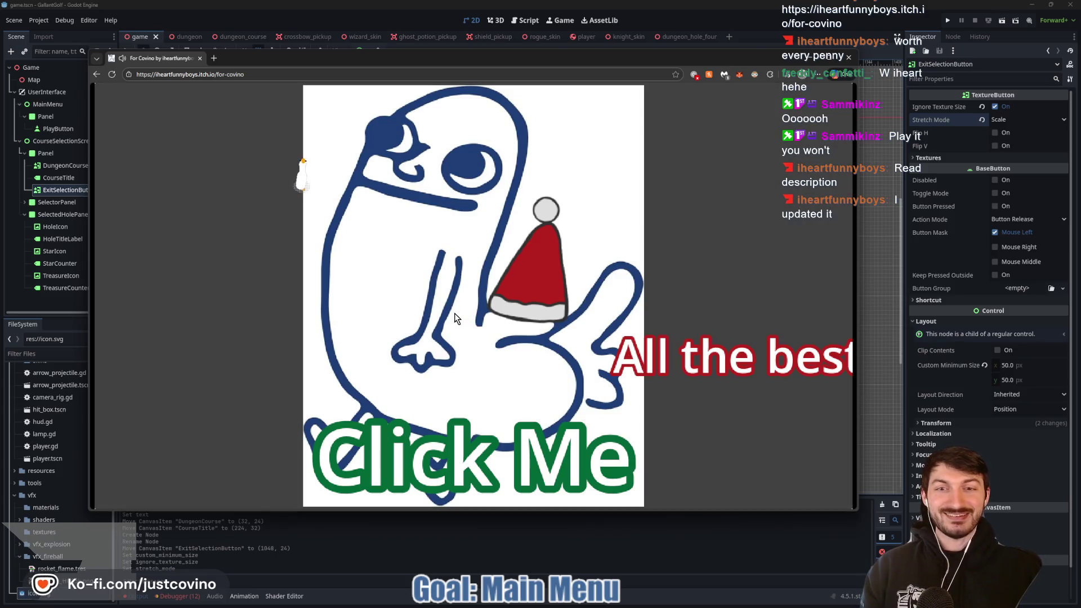
click(455, 315)
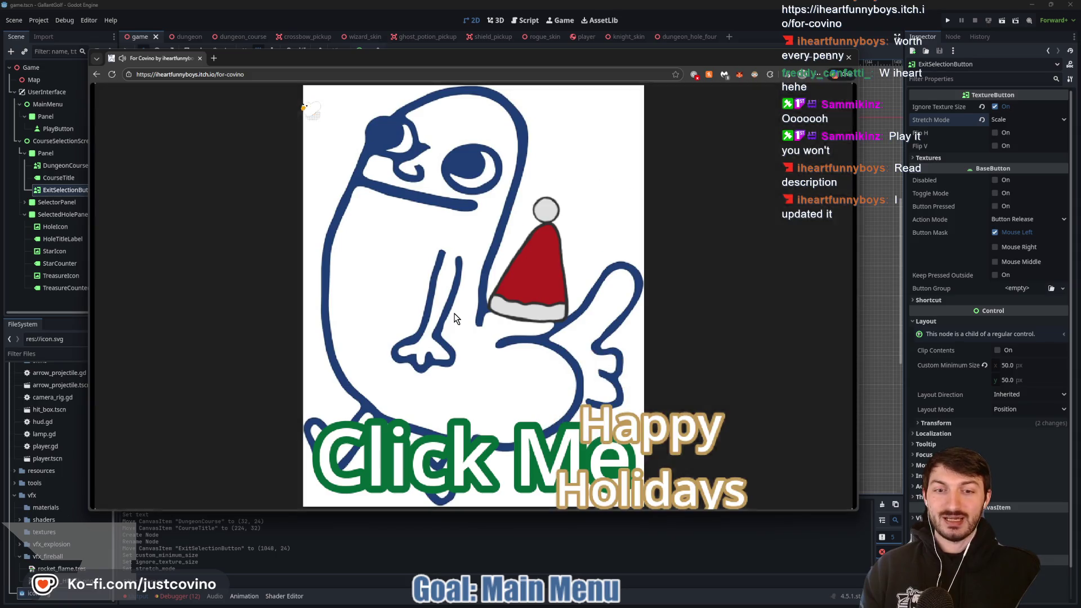
click(830, 60)
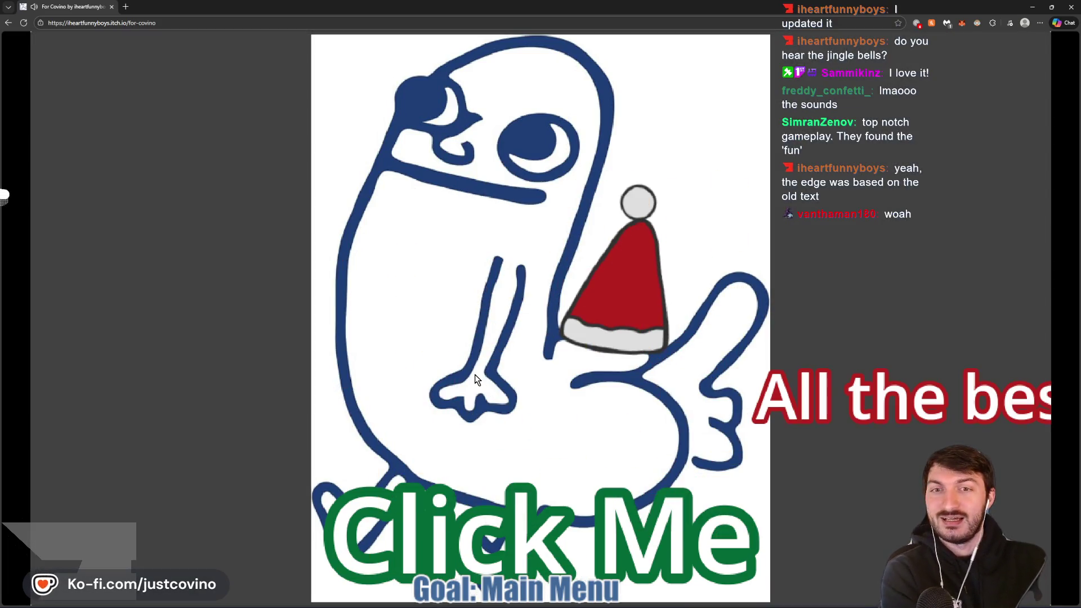
key(super+Down)
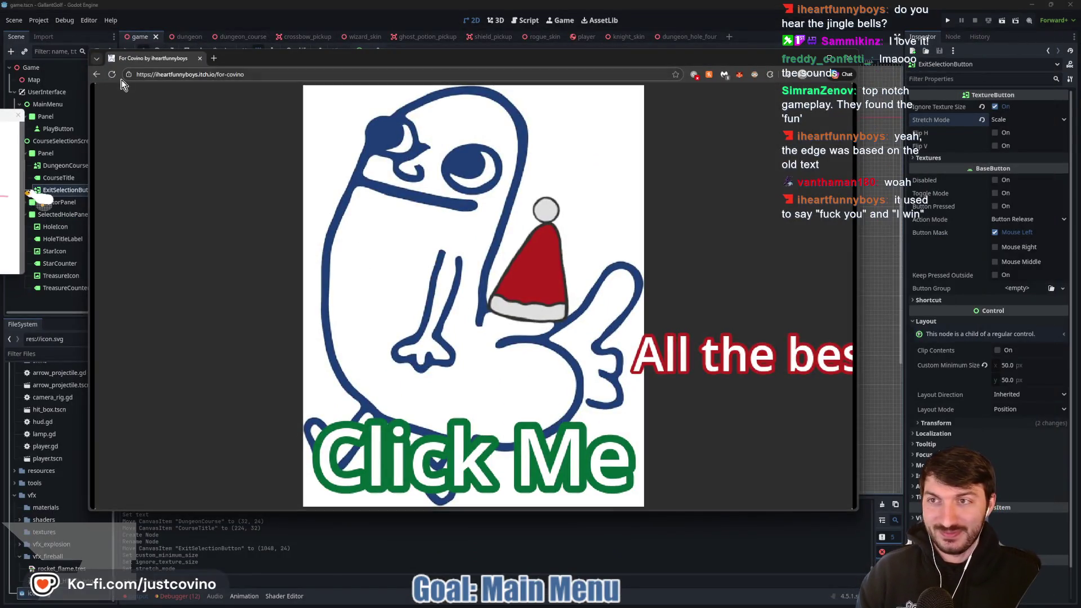
key(Escape)
Post the comment "I like this version more!" with its quoted phrase, then close the browser
click(355, 408)
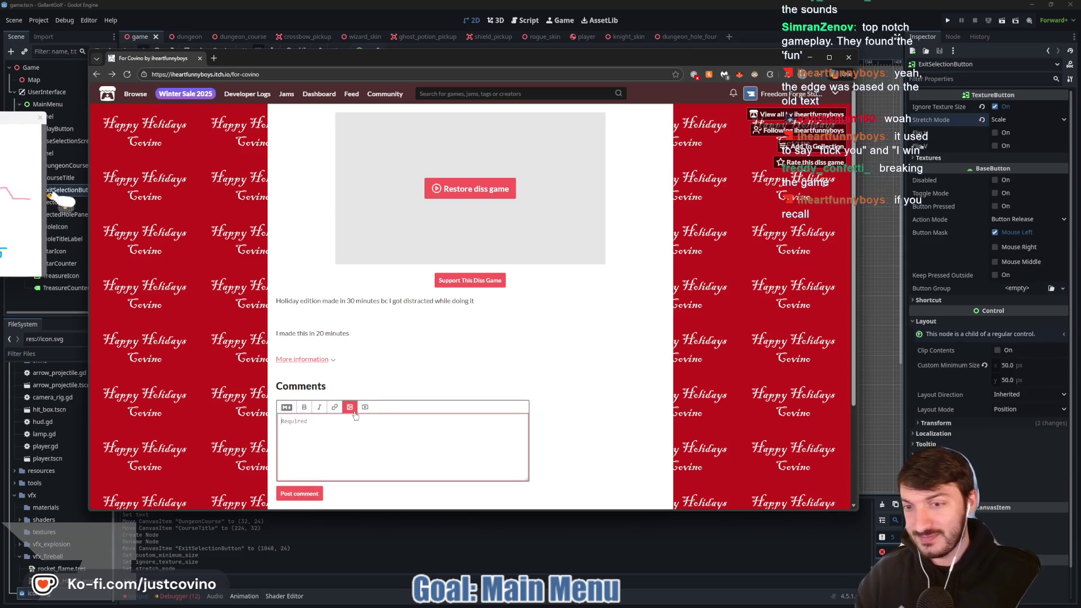
text(I like this version mo)
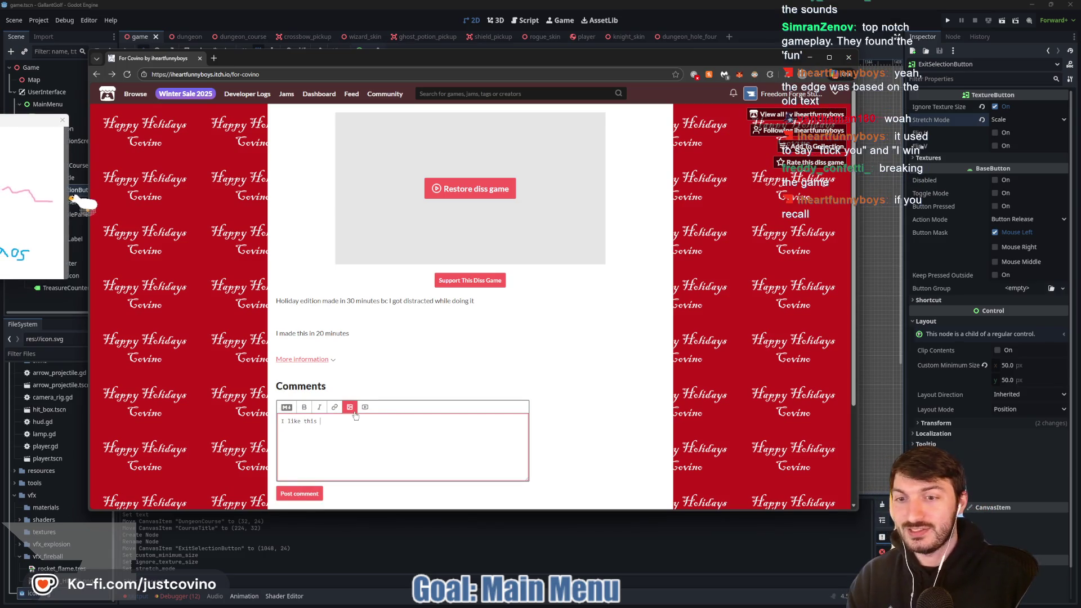
text(re!)
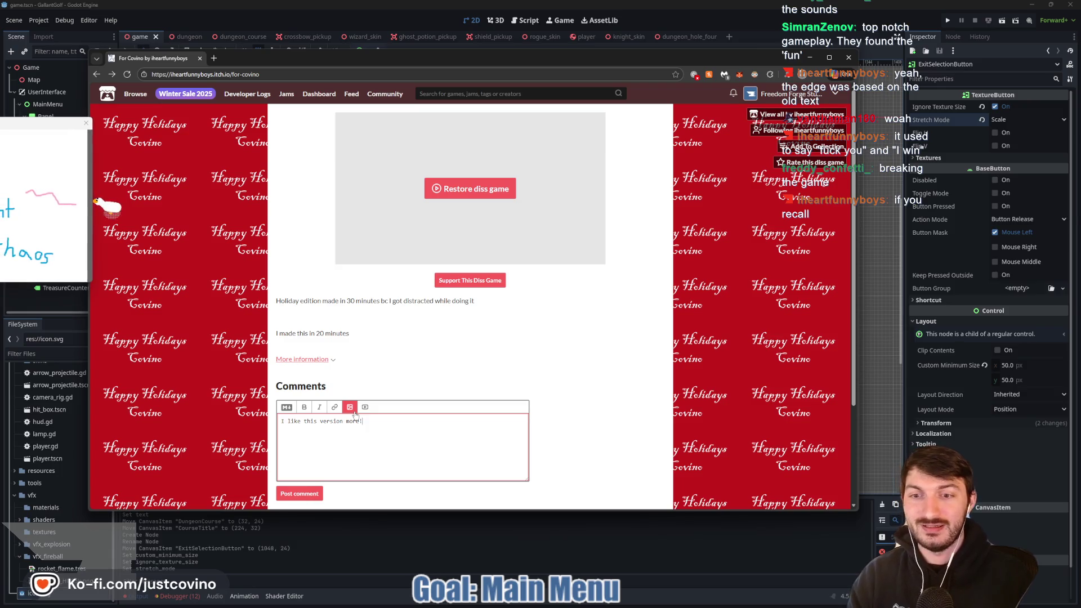
text( "All the Be)
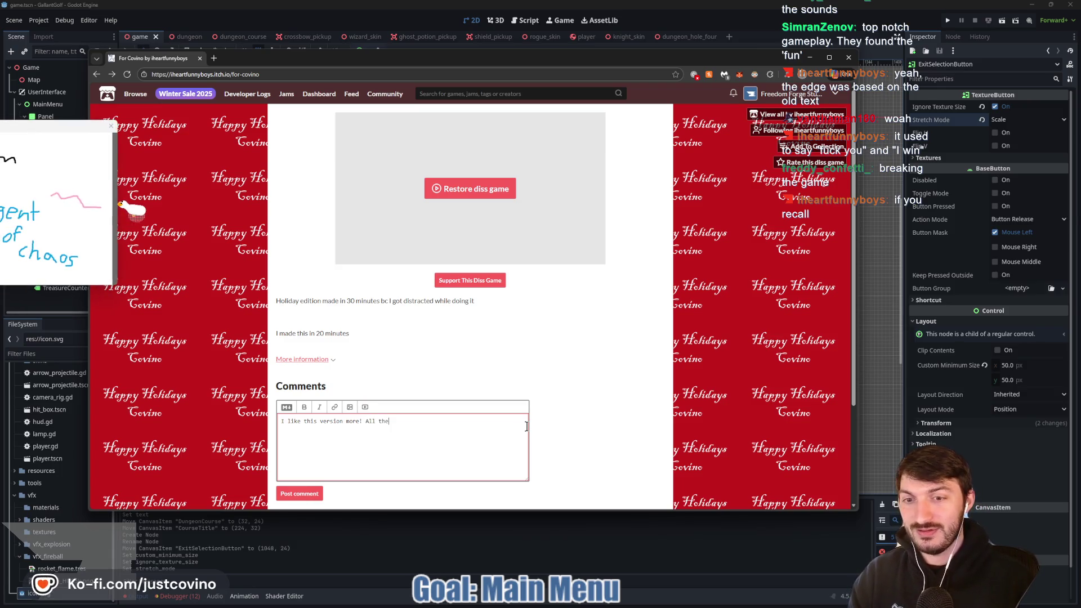
text(")
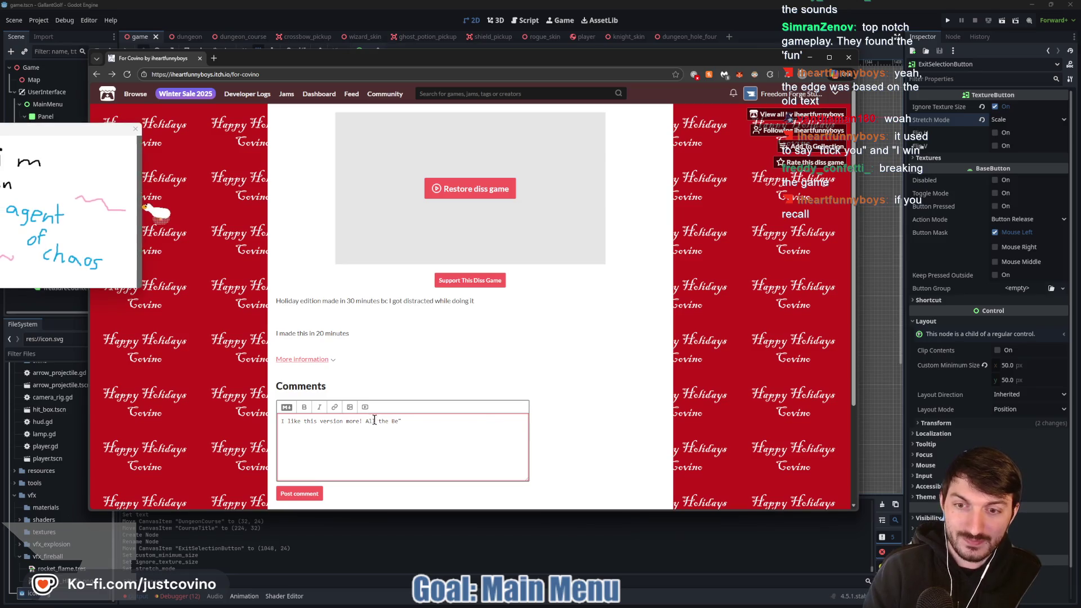
key(ctrl+Left)
key(ctrl+Left)
key(ctrl+Left)
text(")
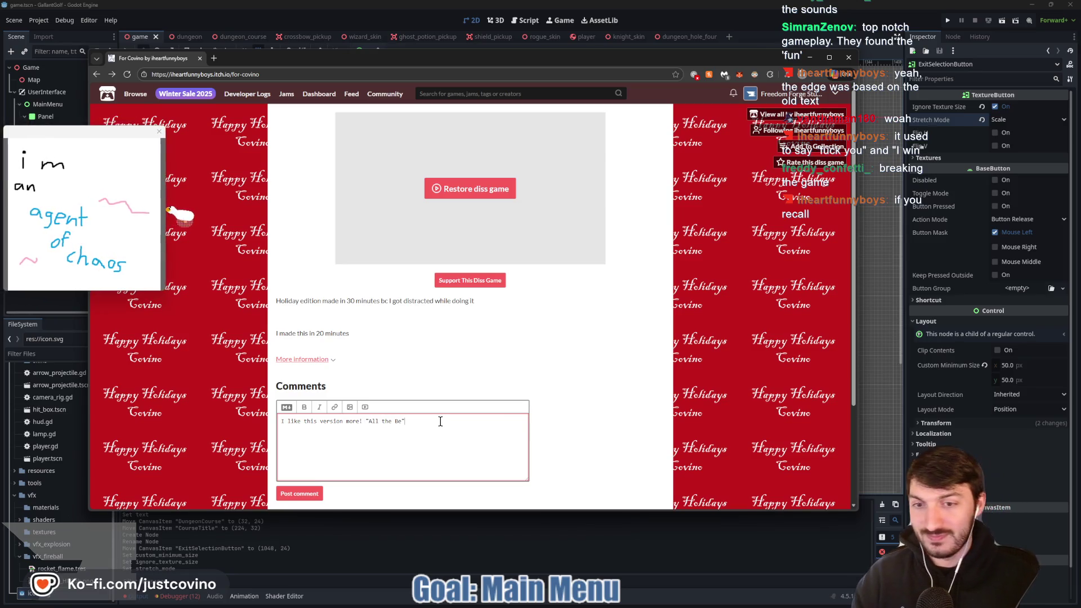
click(363, 422)
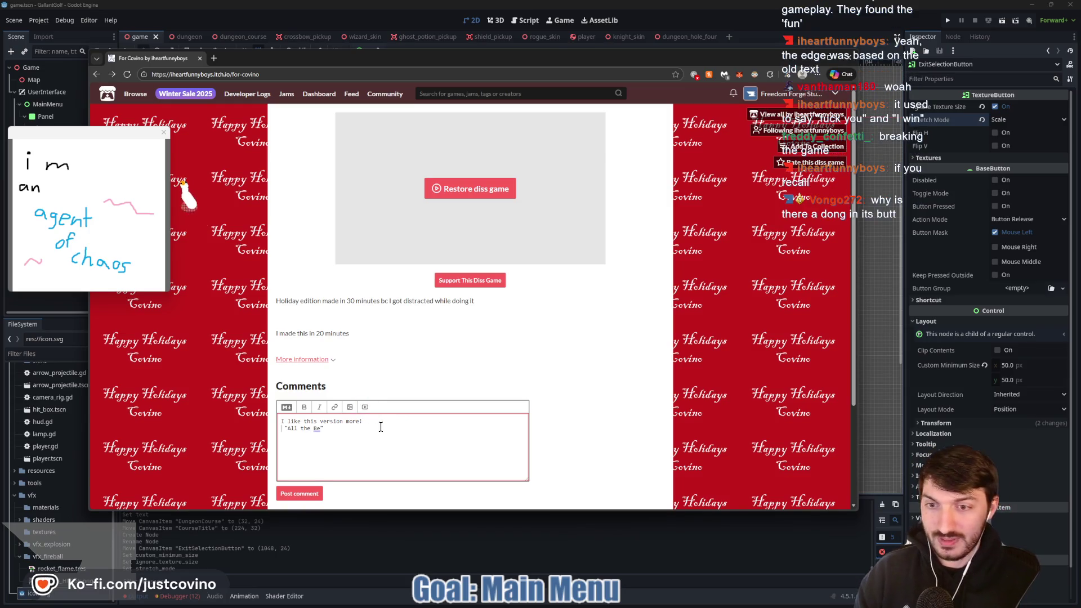
key(End)
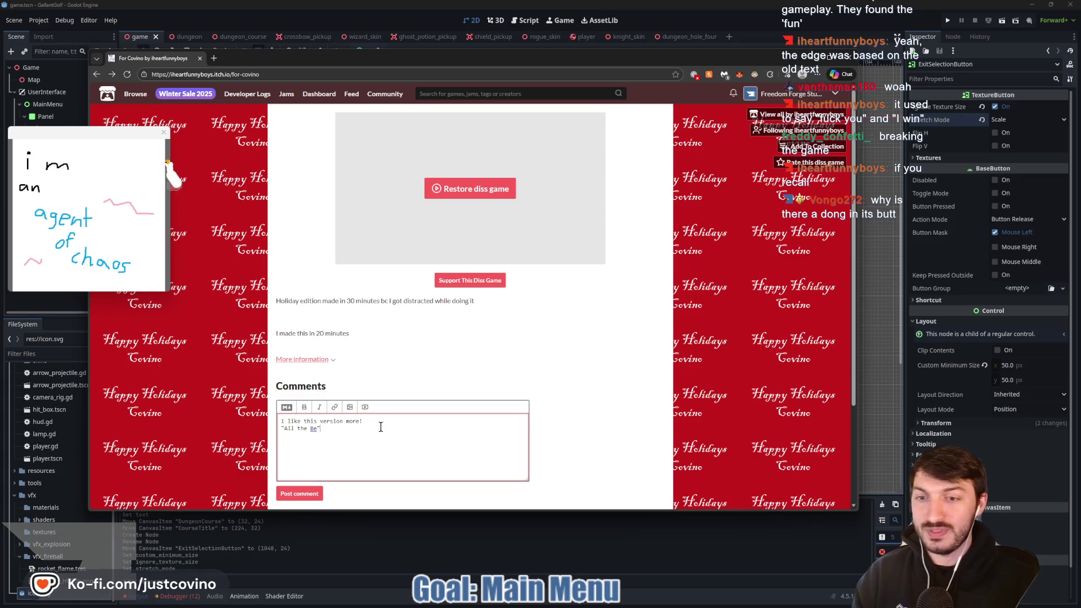
text(,)
text(-C ovino)
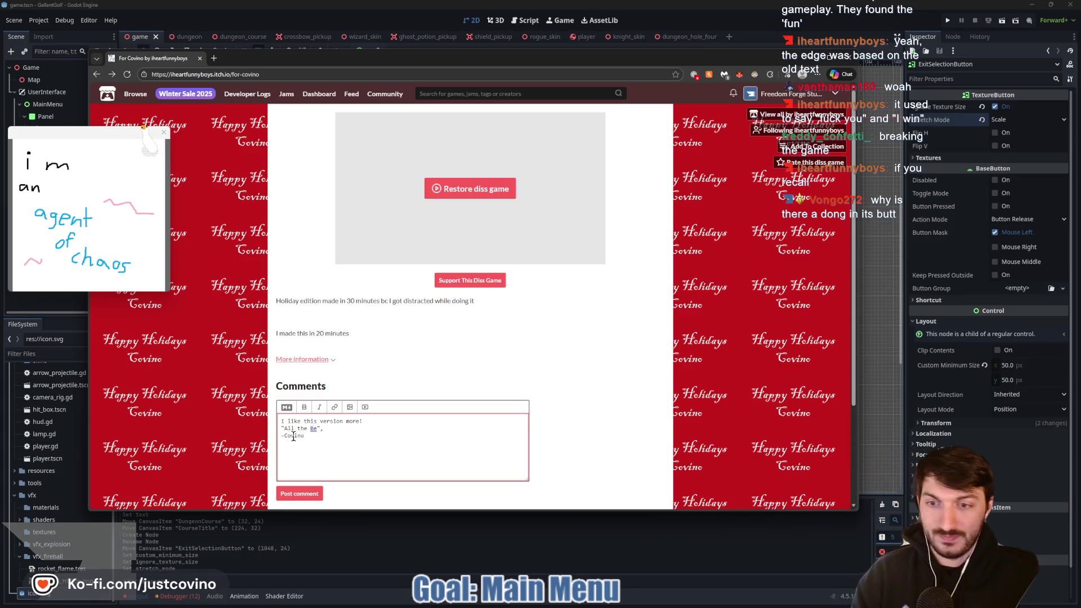
key(Left)
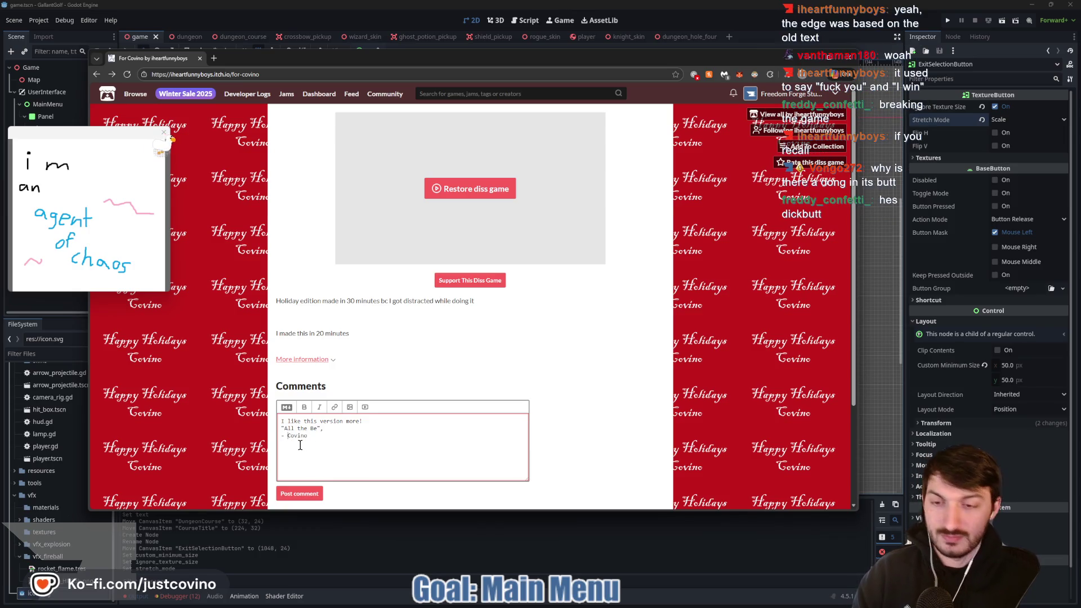
click(314, 493)
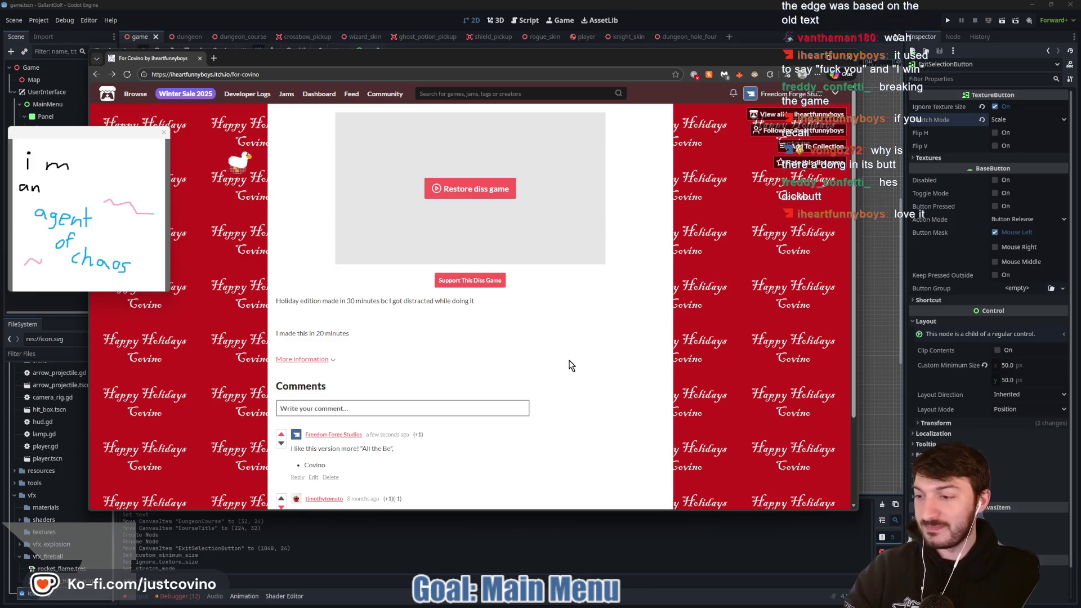
click(200, 58)
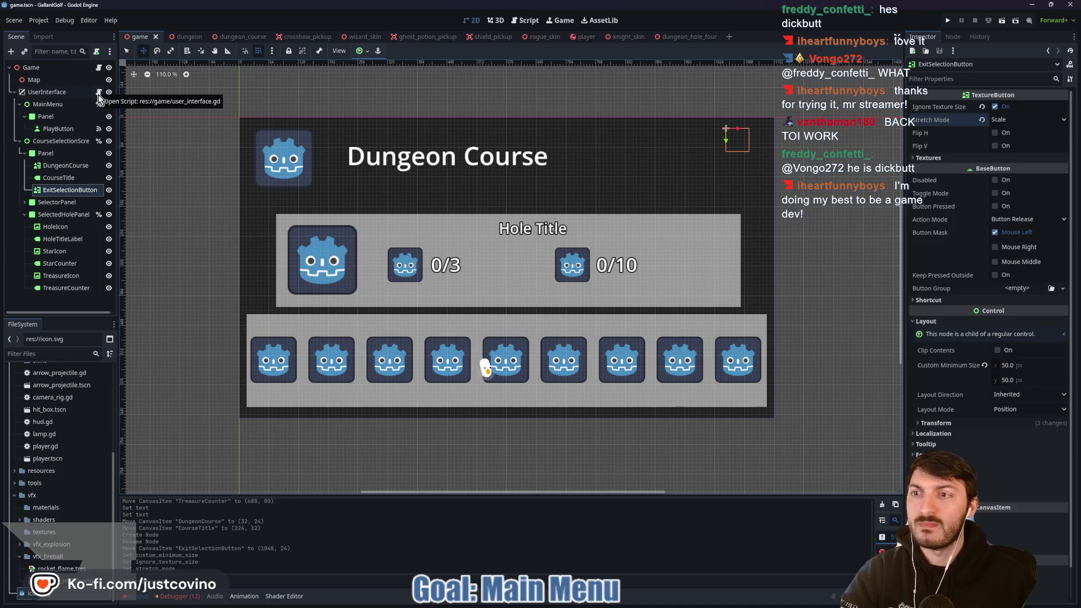
Expand SelectorPanel in the Scene dock to show HoleSelector and Course1–Course8
click(25, 202)
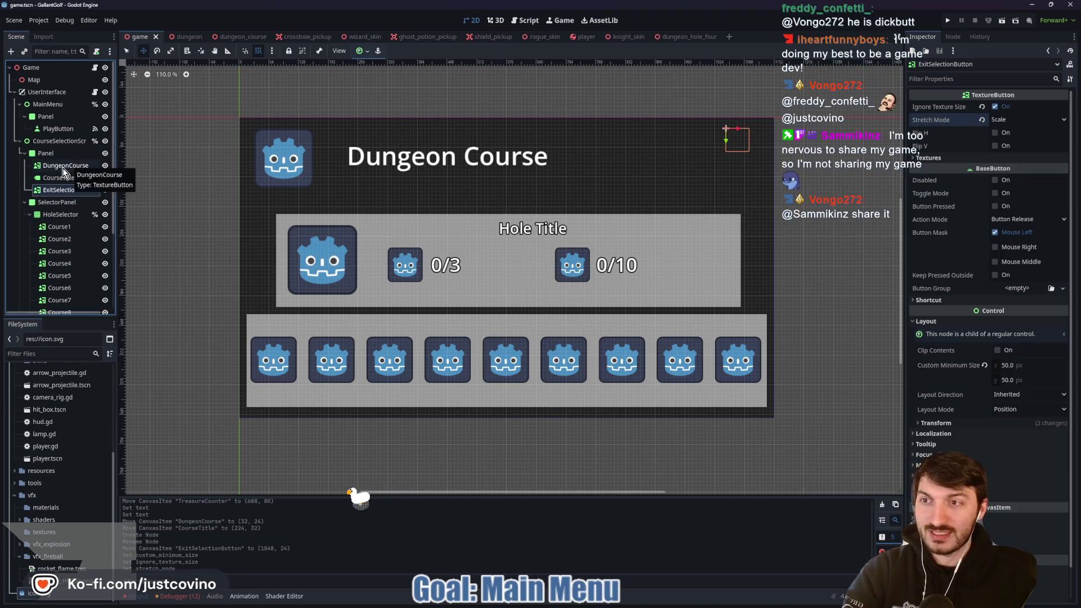
Select the Panel, then DungeonCourse, and look through its Inspector properties, including Normal texture
click(51, 153)
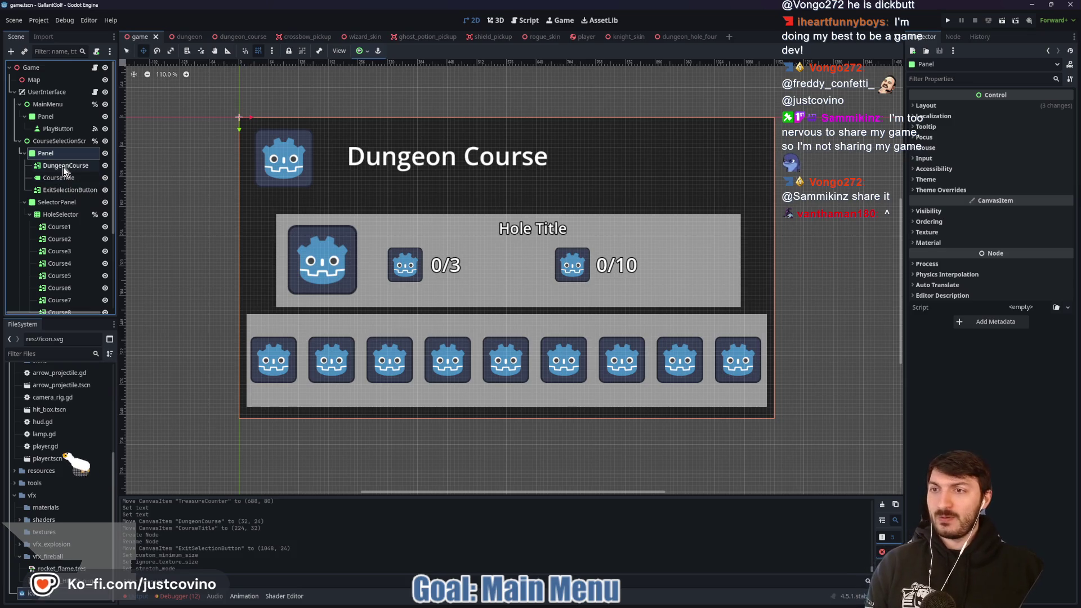
click(63, 165)
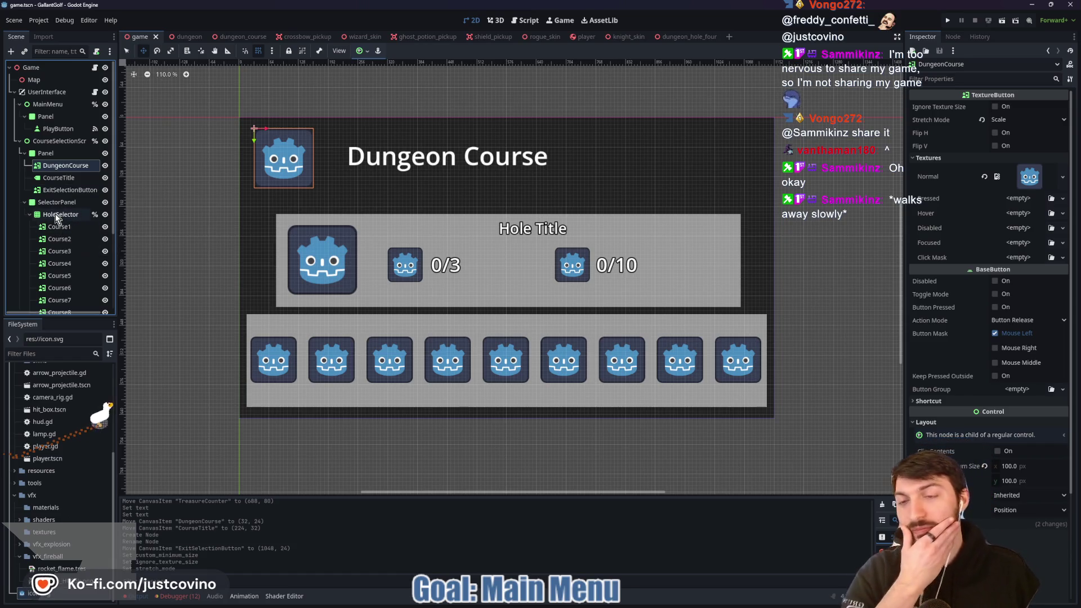
scroll(62, 256, down, 3)
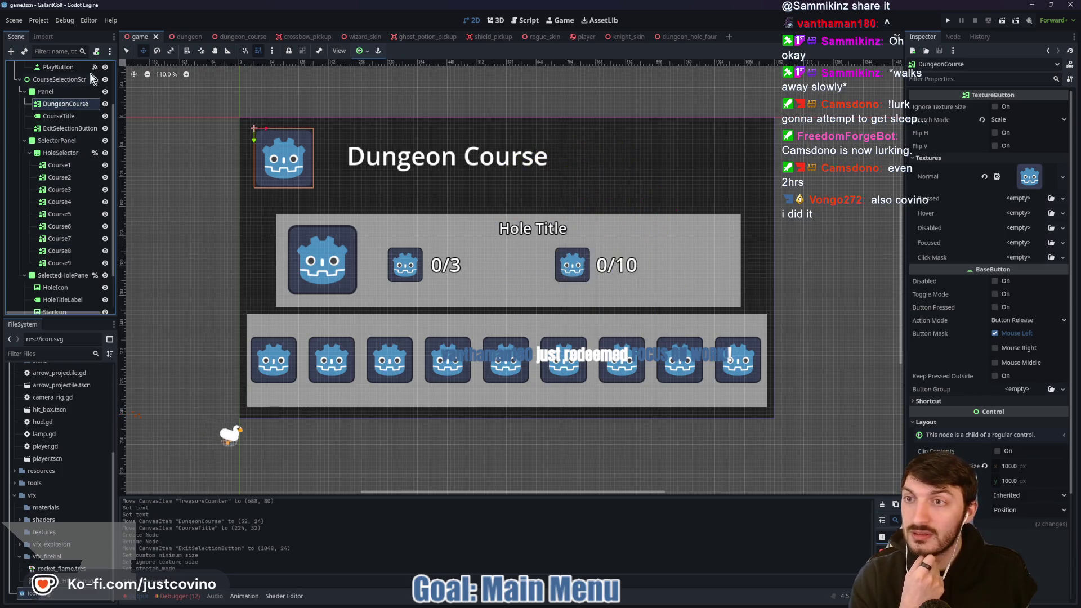
scroll(96, 101, up, 3)
Edit course_dictionary's First Hole entry in user_interface.gd, then return to the 2D canvas
click(95, 92)
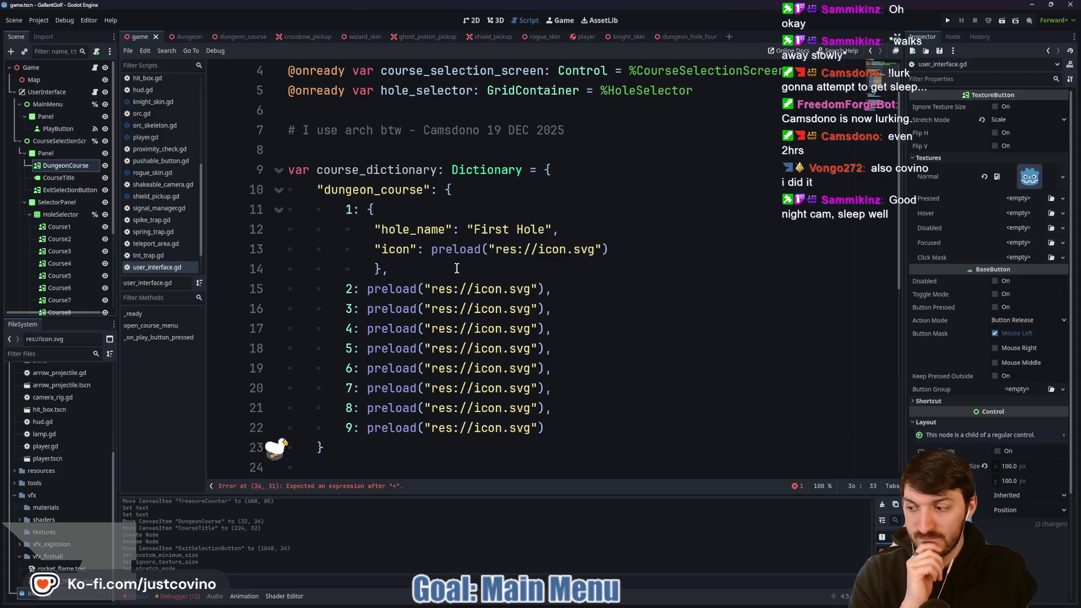
scroll(538, 265, down, 2)
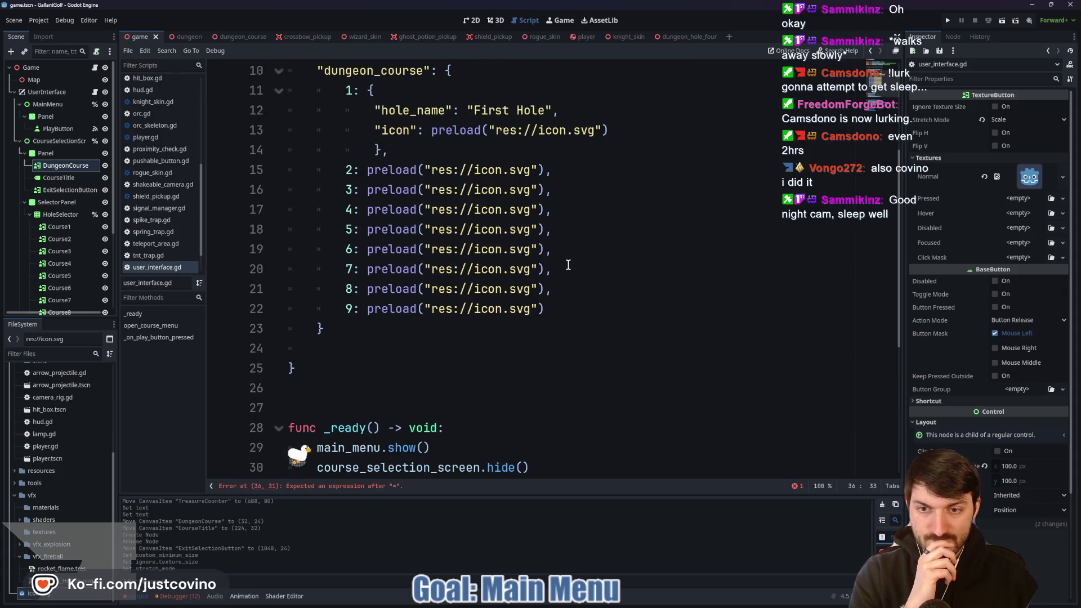
scroll(573, 266, up, 2)
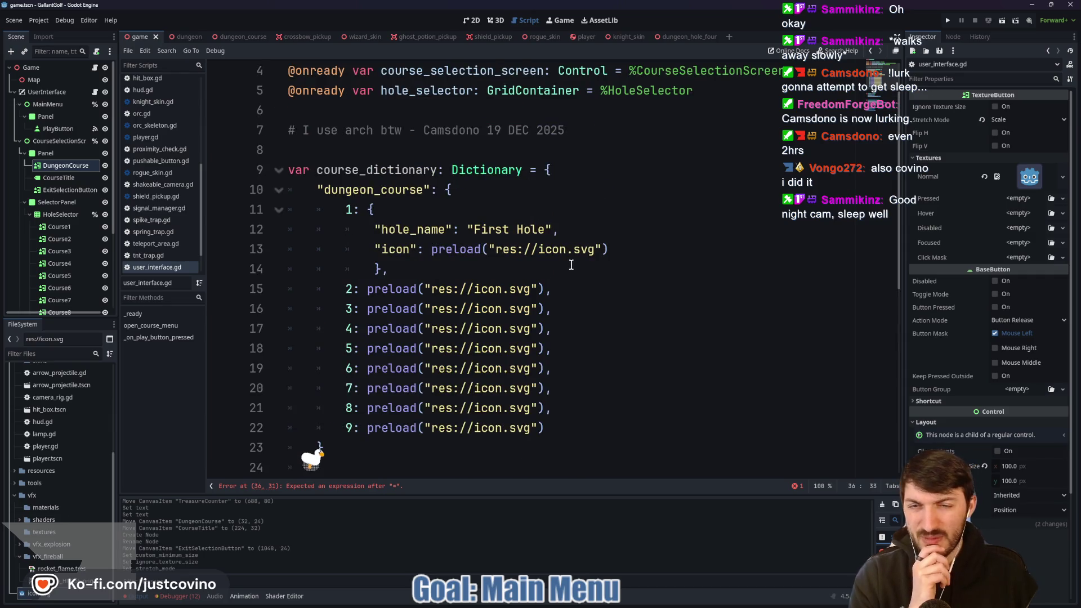
scroll(528, 260, down, 6)
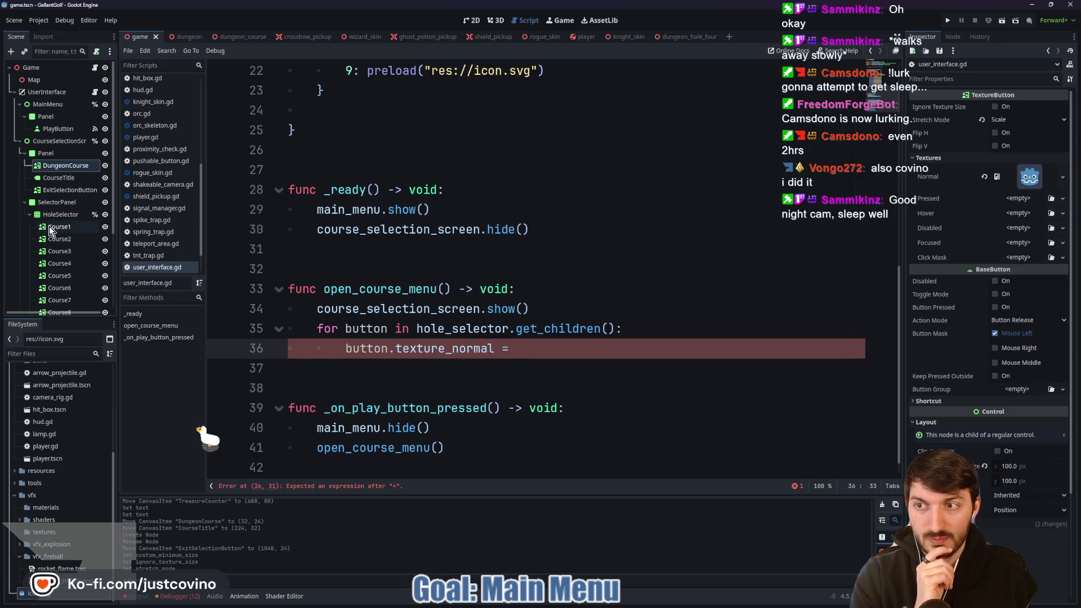
scroll(403, 251, up, 6)
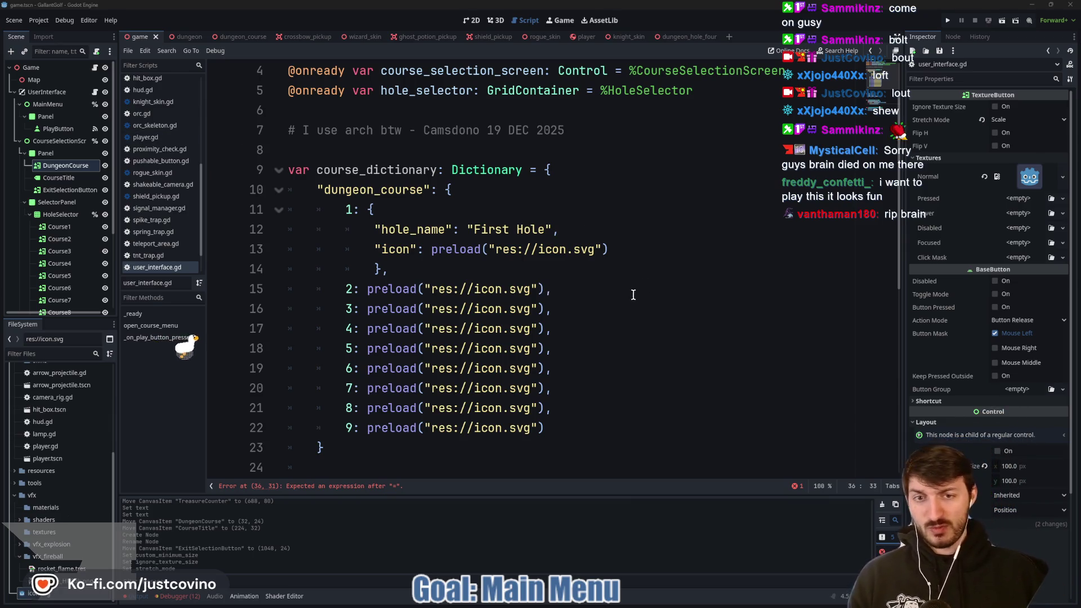
click(594, 262)
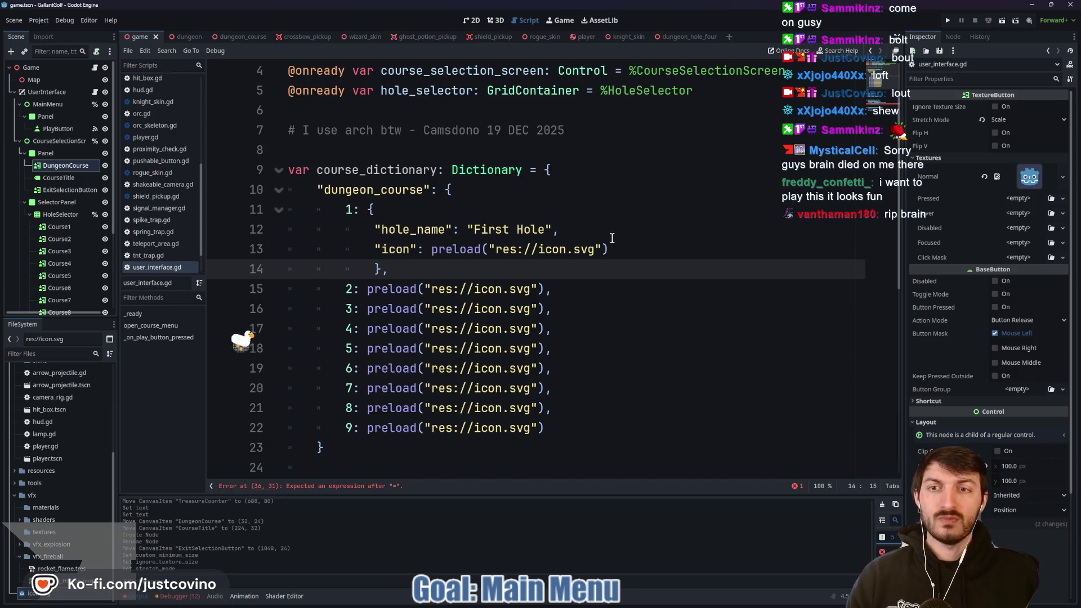
scroll(607, 239, down, 1)
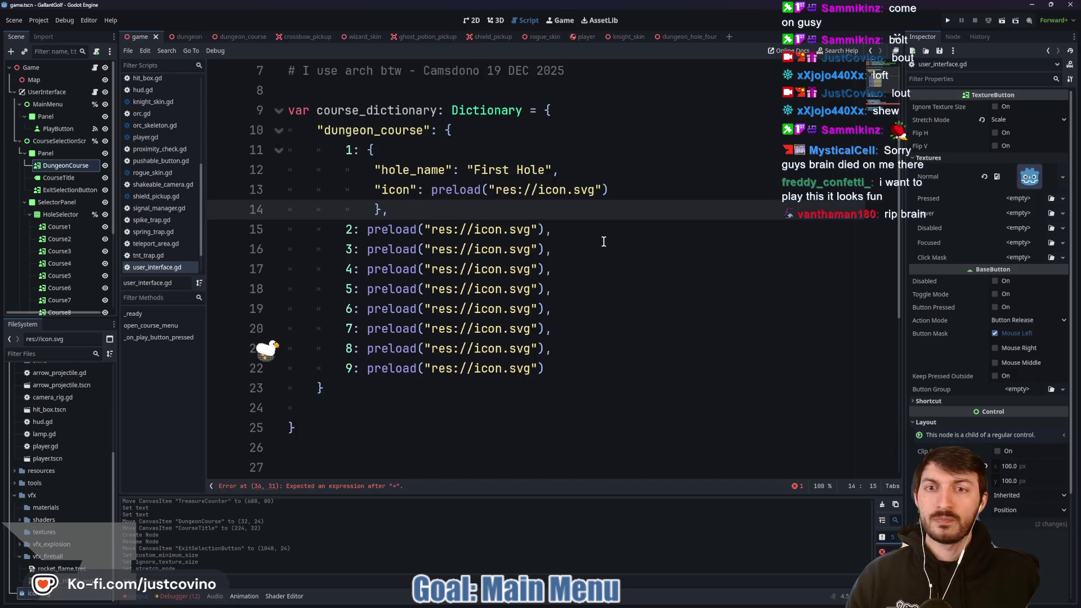
click(472, 21)
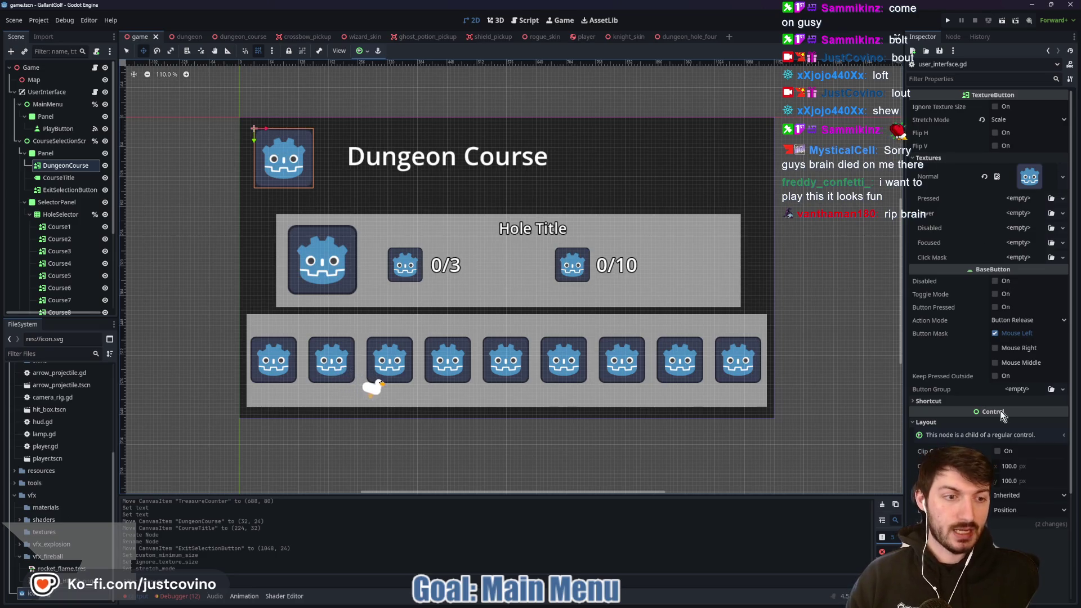
Set the Dungeon Course button's Custom Minimum Size to 150 × 150 and highlight the placeholder icons
click(1020, 465)
text(150)
key(Tab)
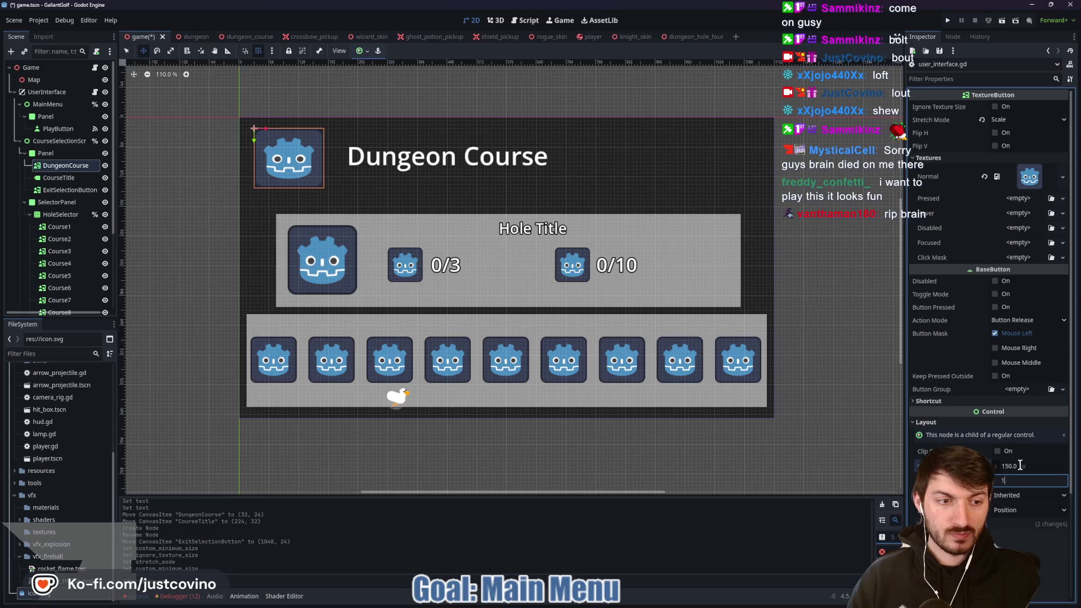
text(150)
key(Return)
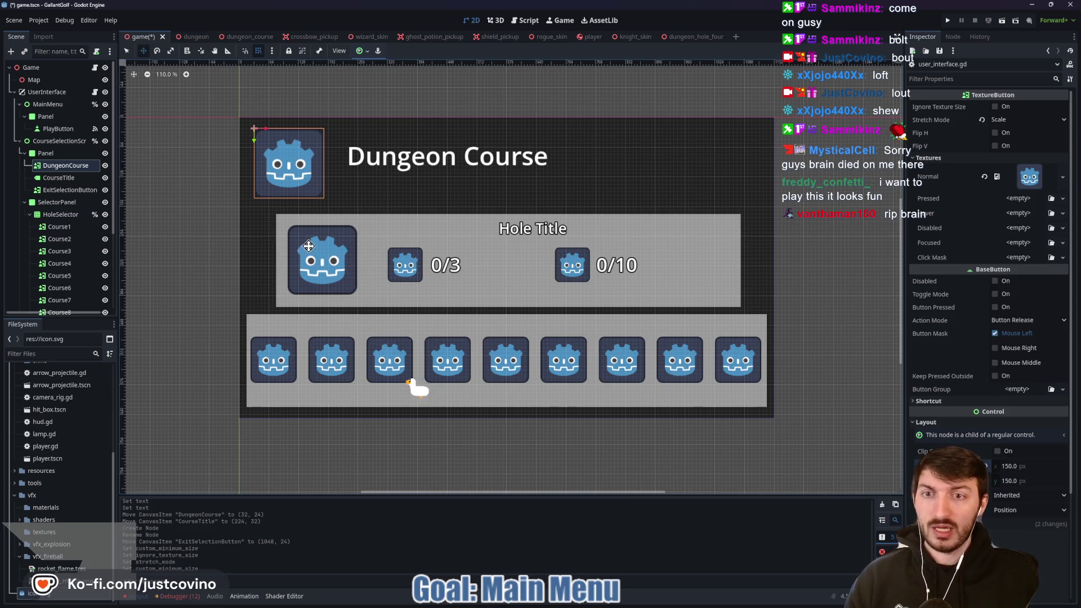
mouse_move(262, 291)
mouse_down()
mouse_move(726, 302)
mouse_move(507, 199)
mouse_move(333, 213)
mouse_up()
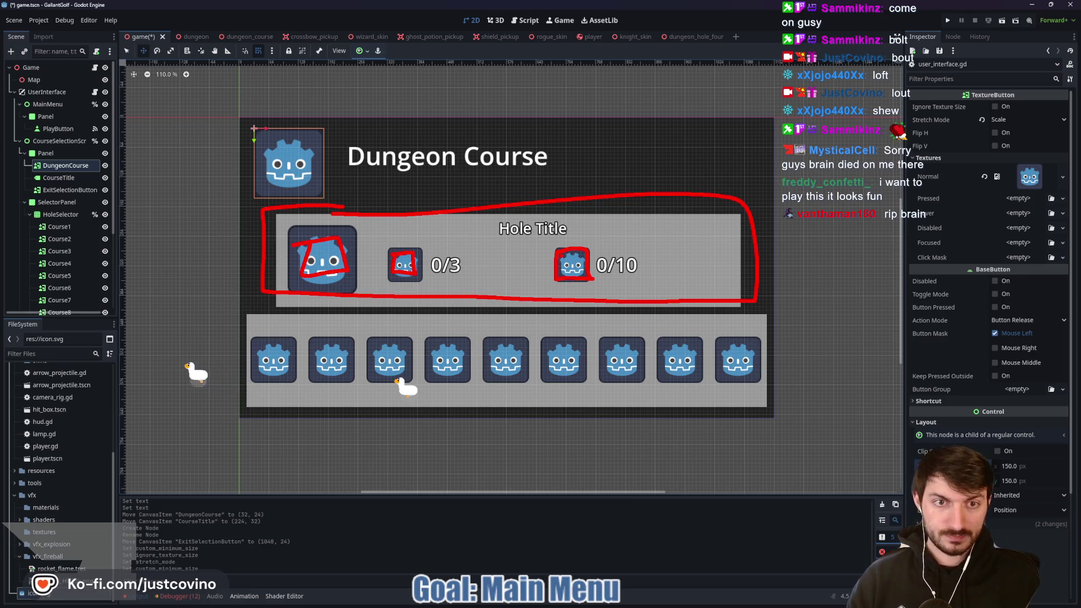
key(Escape)
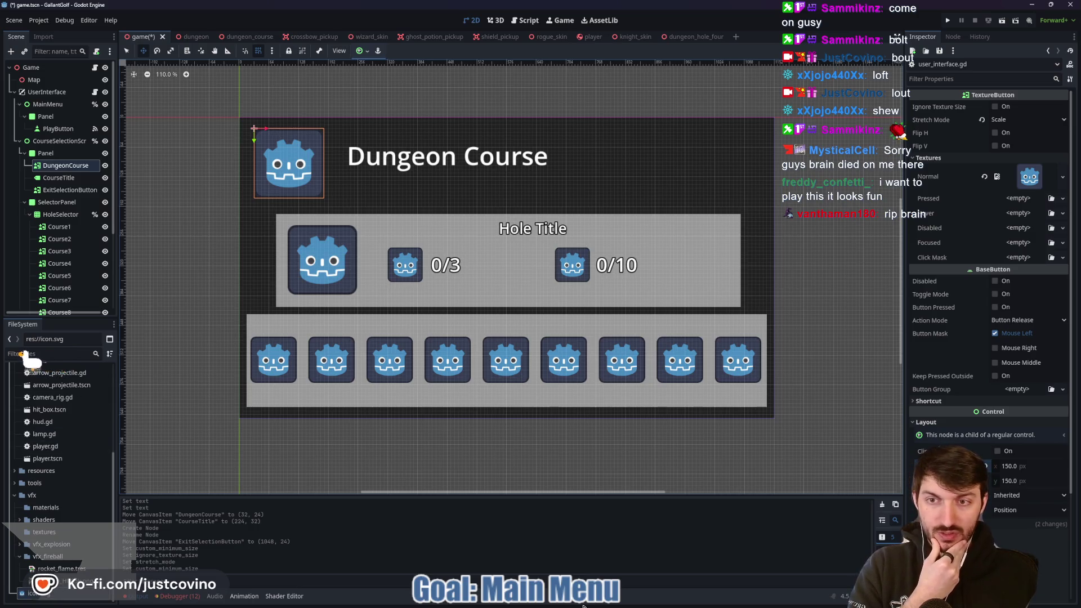
Launch the Eagle asset library from the system search
key(super)
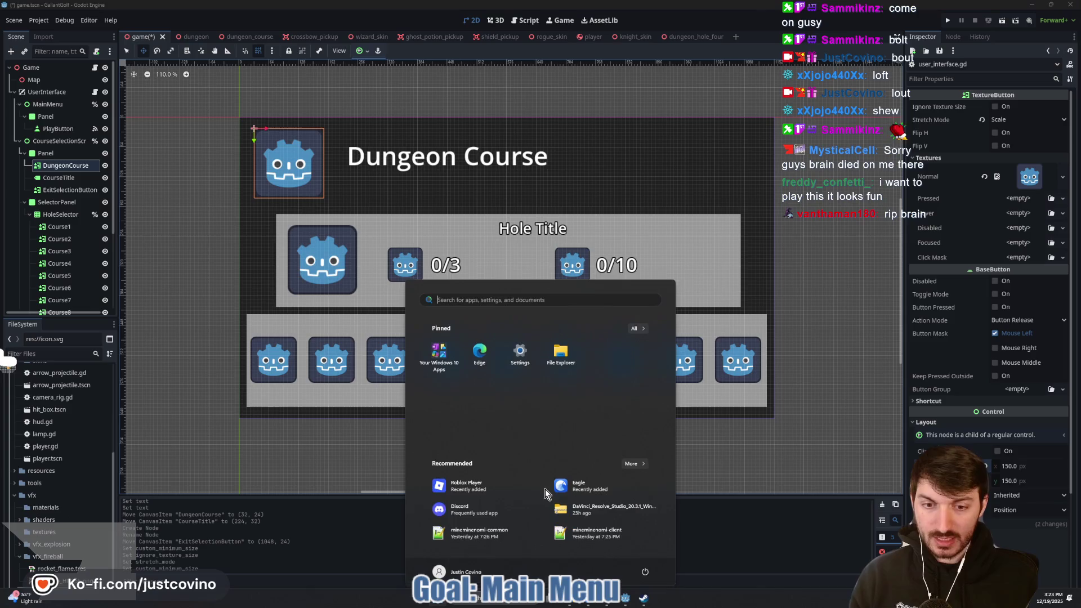
text(eagle)
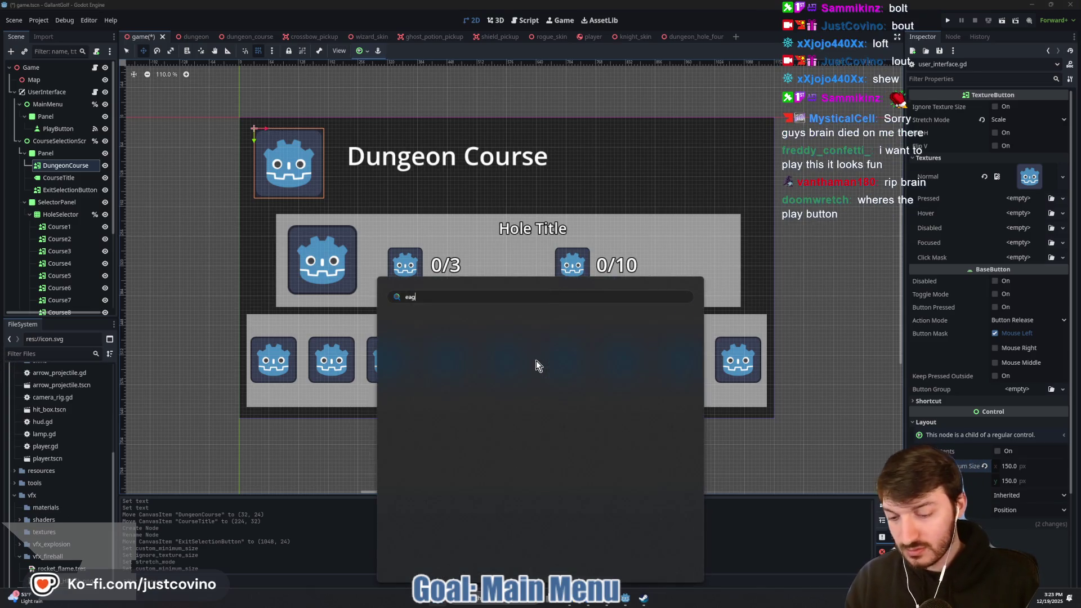
click(478, 361)
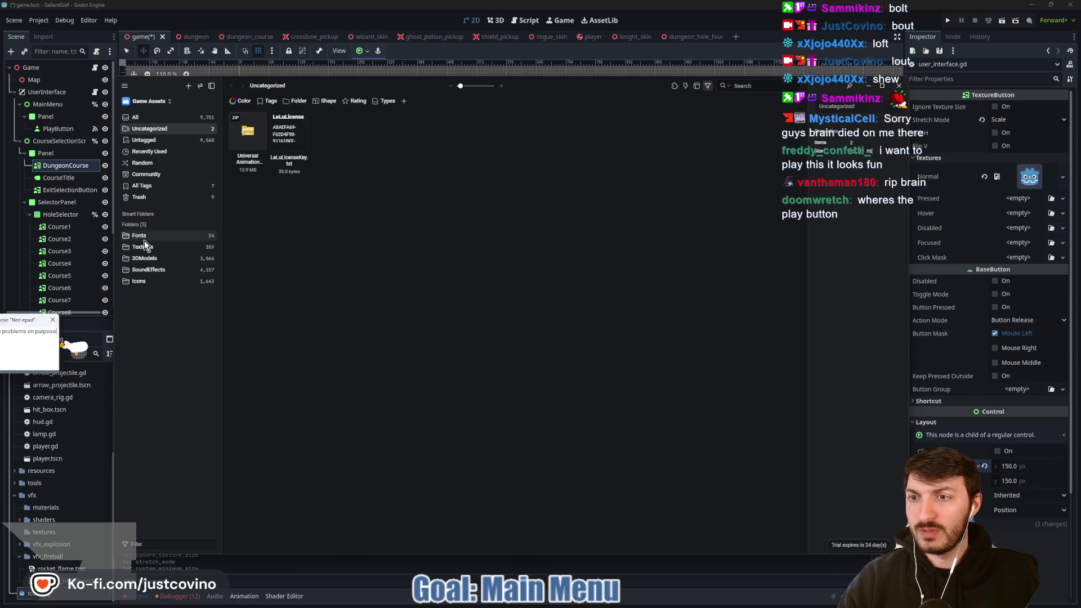
Open the Icons folder and browse down through the star image variants
click(200, 281)
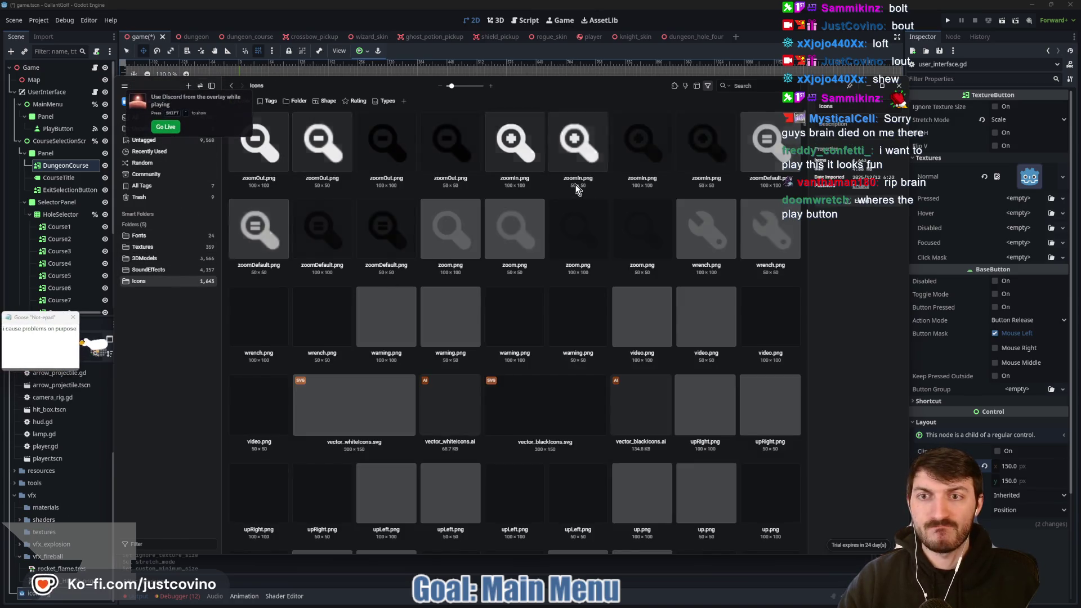
scroll(575, 194, down, 4)
scroll(574, 194, down, 3)
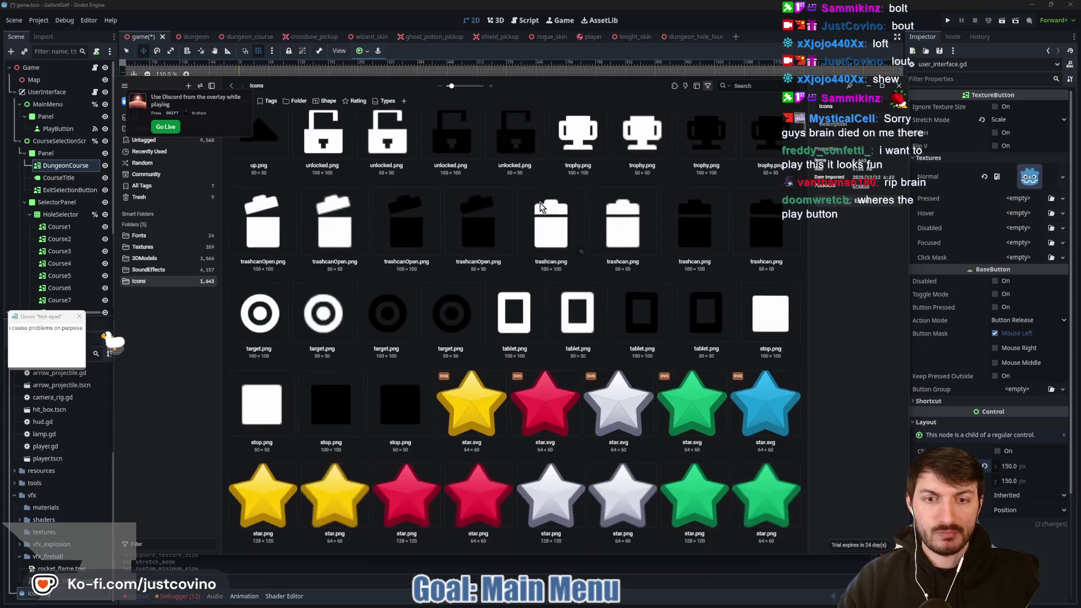
scroll(557, 269, down, 2)
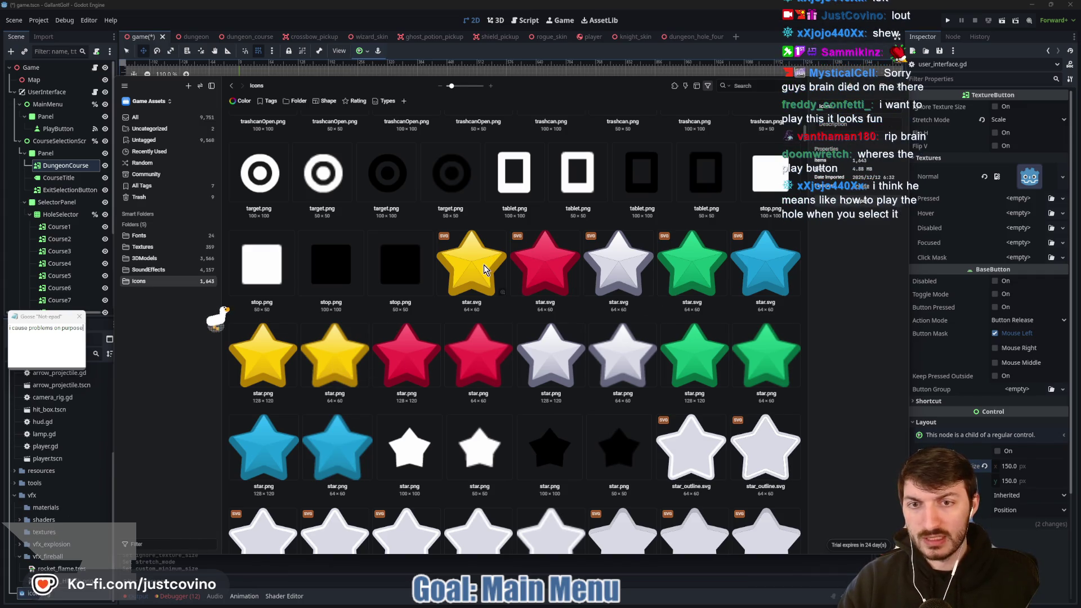
scroll(344, 365, down, 1)
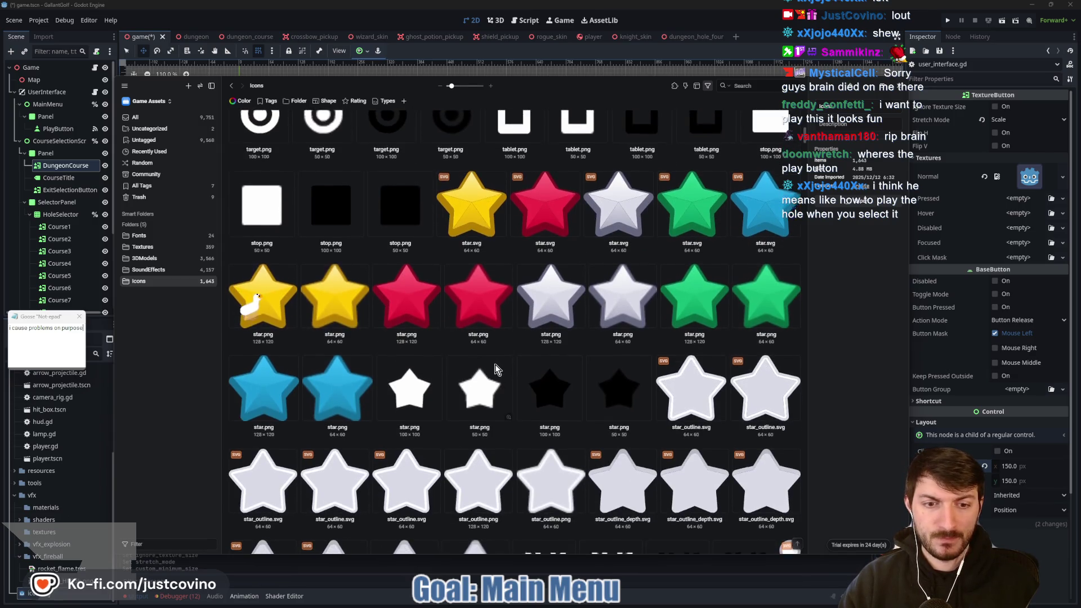
scroll(494, 363, down, 1)
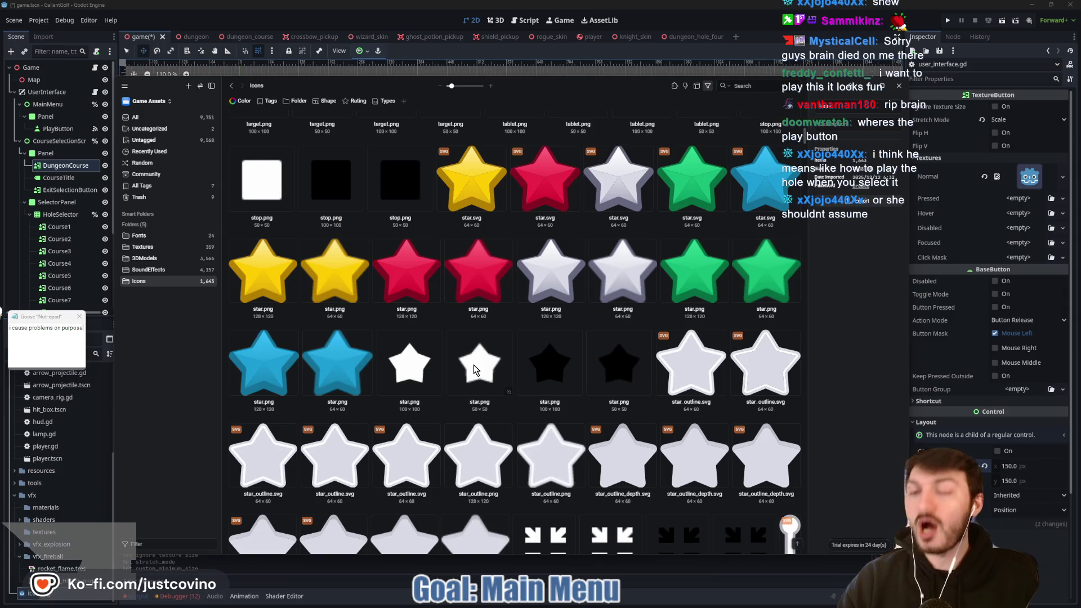
Return to the Dungeon Course scene, collapse SelectorPanel and select SelectedHolePanel
click(760, 30)
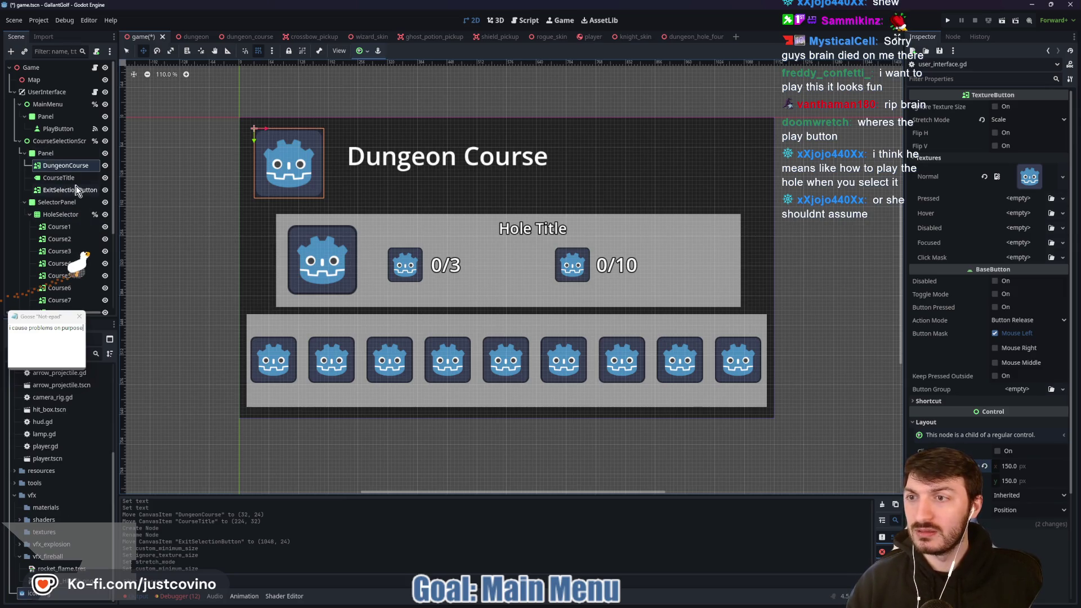
click(45, 153)
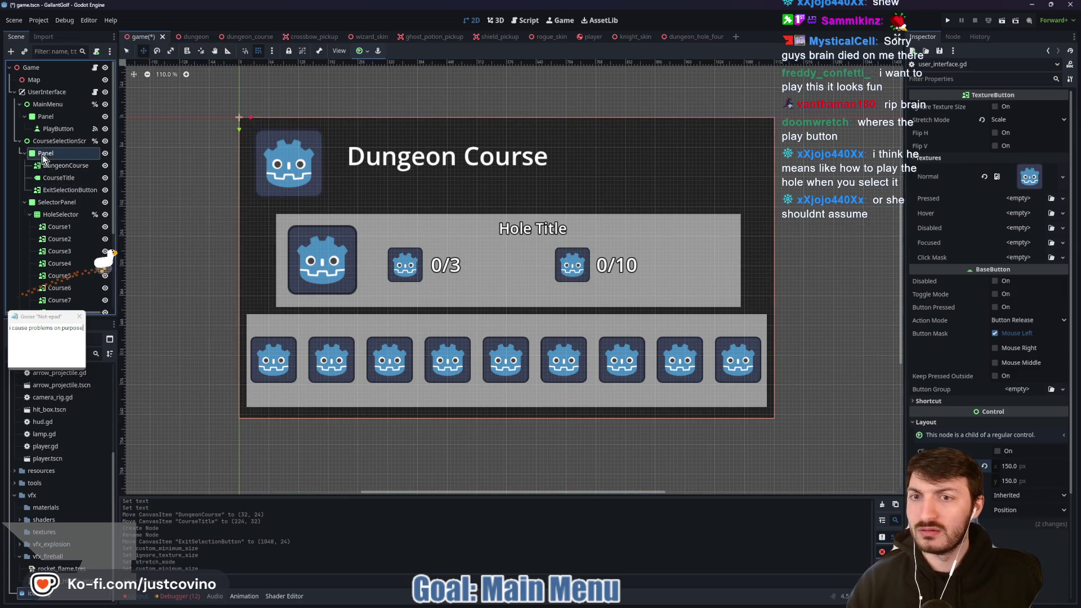
click(23, 204)
click(25, 202)
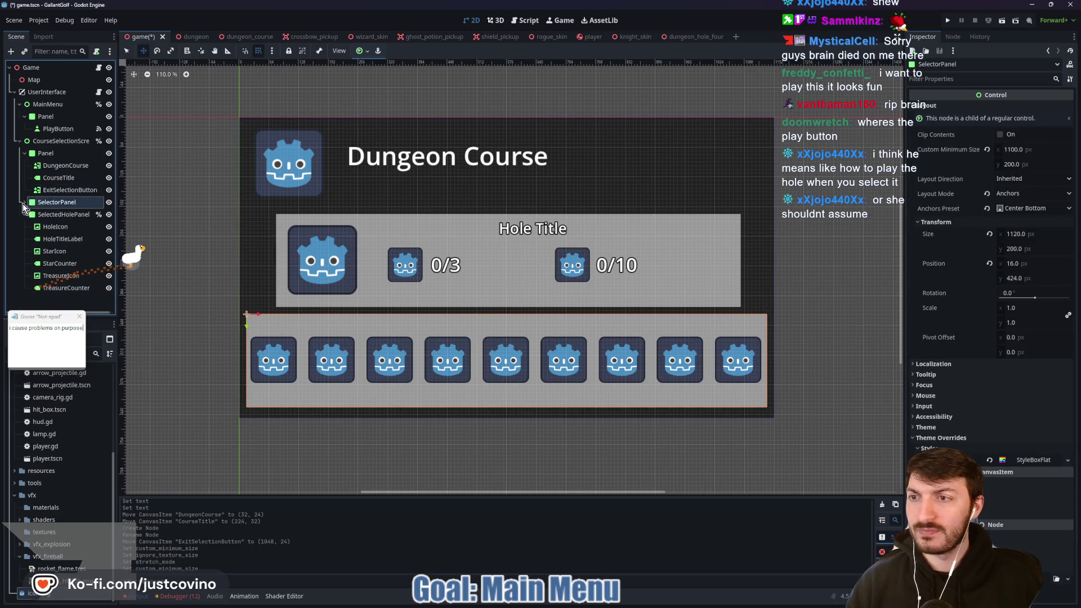
click(45, 217)
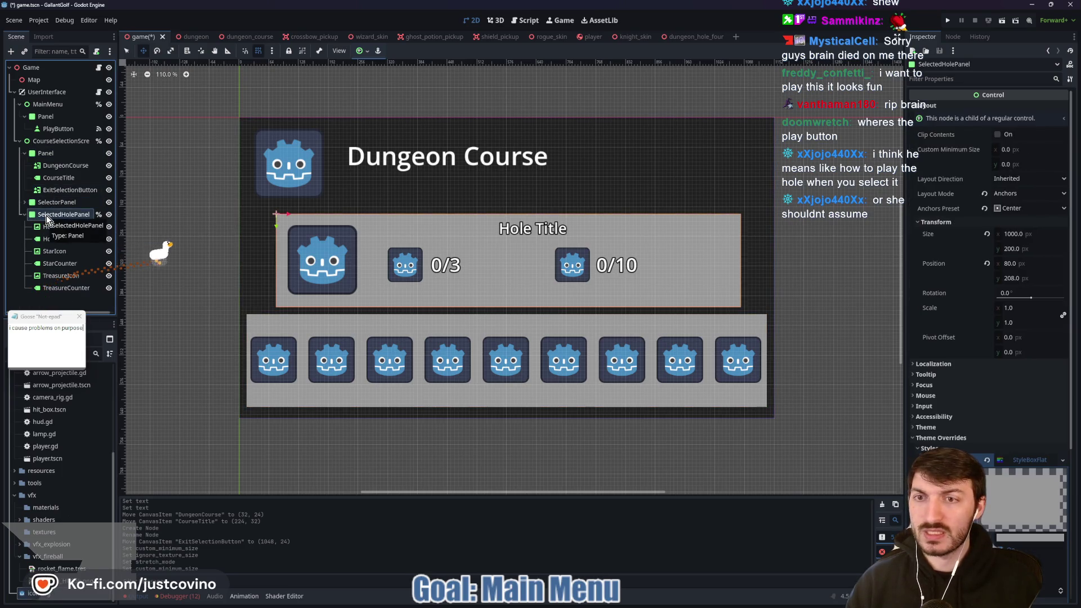
Add a Button under SelectedHolePanel and rename it PlayHoleButton
key(ctrl+a)
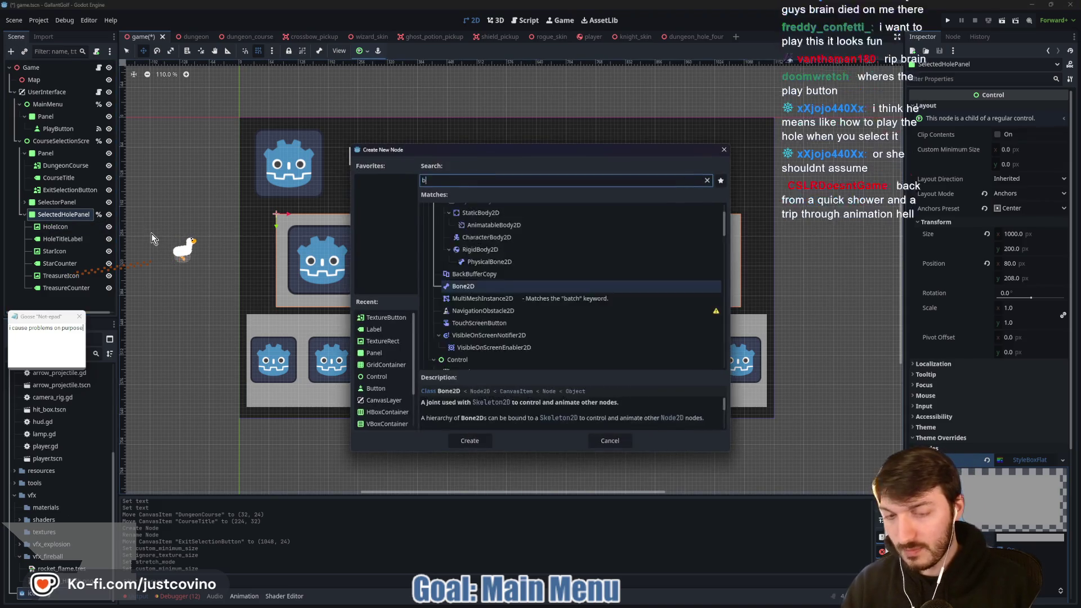
text(button)
key(Return)
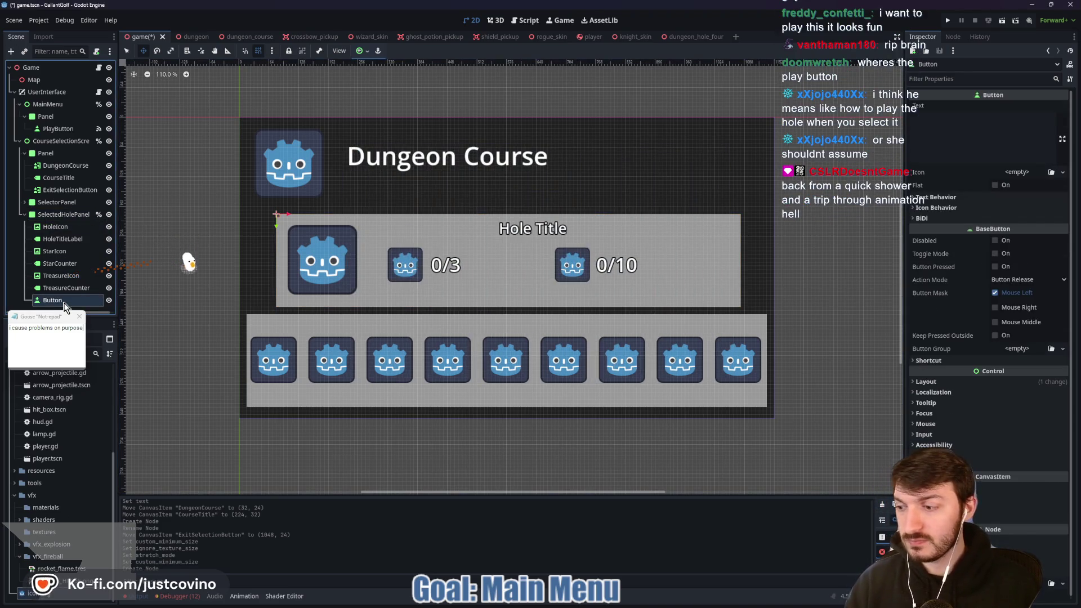
double_click(70, 301)
text(P)
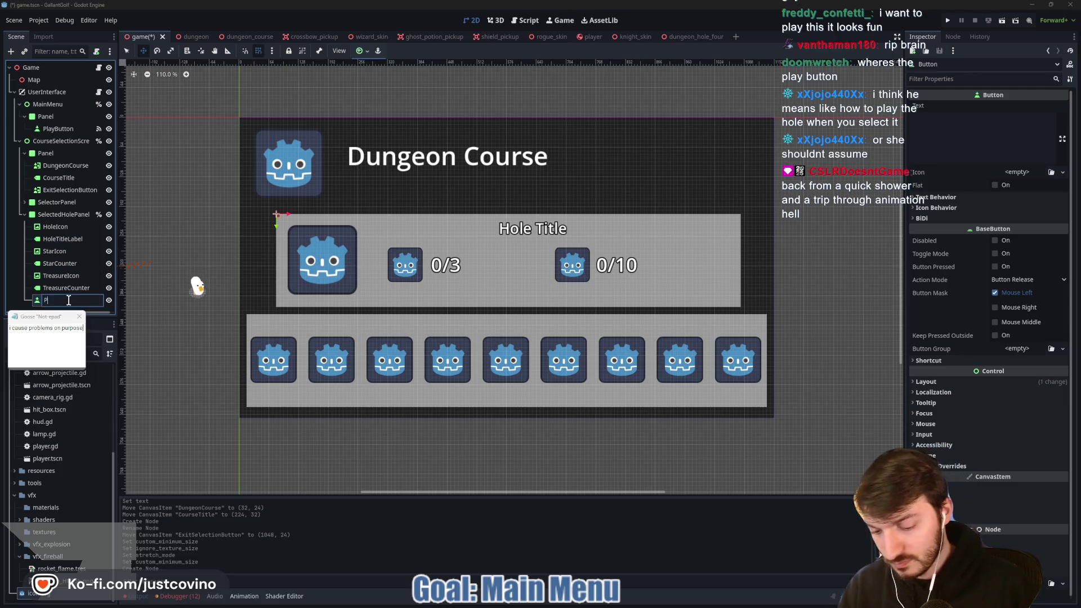
text(layHoleButton)
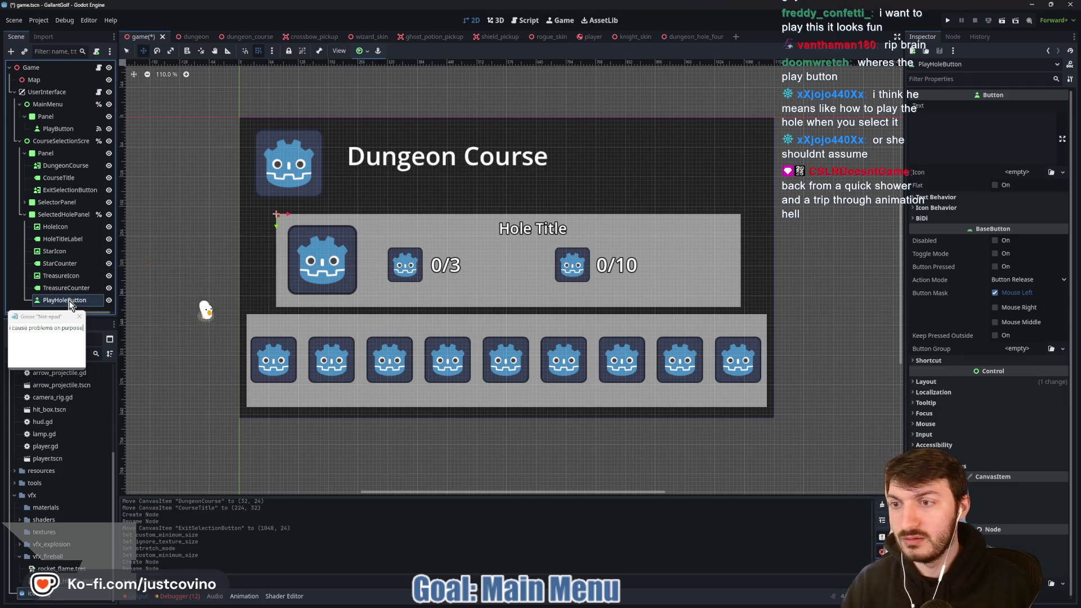
key(Return)
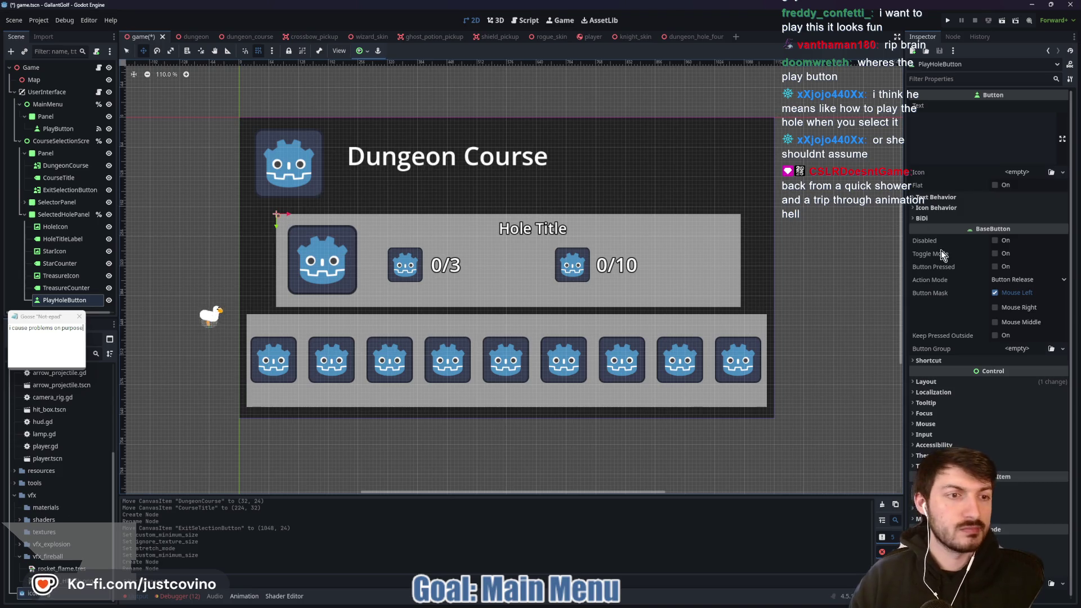
Give PlayHoleButton a 100 × 25 minimum size and move it to the panel's bottom centre
click(951, 382)
click(1018, 425)
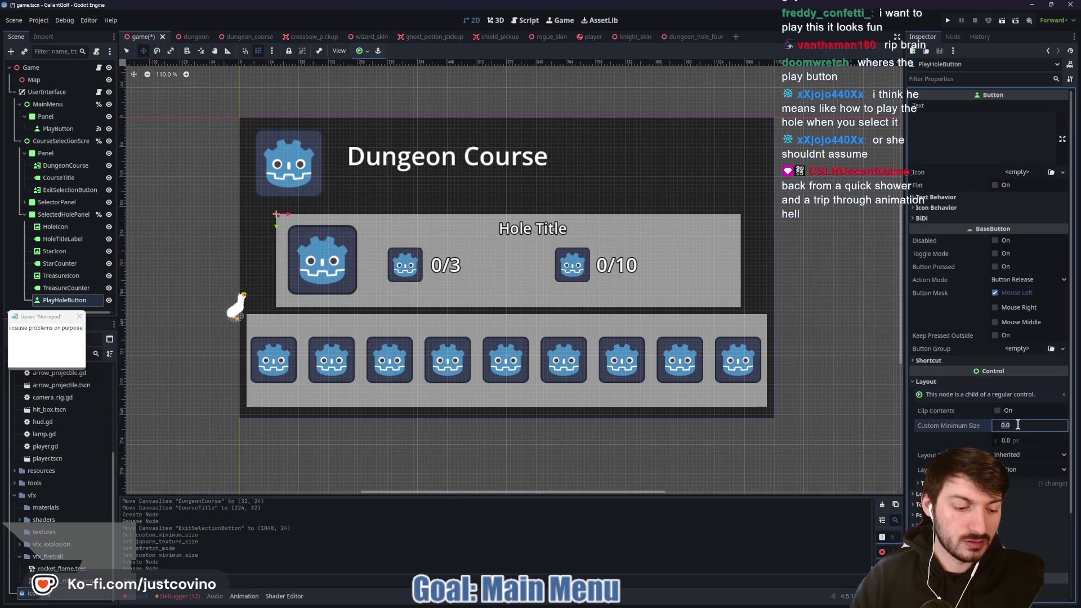
text(100)
key(Tab)
text(25)
key(Return)
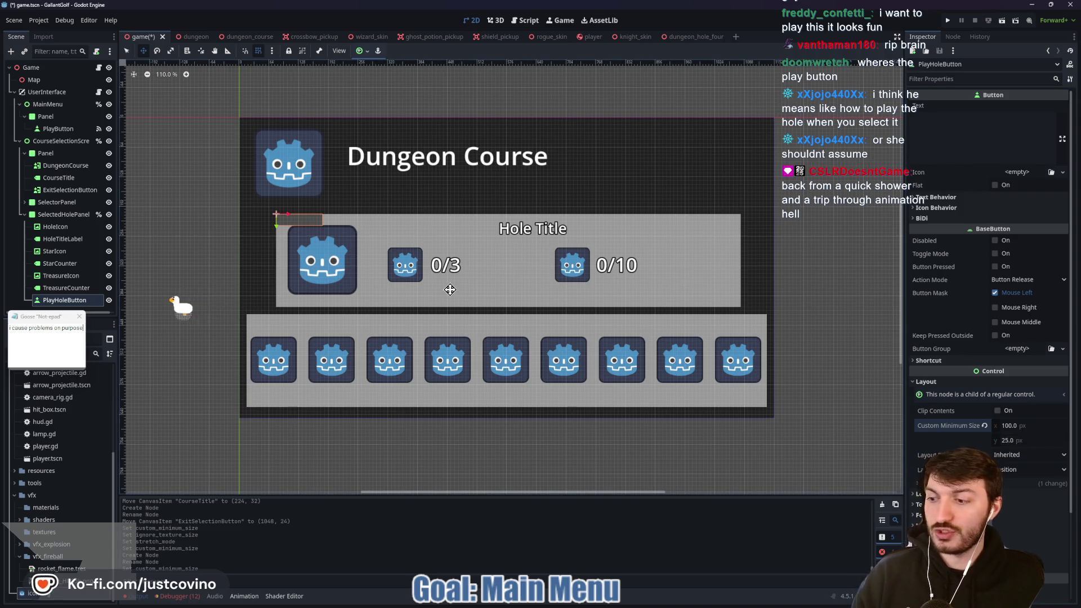
drag(297, 222, 494, 299)
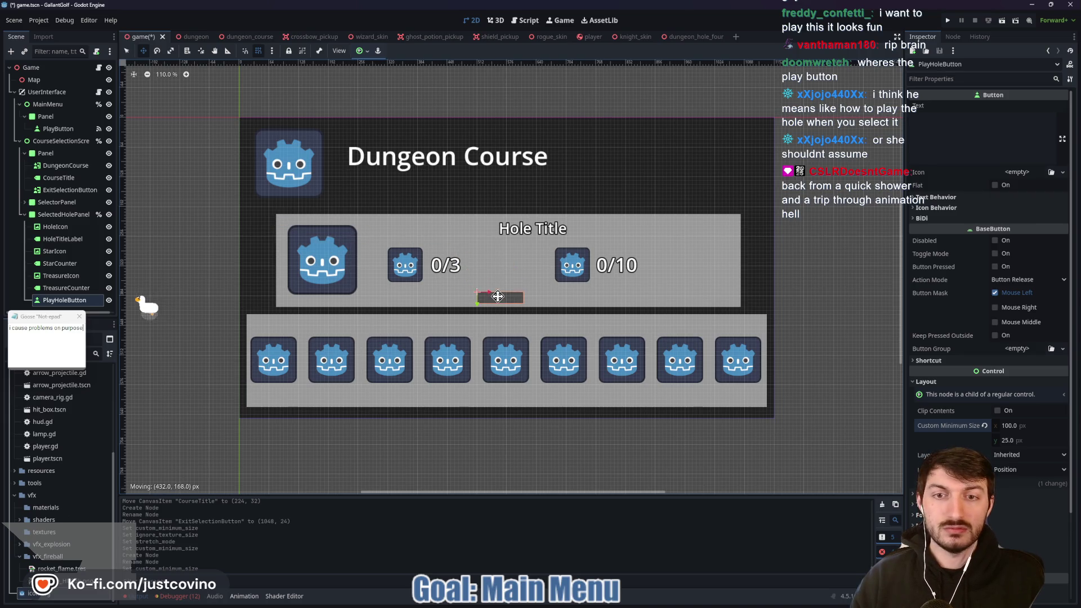
Resize PlayHoleButton to 150 × 50 minimum and recentre it below the counters
click(1016, 440)
text(50)
key(Return)
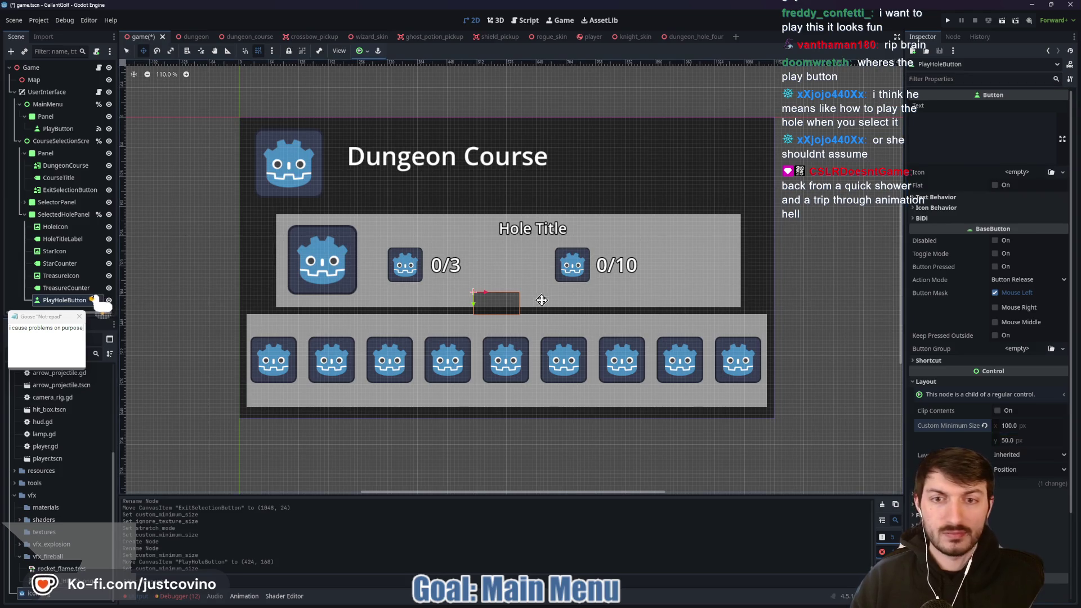
drag(504, 305, 504, 290)
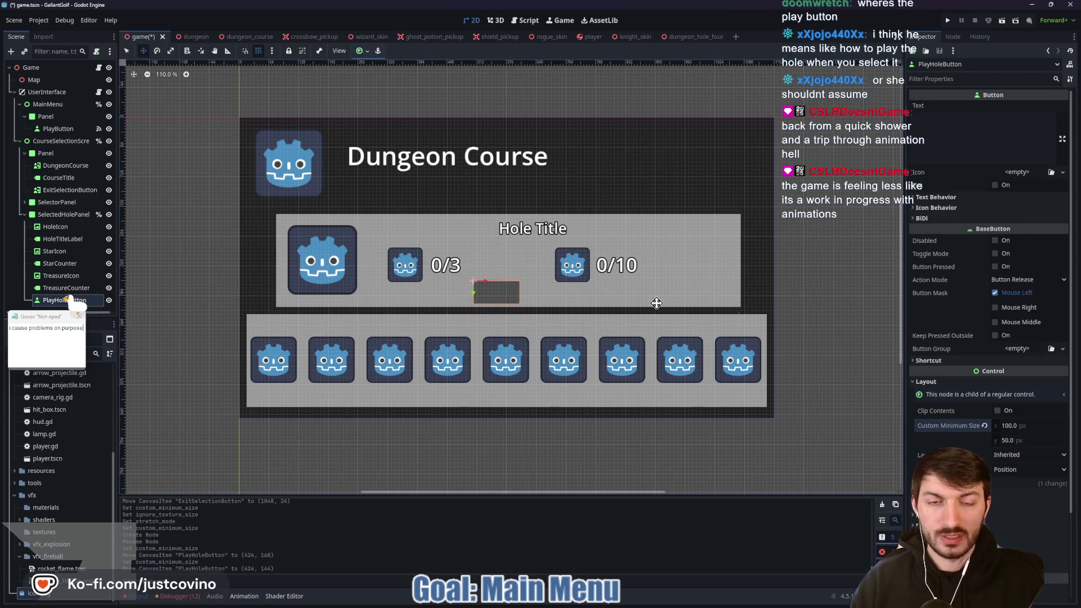
click(1014, 425)
text(150)
key(Return)
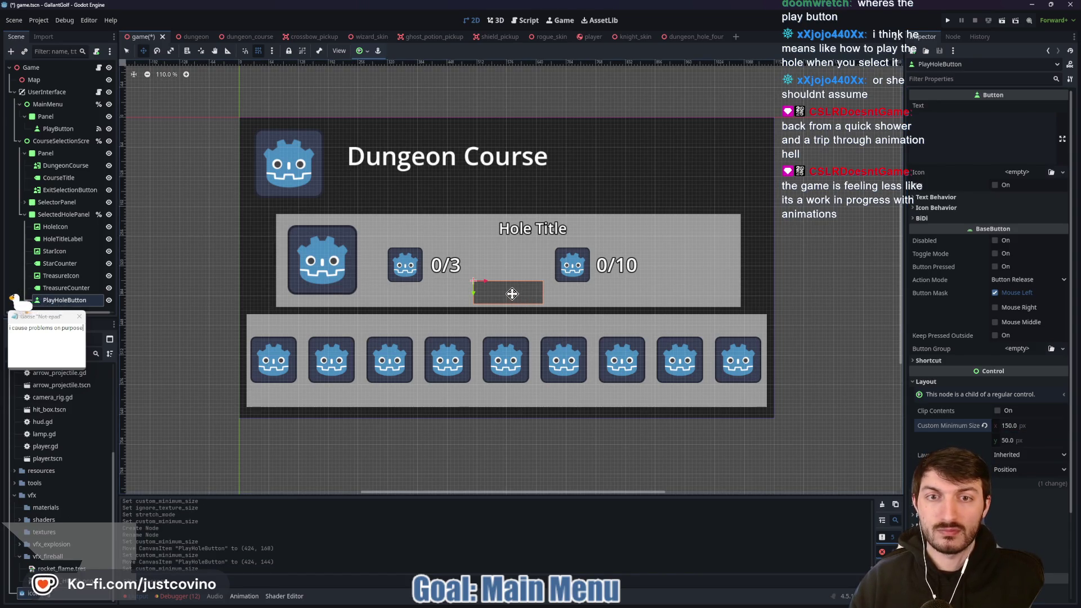
drag(510, 293, 502, 293)
Set the button's text to Play and save the scene
click(959, 132)
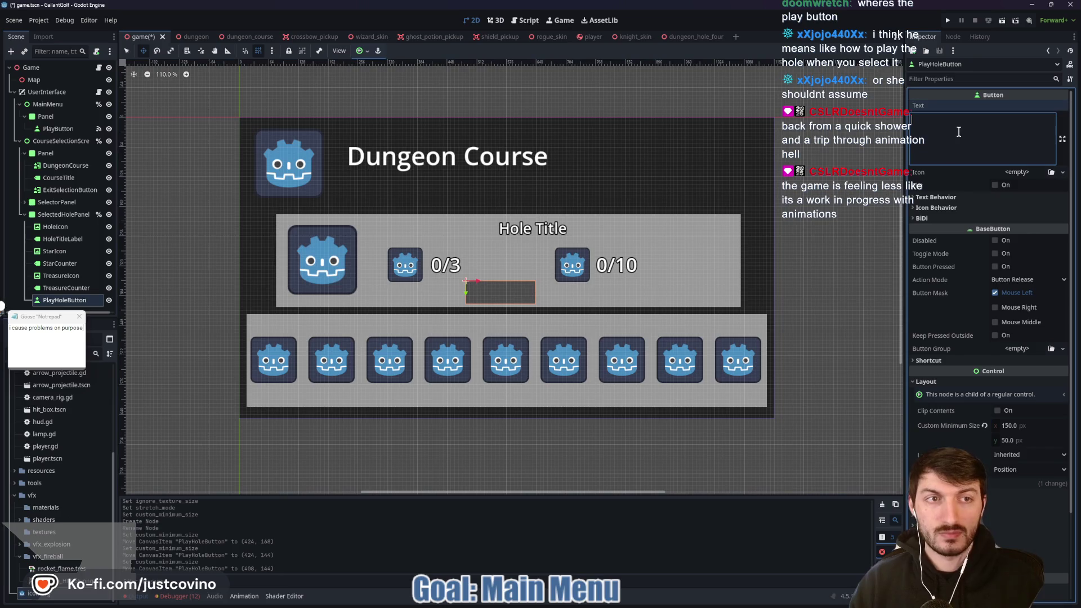
text(Play)
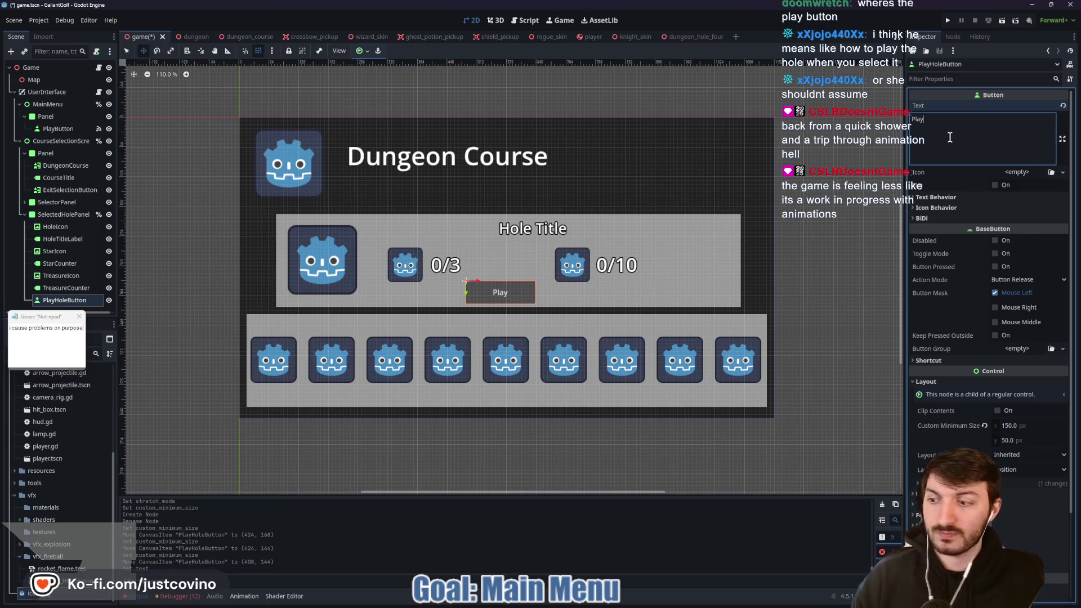
key(ctrl+s)
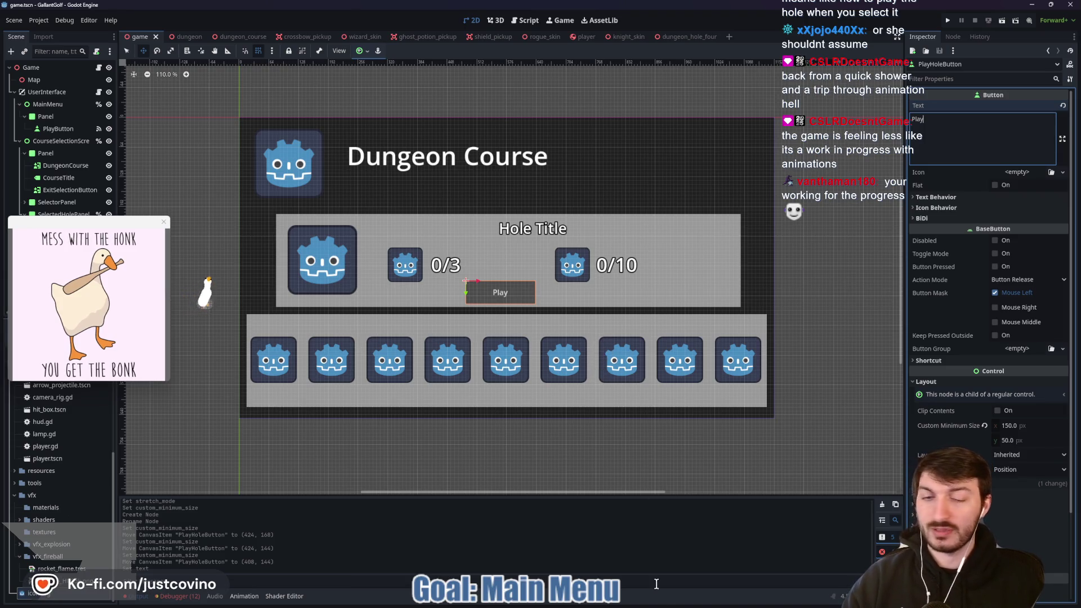
Bring Eagle forward, compare the gold star variants, and pick the 128×120 star.png
click(642, 601)
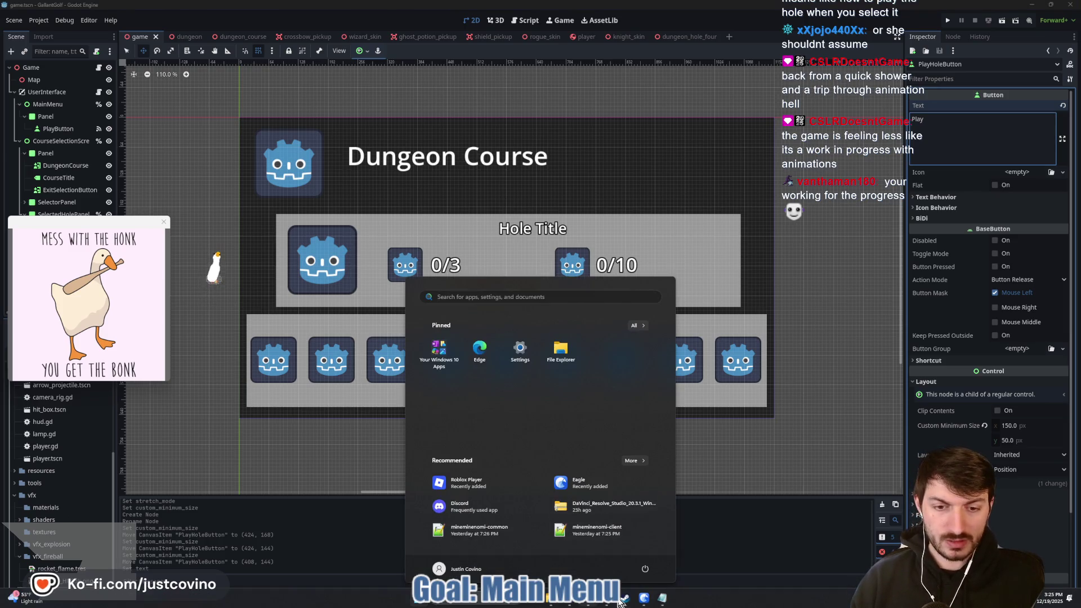
click(643, 600)
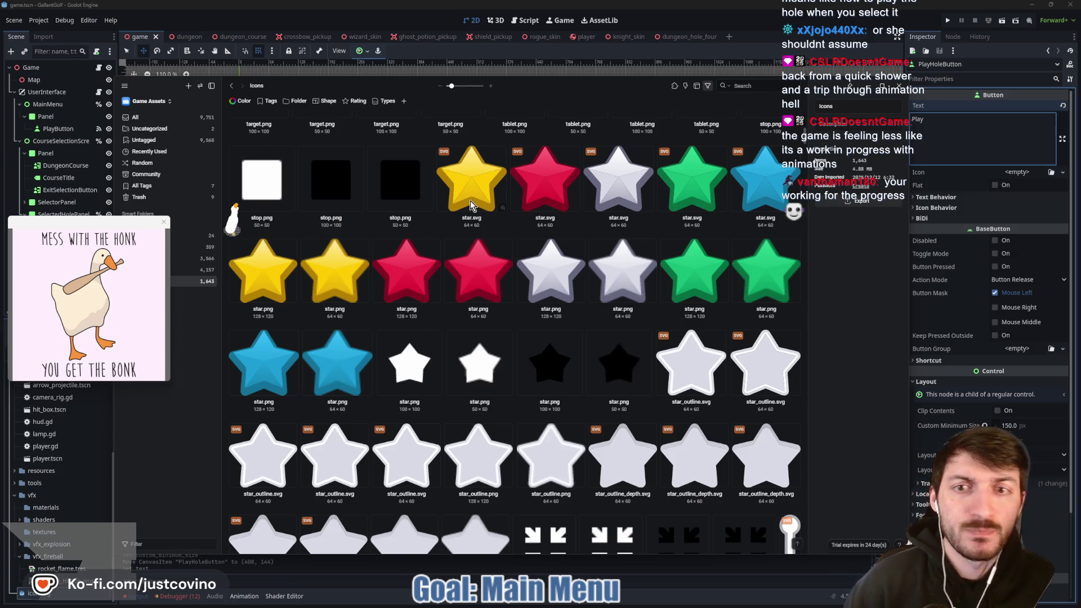
click(266, 276)
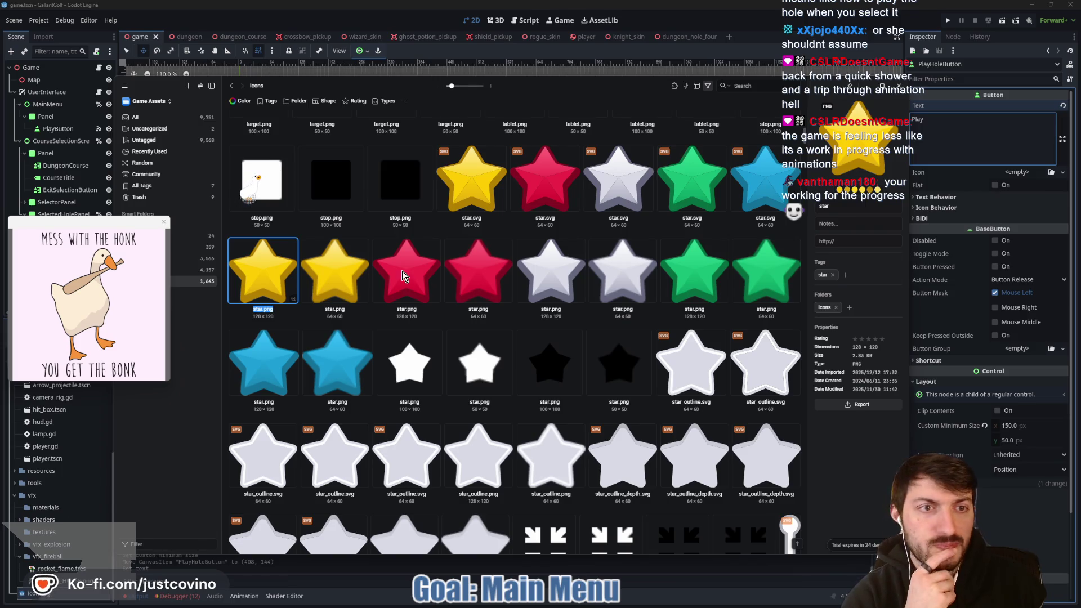
click(472, 185)
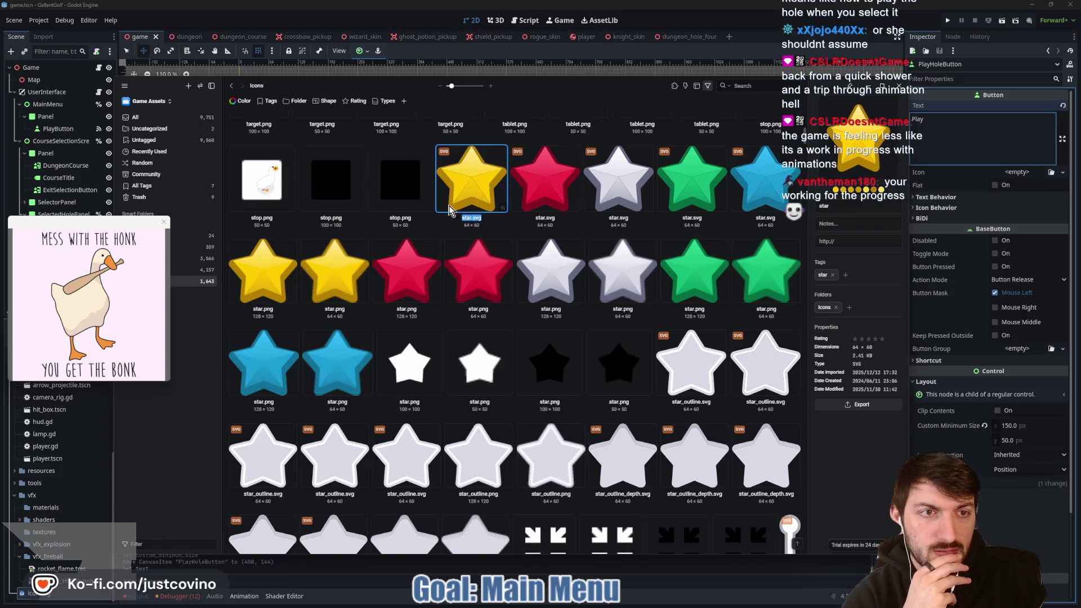
click(333, 276)
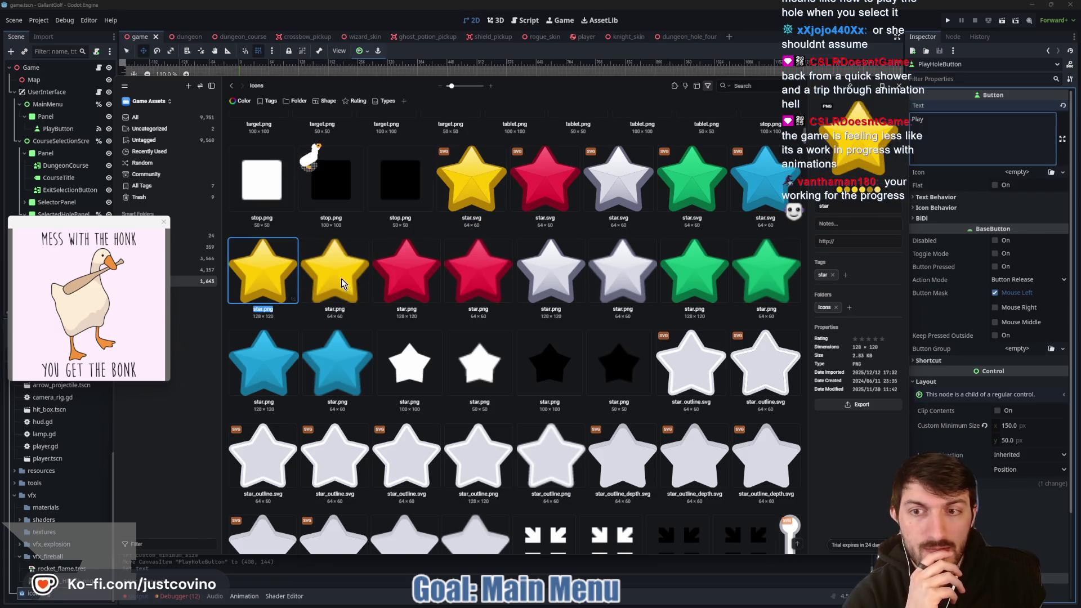
click(282, 279)
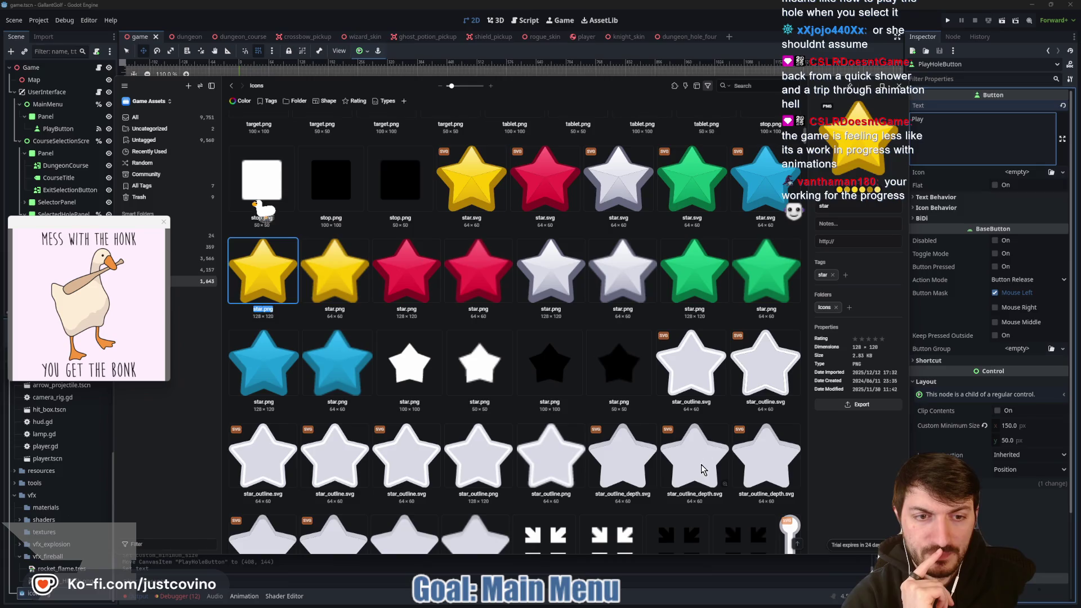
scroll(698, 439, down, 2)
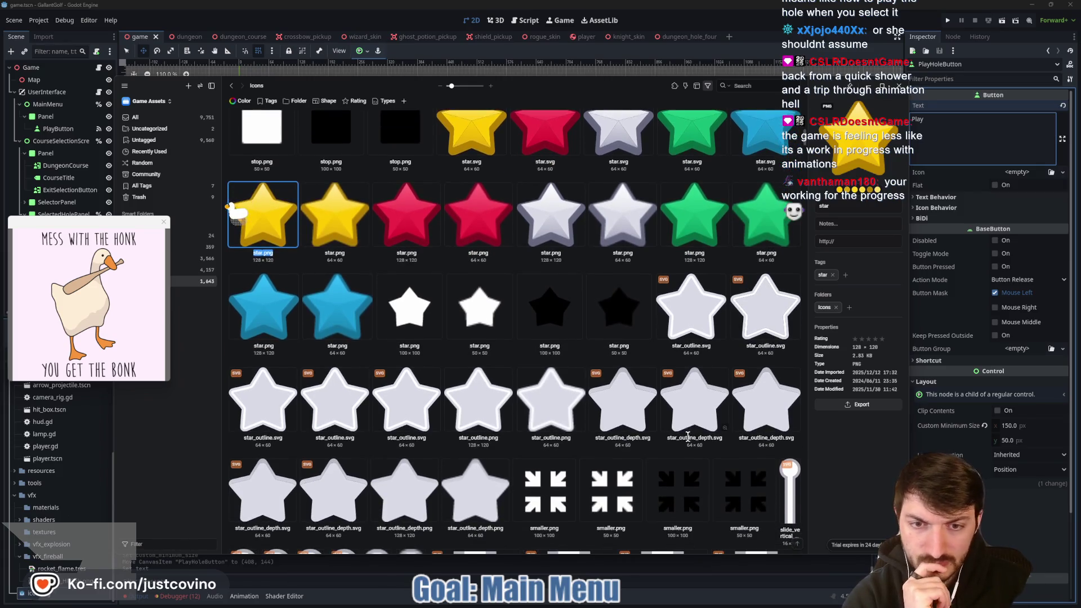
Float the asset browser and add star_outline.png to the star.png selection
ctrl+click(479, 401)
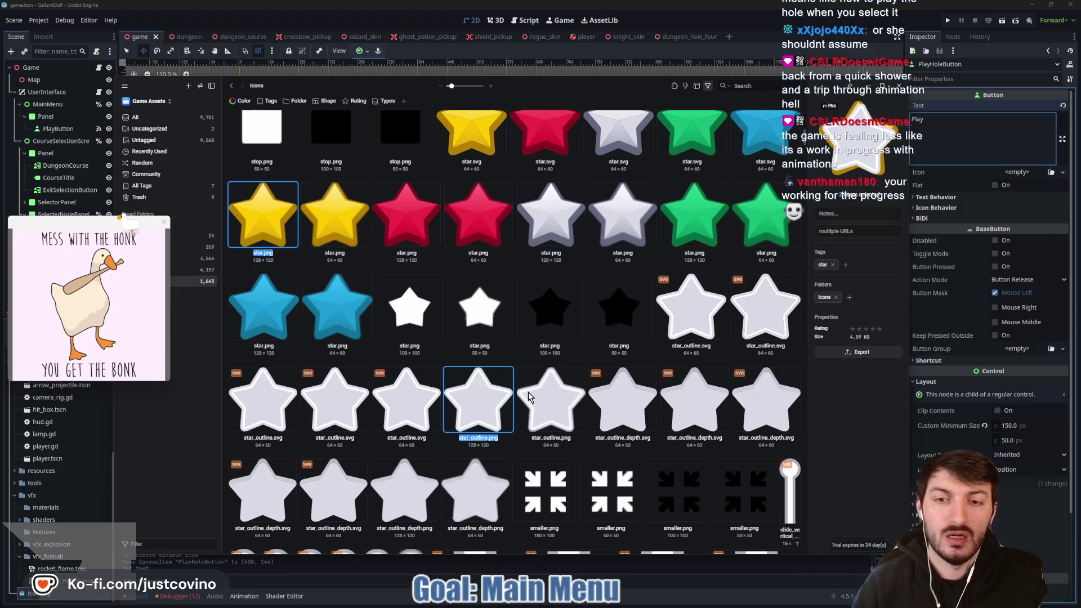
ctrl+click(479, 402)
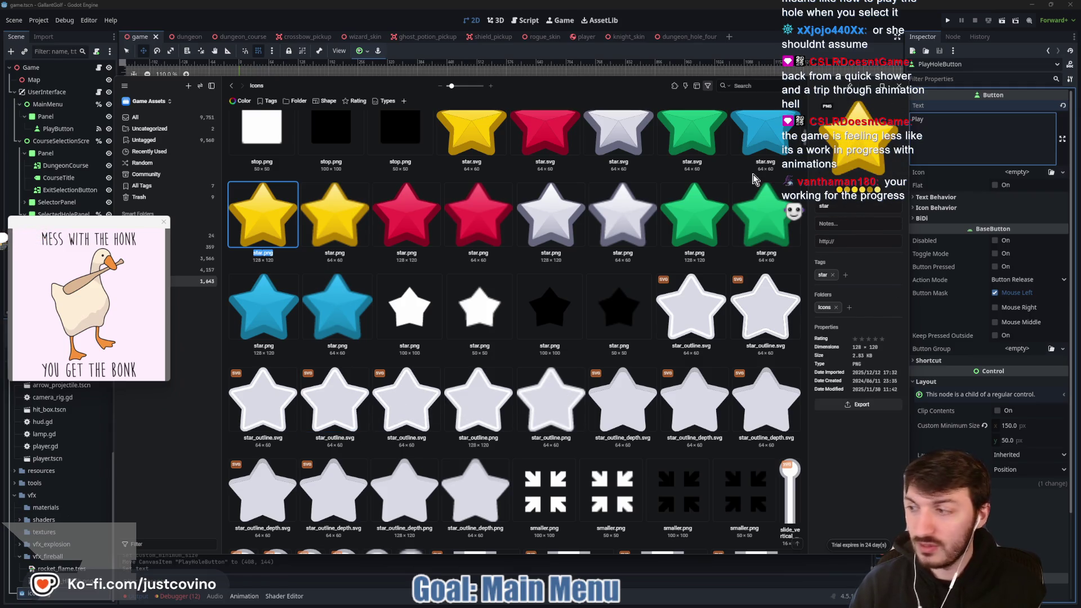
mouse_move(656, 87)
mouse_down()
mouse_move(452, 142)
mouse_move(497, 96)
mouse_up()
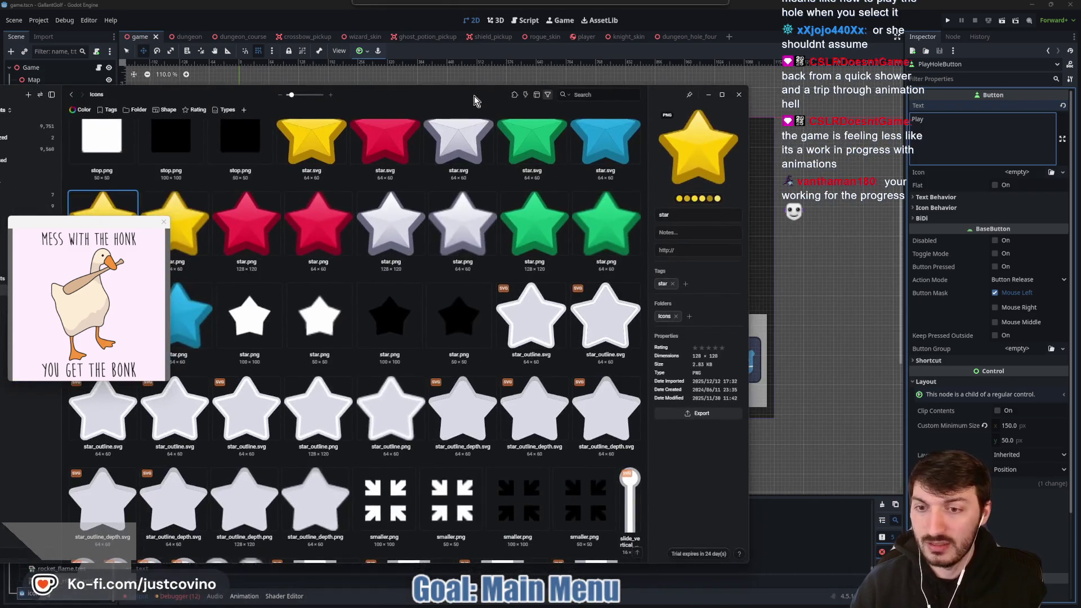
ctrl+click(387, 425)
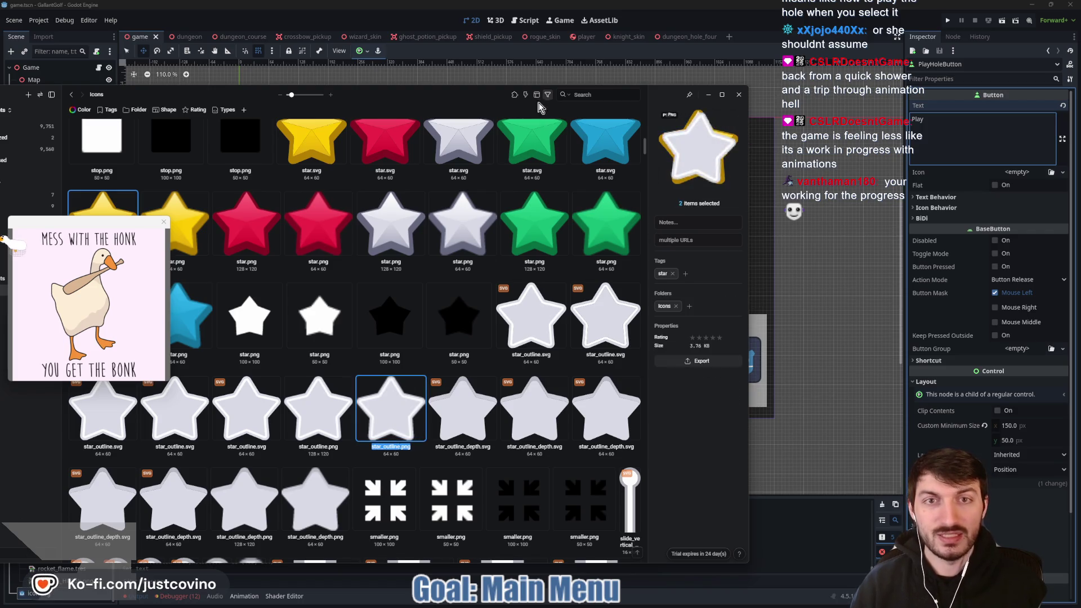
Select star.png and star_outline.png together in the Eagle asset browser
mouse_move(474, 98)
mouse_down()
mouse_move(738, 54)
mouse_move(678, 78)
mouse_up()
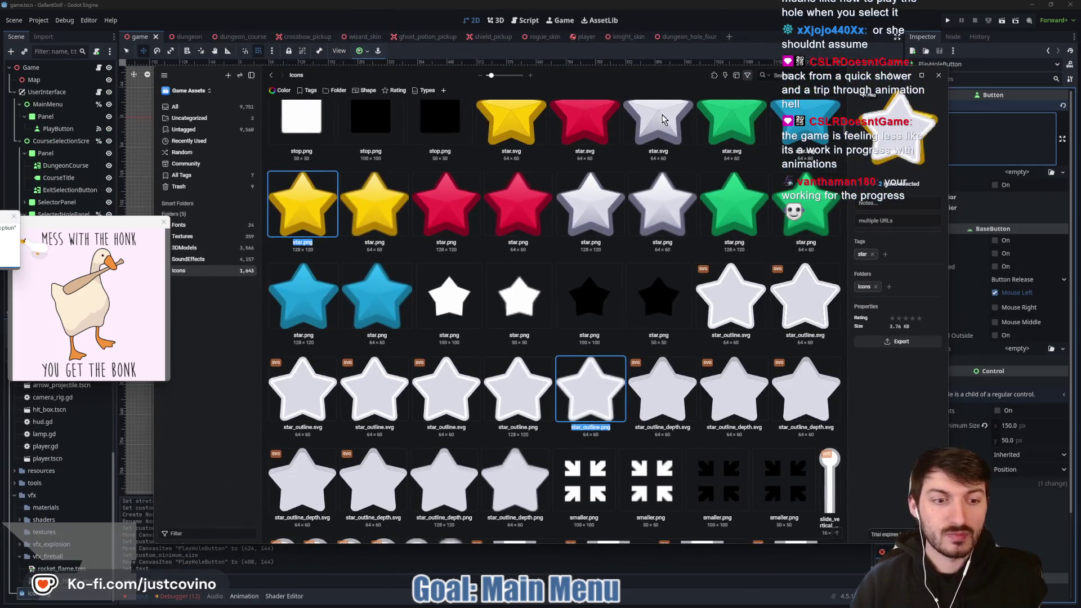
ctrl+click(594, 401)
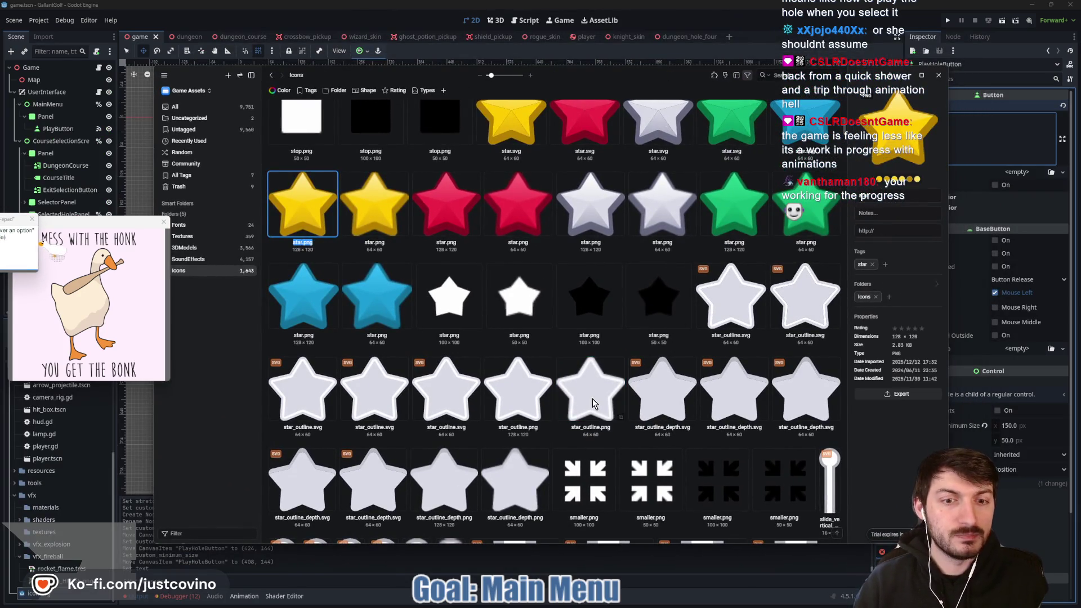
ctrl+click(661, 400)
ctrl+click(661, 400)
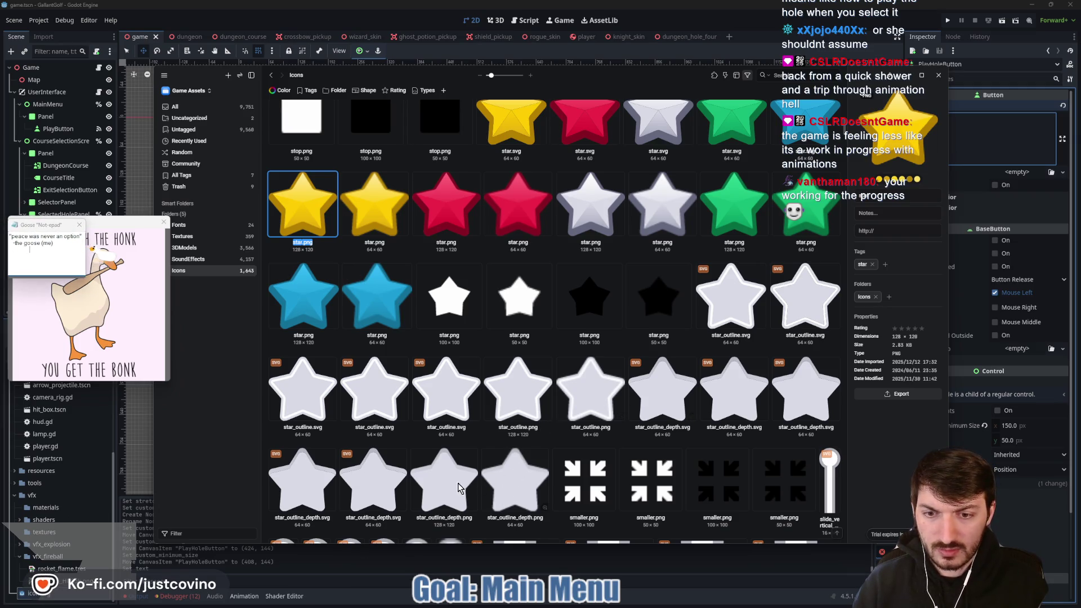
ctrl+click(302, 484)
ctrl+click(302, 484)
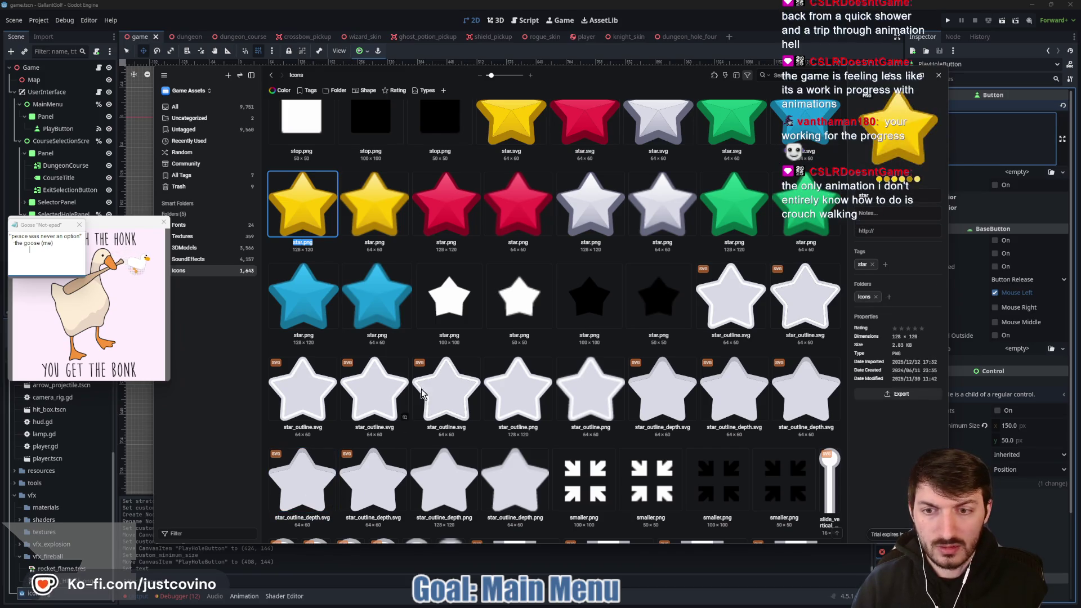
ctrl+click(425, 394)
ctrl+click(425, 394)
ctrl+click(375, 396)
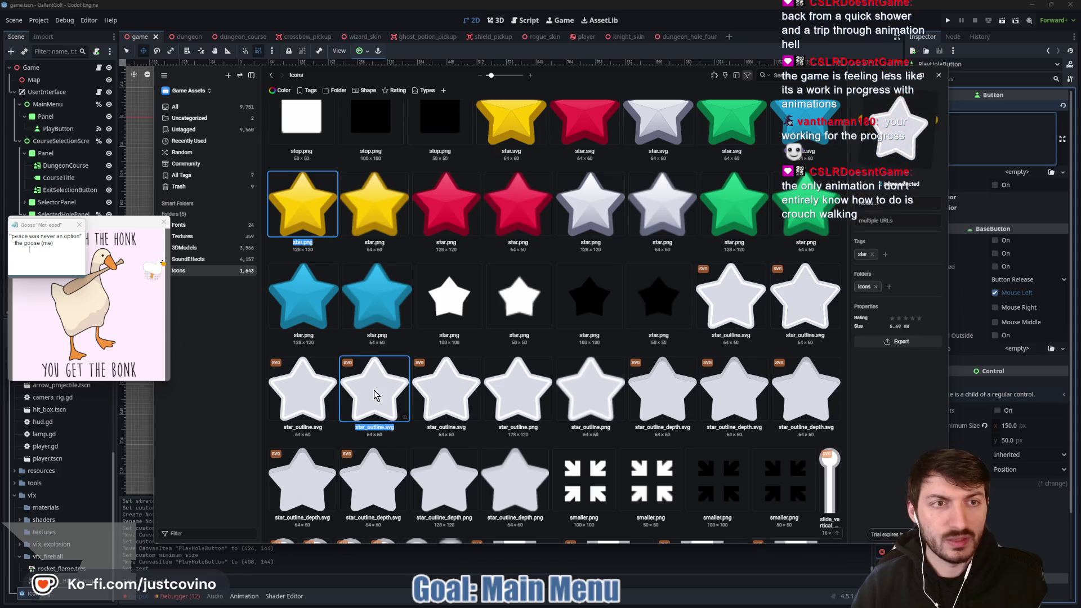
ctrl+click(375, 396)
ctrl+click(510, 401)
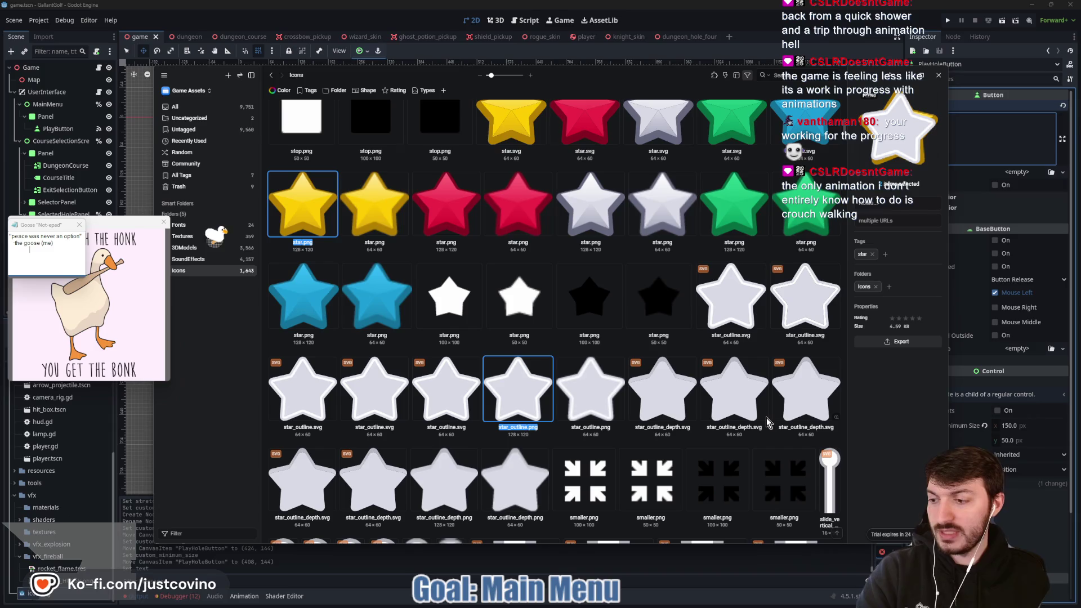
Export both star images to the Desktop and switch back to Godot
click(894, 347)
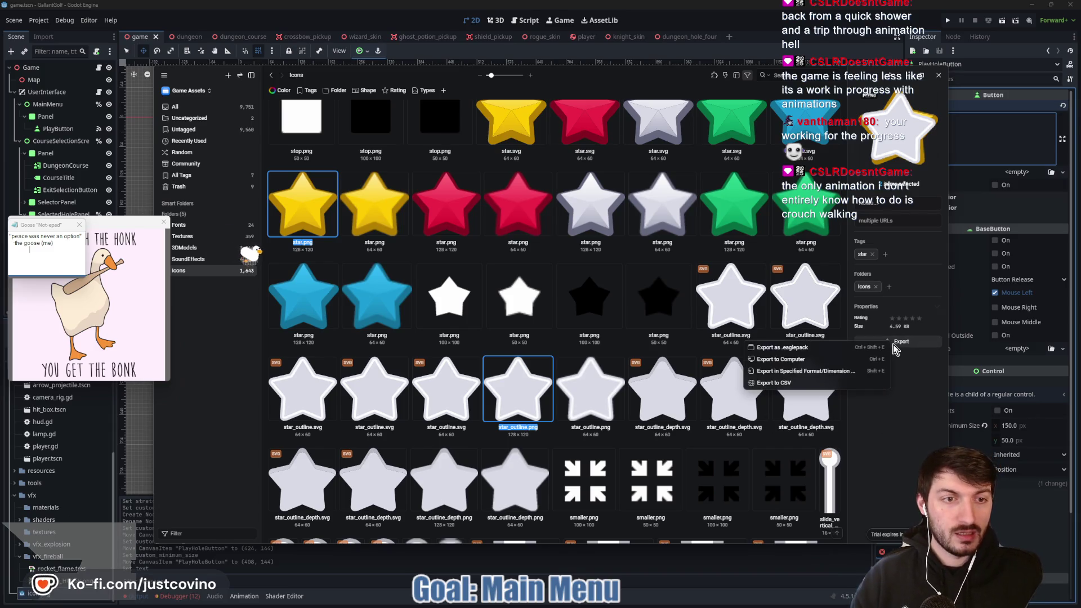
click(837, 363)
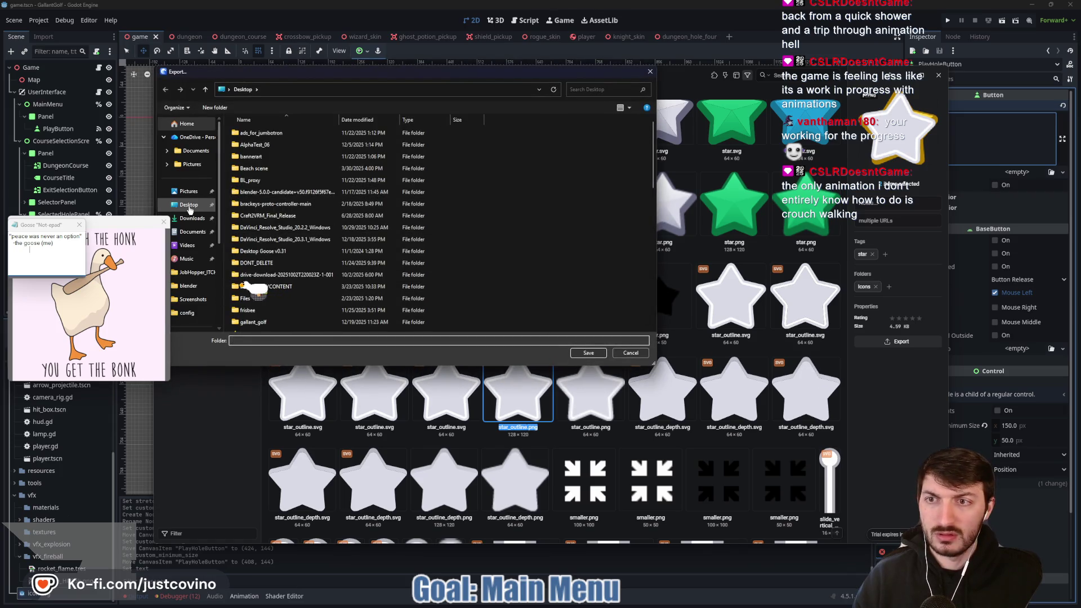
click(587, 353)
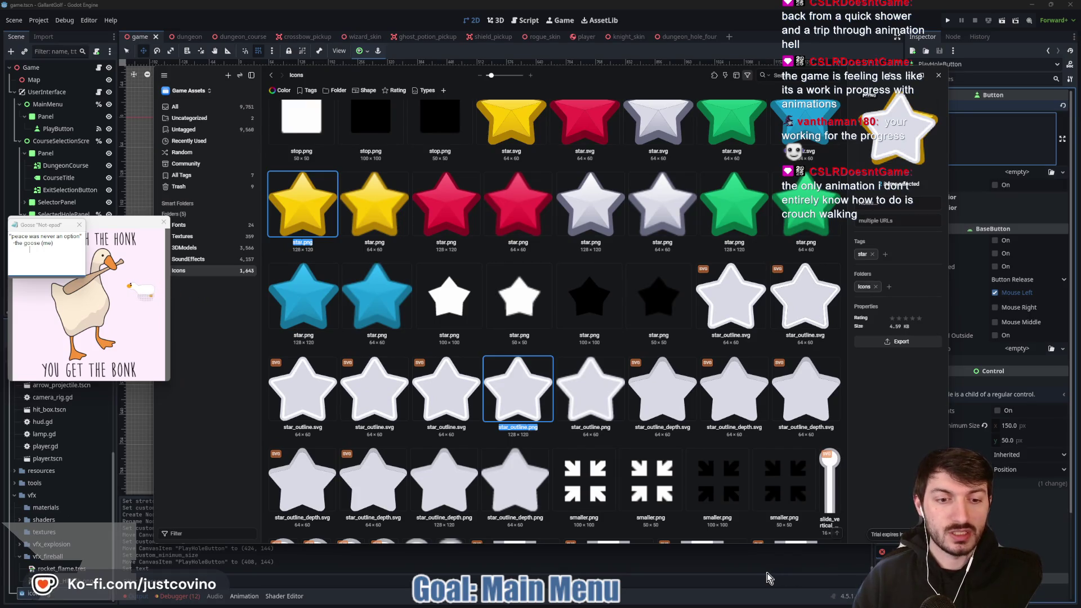
key(alt+Tab)
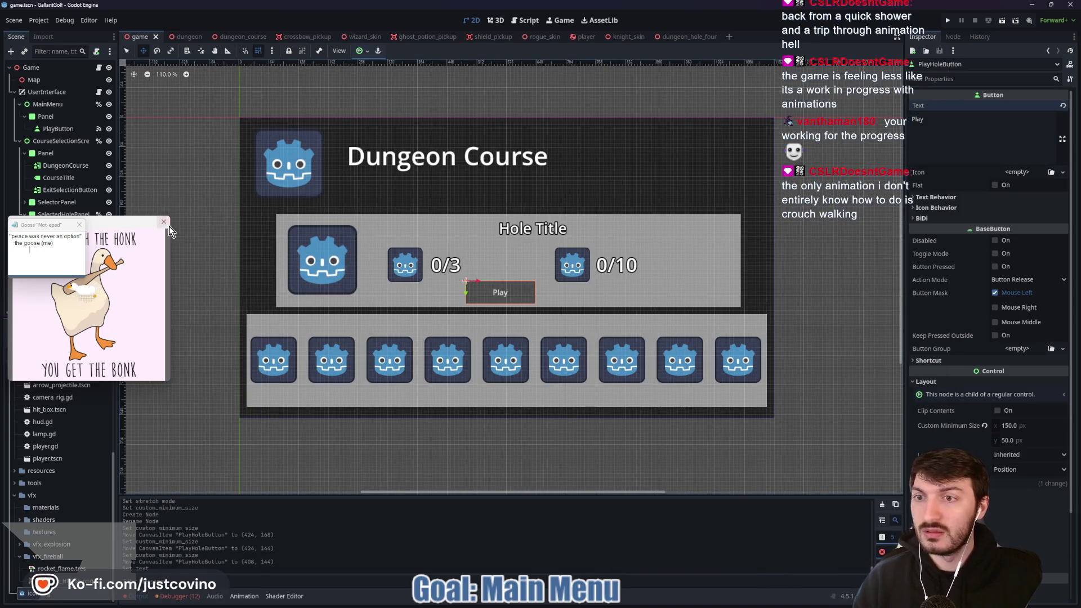
Close the goose's meme image and notepad windows
click(164, 221)
click(80, 317)
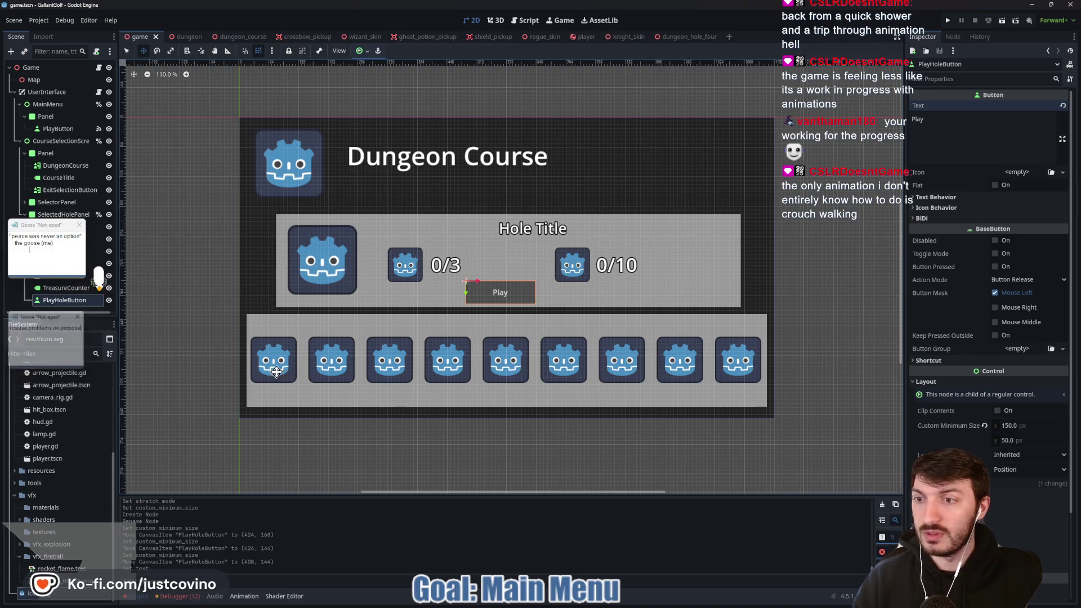
click(80, 225)
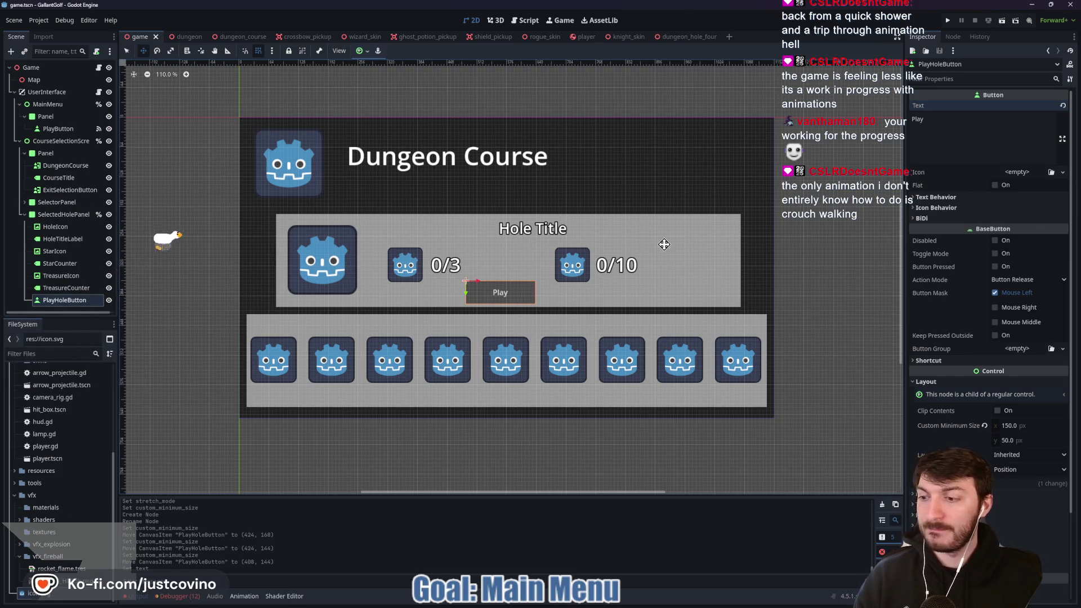
Expand SelectorPanel to list Course1–Course8, select Course1, and bring up the Desktop folder
drag(700, 239, 723, 223)
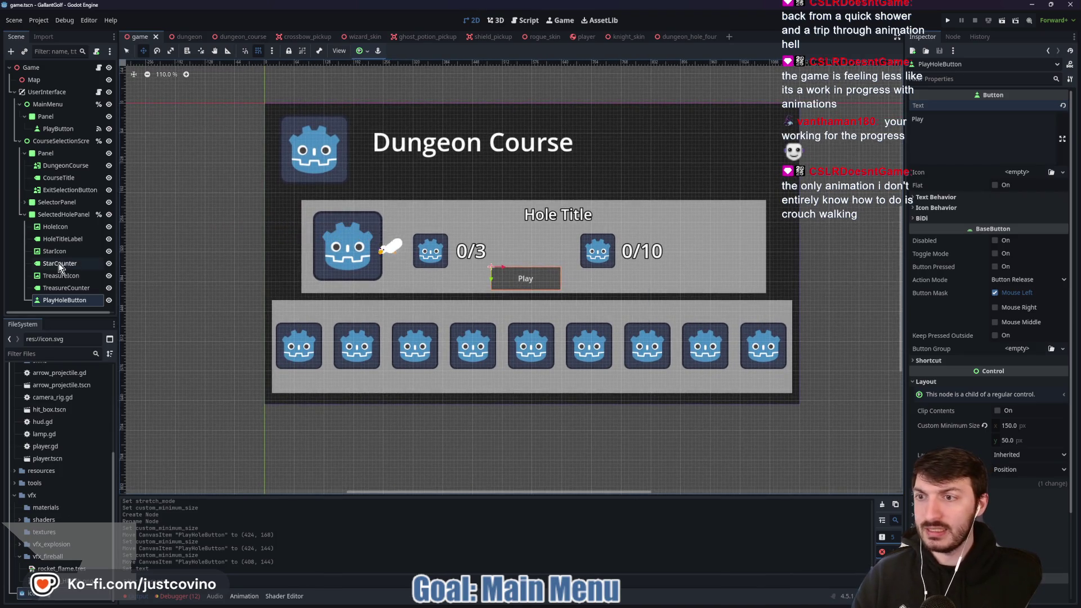
click(25, 203)
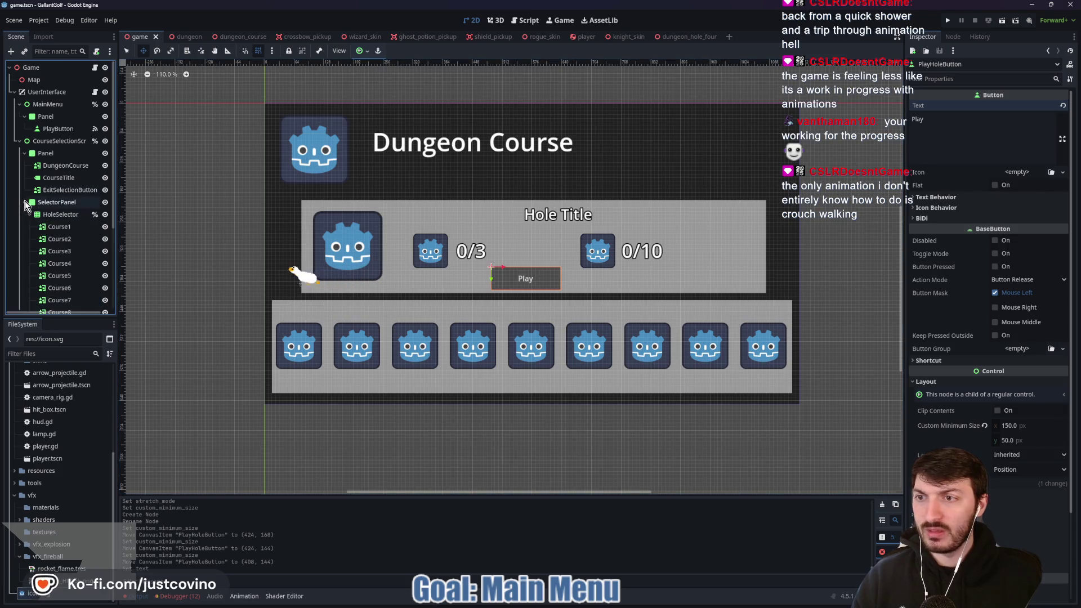
click(52, 227)
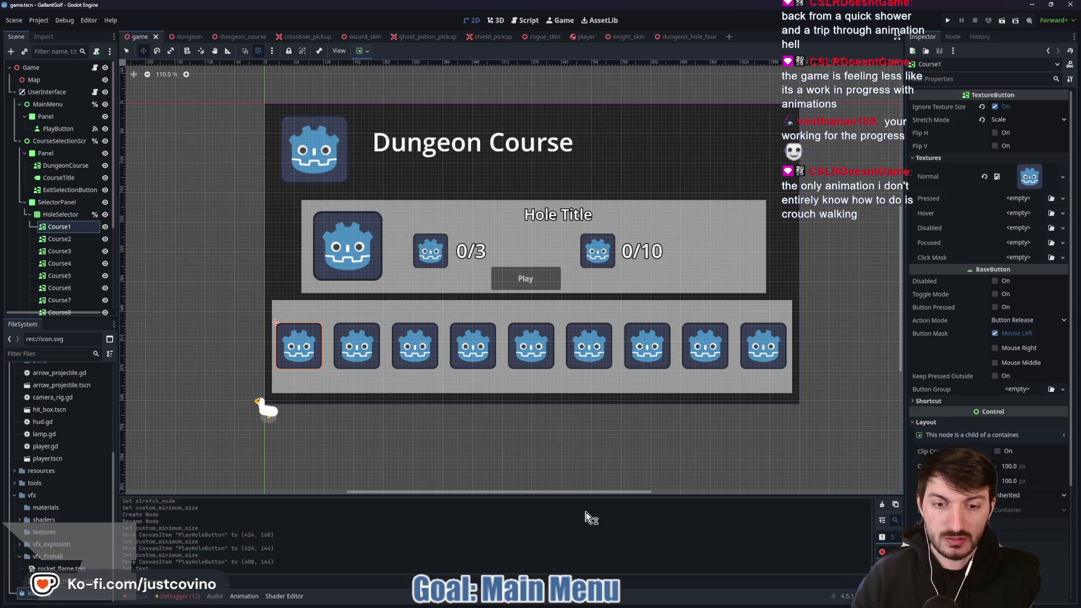
key(super)
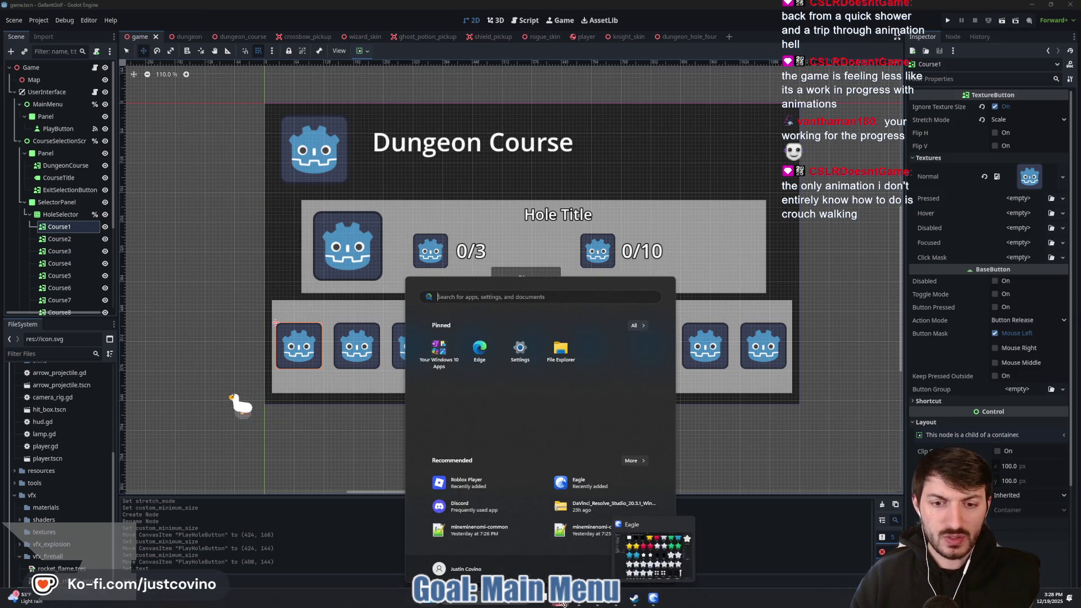
click(596, 543)
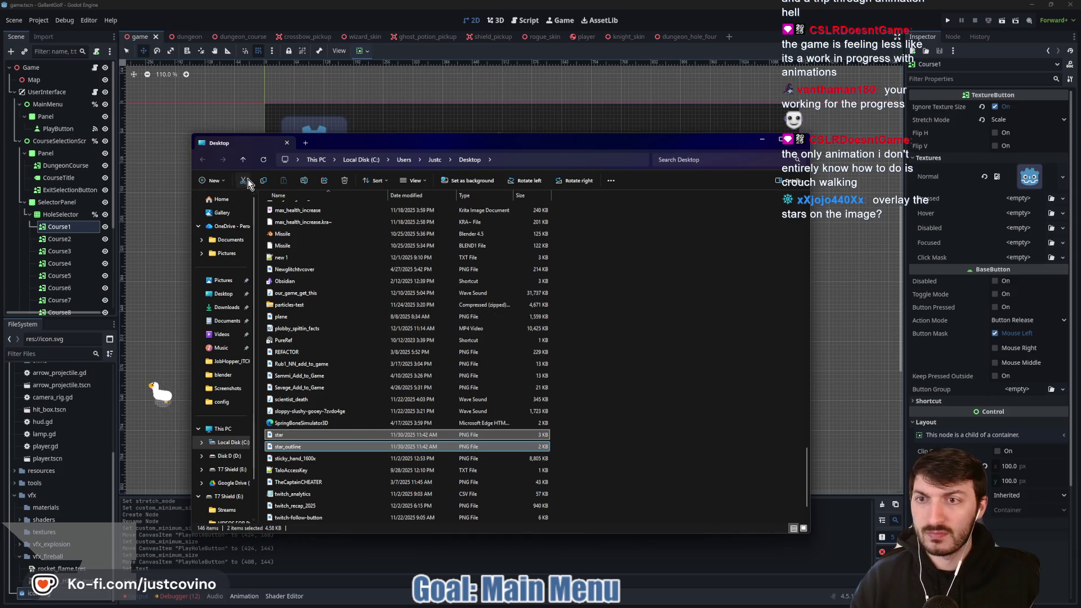
Paste star and star_outline into gallant_golf/assets/icons, then return to Godot
scroll(380, 349, up, 10)
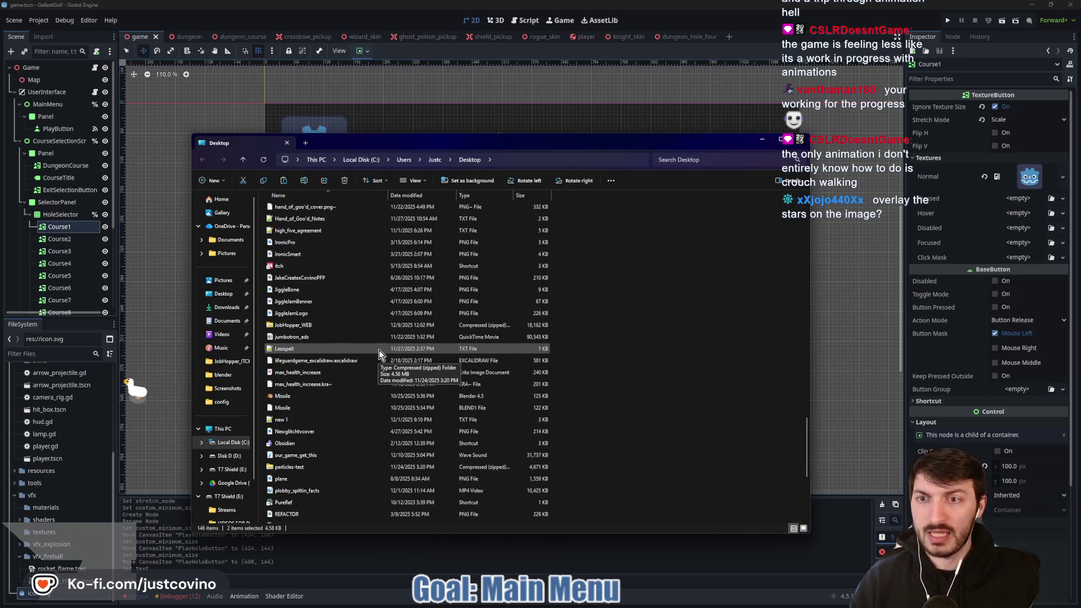
click(225, 295)
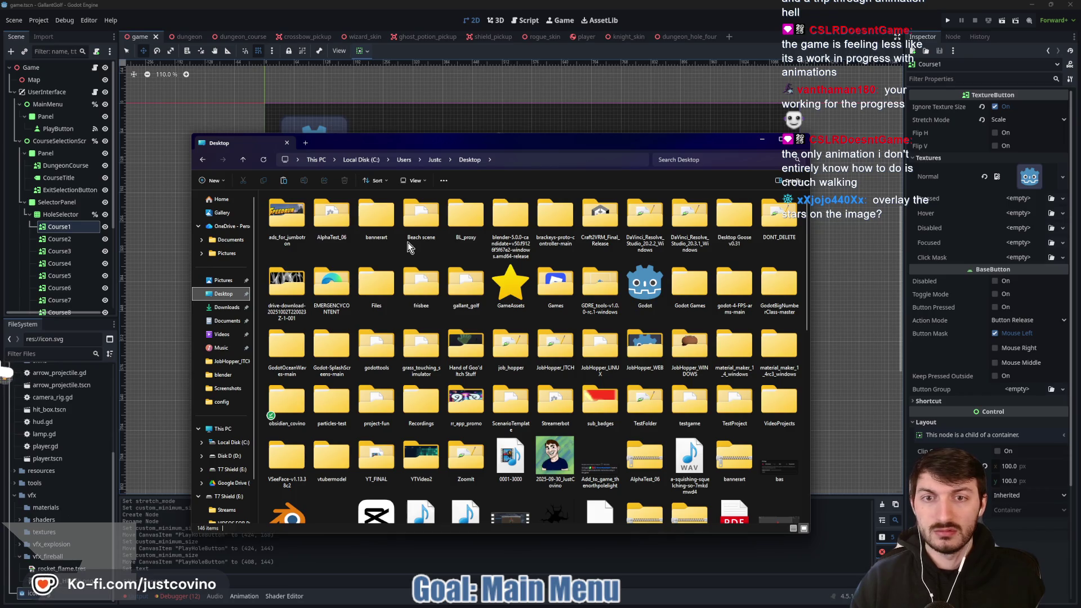
double_click(465, 287)
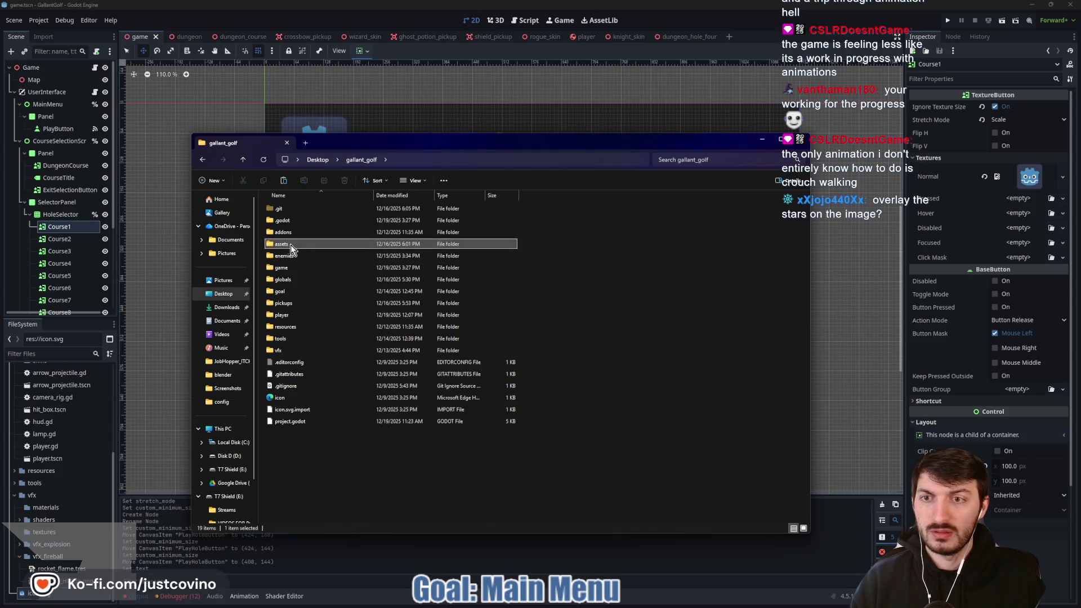
double_click(292, 246)
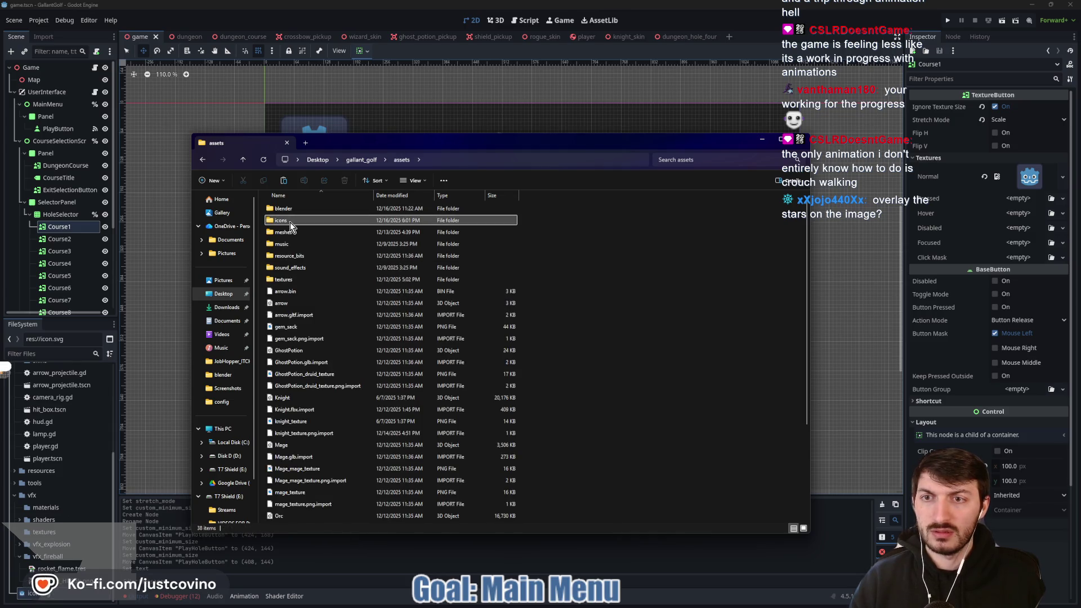
double_click(289, 220)
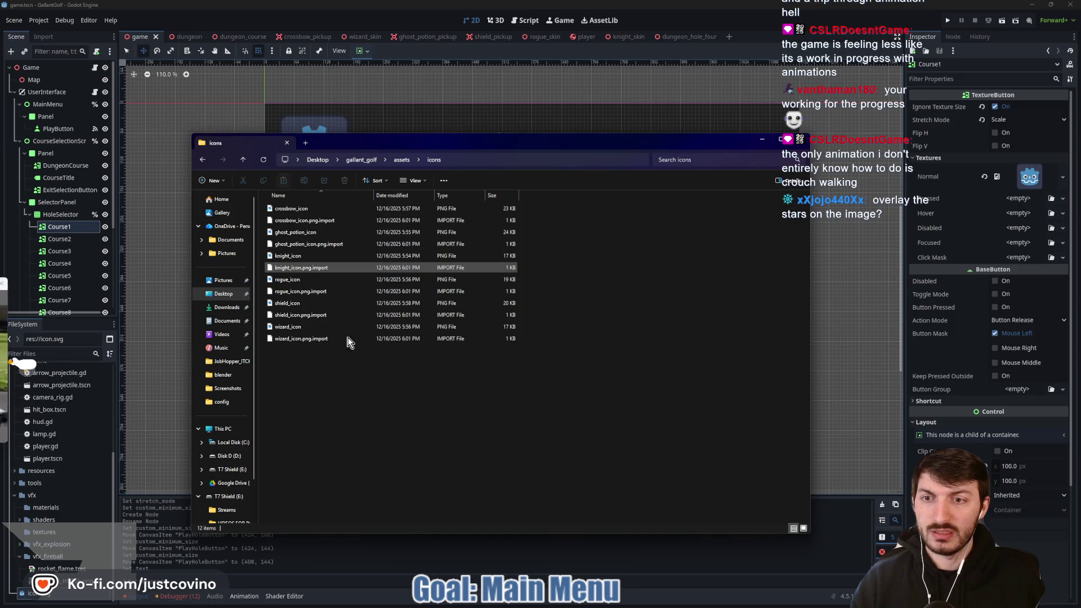
key(ctrl+v)
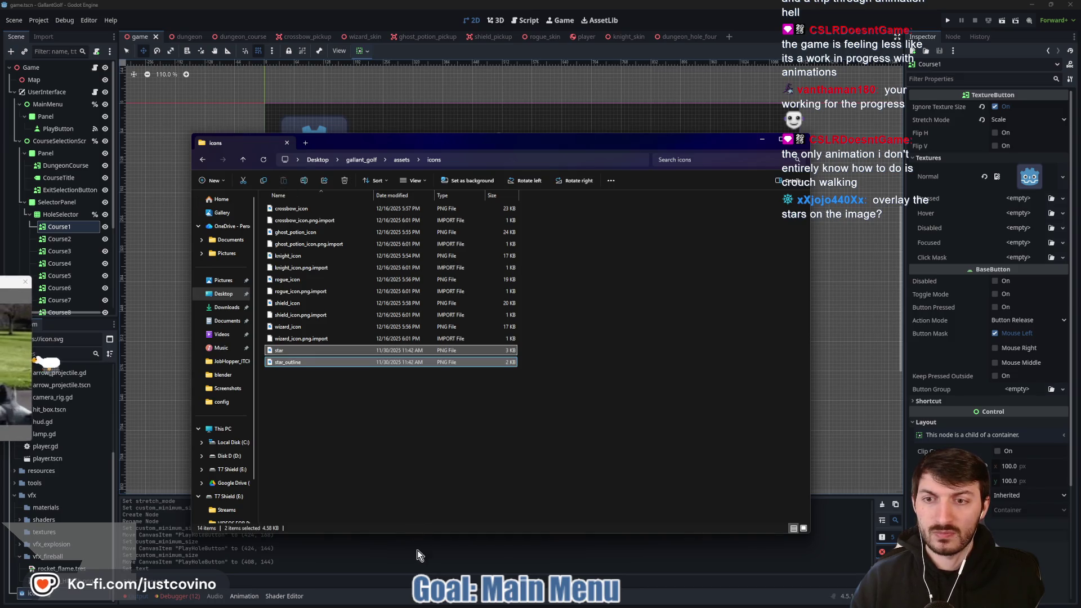
click(410, 568)
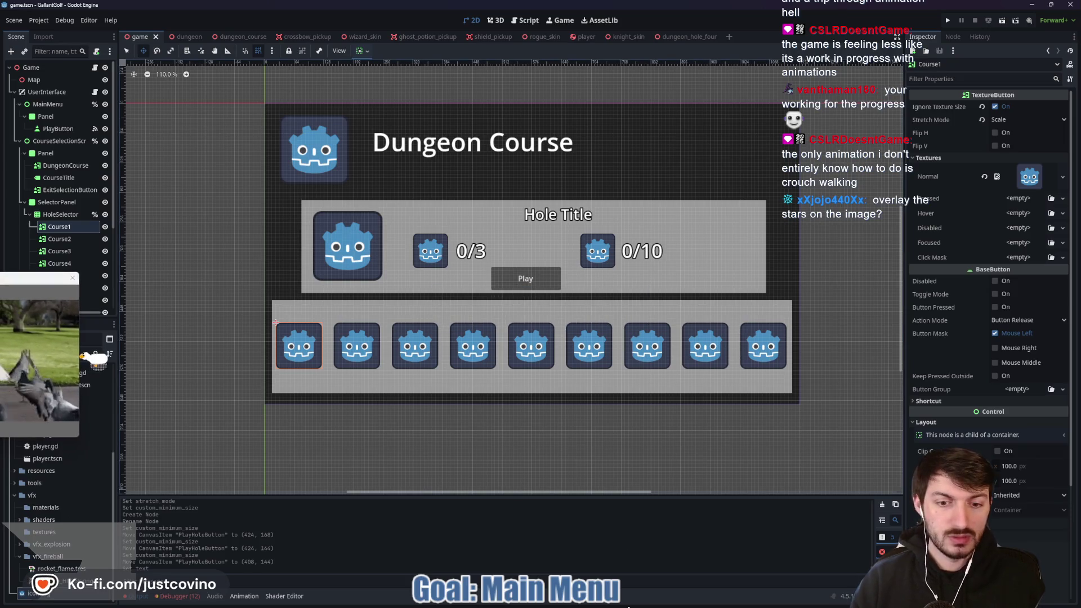
key(super)
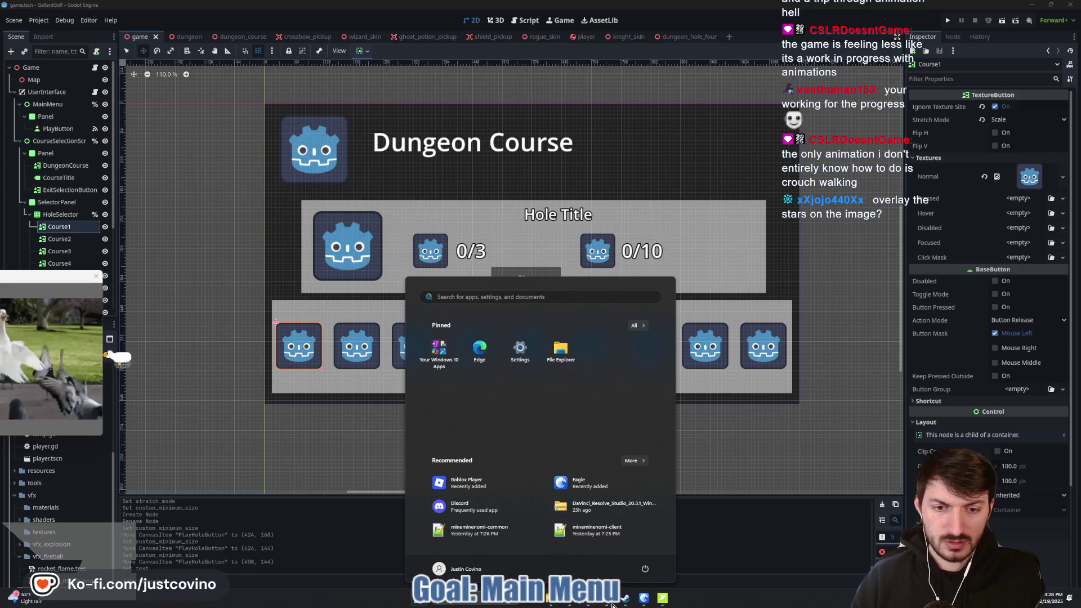
click(643, 597)
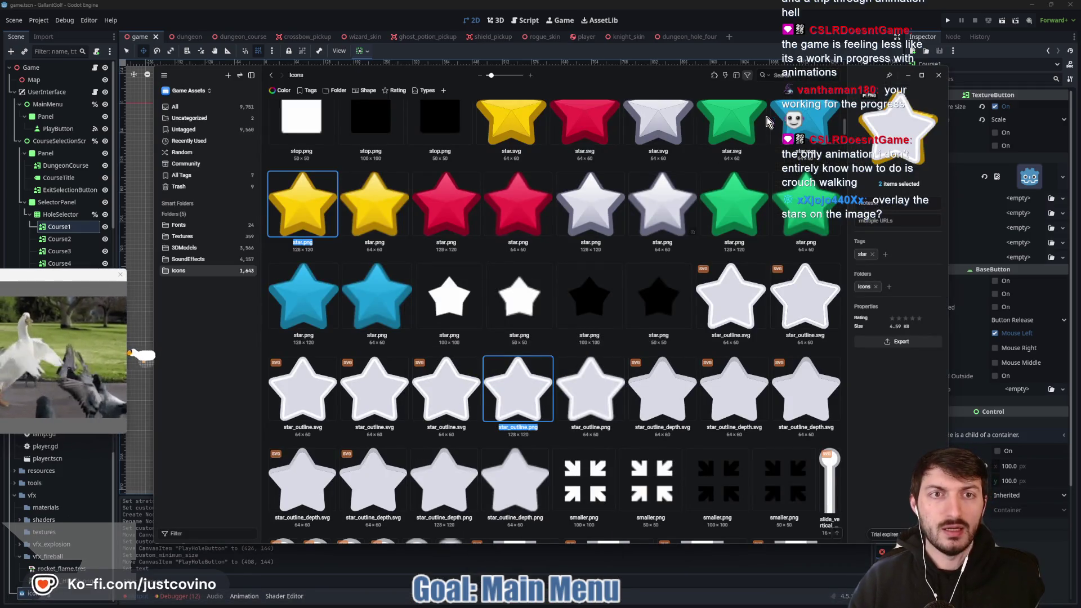
click(796, 77)
text(ch)
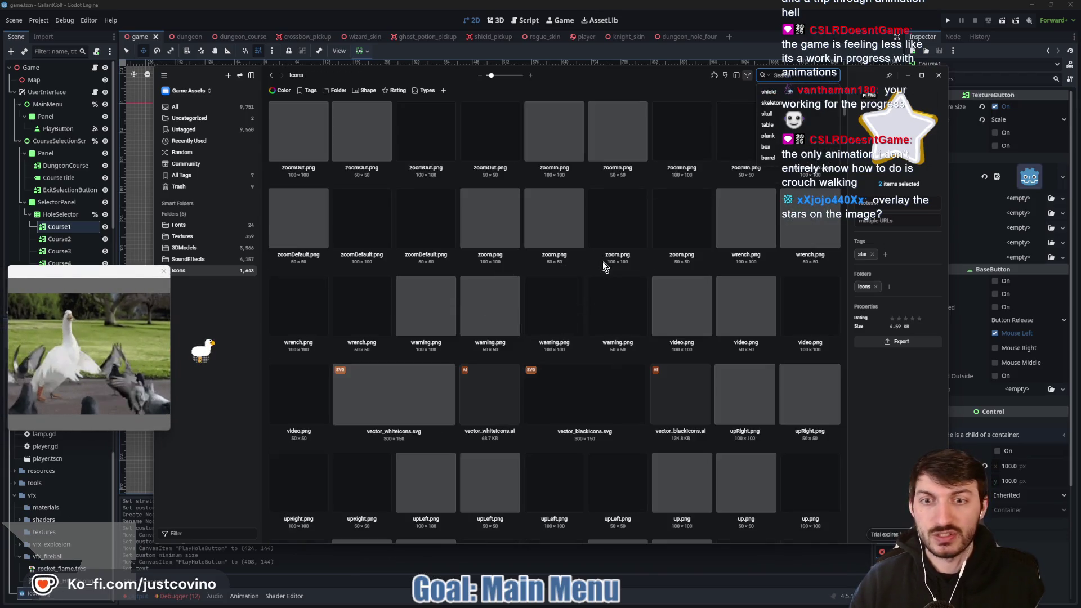
click(511, 563)
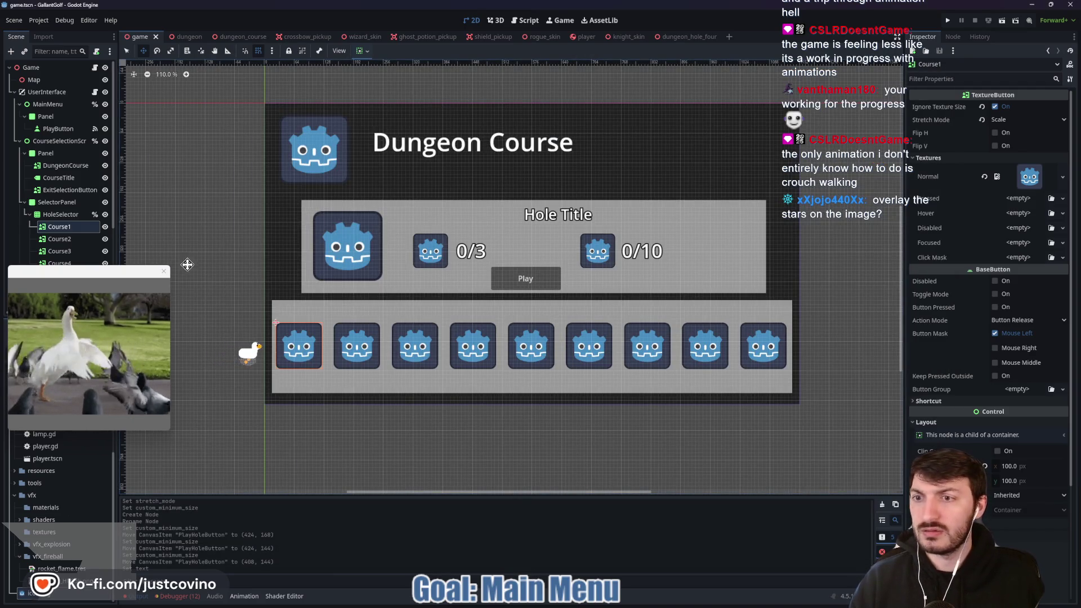
Filter FileSystem for 'chest' and open Gems_Chest.gltf's import preview, rotating the chest
click(164, 271)
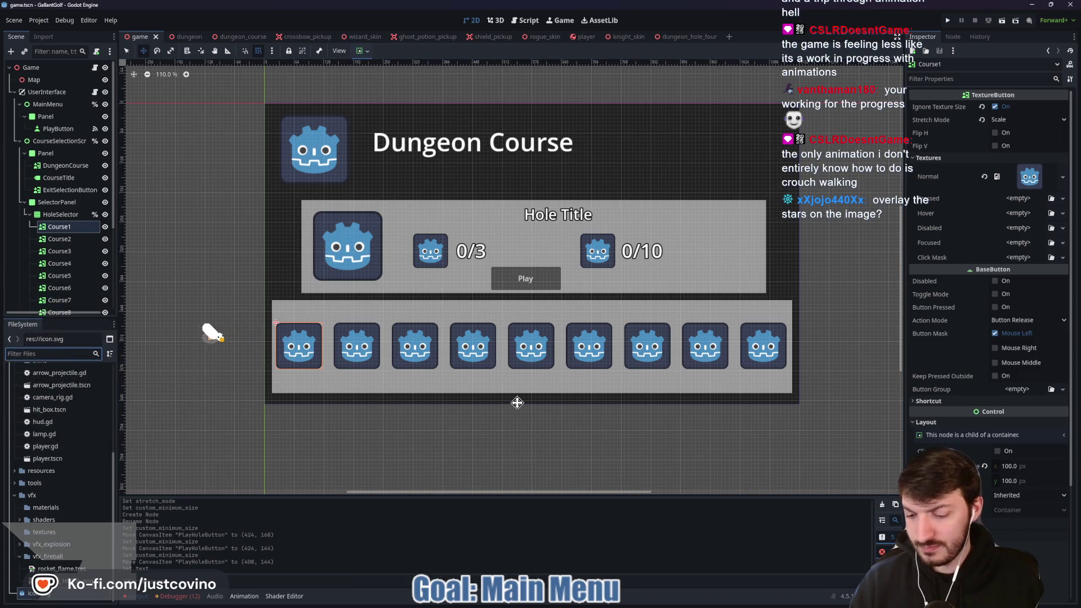
text(chest)
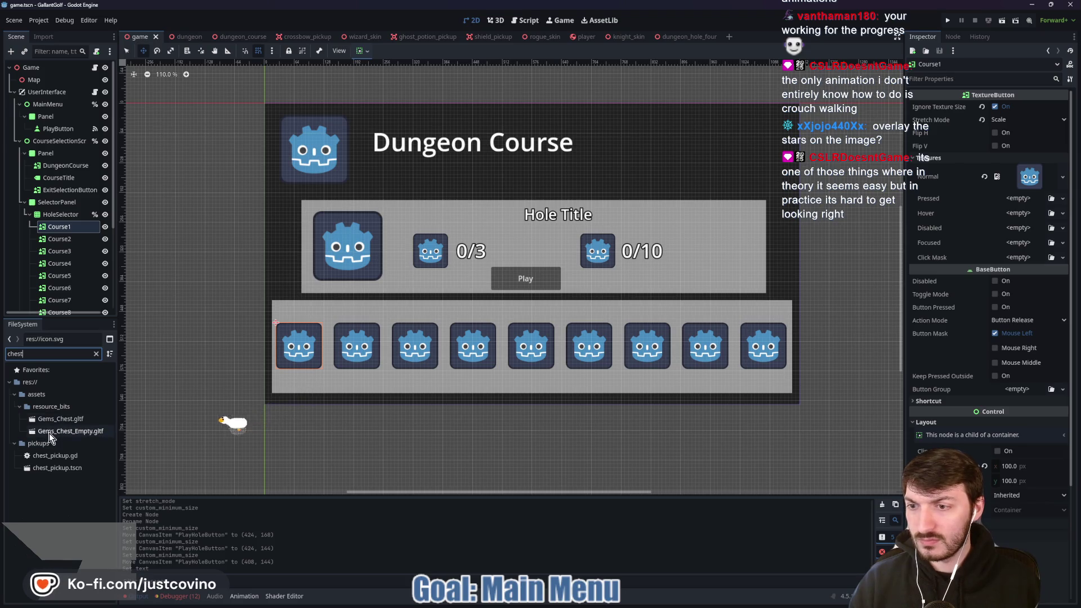
double_click(44, 419)
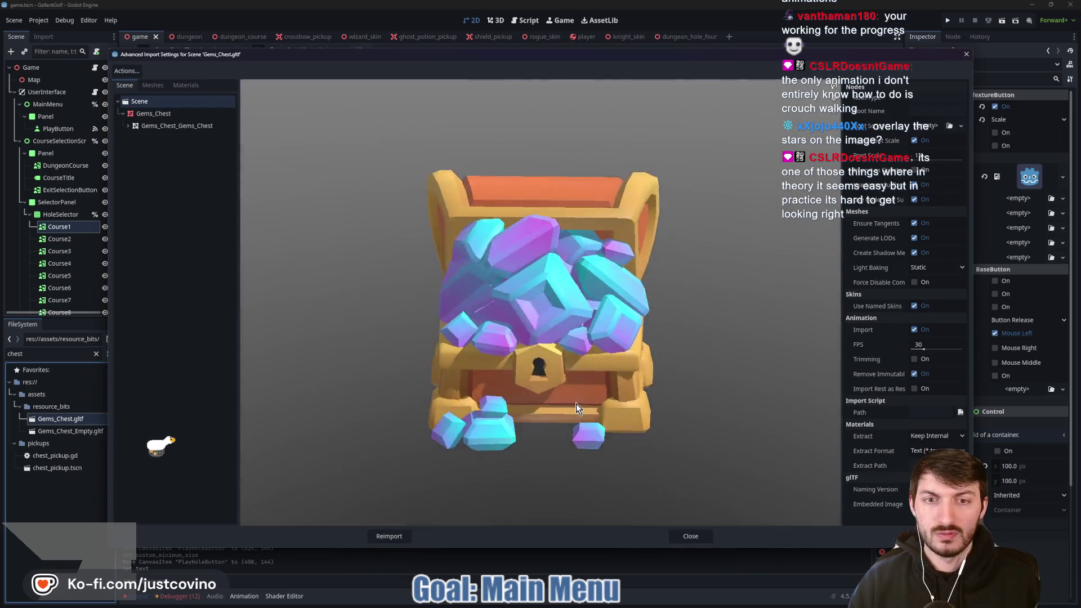
mouse_move(575, 404)
mouse_down()
mouse_move(554, 395)
mouse_move(577, 394)
mouse_move(564, 396)
mouse_up()
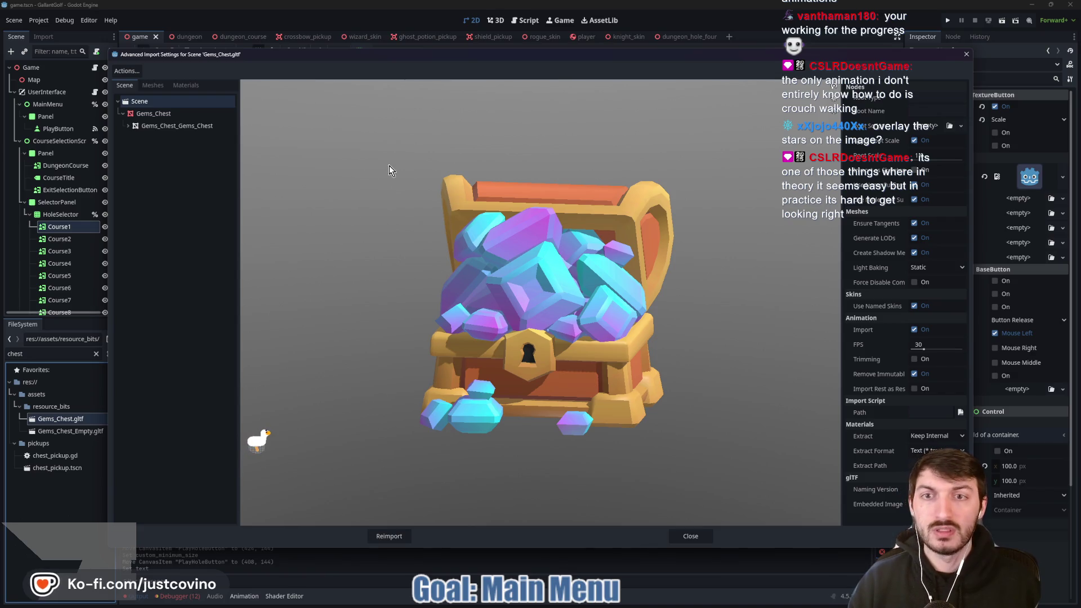
key(Print)
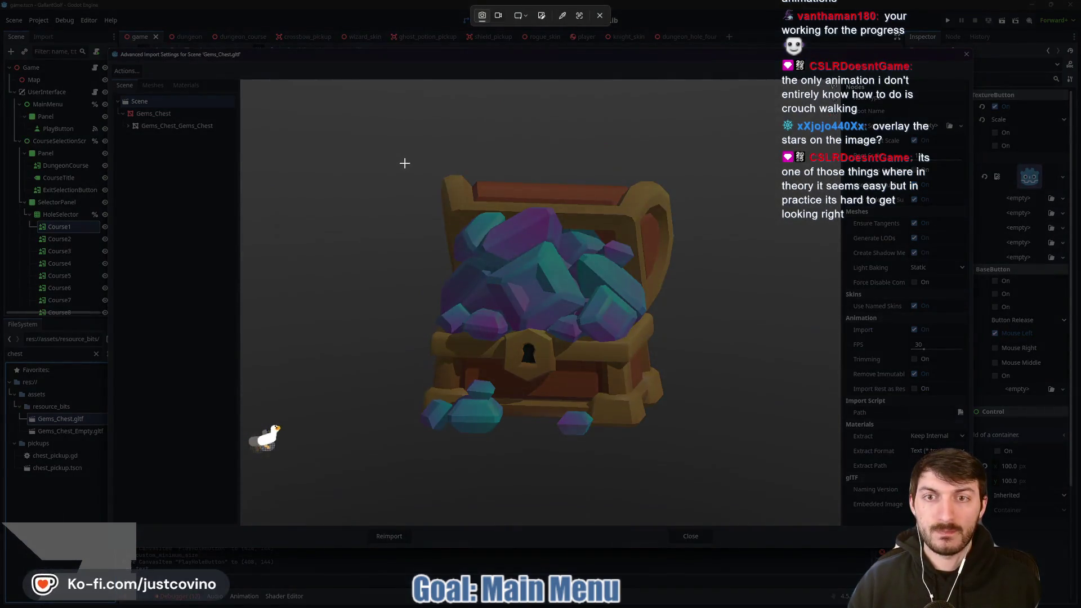
Snip the region around the chest preview and copy the capture
drag(404, 163, 685, 444)
click(1018, 524)
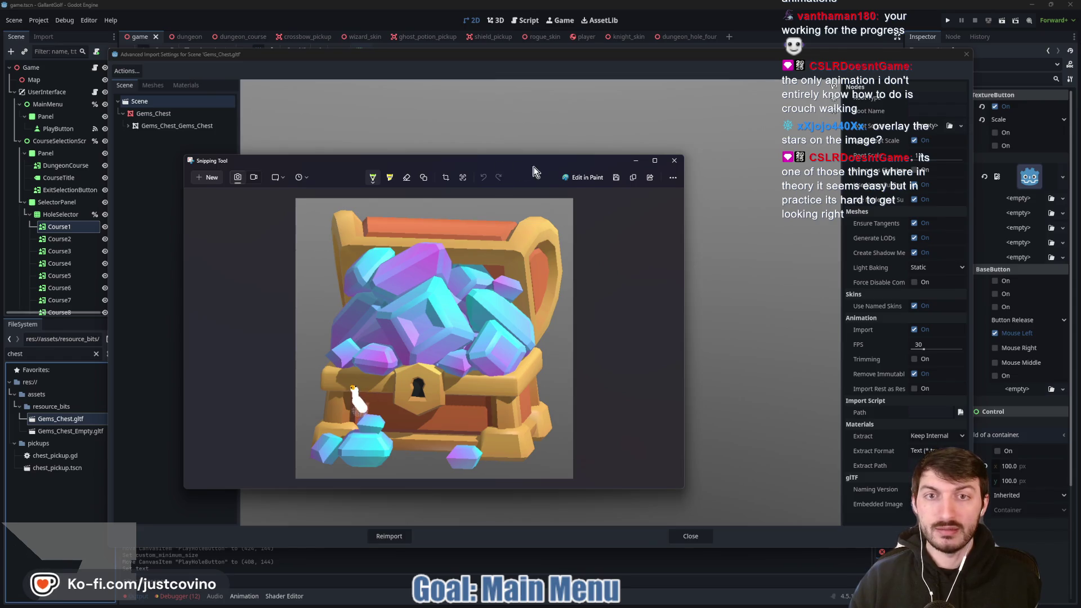
drag(534, 171, 603, 147)
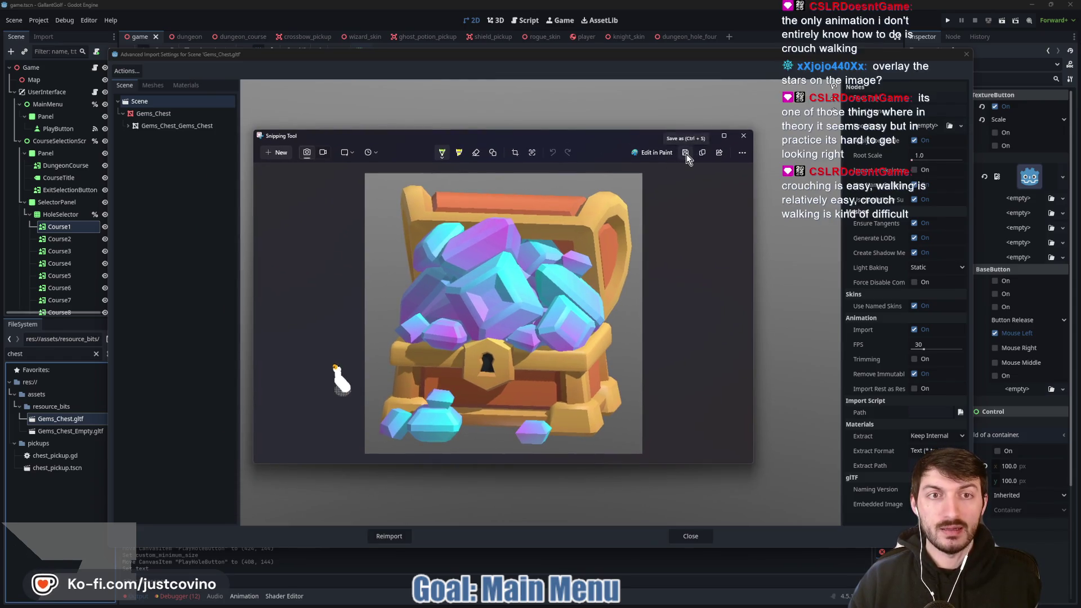
key(ctrl+c)
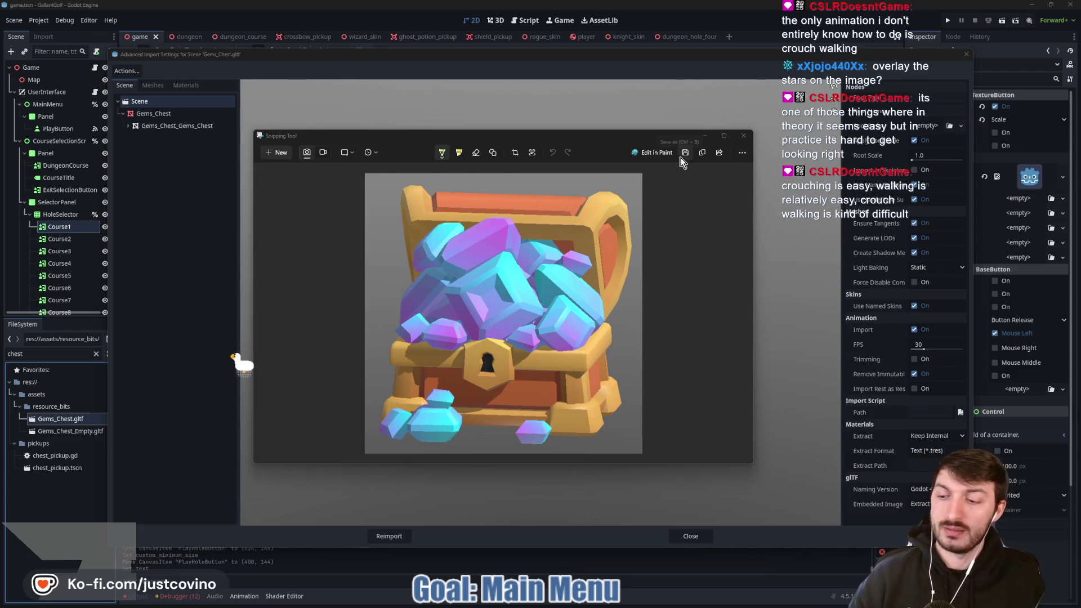
Save the snip to the Desktop as chest_icon, then close Snipping Tool and the import preview
click(686, 157)
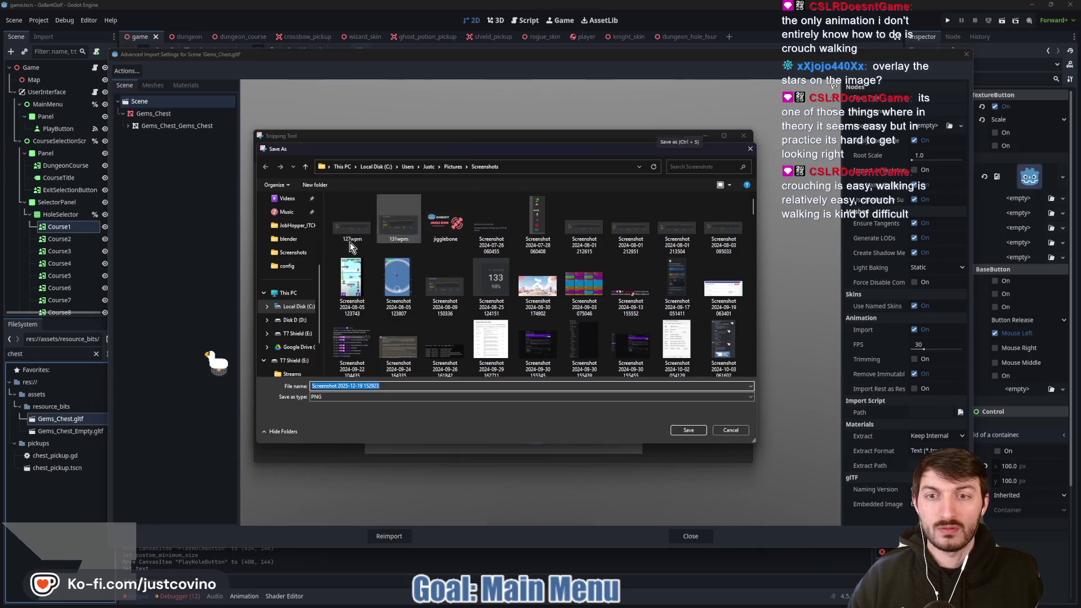
click(290, 281)
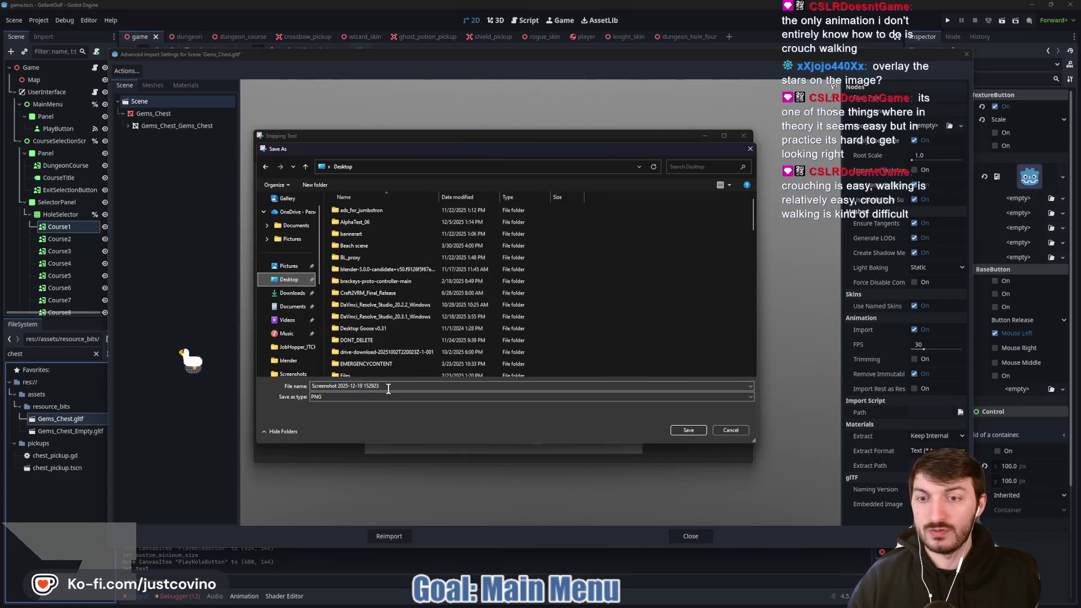
text(chest_icon)
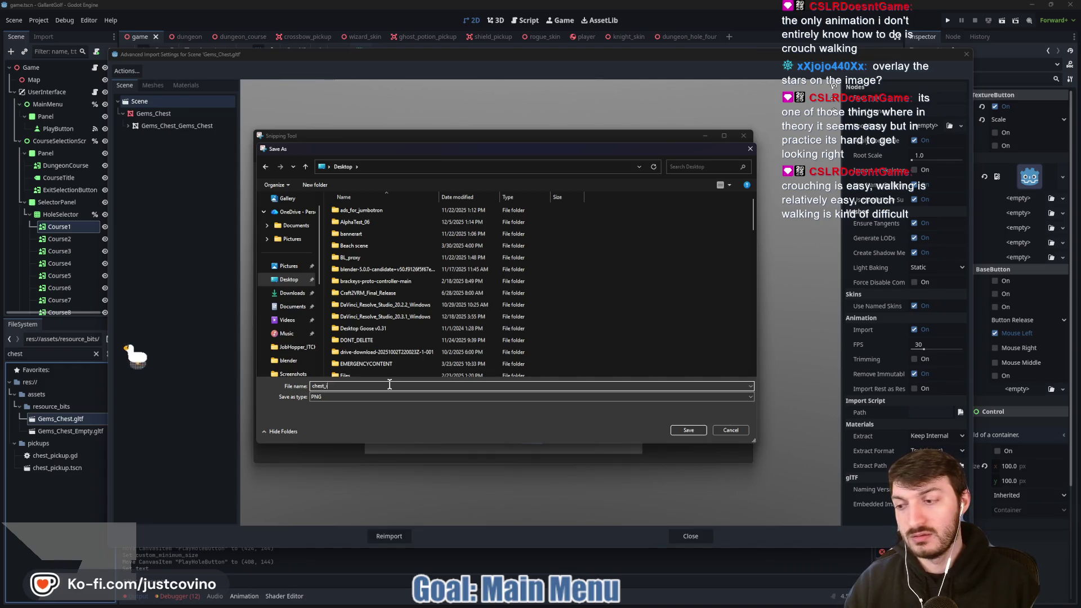
click(688, 431)
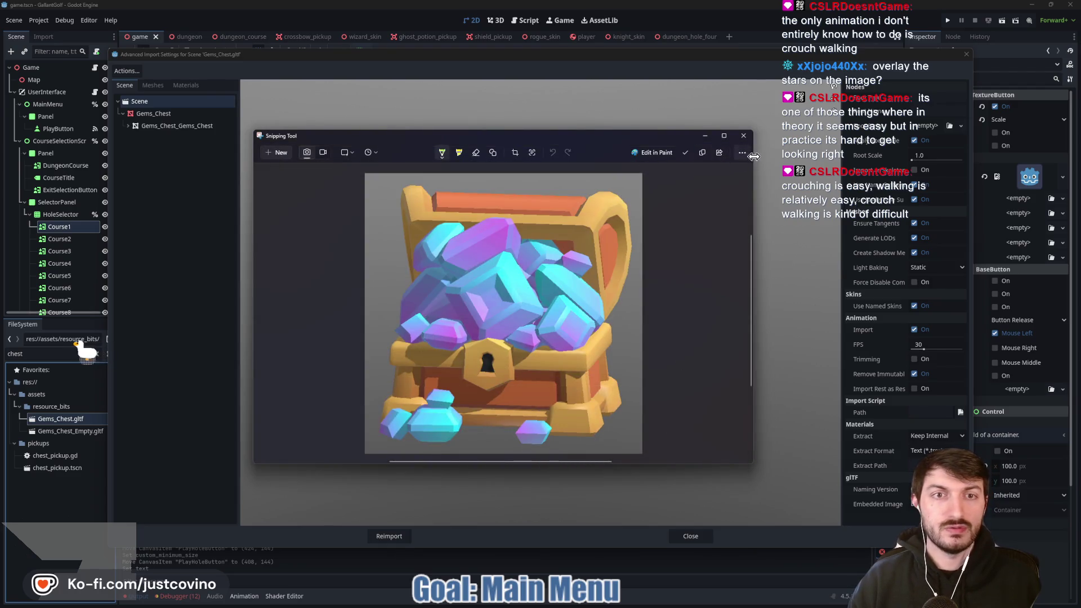
click(743, 136)
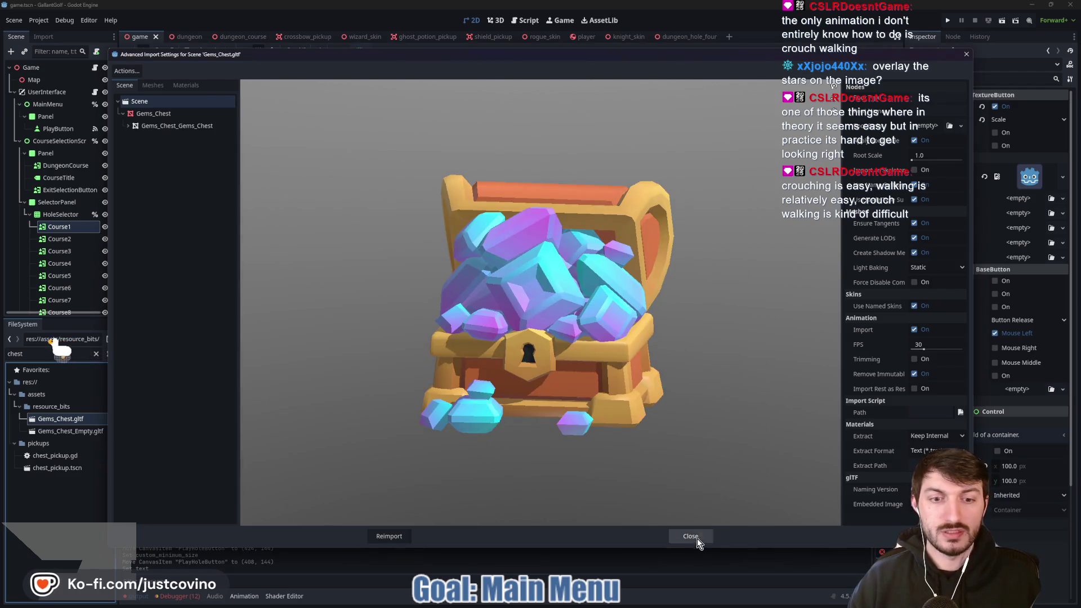
click(690, 536)
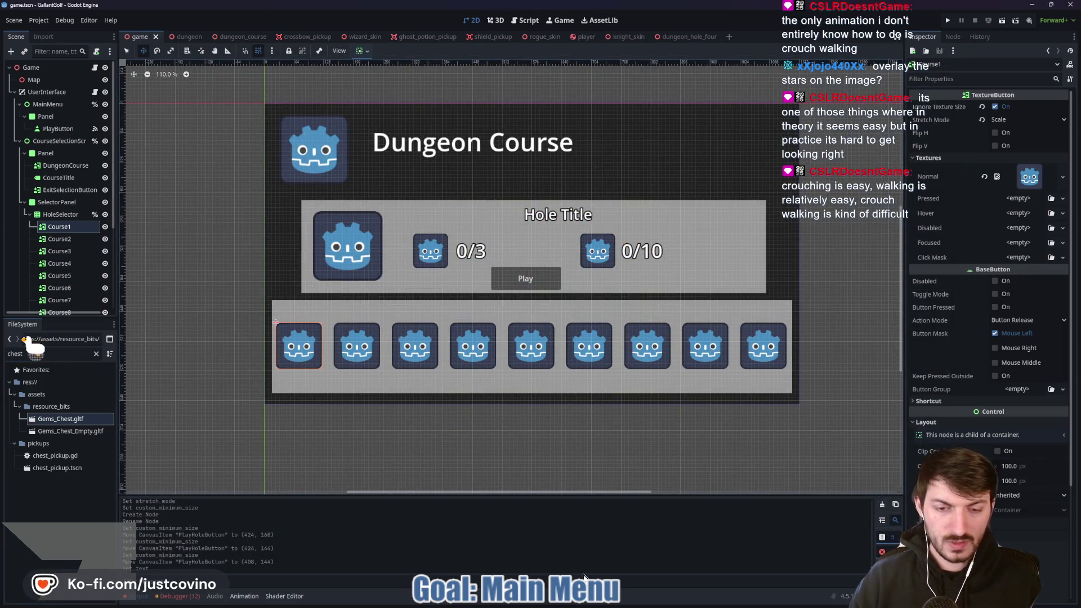
Go to the Photopea website in the web browser
key(super)
click(583, 597)
click(513, 74)
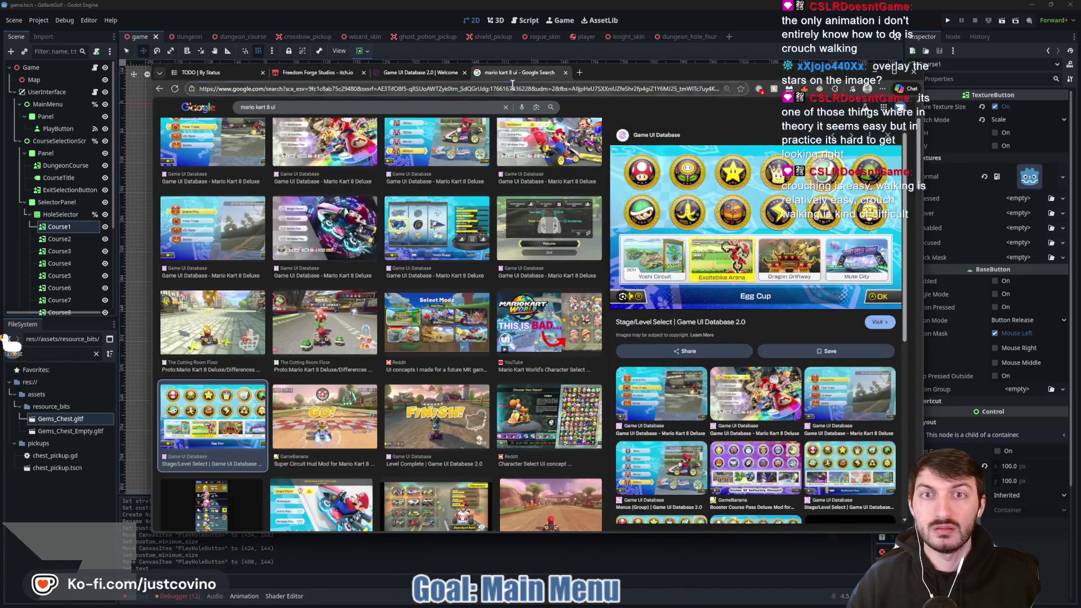
click(513, 88)
text(photo)
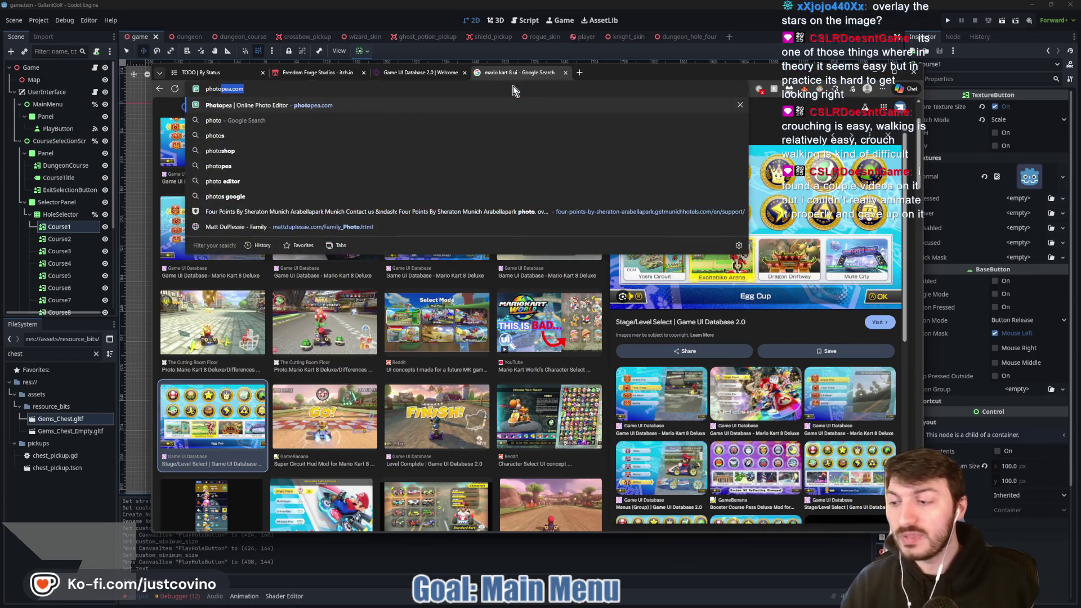
key(Return)
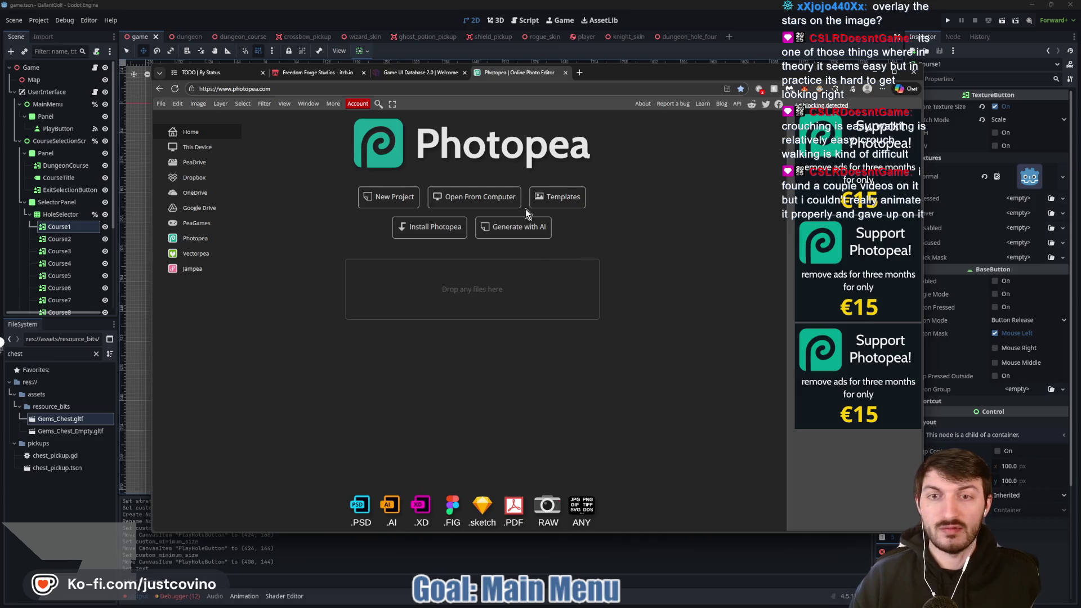
Drag chest_icon from the Desktop folder in File Explorer into Photopea
key(super)
mouse_move(557, 602)
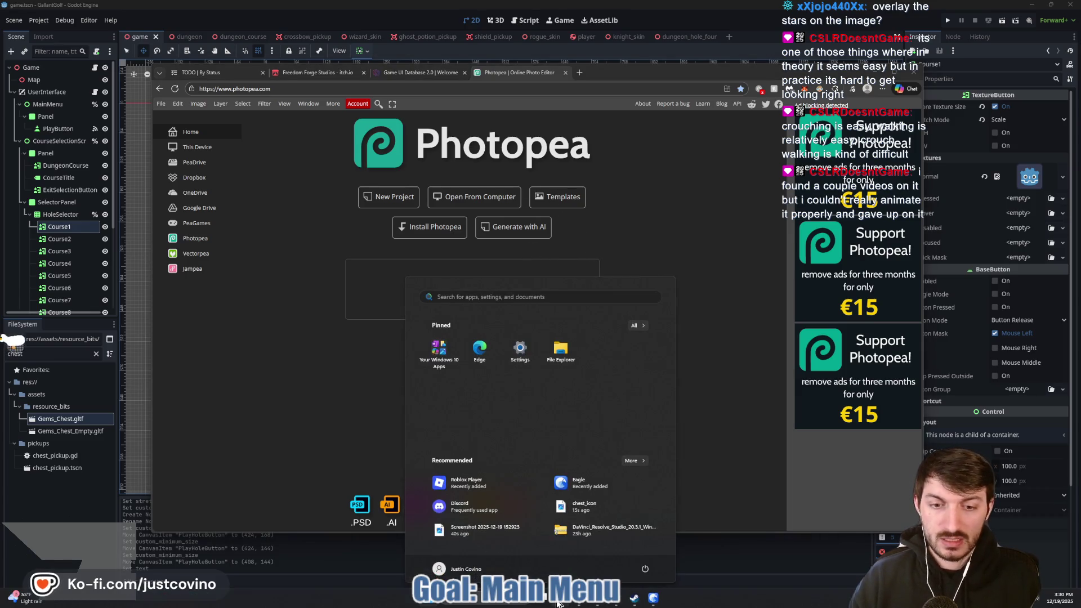
click(520, 549)
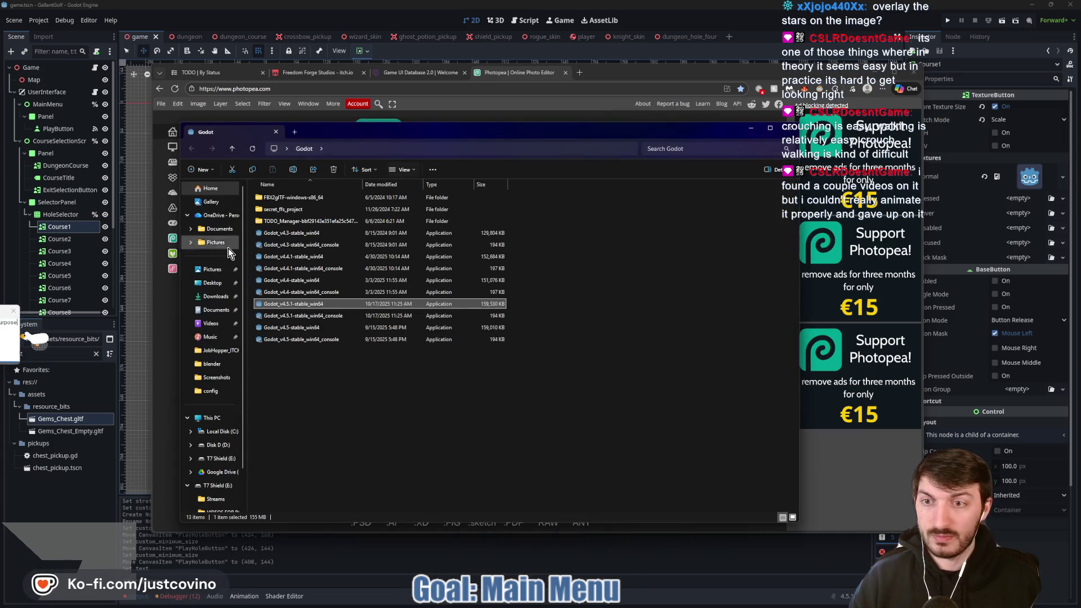
click(212, 283)
scroll(478, 309, down, 10)
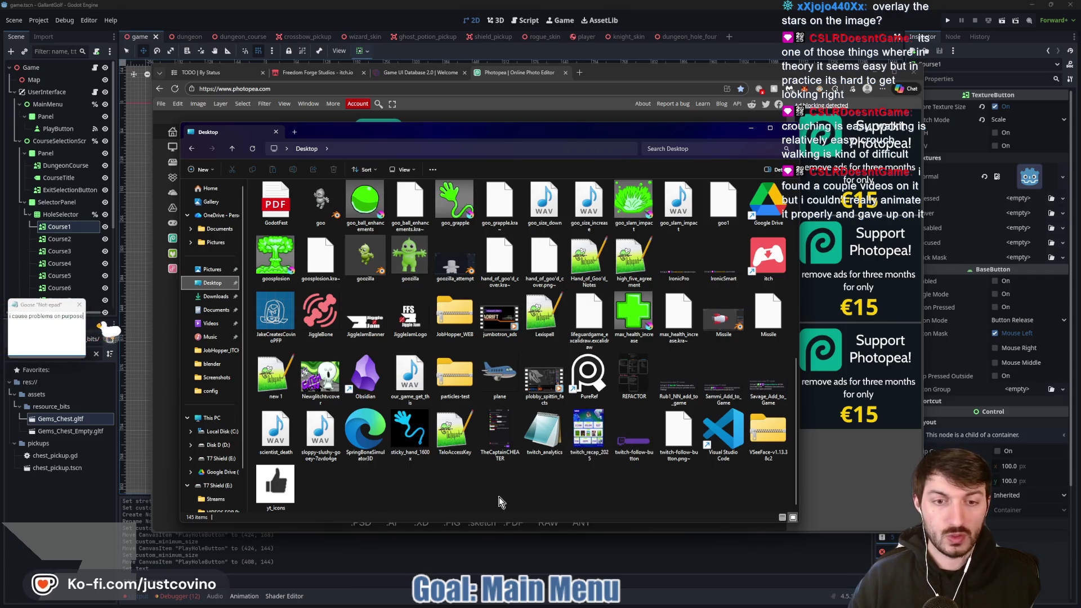
scroll(500, 501, up, 1)
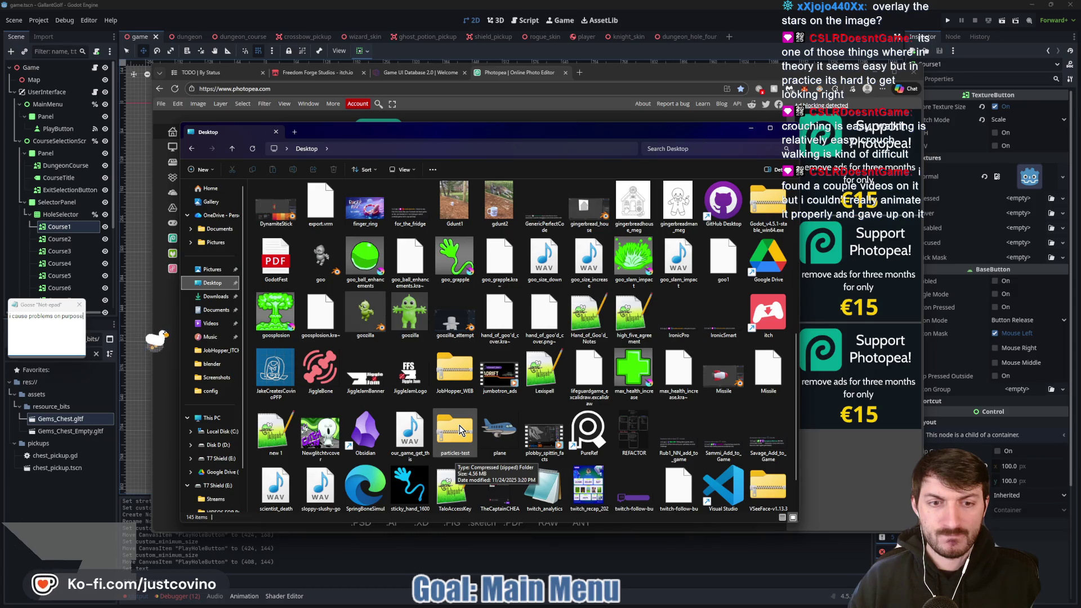
scroll(459, 429, down, 1)
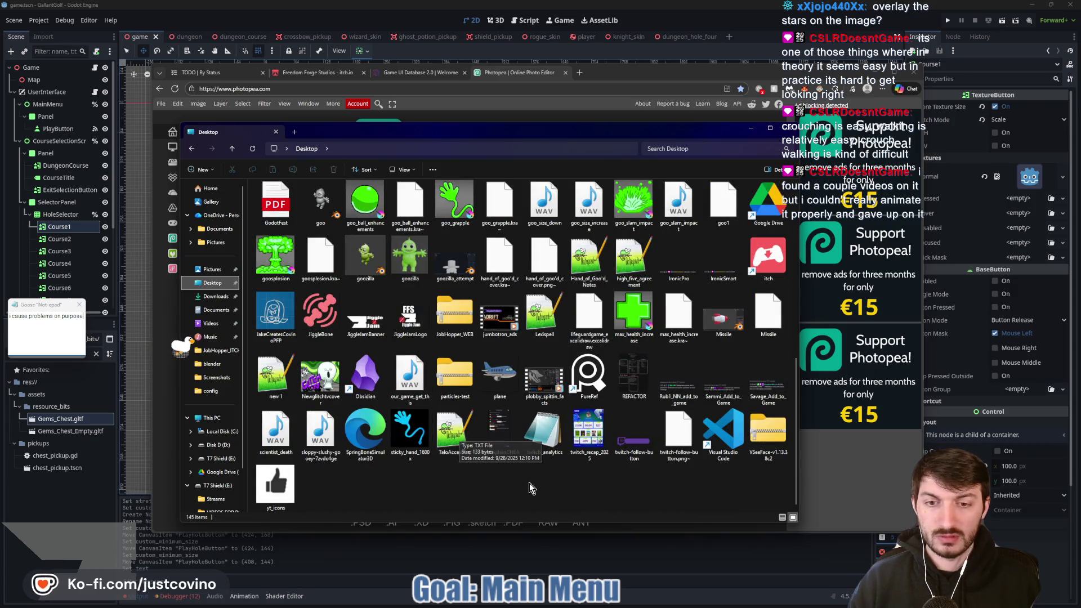
scroll(529, 482, up, 5)
click(408, 374)
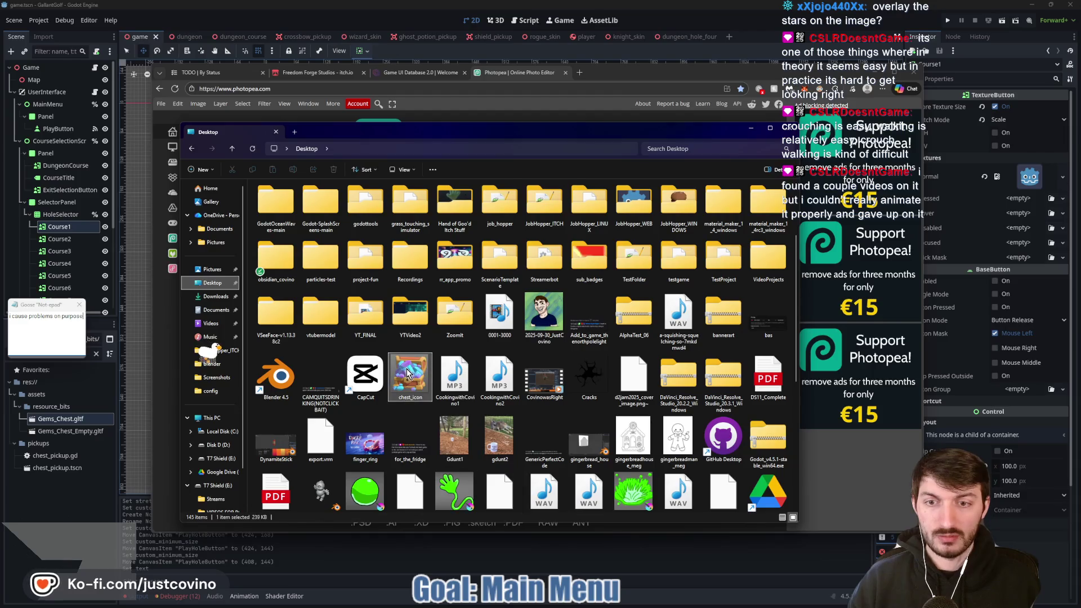
drag(483, 133, 841, 116)
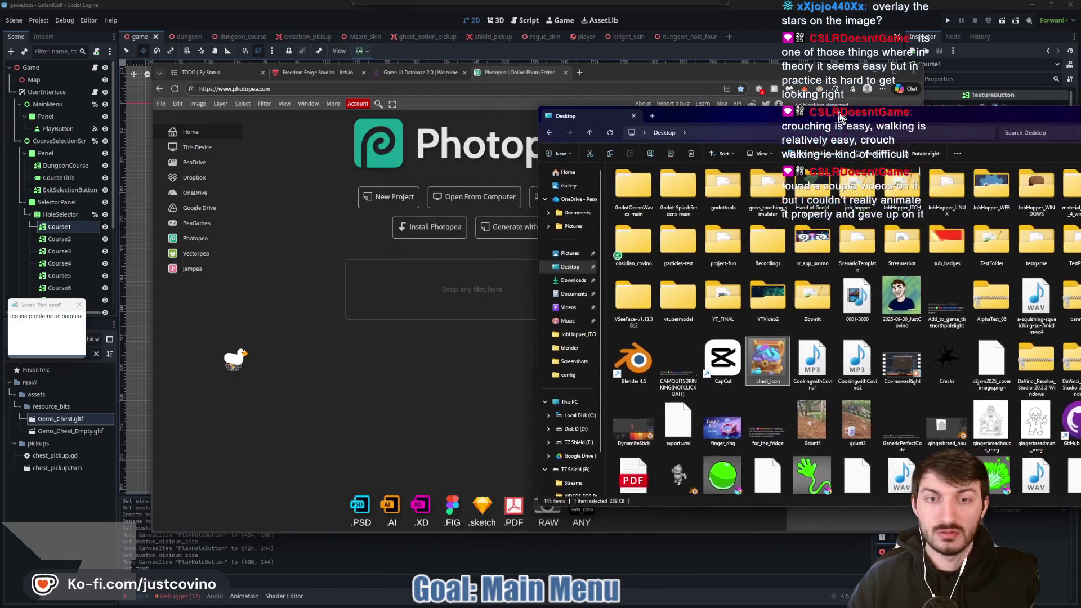
mouse_move(767, 363)
mouse_down()
mouse_move(563, 236)
mouse_move(458, 273)
mouse_move(472, 304)
mouse_up()
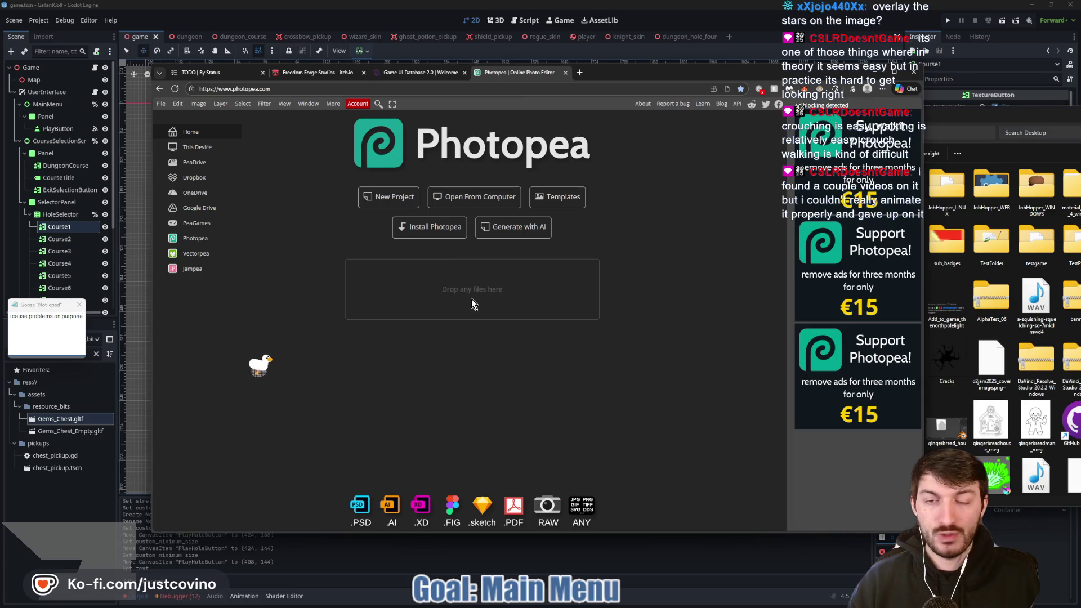
Resize the chest image to 128×128 pixels
click(197, 104)
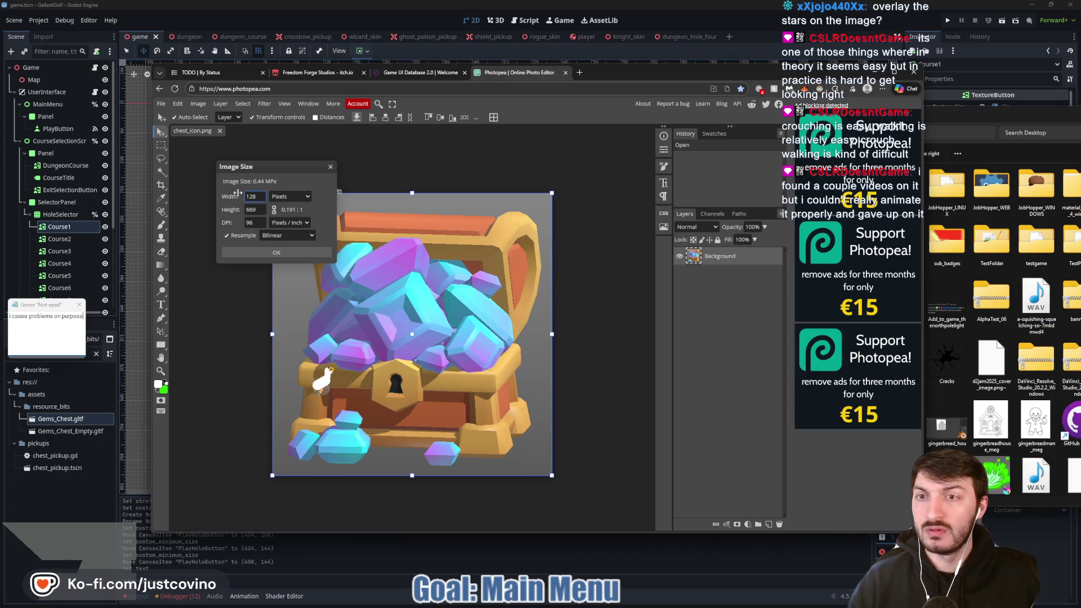
click(253, 209)
text(128)
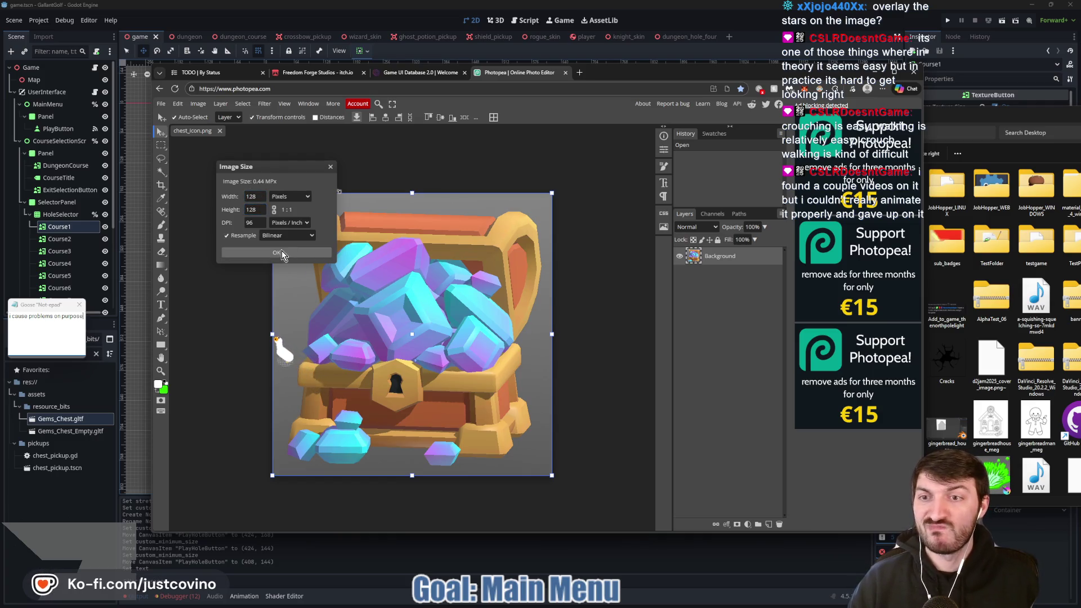
click(278, 253)
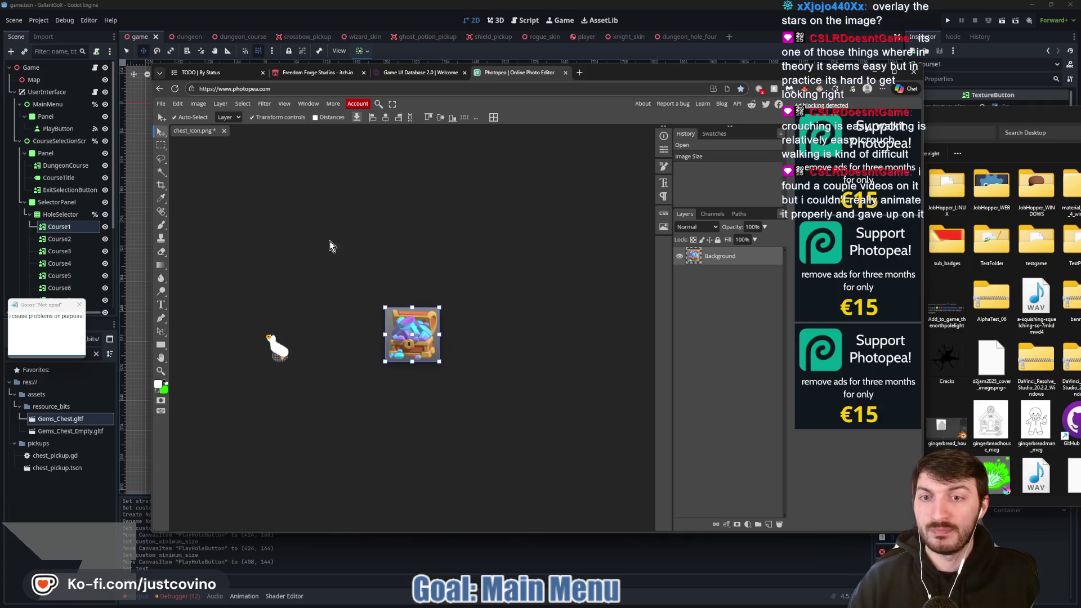
Save the result over chest_icon.png and close the Photopea tab
key(ctrl+s)
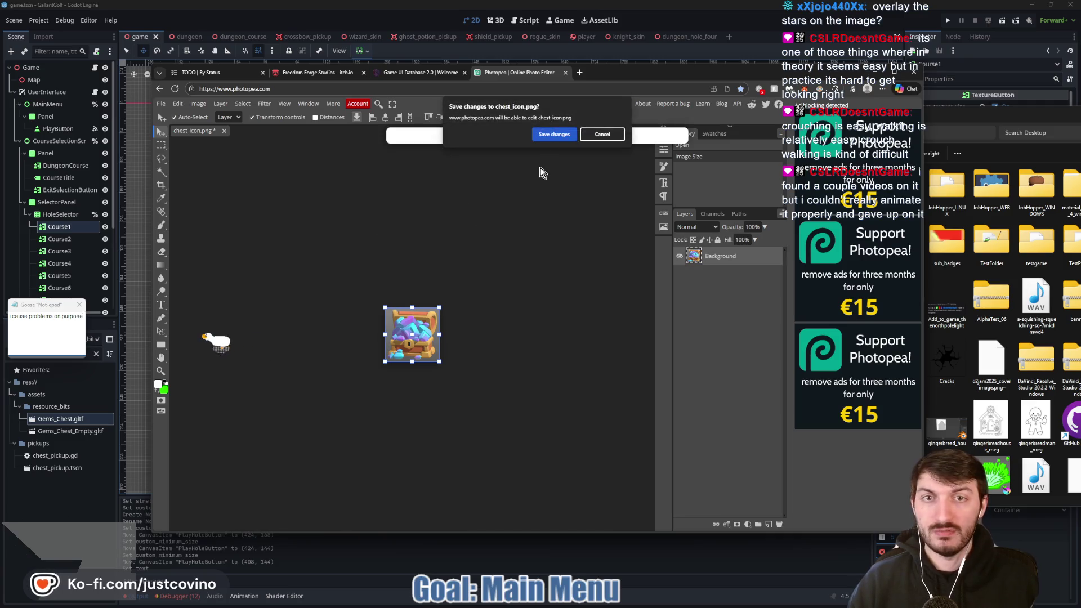
click(554, 136)
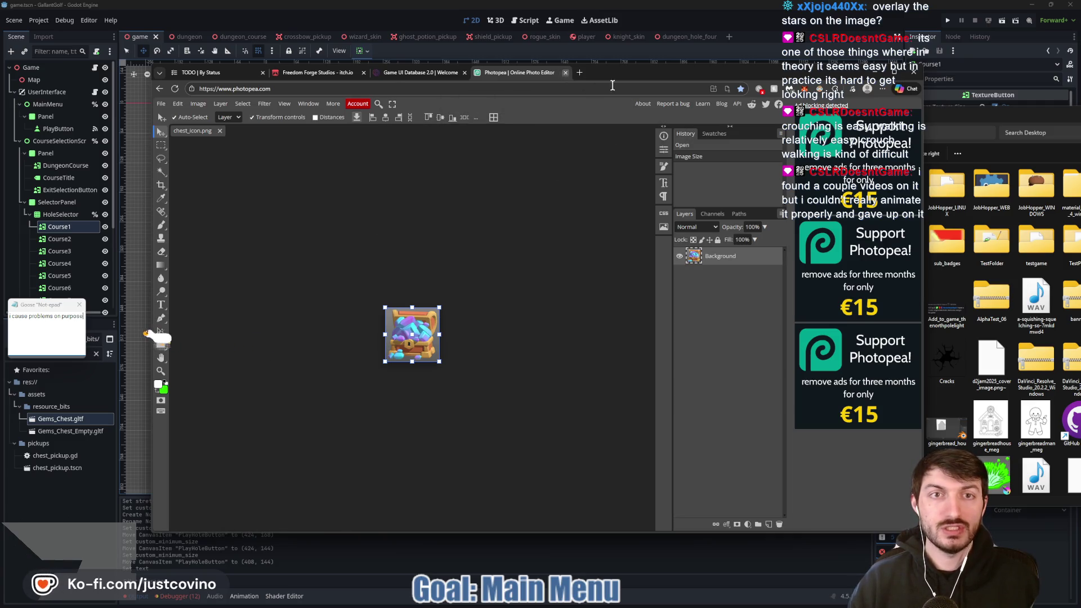
key(ctrl+w)
Launch Krita by searching 'krita' in the Start menu
key(super)
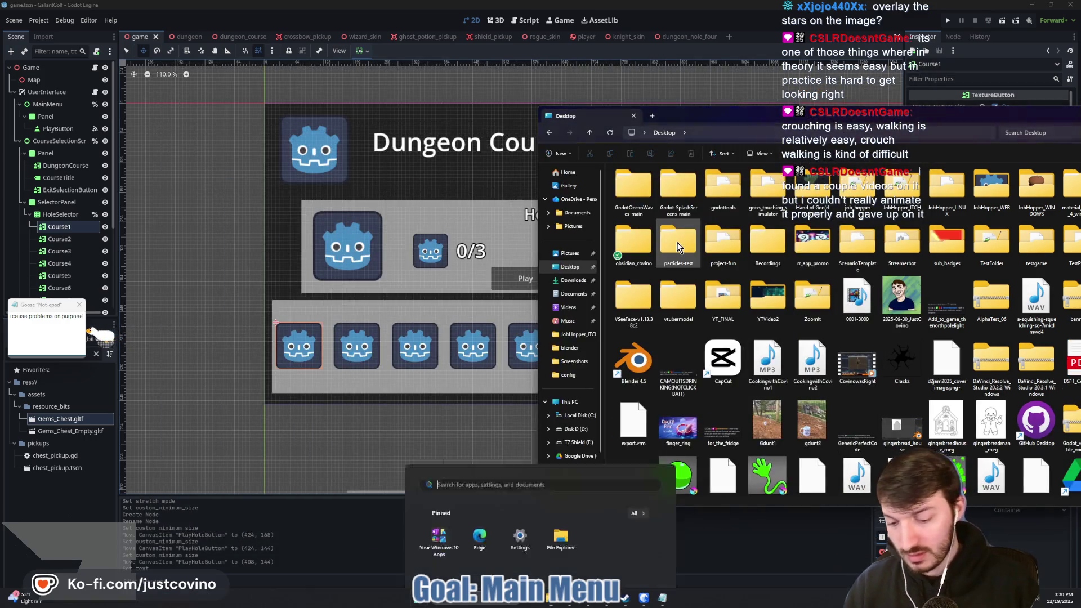
text(krita)
key(Return)
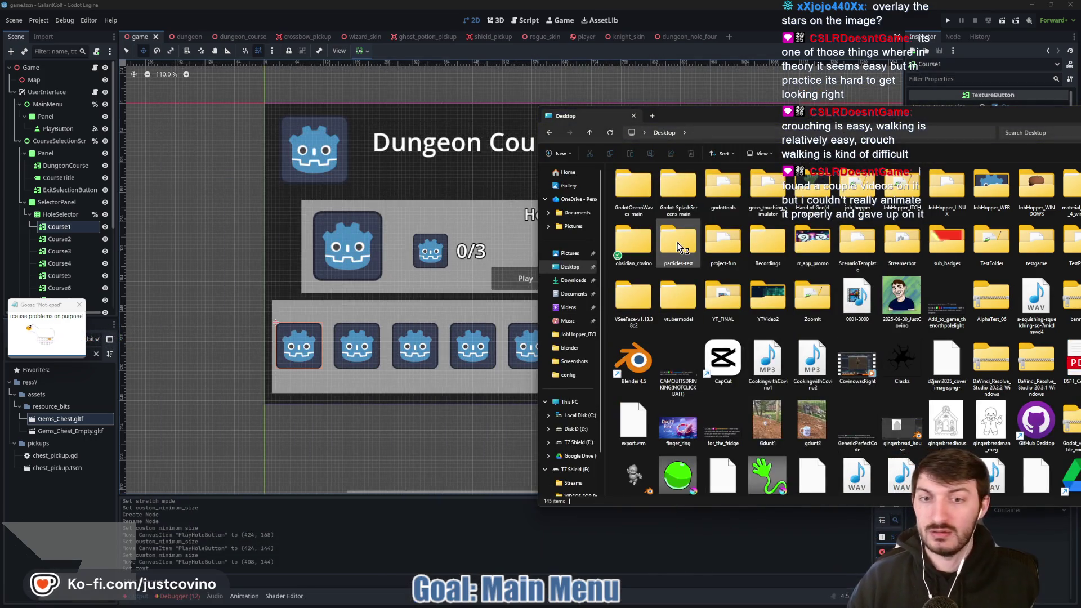
Close the Desktop folder window and select a course button in the Godot viewport
mouse_move(858, 118)
mouse_down()
mouse_move(878, 140)
mouse_move(937, 144)
mouse_up()
click(932, 139)
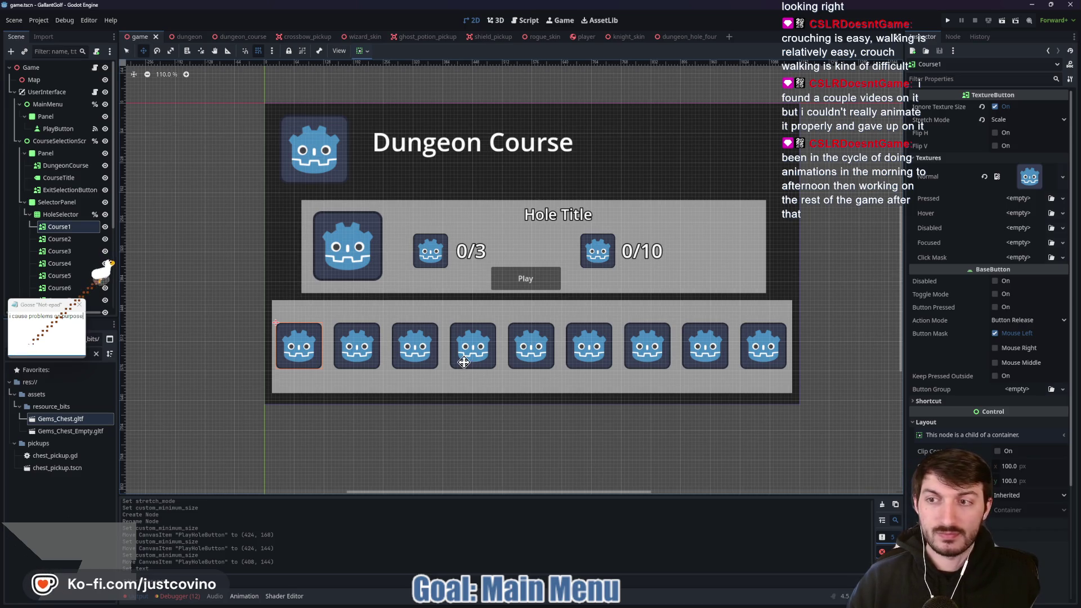
click(460, 435)
key(super)
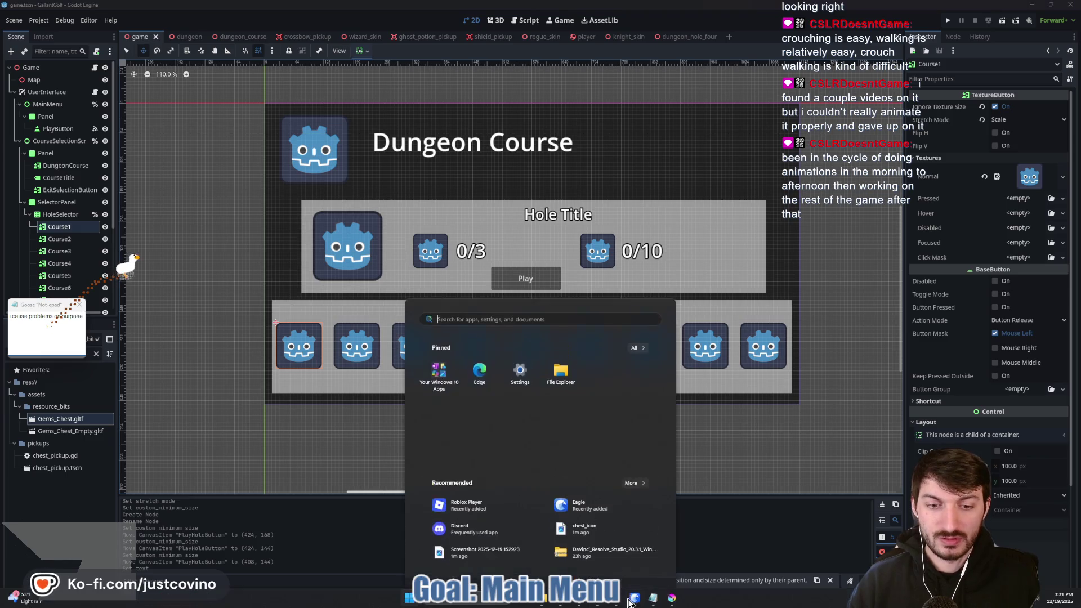
Open chest_icon.png from the Desktop in Krita using Open Image
click(631, 607)
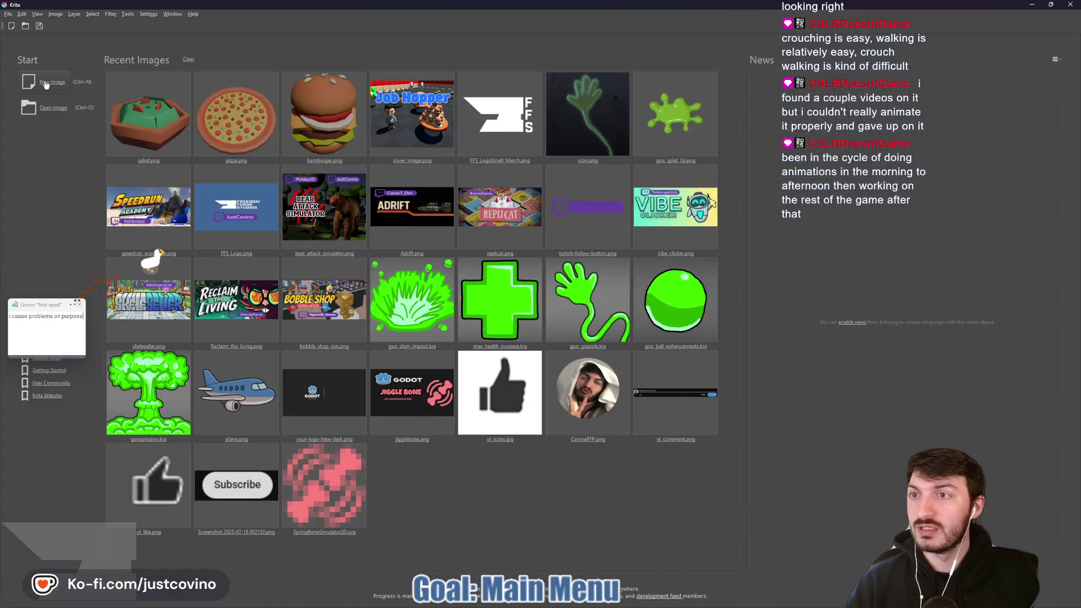
click(53, 108)
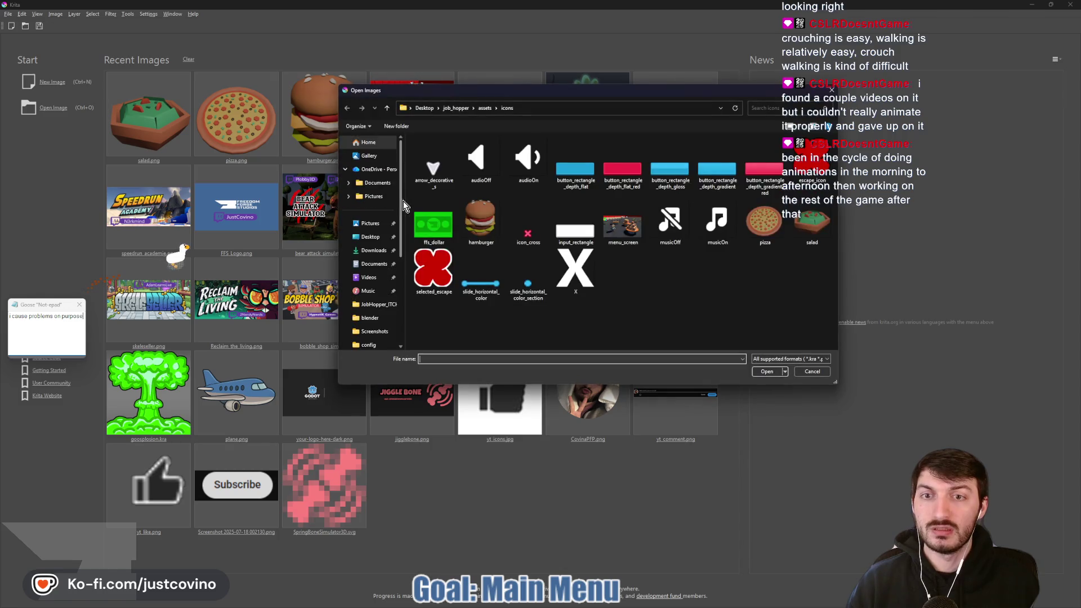
click(369, 239)
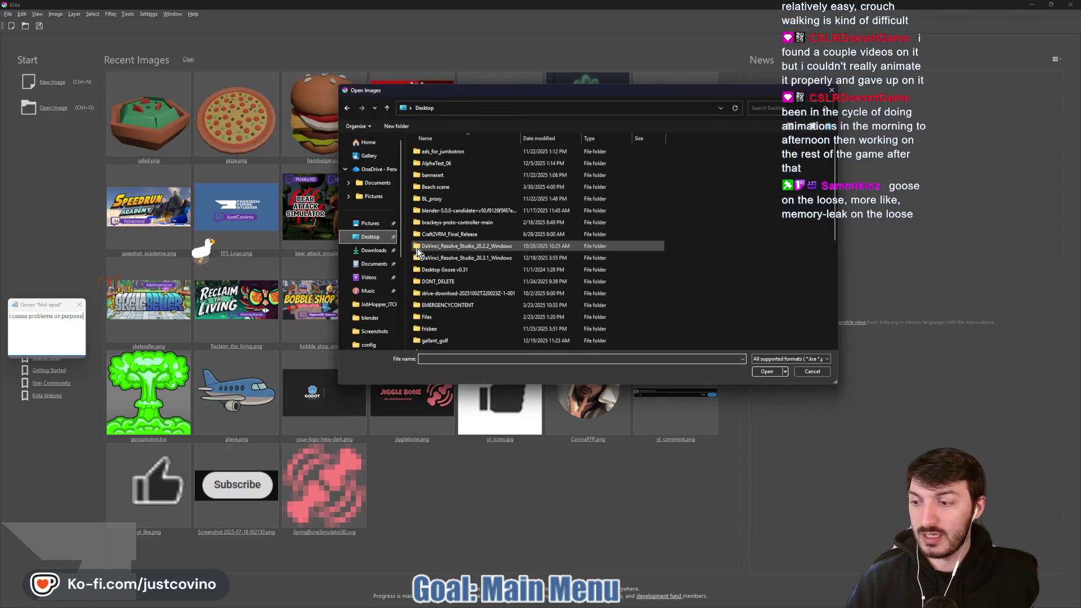
scroll(484, 253, down, 5)
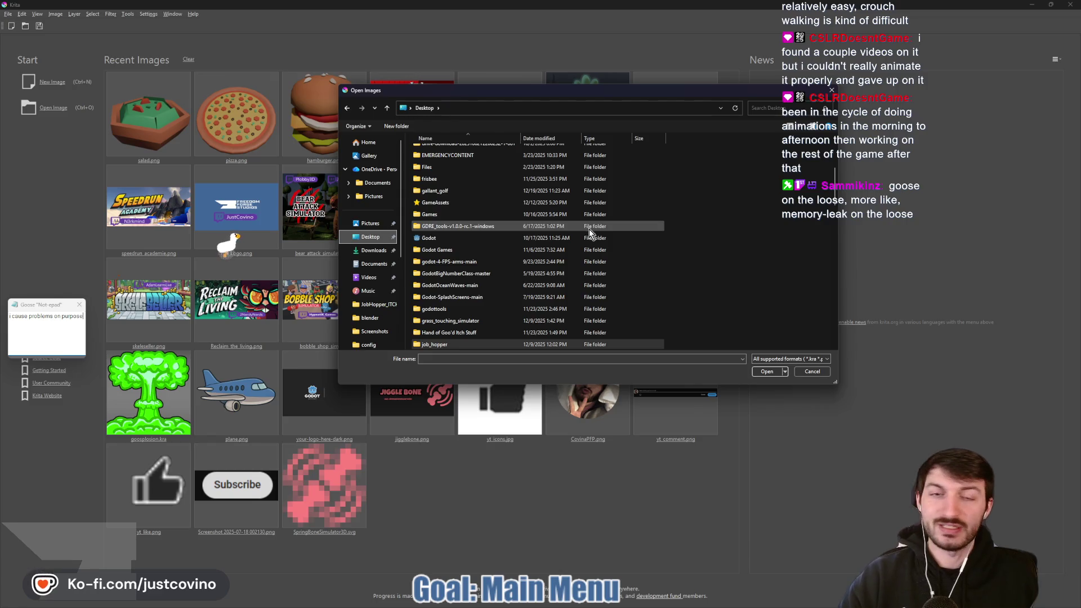
scroll(557, 250, down, 5)
scroll(550, 255, down, 10)
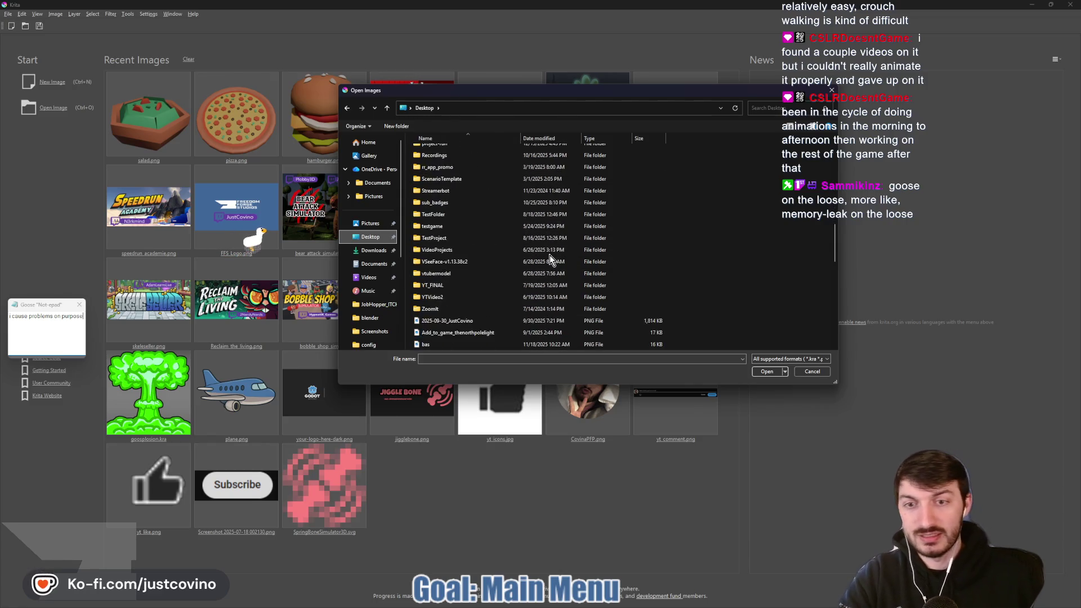
click(446, 225)
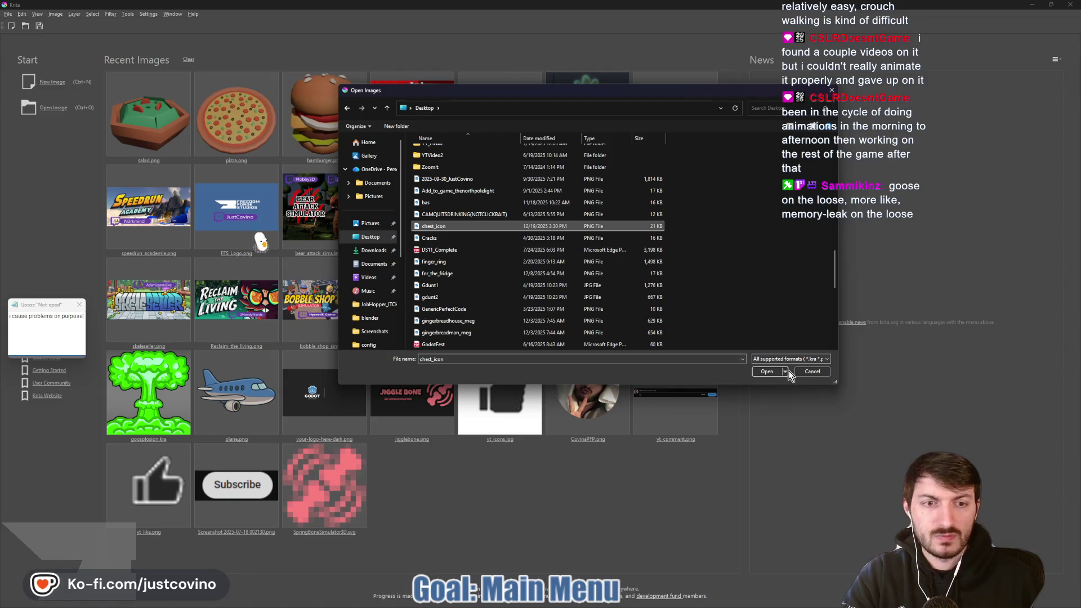
click(767, 370)
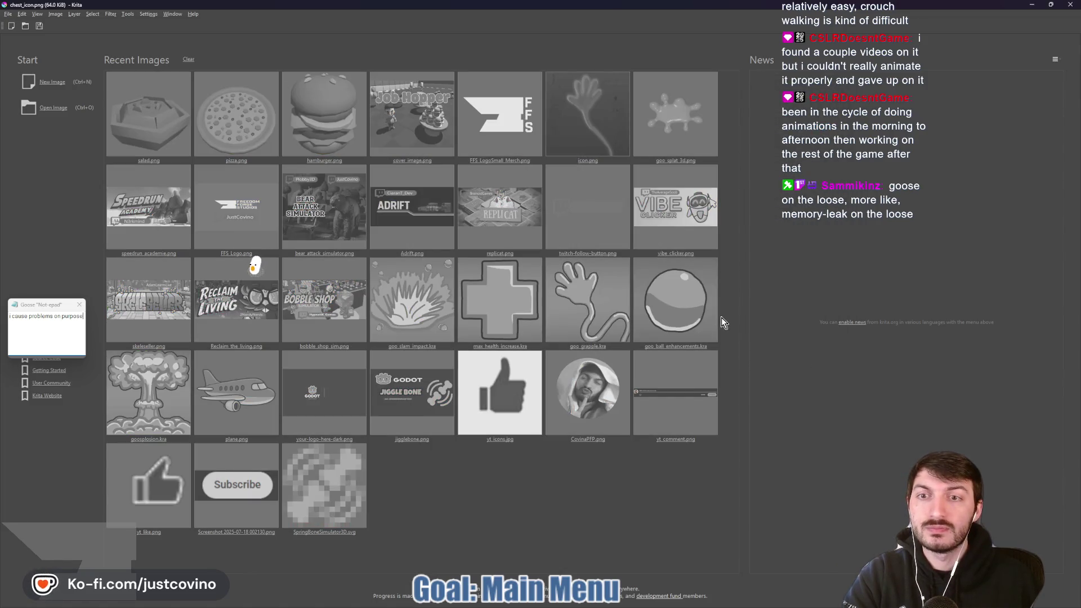
scroll(630, 262, down, 4)
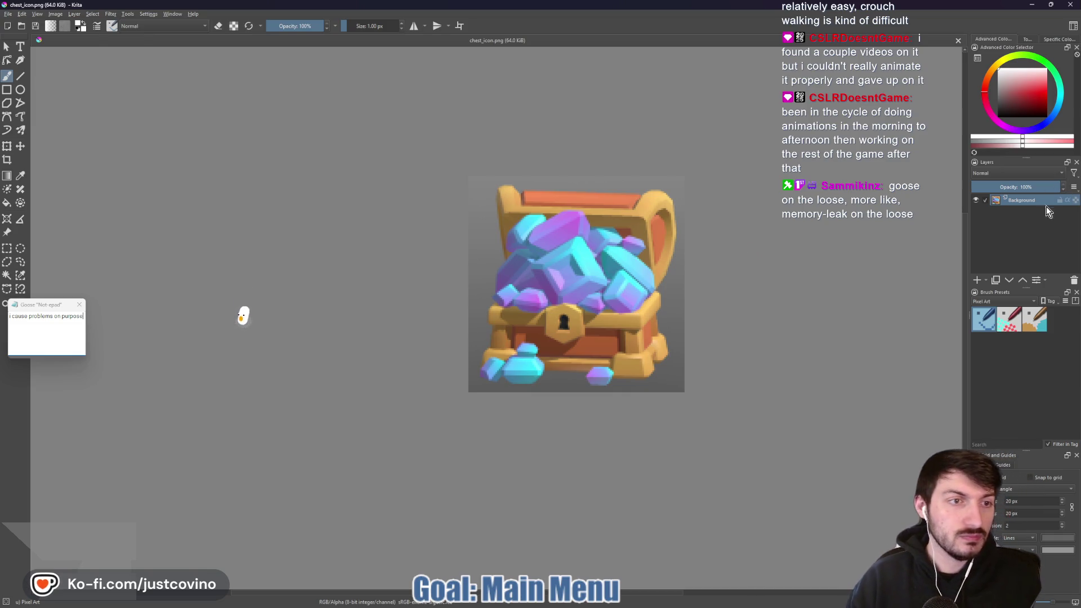
Clear the stray selection, then apply Select Opaque on the Background layer, covering the whole square
right_click(1012, 201)
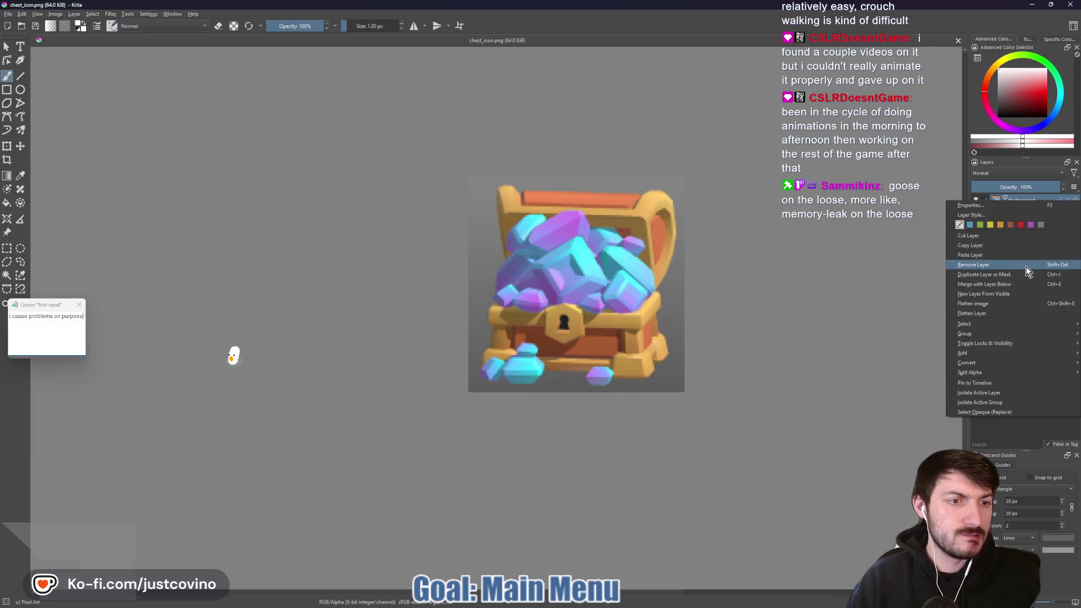
click(811, 276)
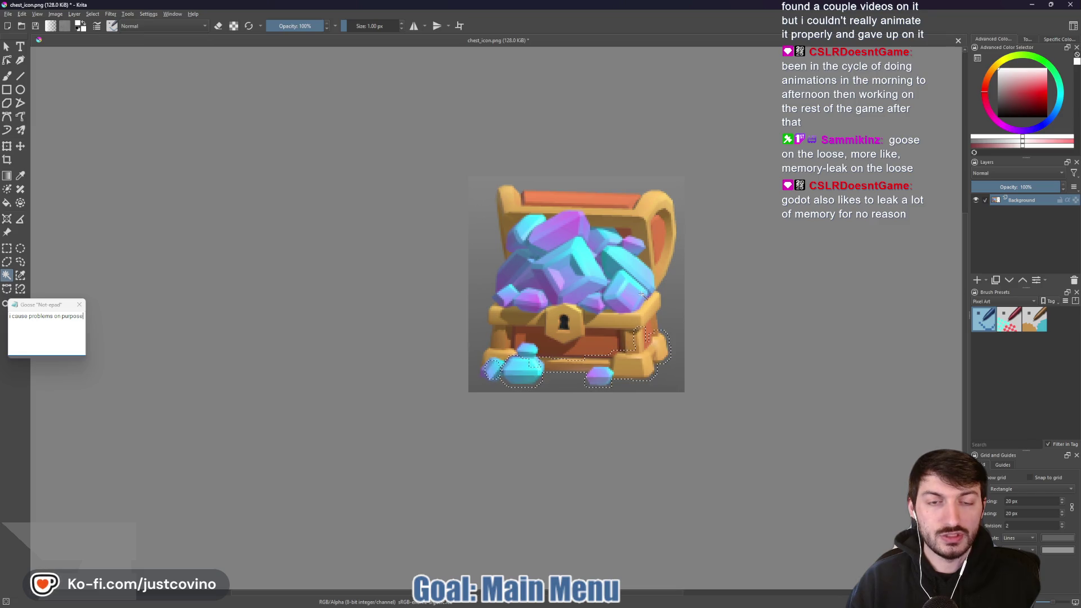
right_click(602, 331)
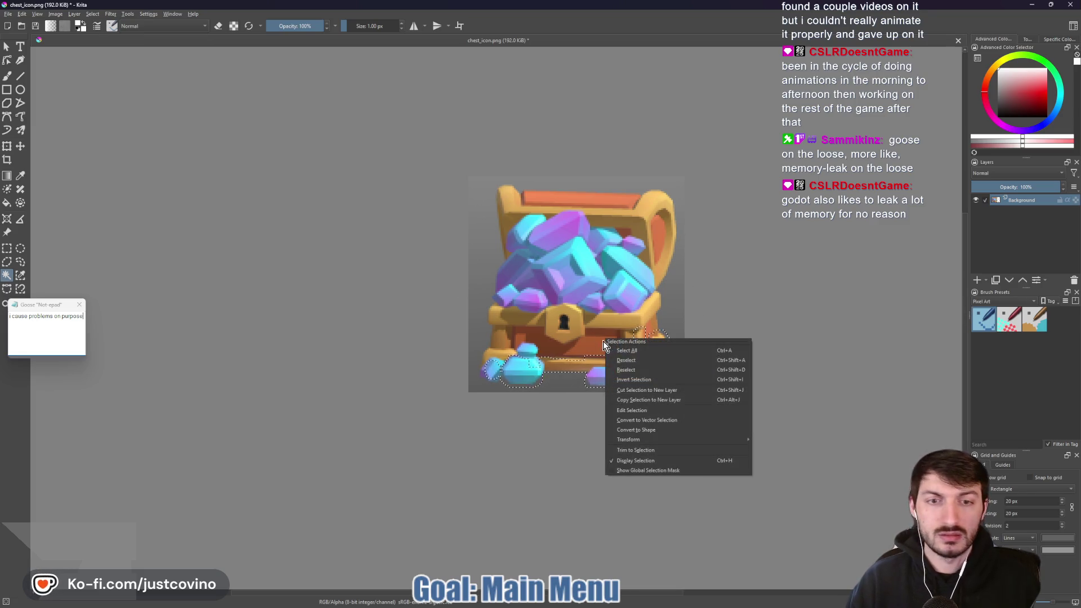
click(622, 365)
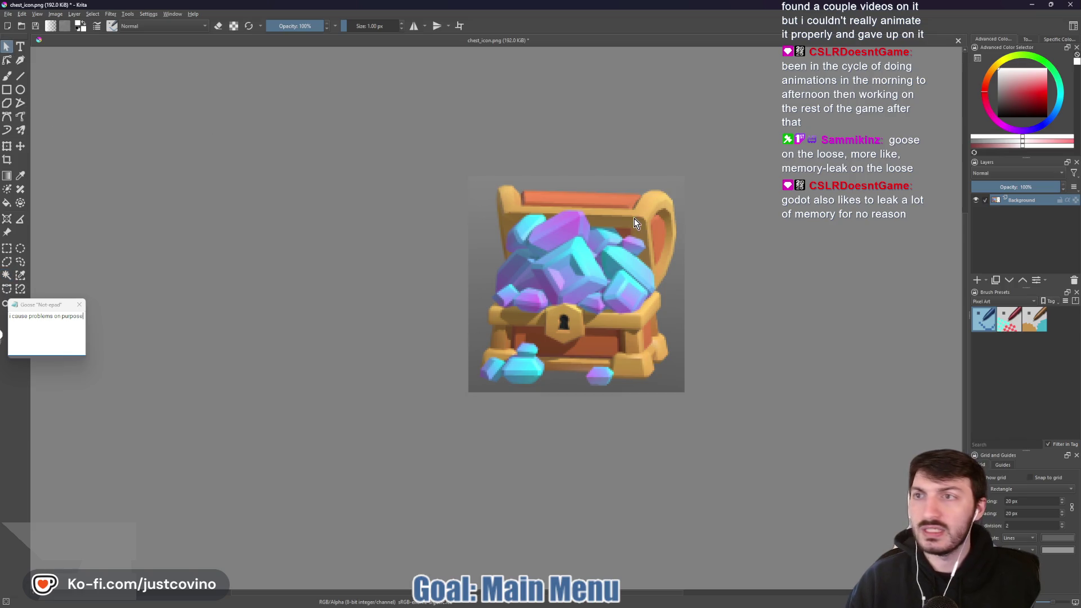
right_click(1020, 199)
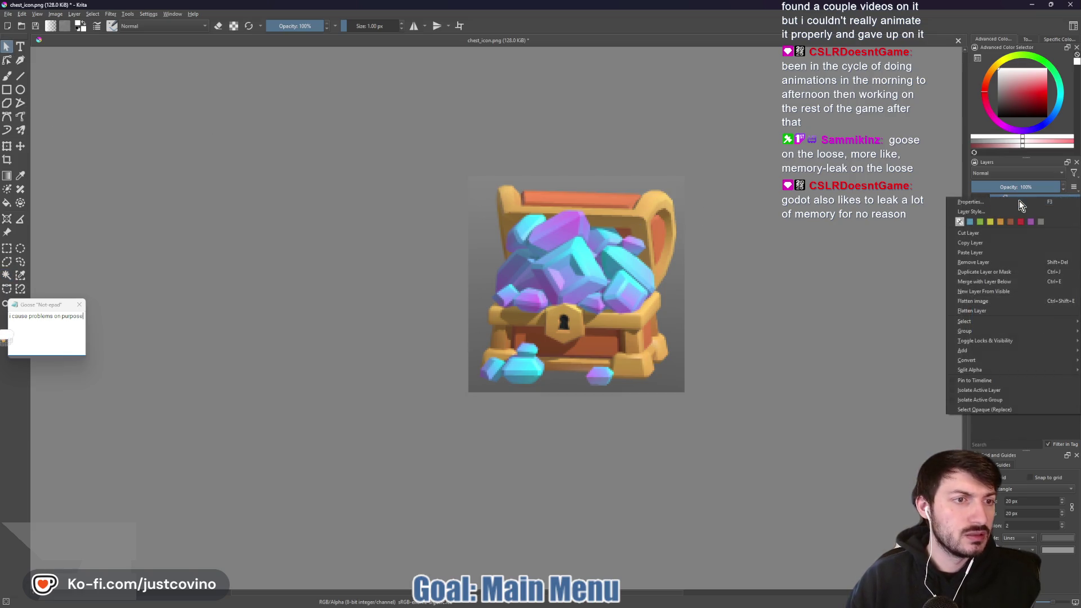
click(1001, 410)
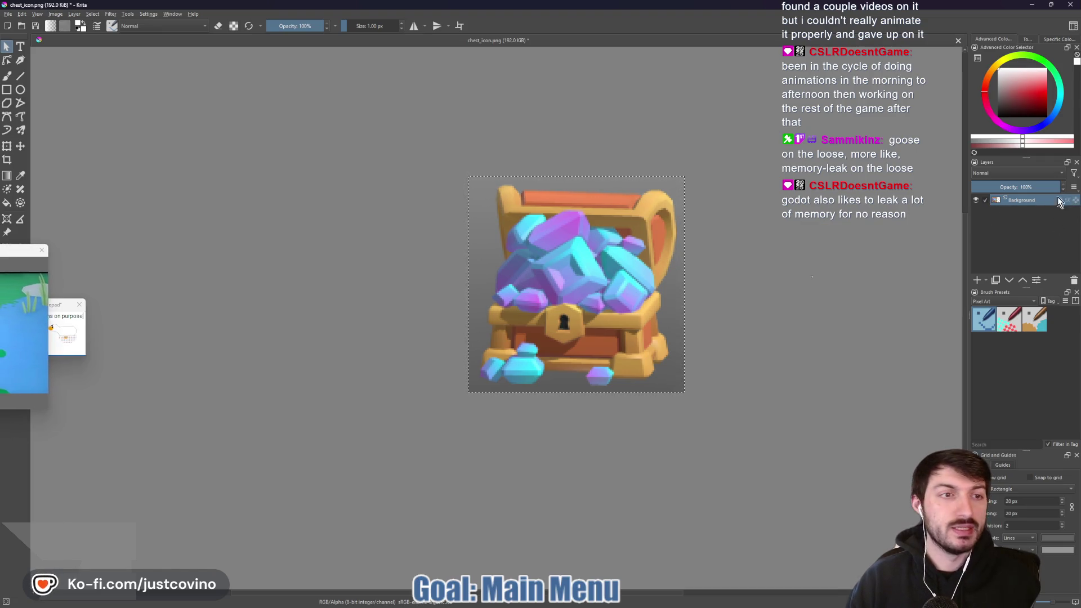
right_click(1024, 197)
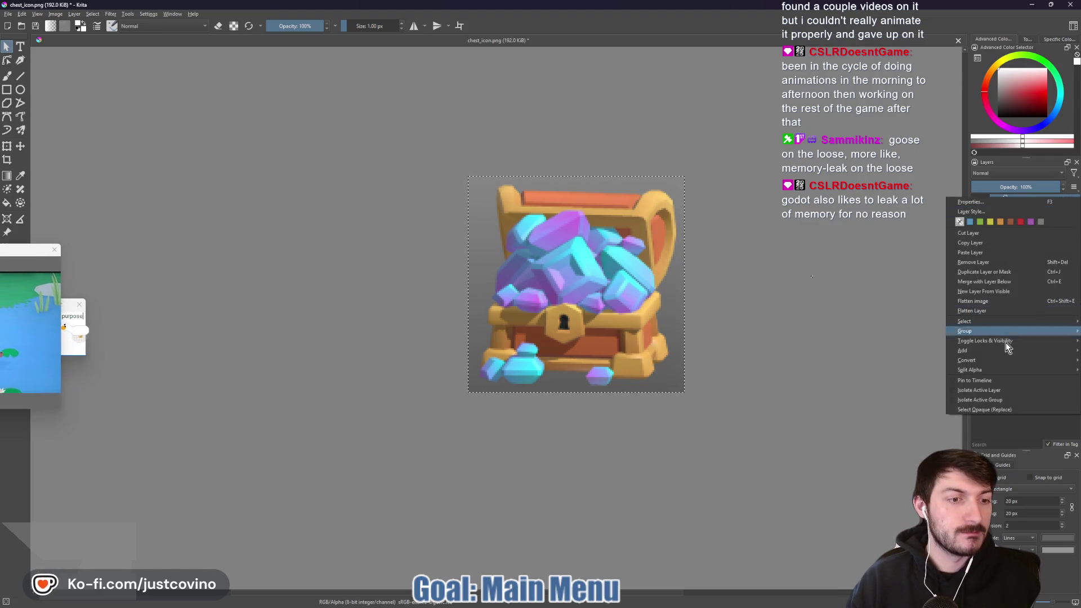
click(1009, 411)
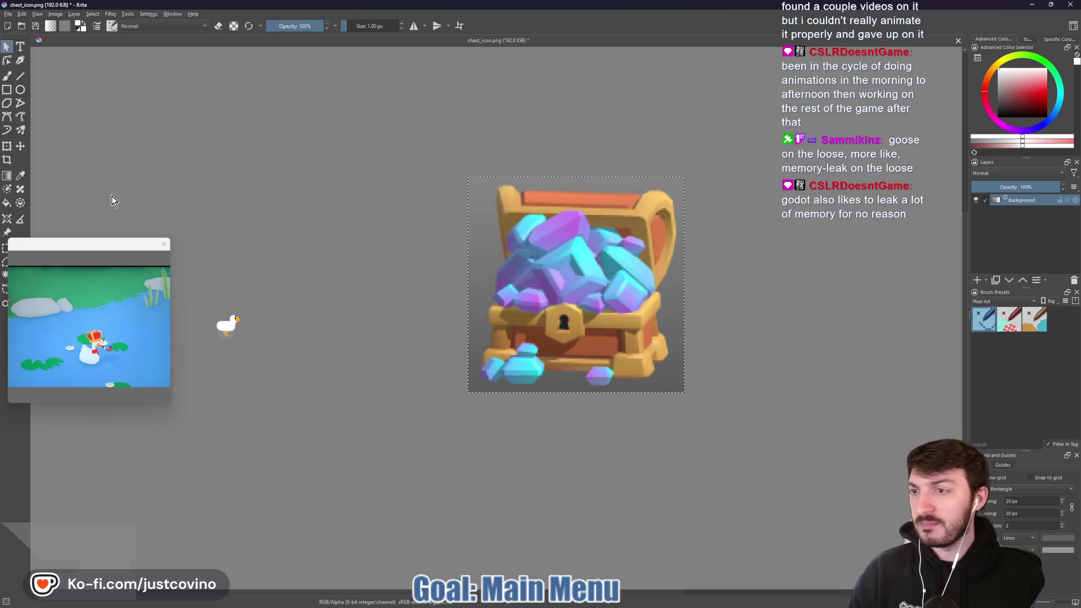
Switch to the fuzzy selection tool, clear the old selection and select around the top-right handle
click(5, 275)
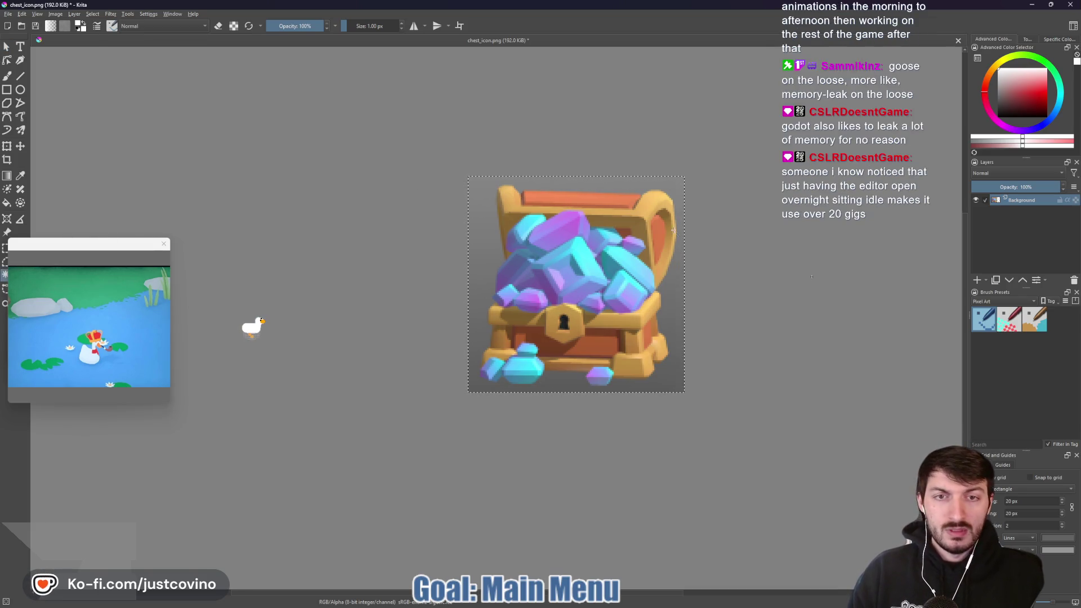
right_click(630, 253)
click(660, 272)
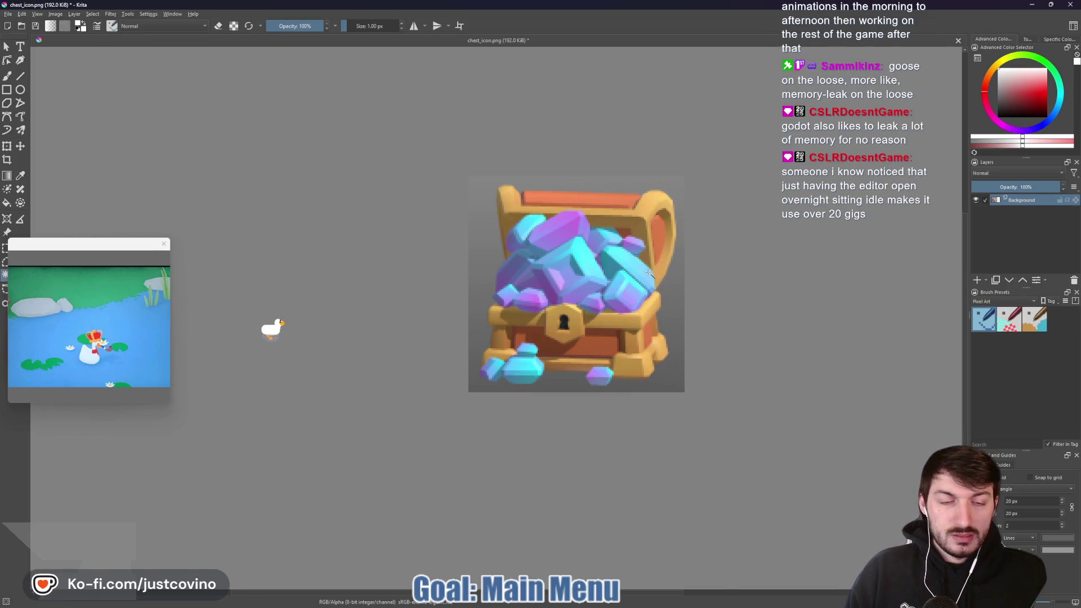
click(666, 208)
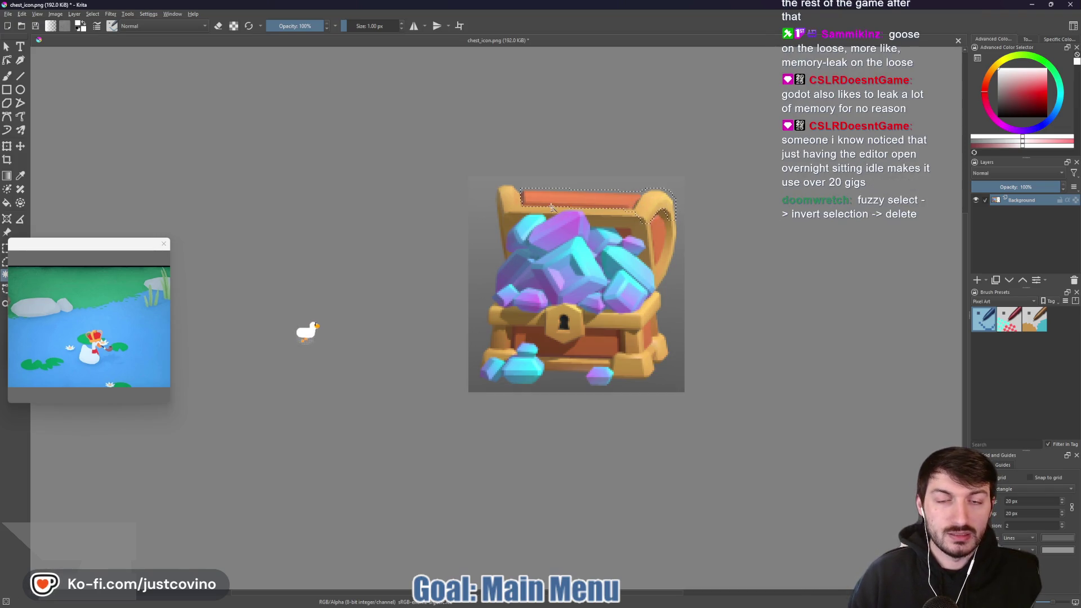
Add the lid rim, handle, left-side crystals, left edge and bottom-left gem to the selection
shift+click(503, 219)
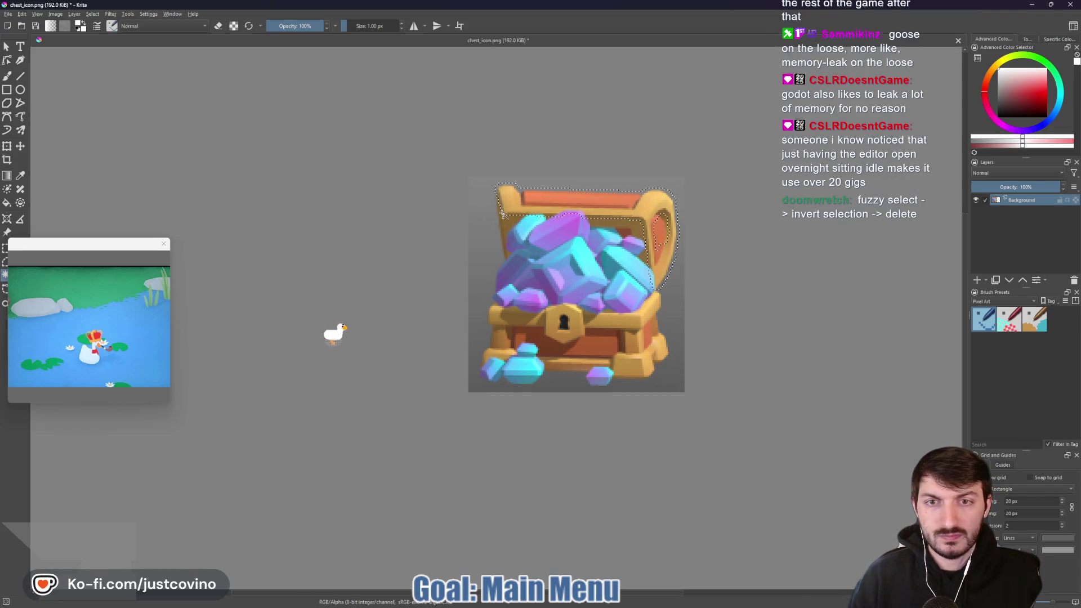
shift+click(514, 246)
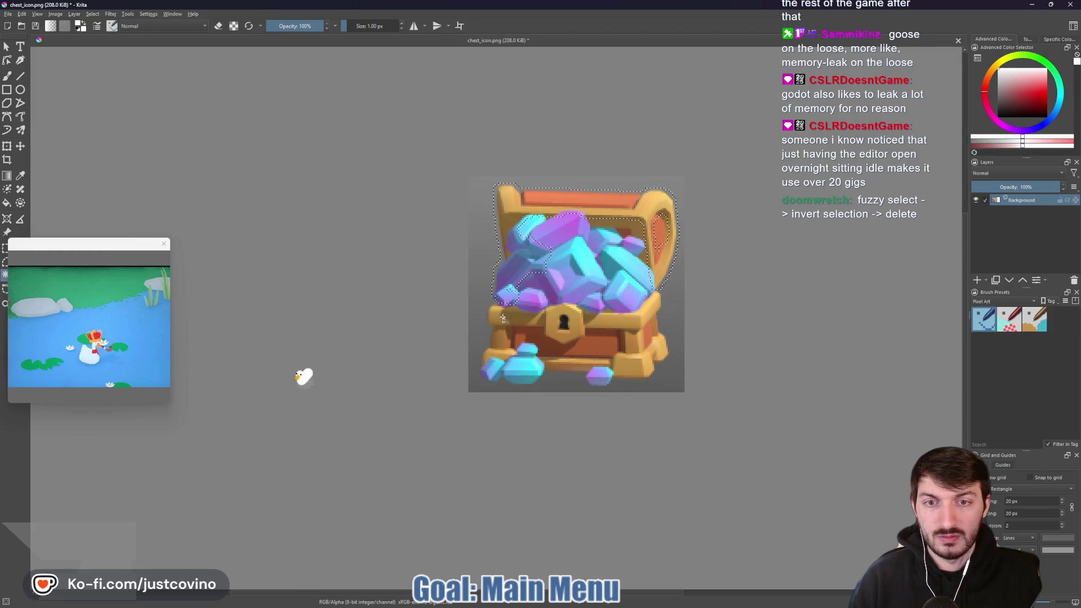
click(501, 318)
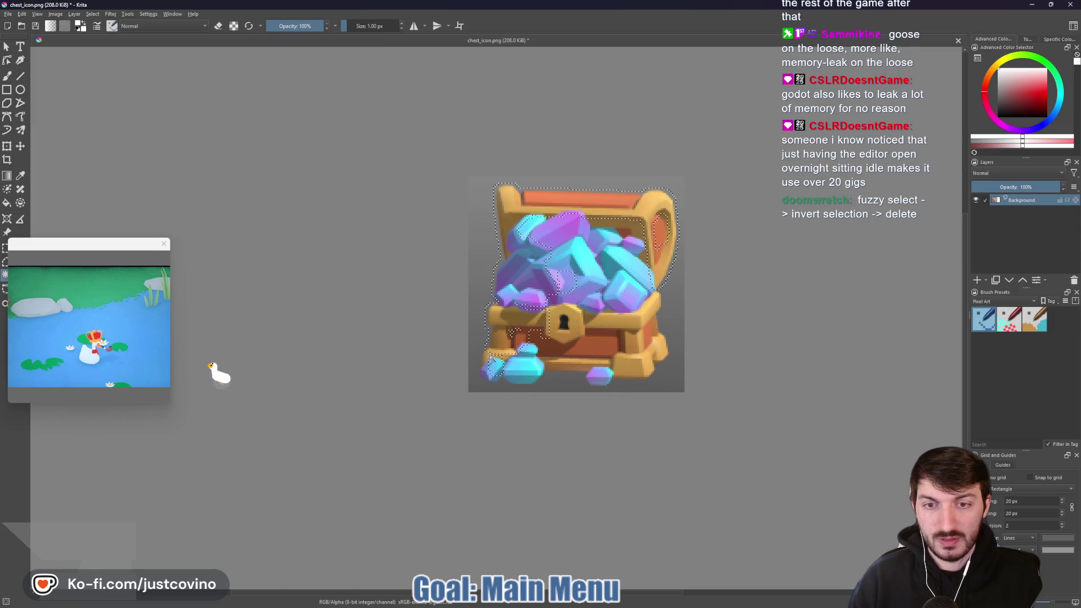
click(522, 371)
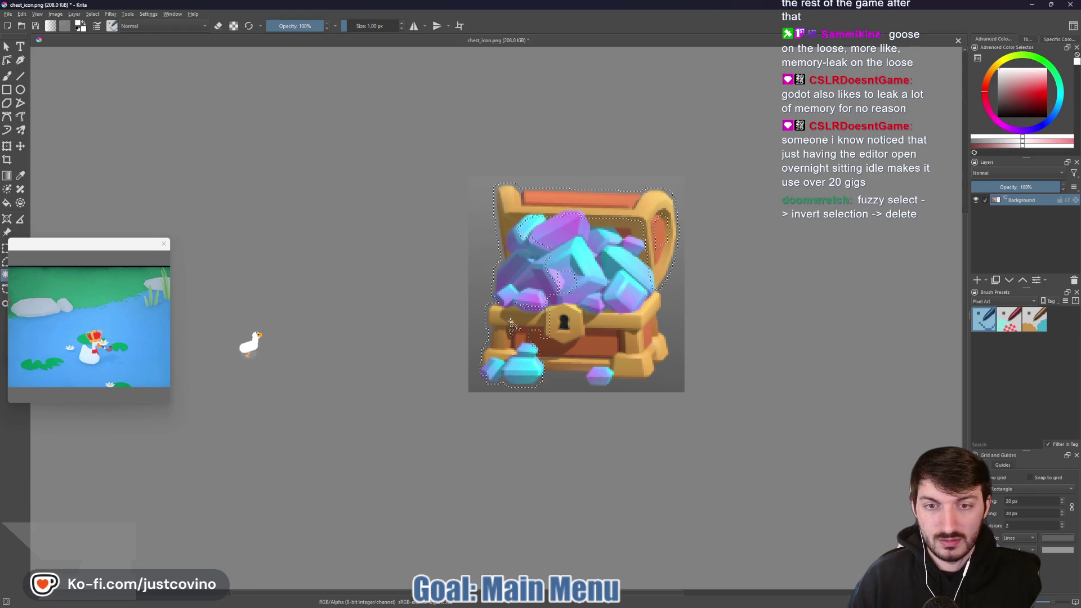
Add the lock plate, top crystal, rims, red front panel, right post, foot and purple crystal to the selection
scroll(526, 338, up, 3)
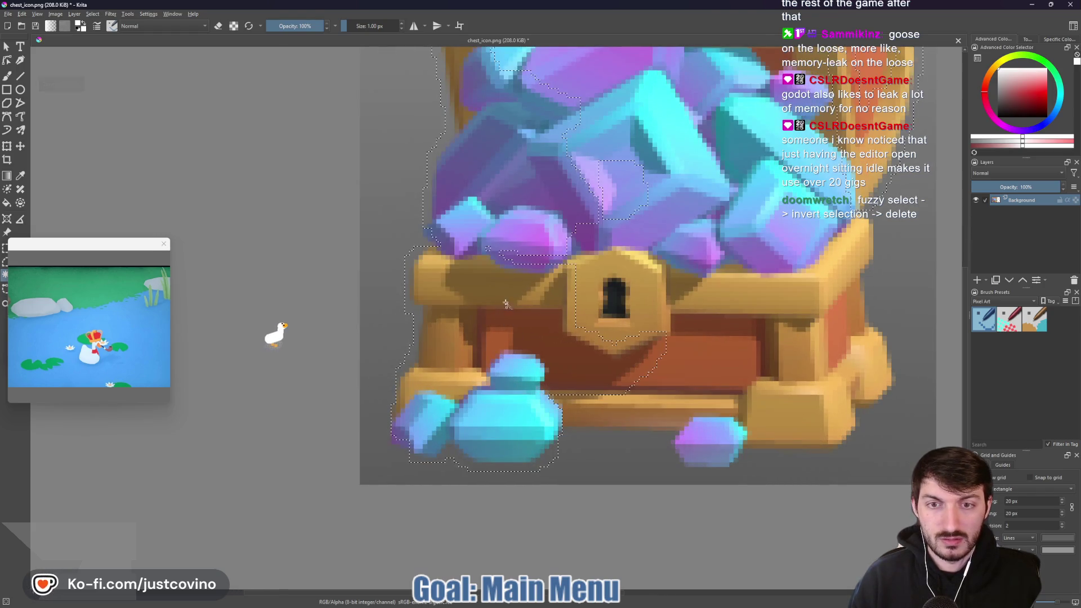
click(588, 264)
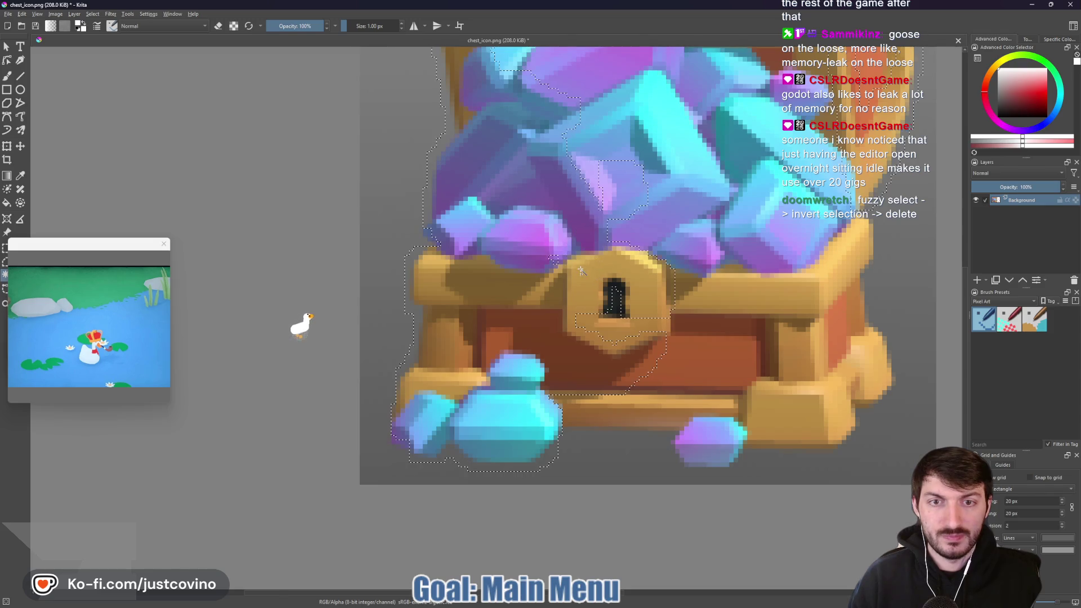
click(601, 176)
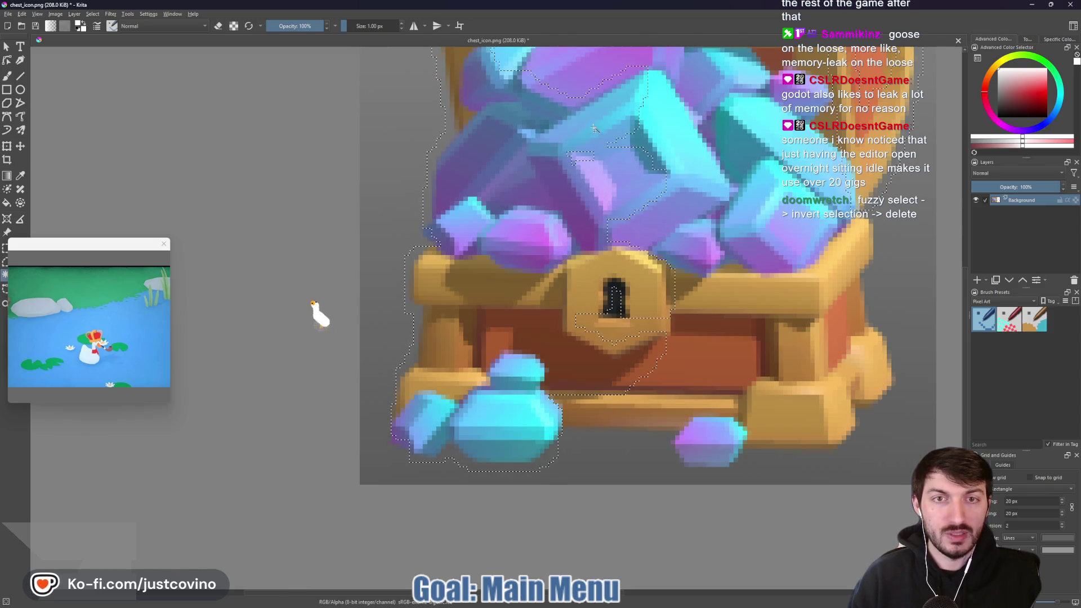
click(583, 318)
click(635, 417)
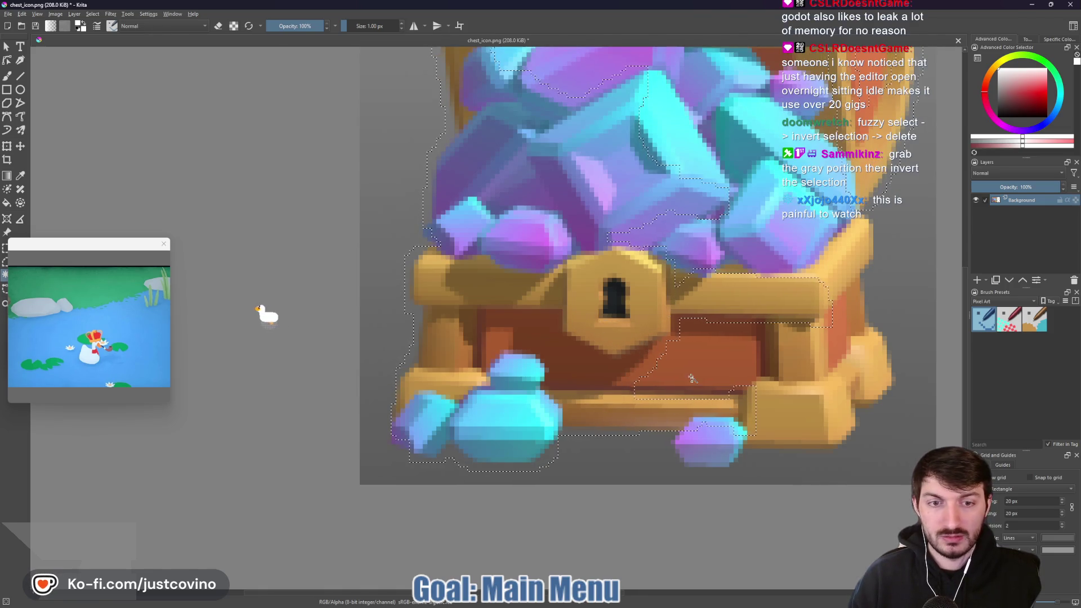
click(692, 373)
click(711, 454)
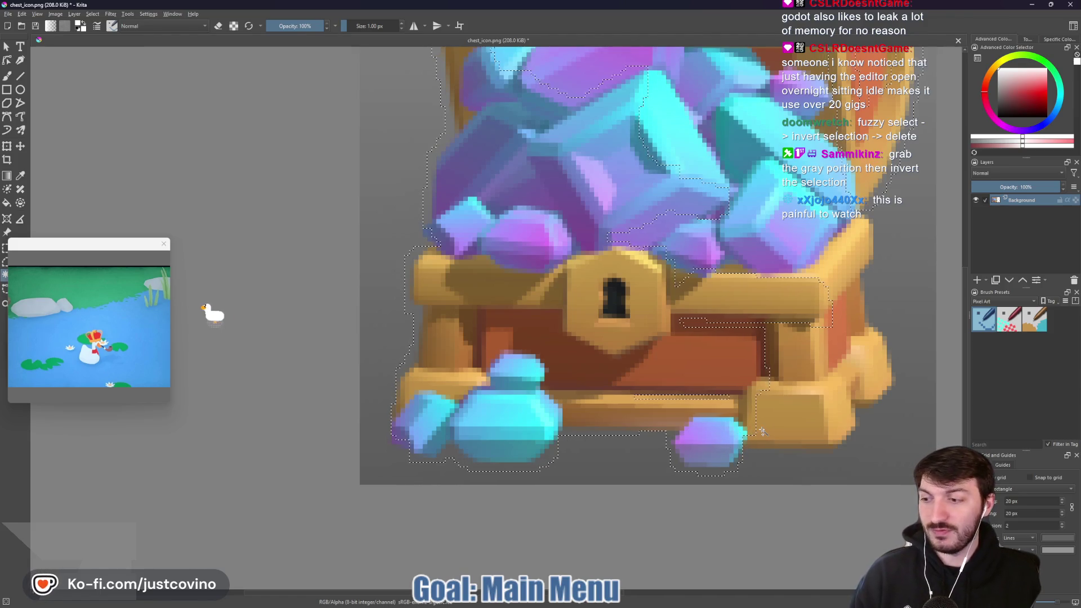
drag(787, 423, 620, 431)
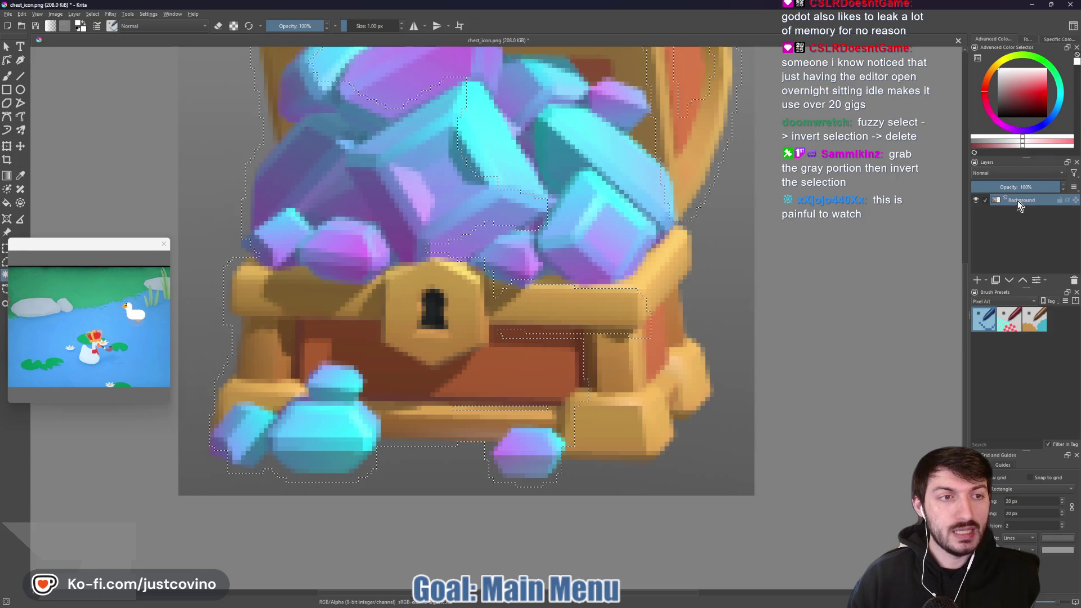
shift+click(617, 372)
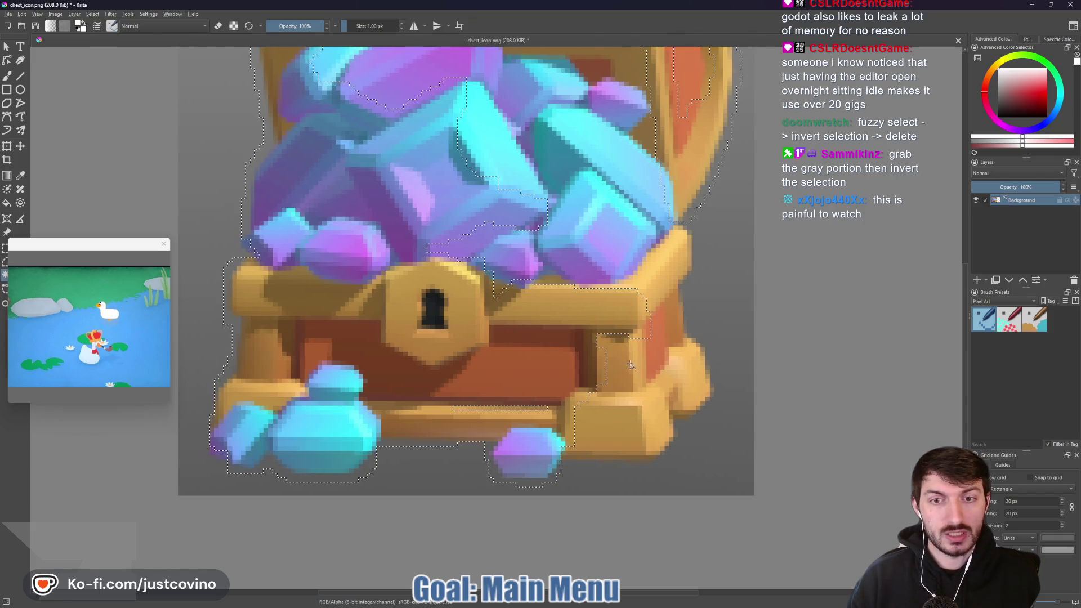
shift+click(647, 392)
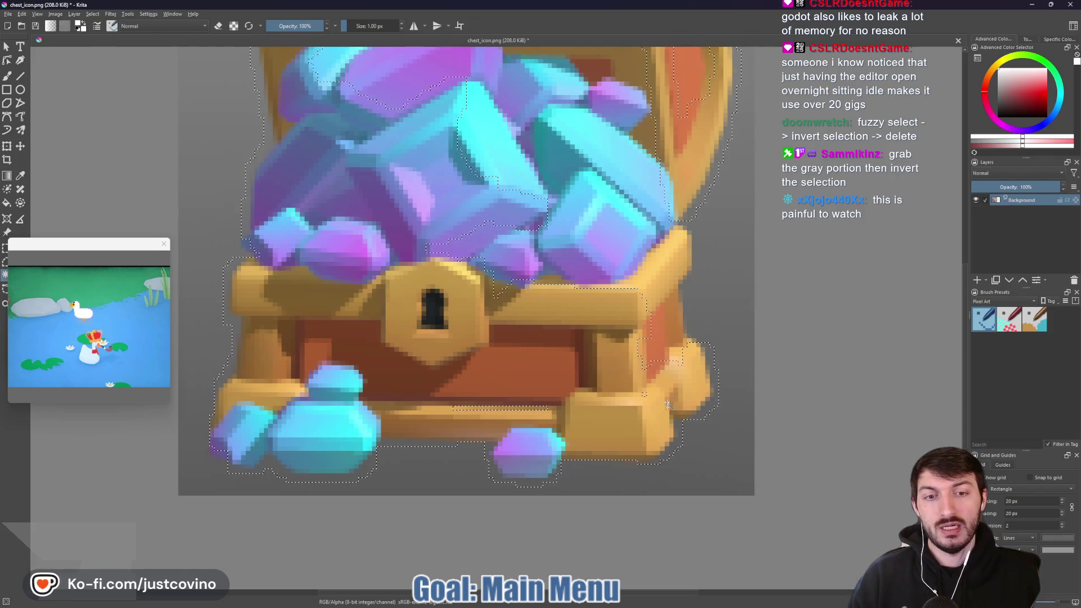
shift+click(666, 275)
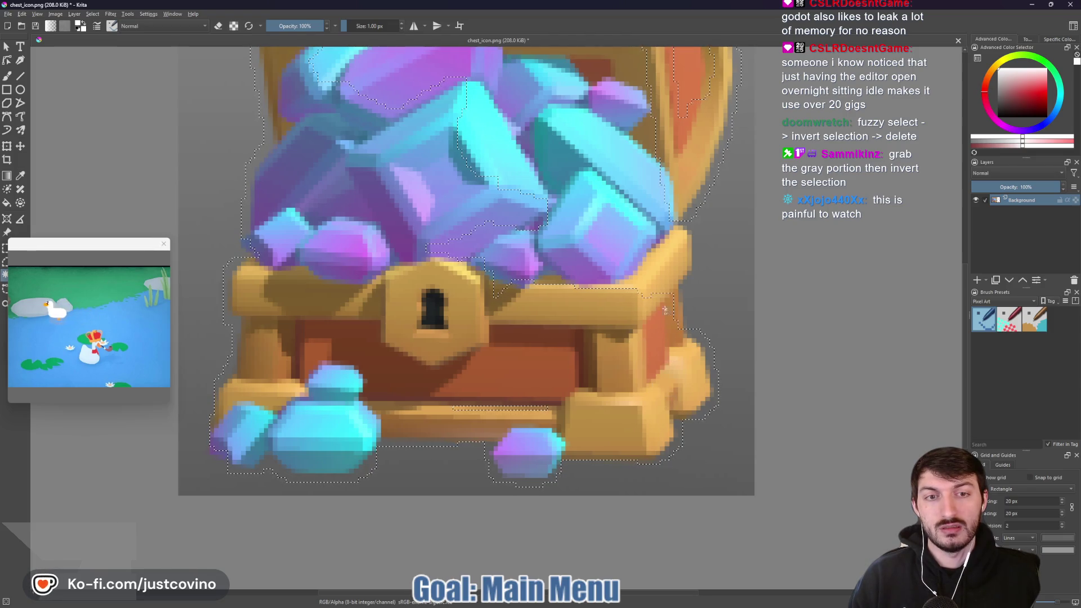
Clear the selection, fuzzy-select the grey background, then invert it so only the chest is selected
right_click(603, 340)
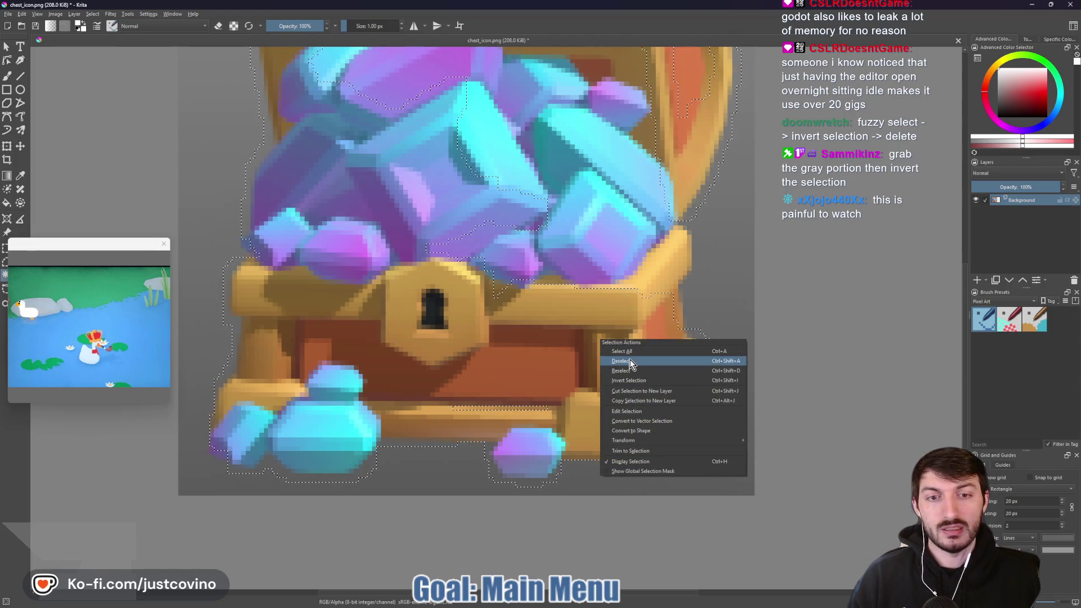
click(633, 364)
click(740, 311)
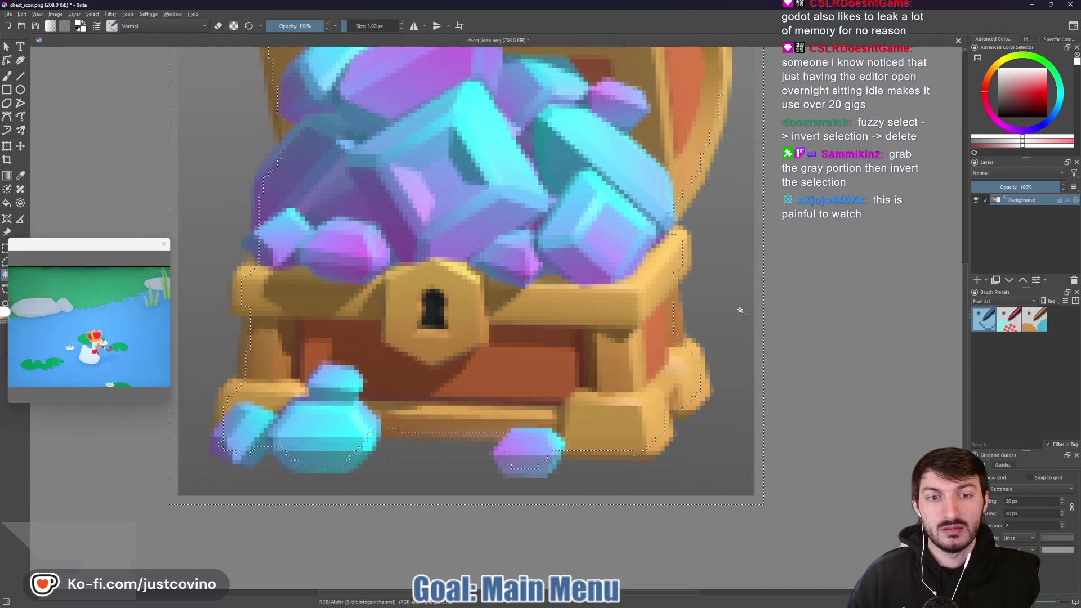
scroll(733, 326, down, 2)
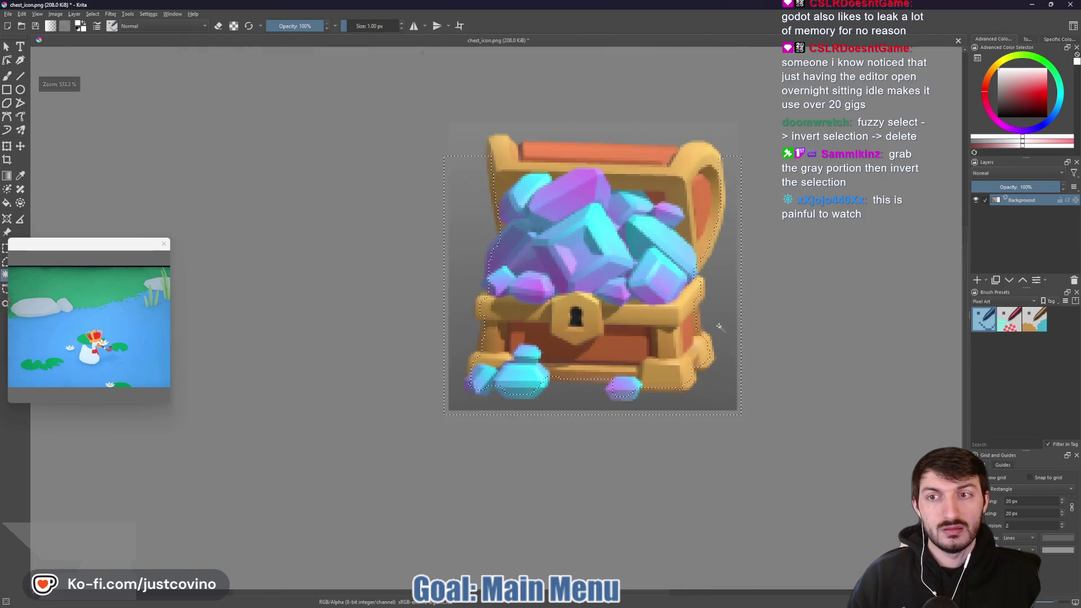
shift+click(673, 132)
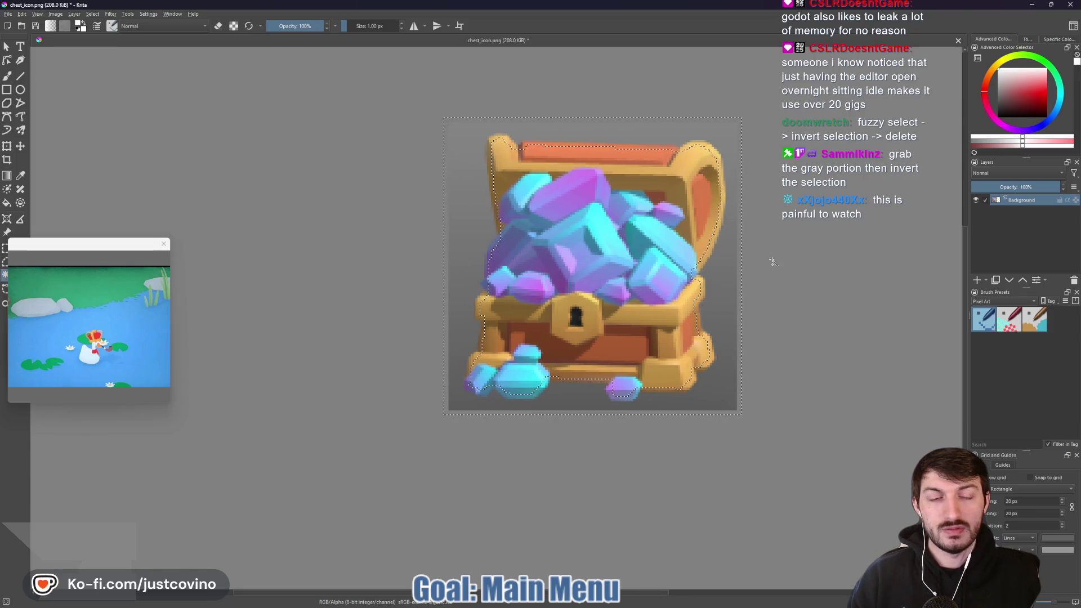
click(92, 15)
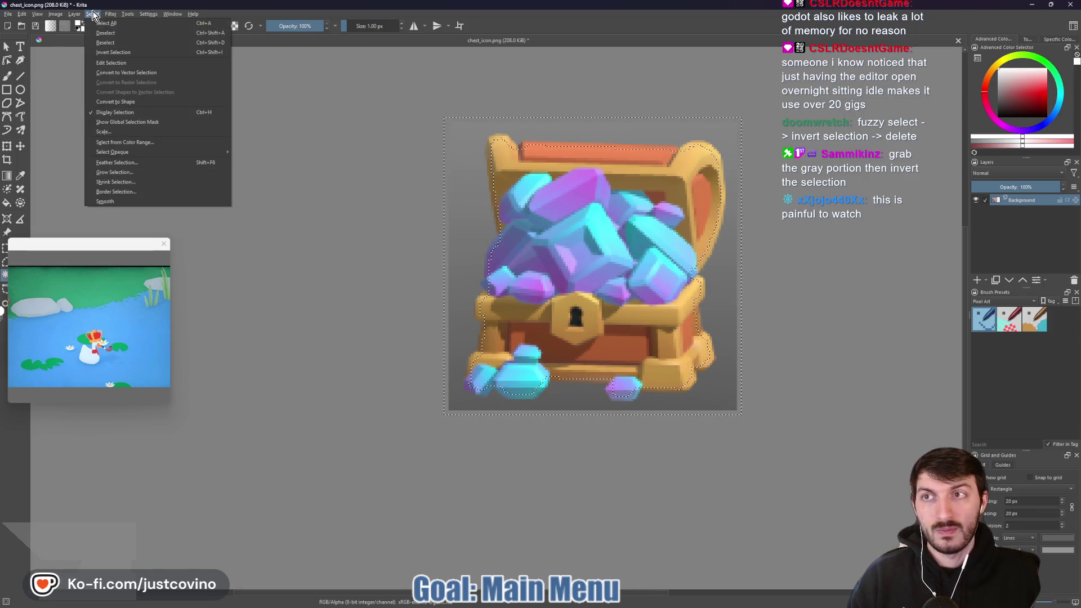
mouse_move(132, 153)
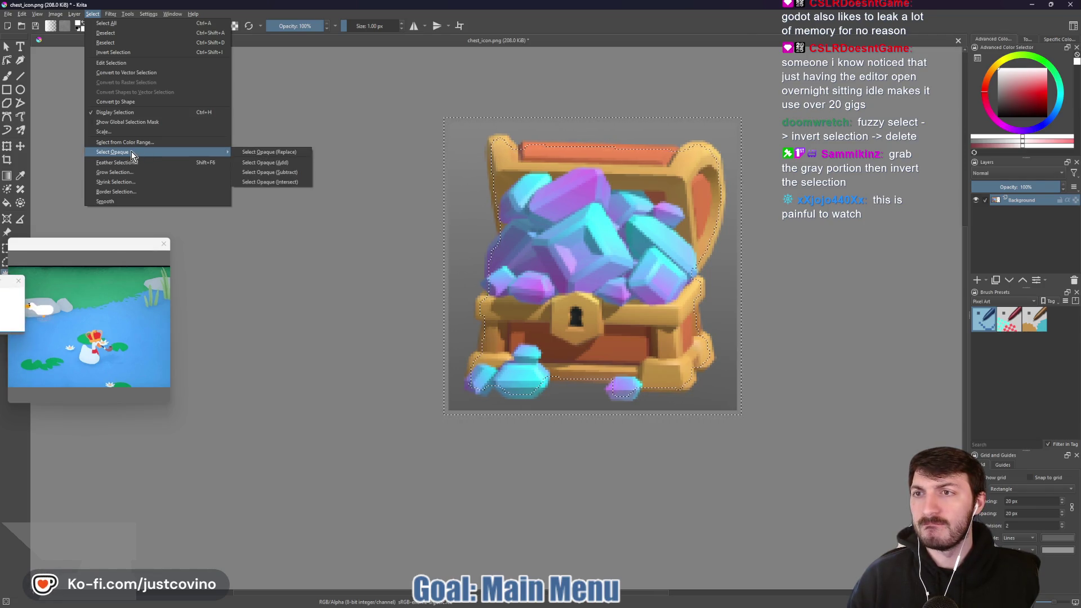
click(138, 54)
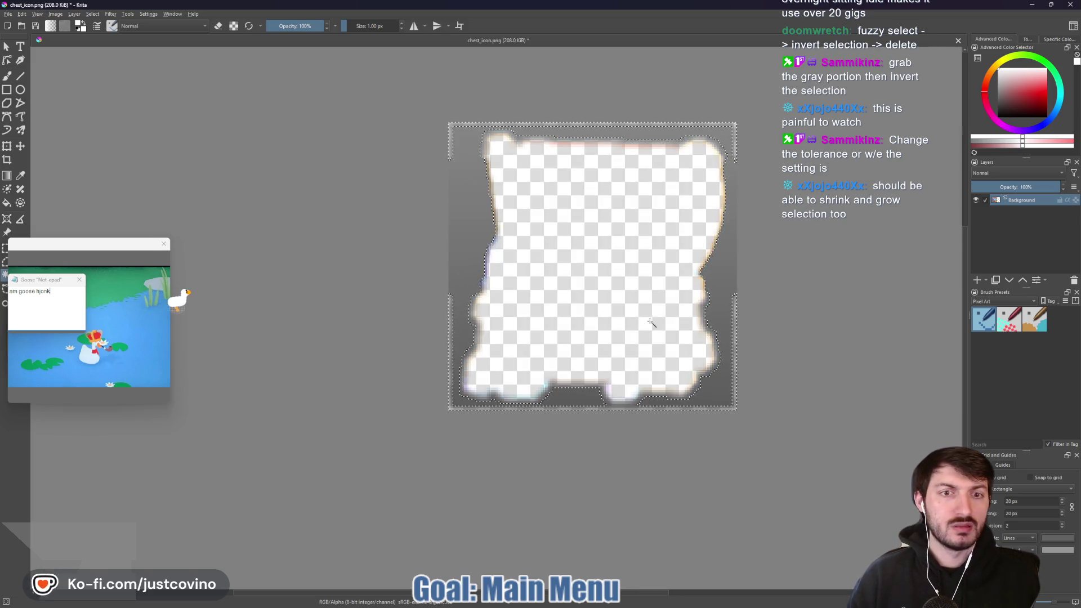
Add a new paint layer, paste the selected chest onto it, and check by toggling the background's visibility
click(977, 281)
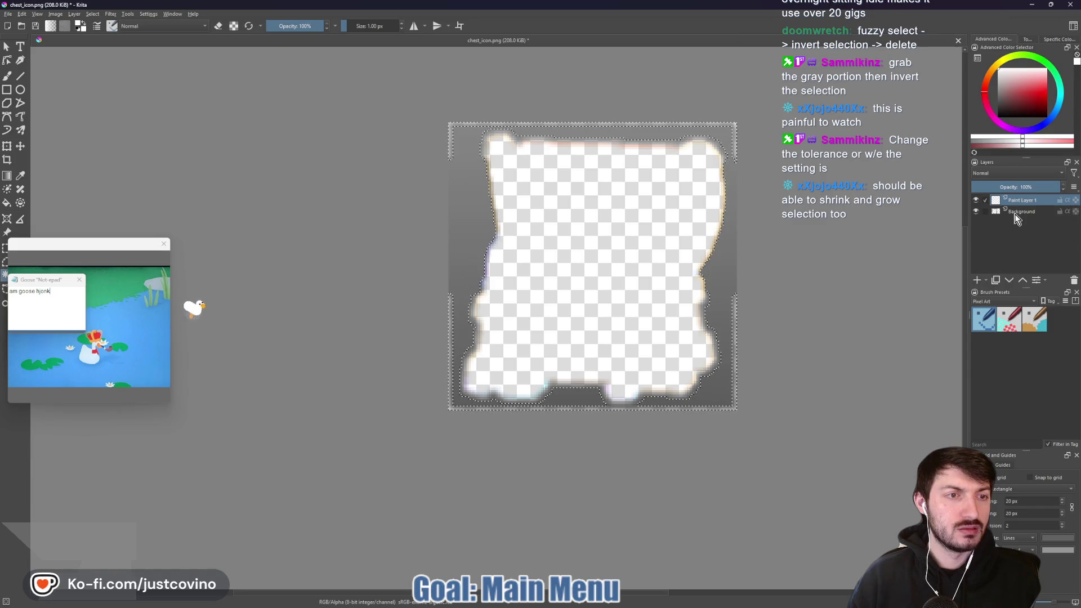
key(ctrl+v)
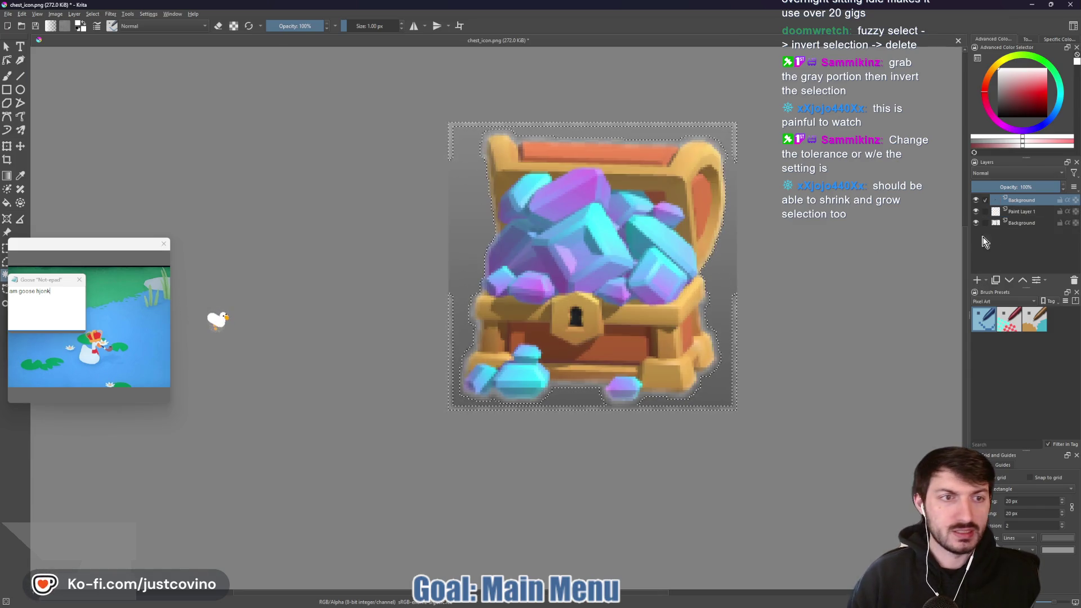
click(975, 223)
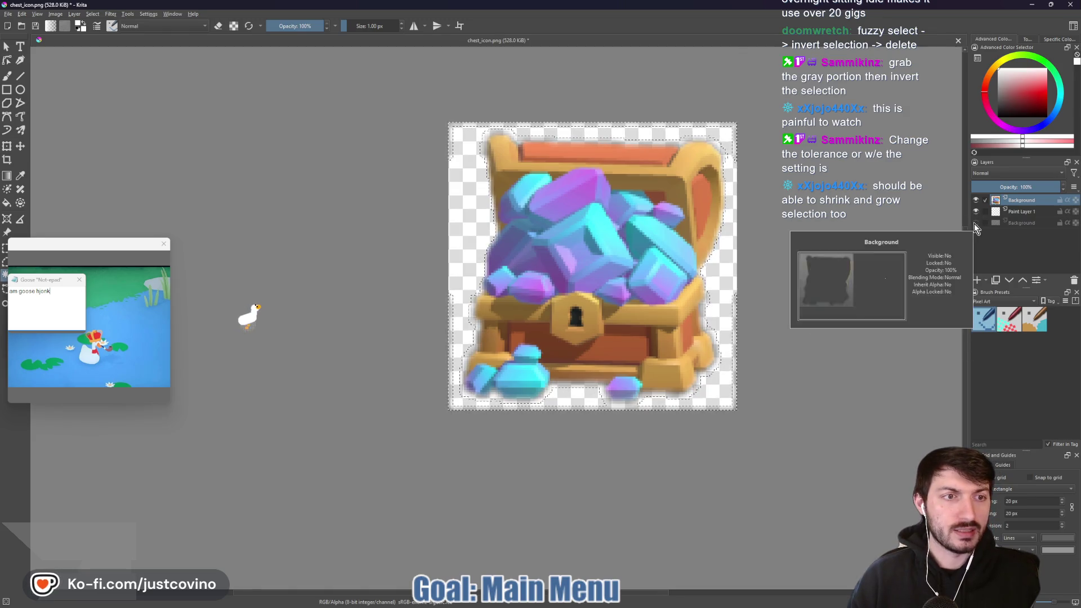
click(976, 223)
Delete the empty layer and the grey Background layer, then deselect and open the File menu
click(985, 222)
click(985, 211)
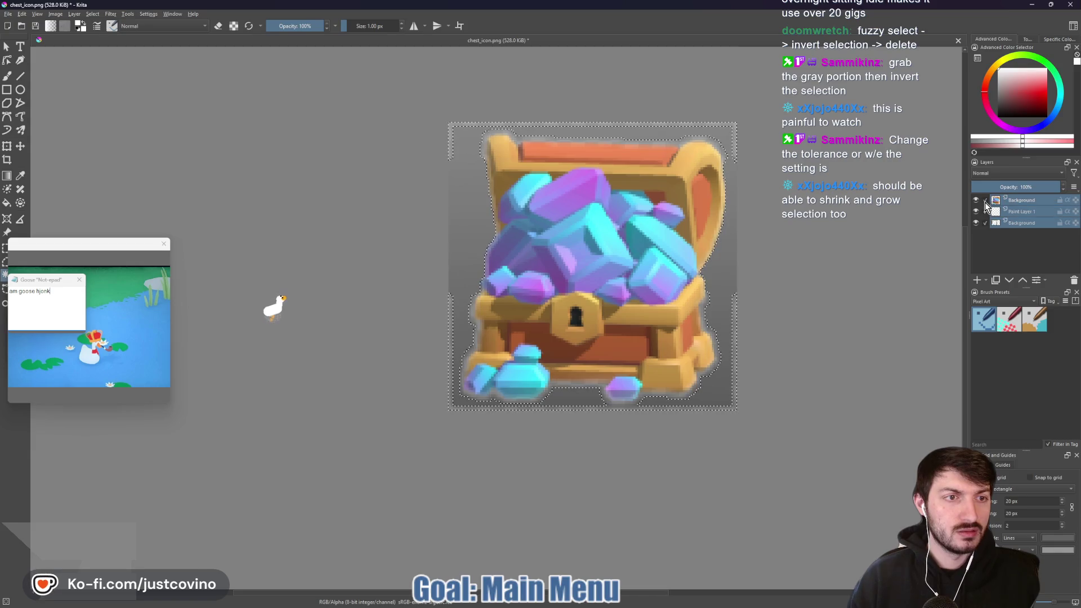
click(985, 200)
click(1074, 282)
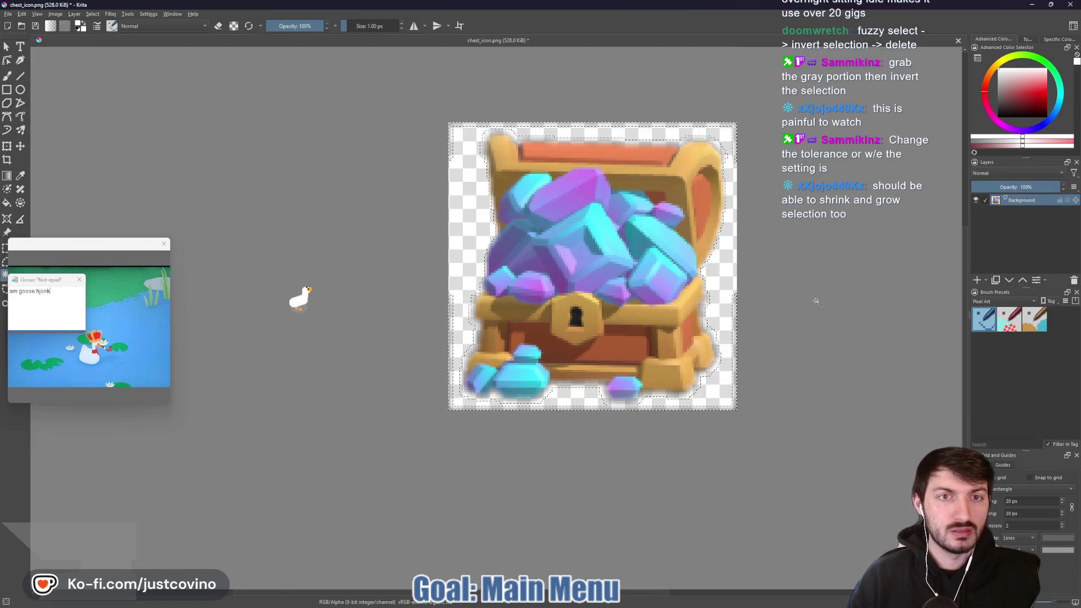
right_click(711, 311)
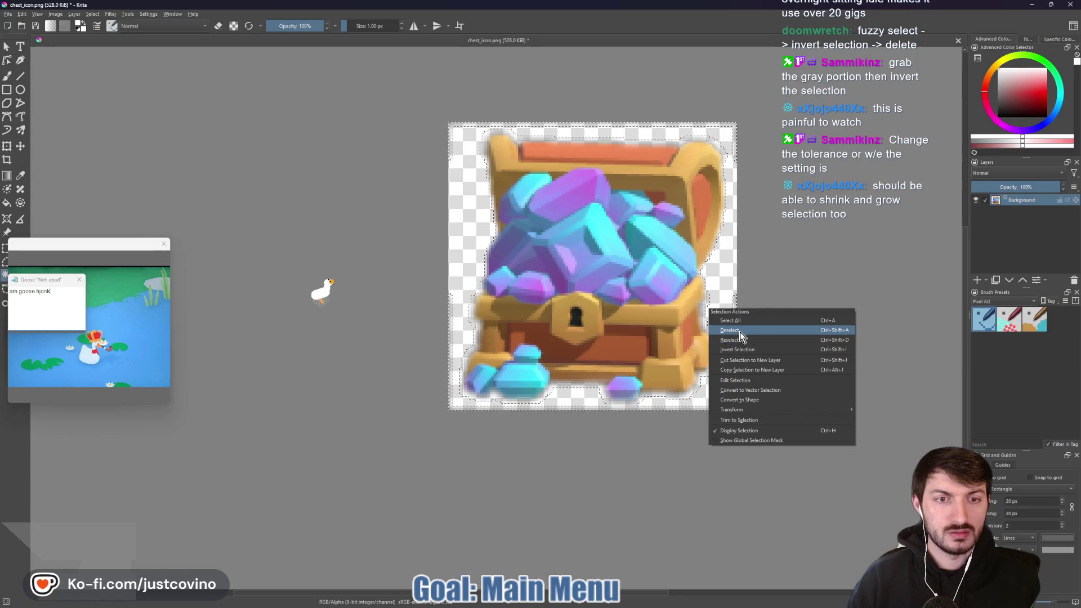
click(739, 330)
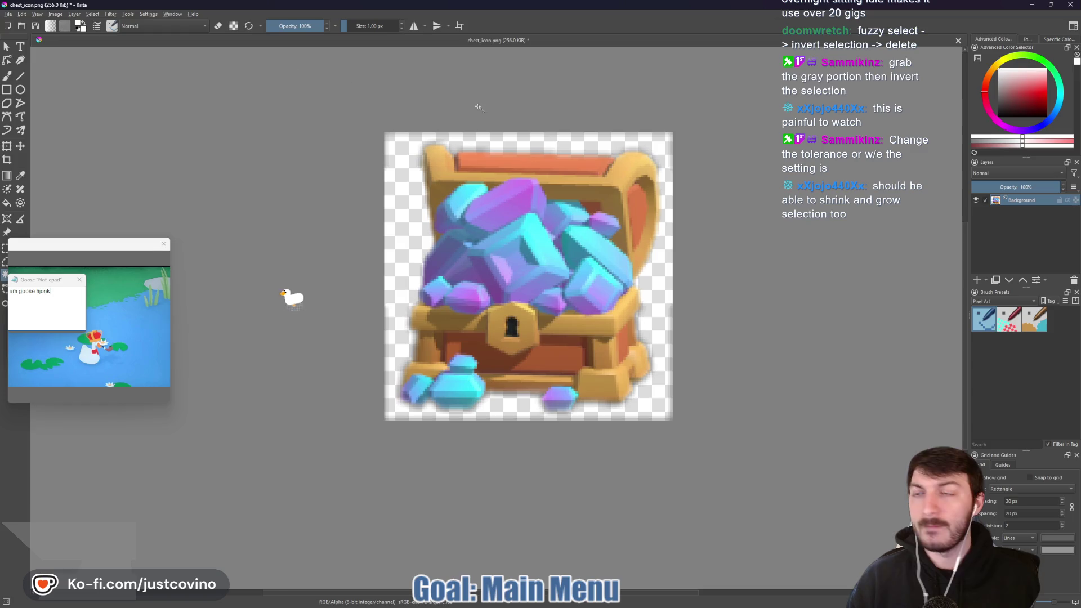
click(21, 14)
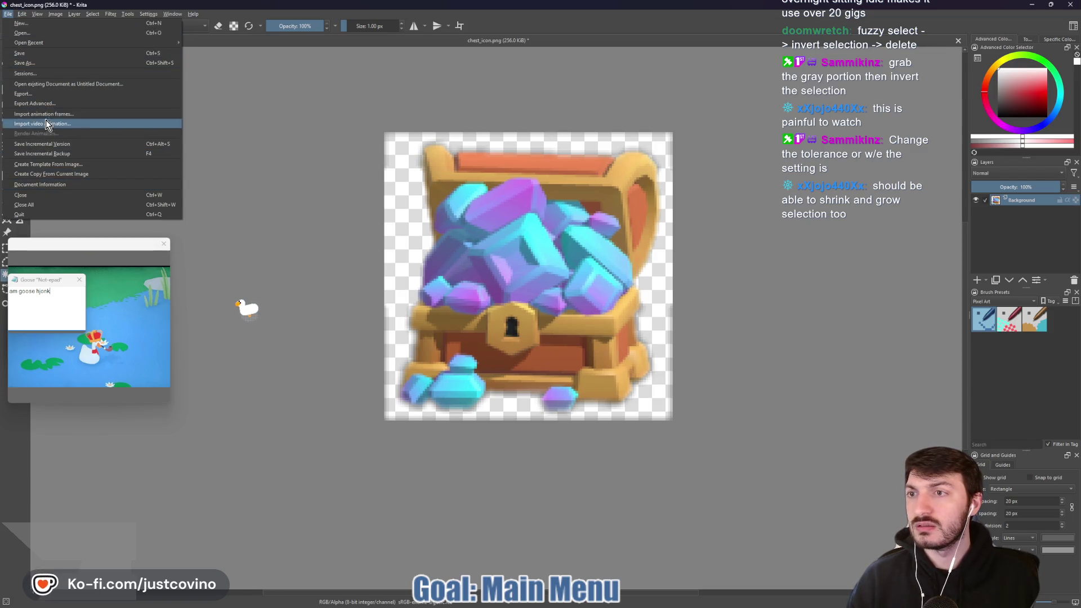
Export chest_icon.png into gallant_golf/assets/icons with default PNG options, then close Krita
click(32, 95)
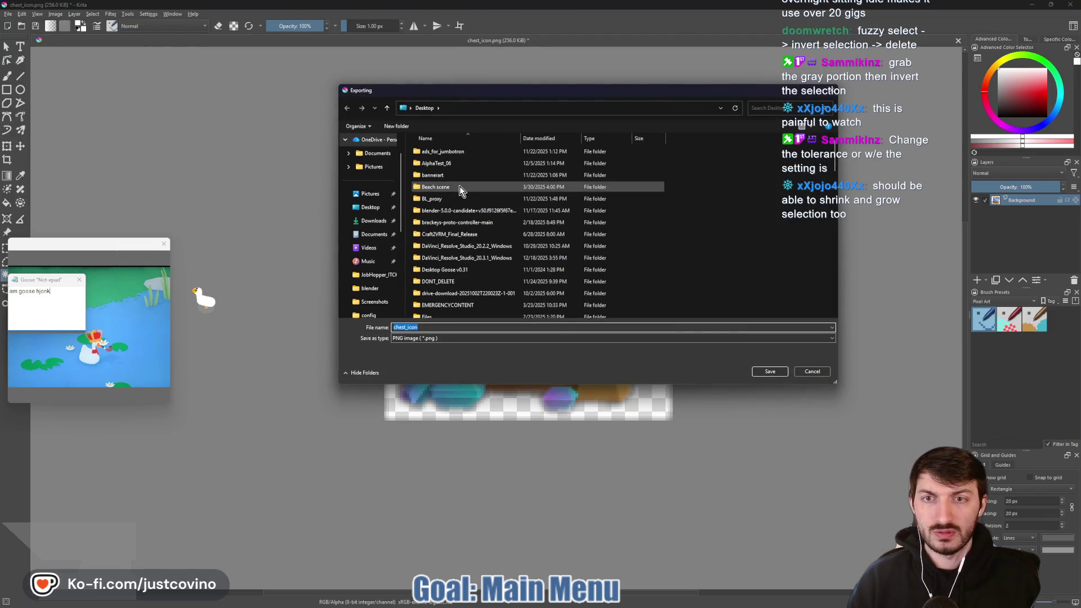
scroll(471, 214, down, 3)
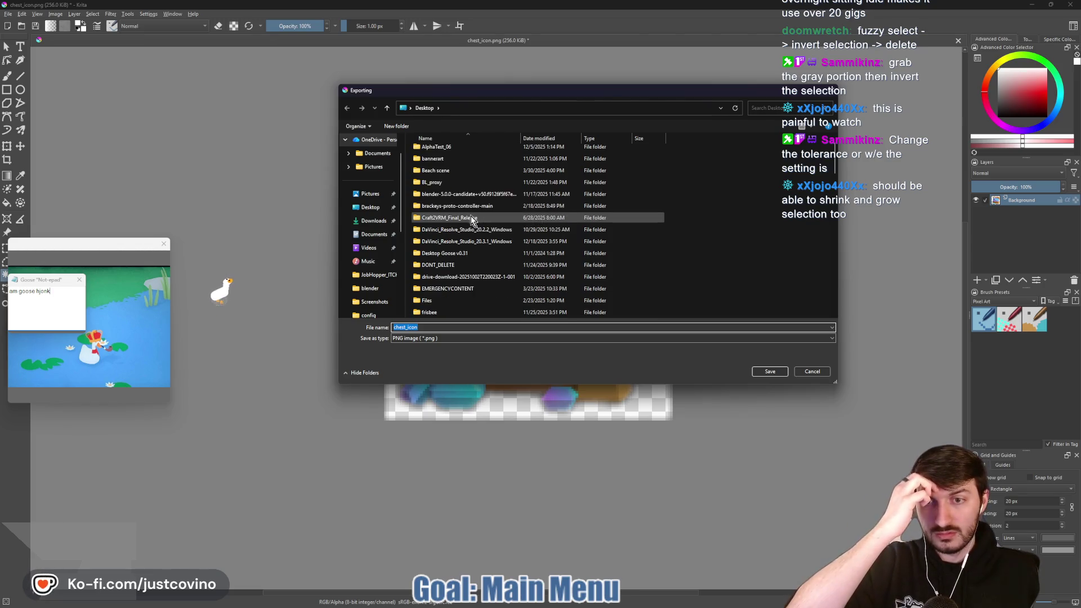
double_click(463, 253)
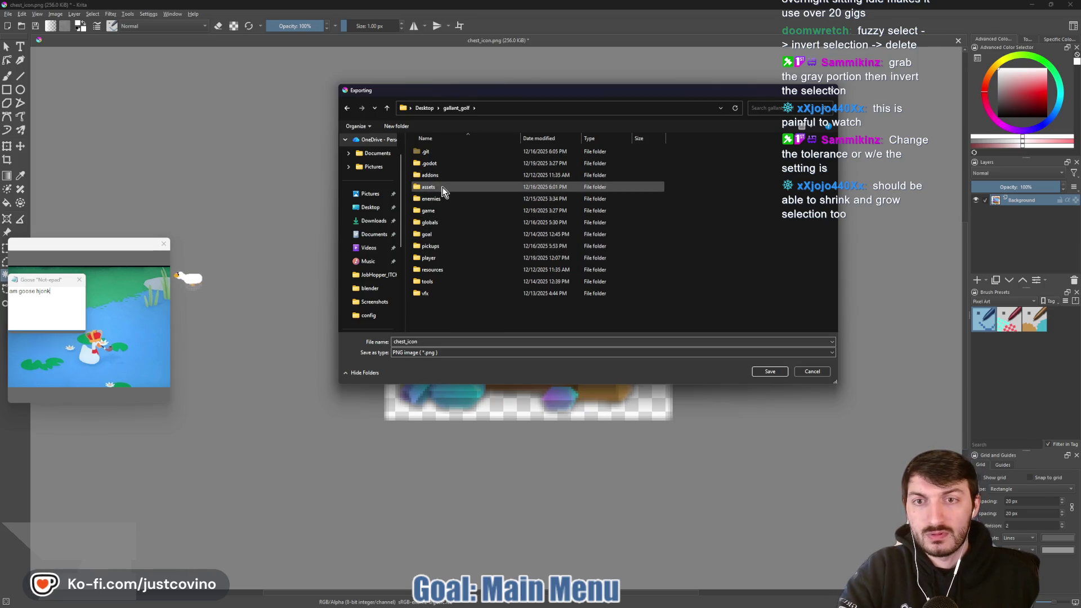
click(442, 190)
double_click(442, 190)
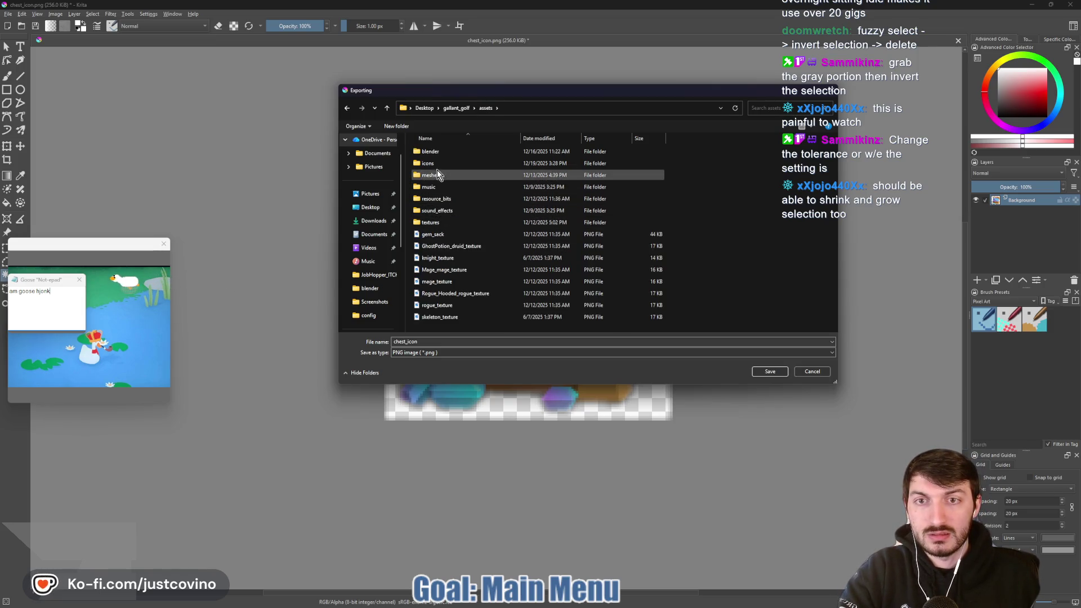
double_click(435, 166)
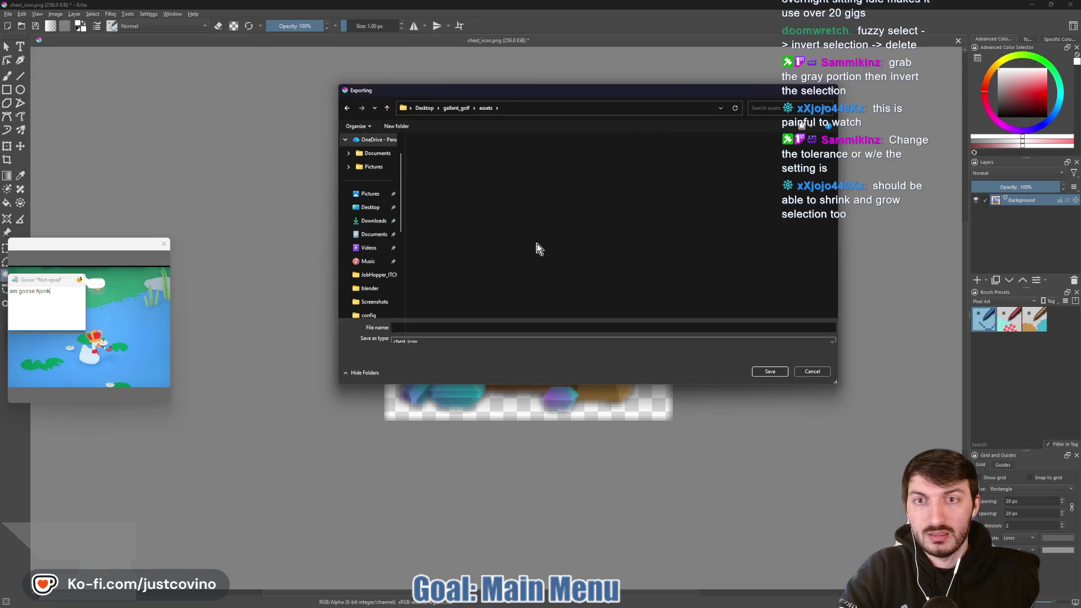
click(768, 372)
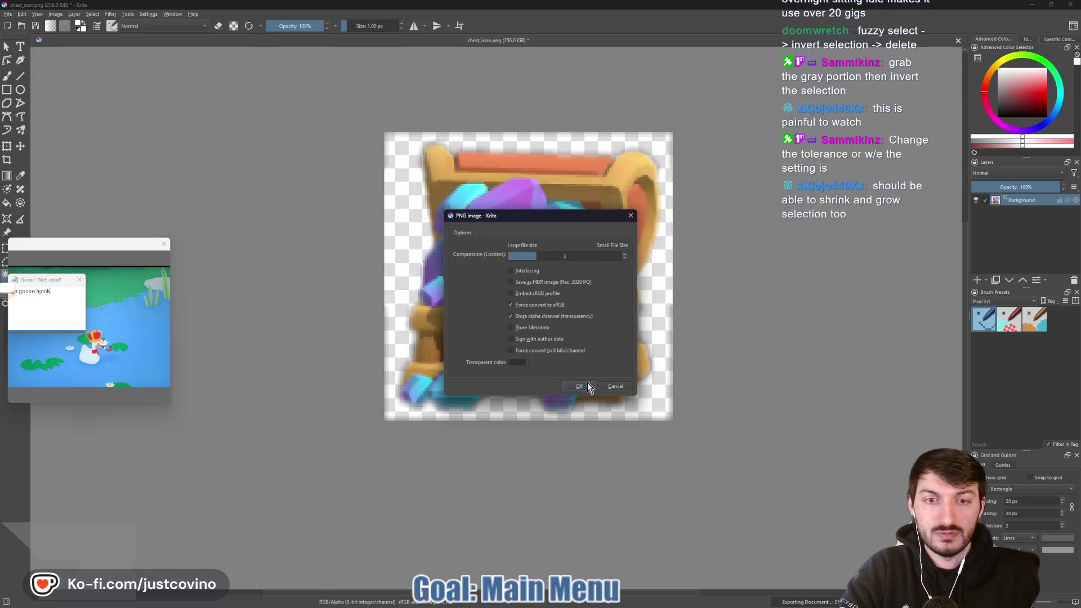
click(580, 385)
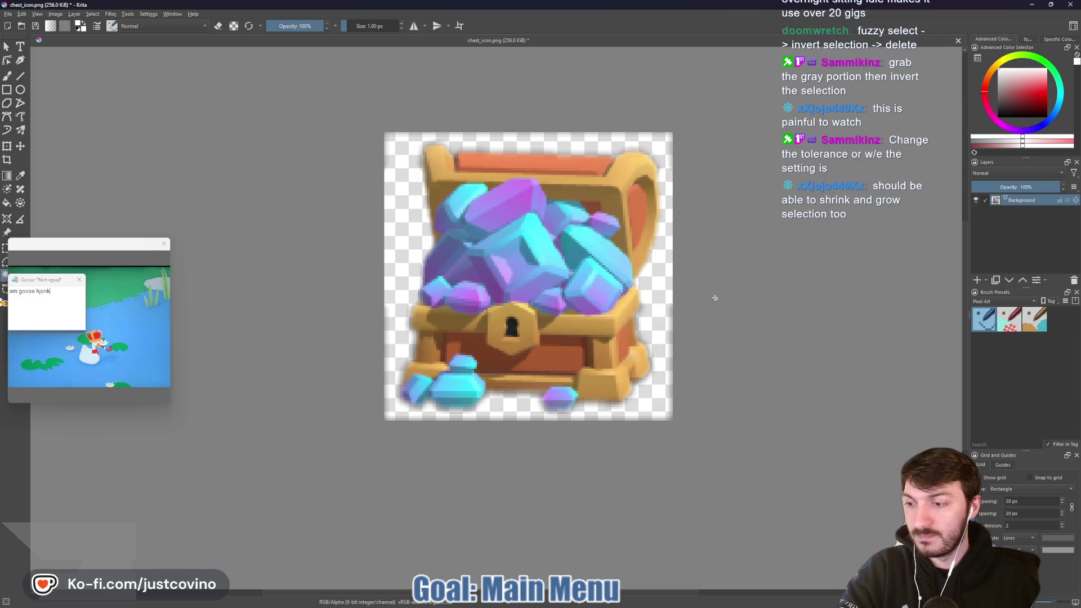
click(1068, 8)
Discard the Krita document, dismiss the goose popups and select the TreasureIcon node in Godot
click(556, 320)
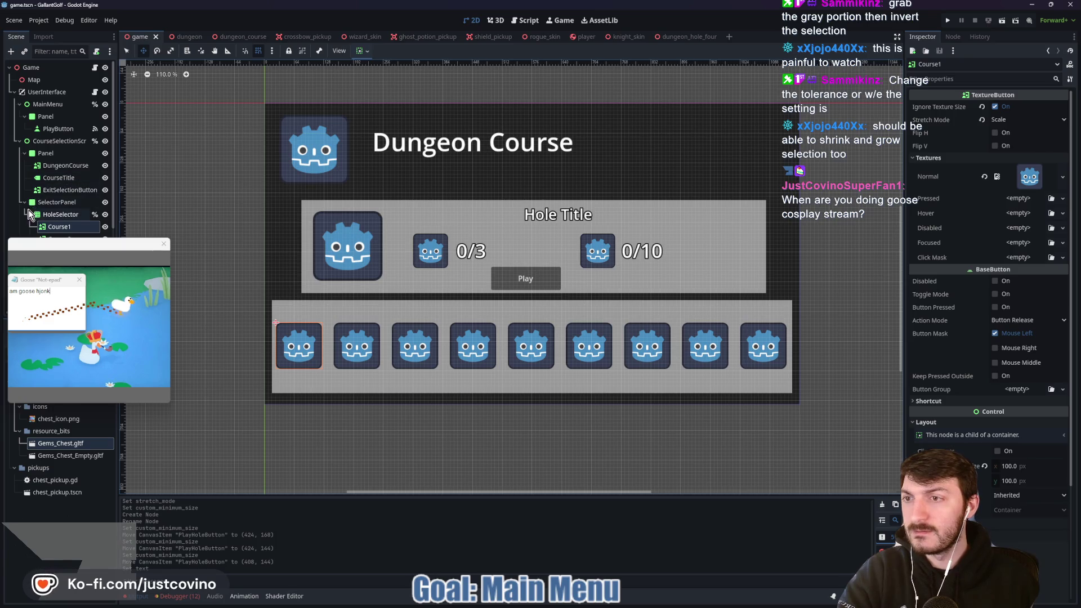
click(24, 202)
click(71, 227)
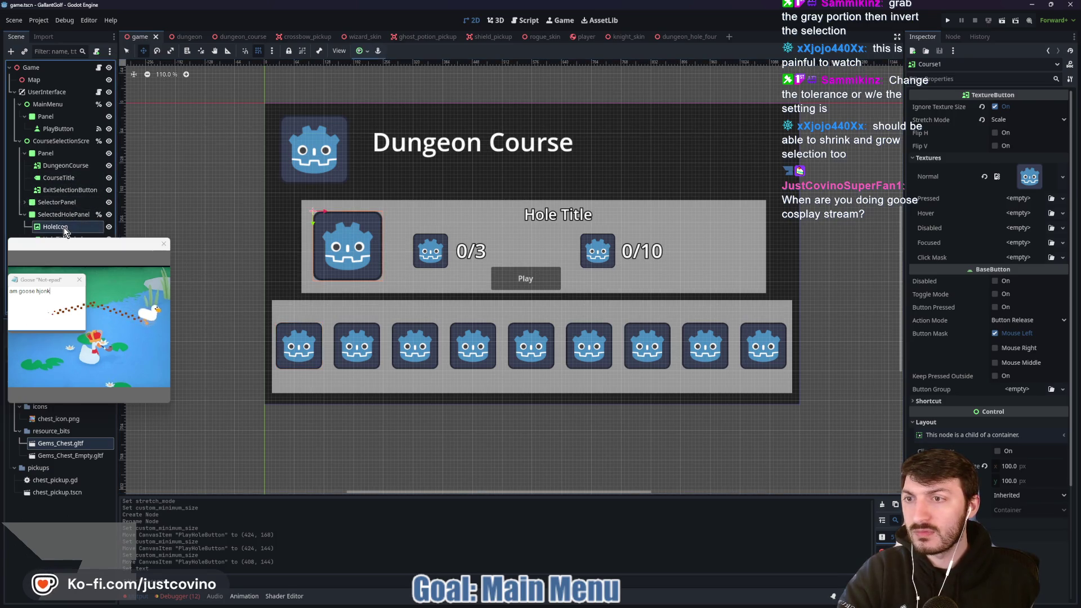
click(80, 280)
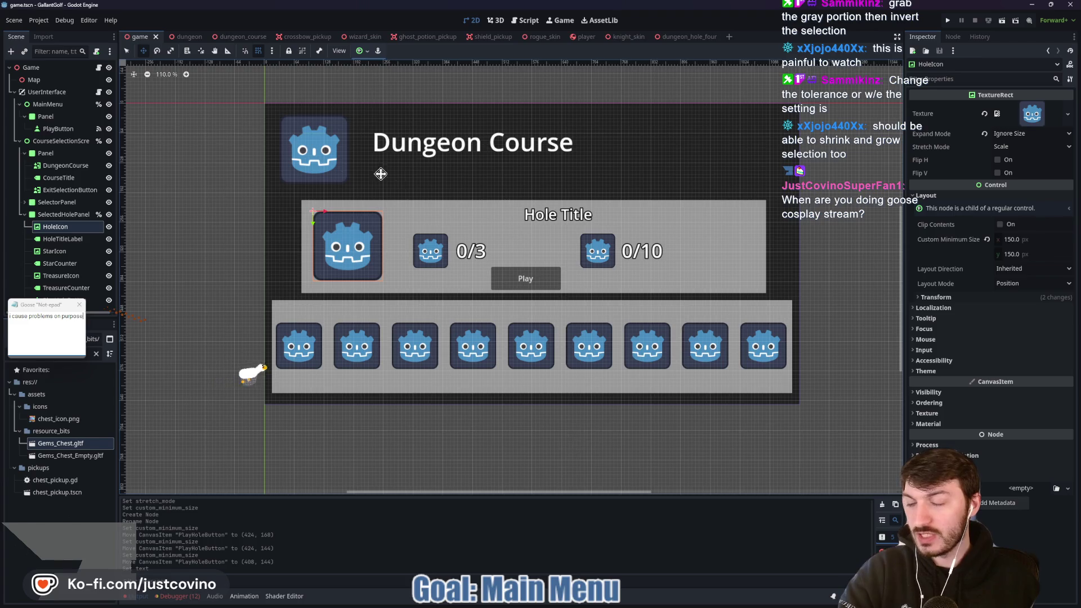
click(79, 304)
click(56, 276)
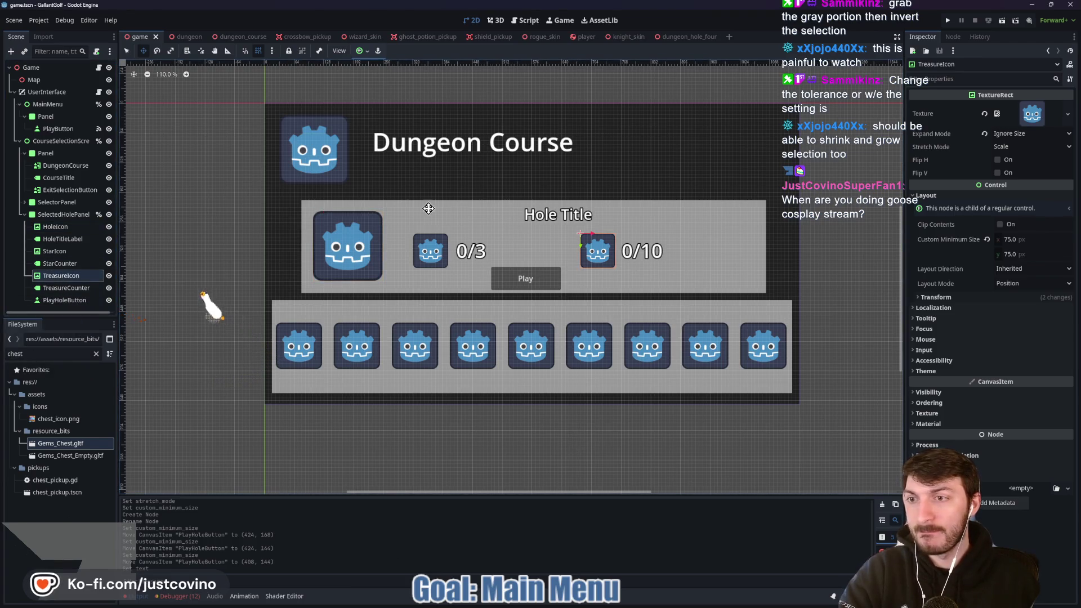
Clear TreasureIcon's texture and quick-load gem_sack.png into it
click(993, 114)
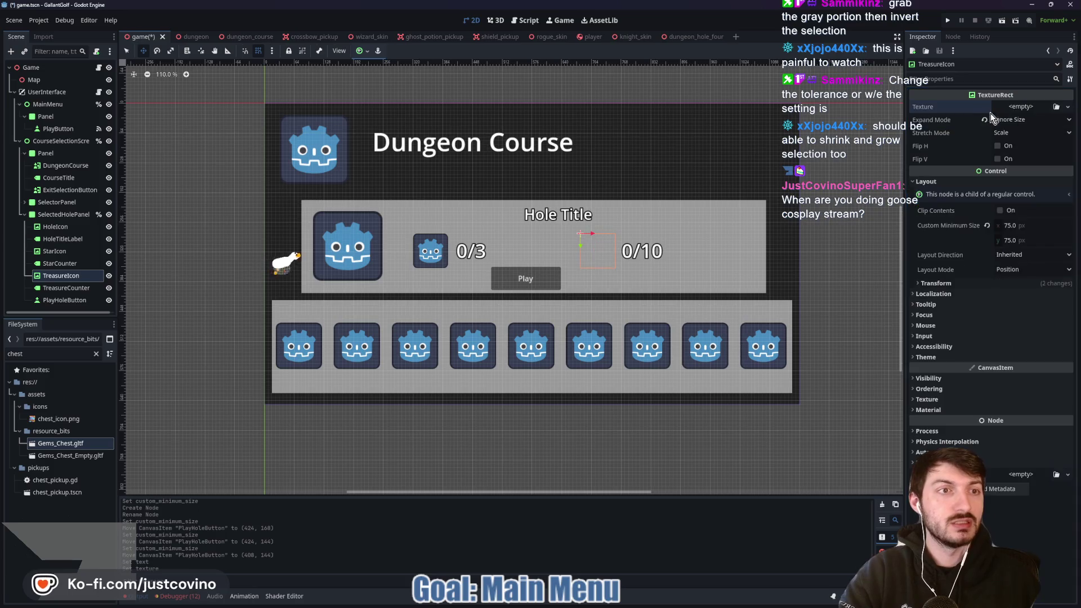
click(990, 114)
click(1009, 347)
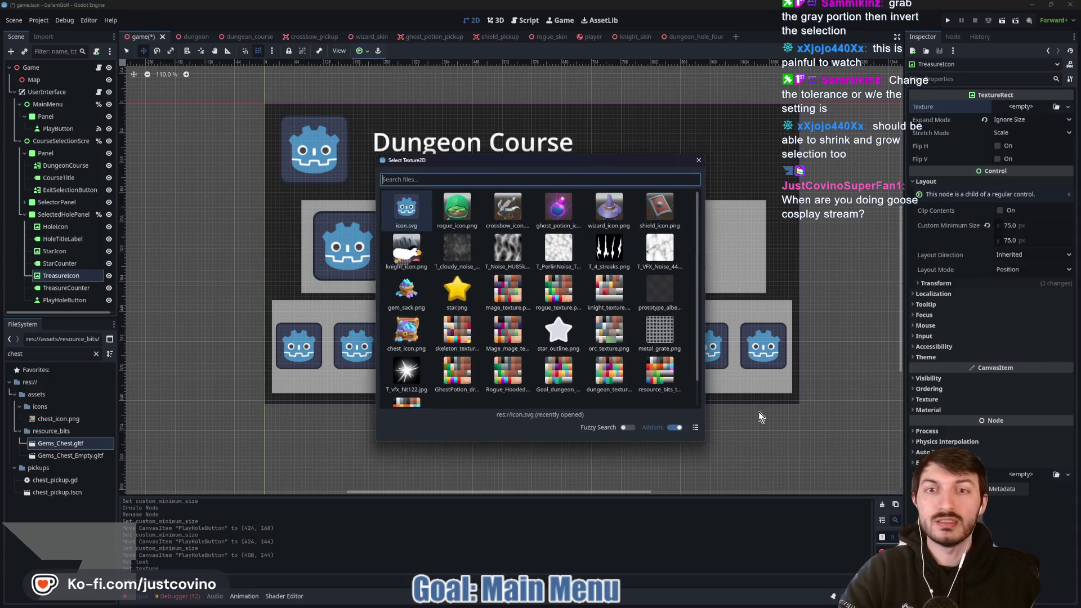
click(406, 289)
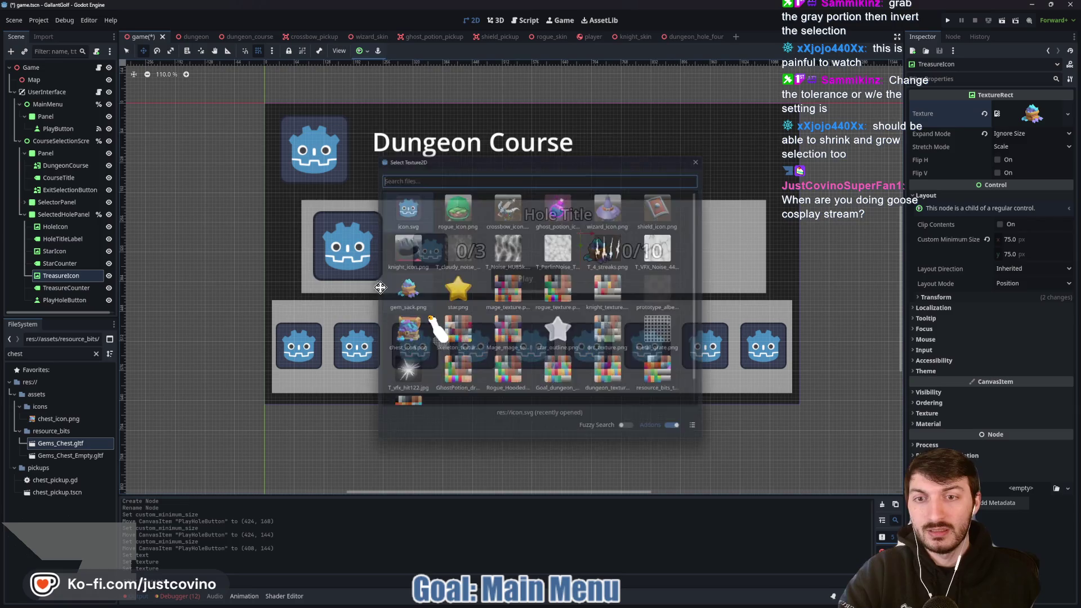
scroll(610, 272, up, 7)
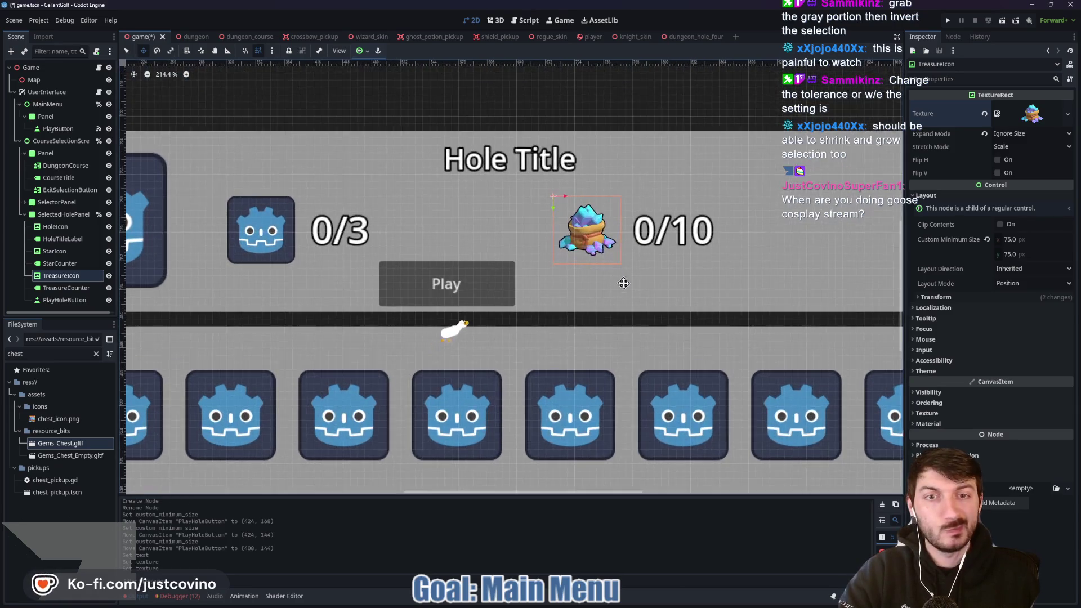
Replace TreasureIcon's gem_sack texture with chest_icon.png via Quick Load
click(983, 115)
click(1067, 107)
click(1026, 345)
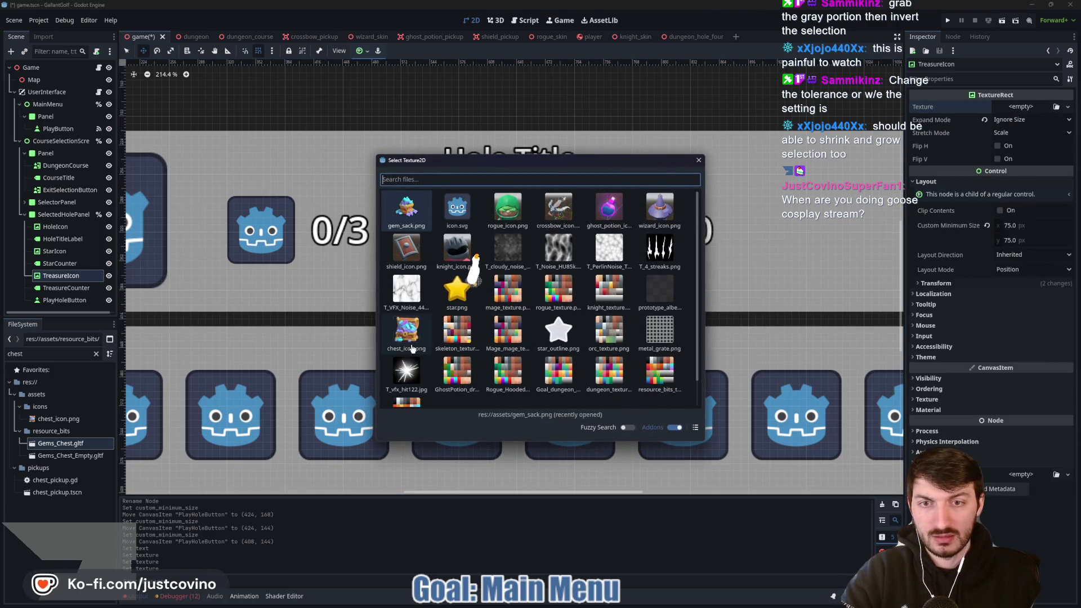
scroll(411, 349, down, 1)
double_click(406, 323)
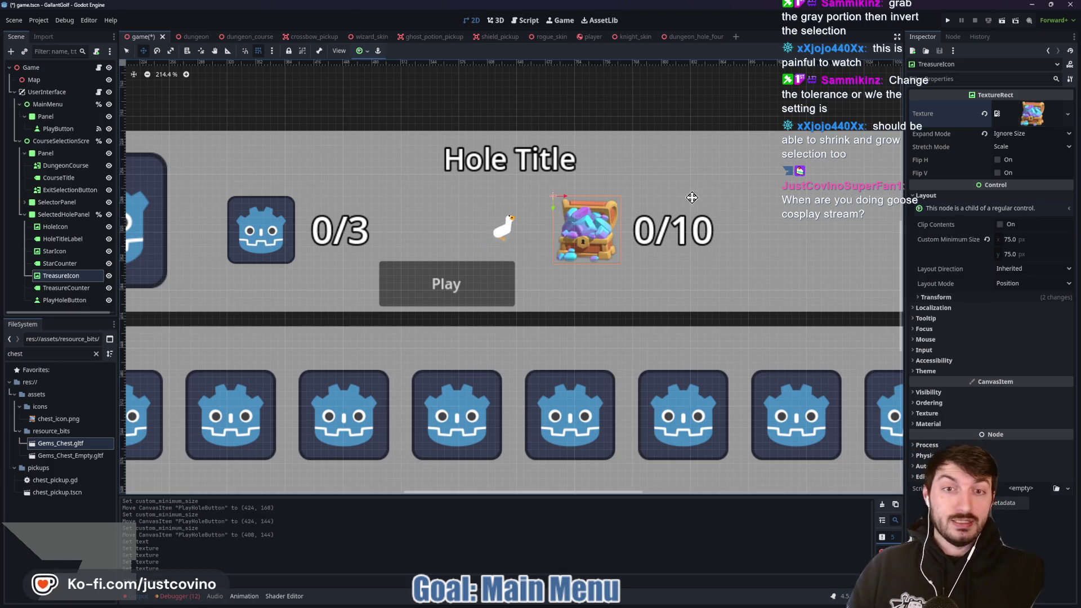
scroll(698, 203, down, 4)
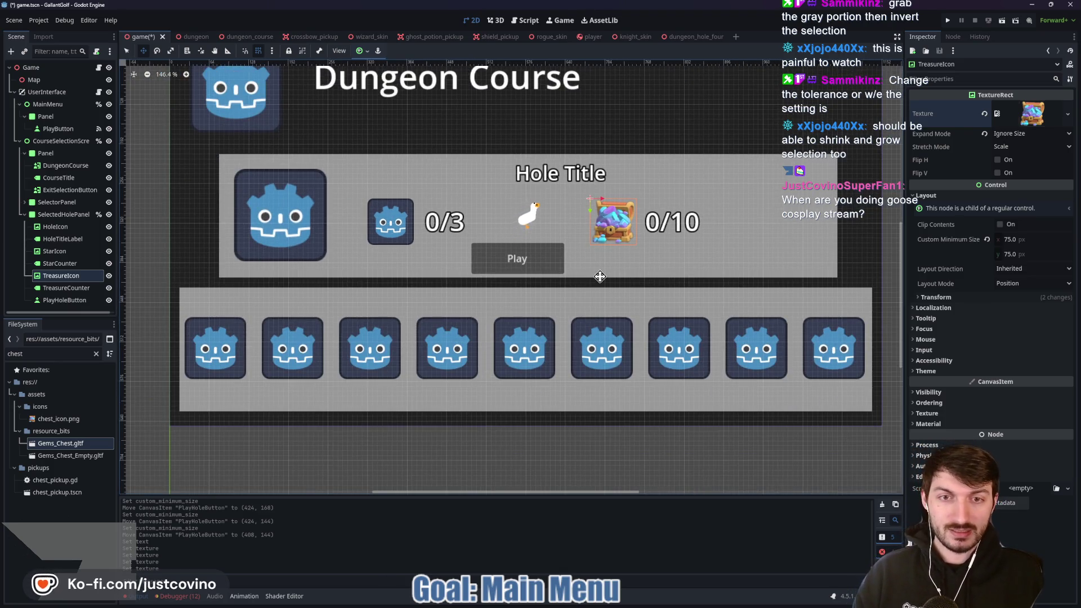
Save the scene with Ctrl+S, then give StarIcon the star.png texture via Quick Load
scroll(494, 330, down, 3)
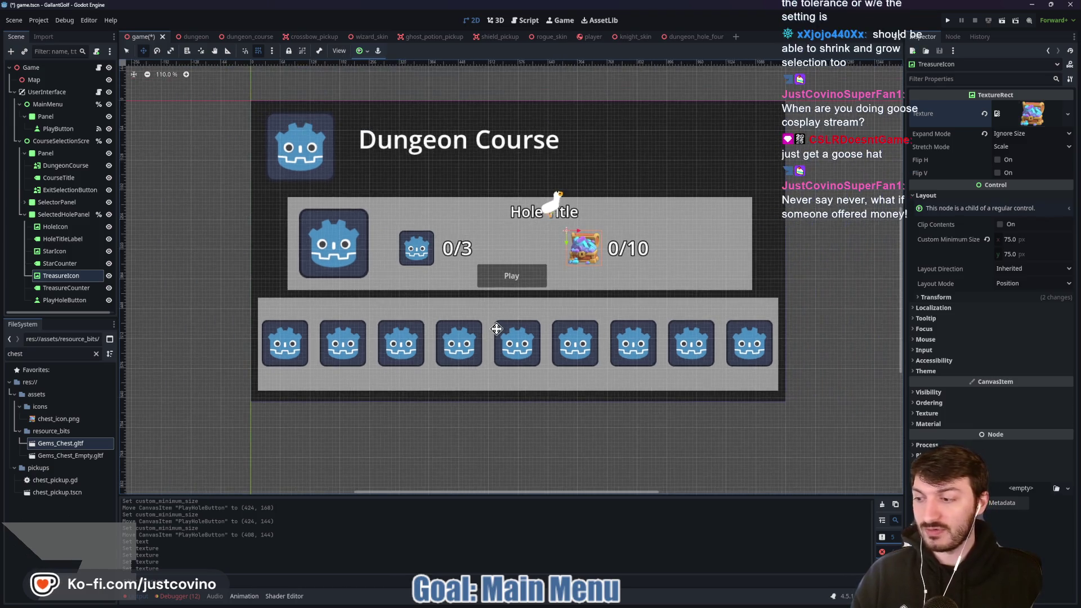
key(ctrl+s)
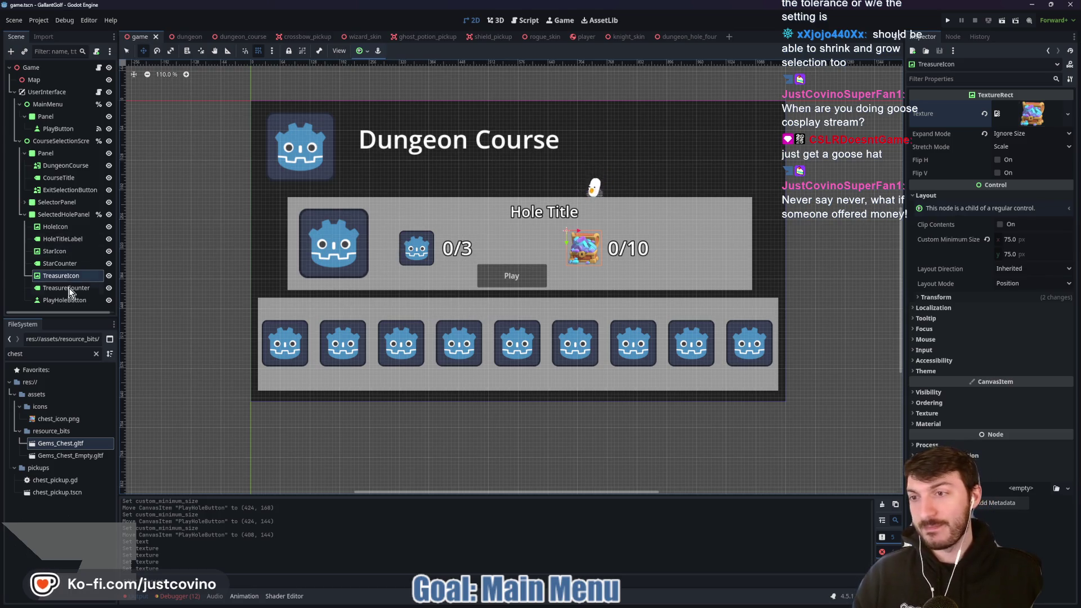
click(55, 251)
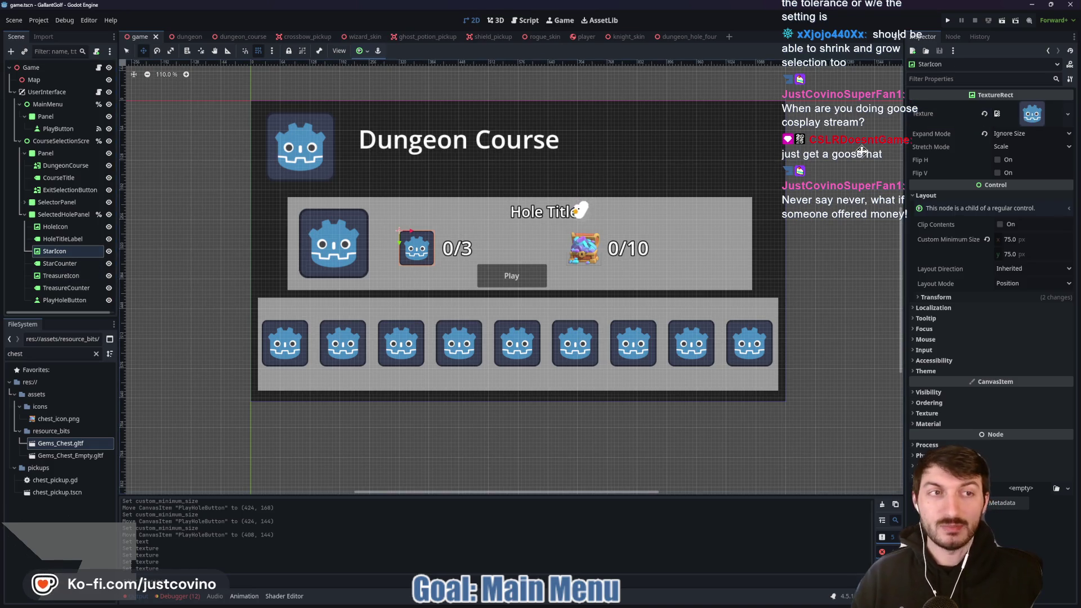
click(984, 114)
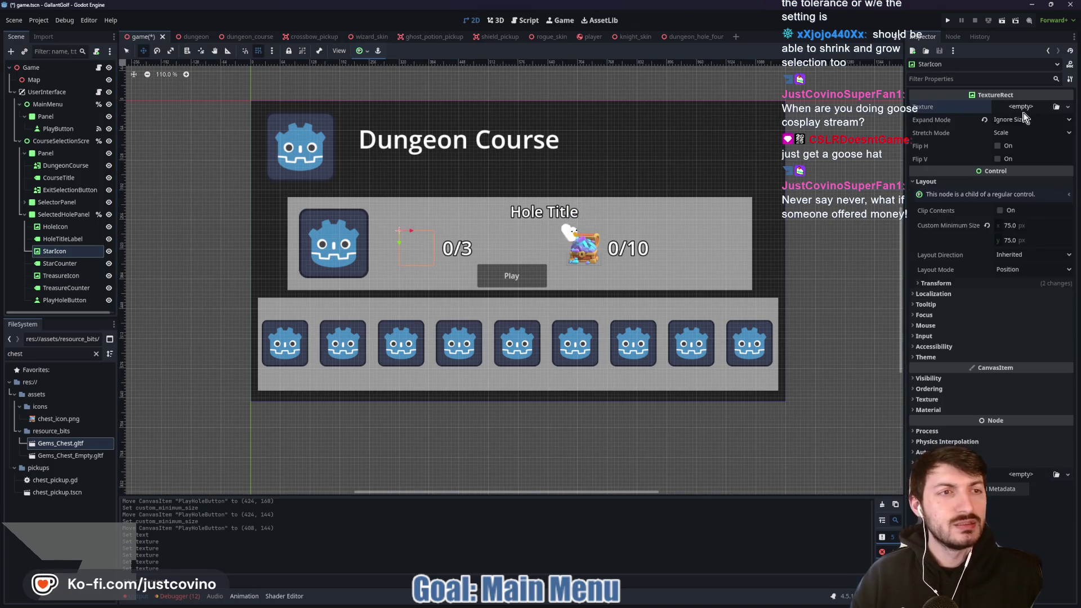
click(1023, 108)
click(1007, 342)
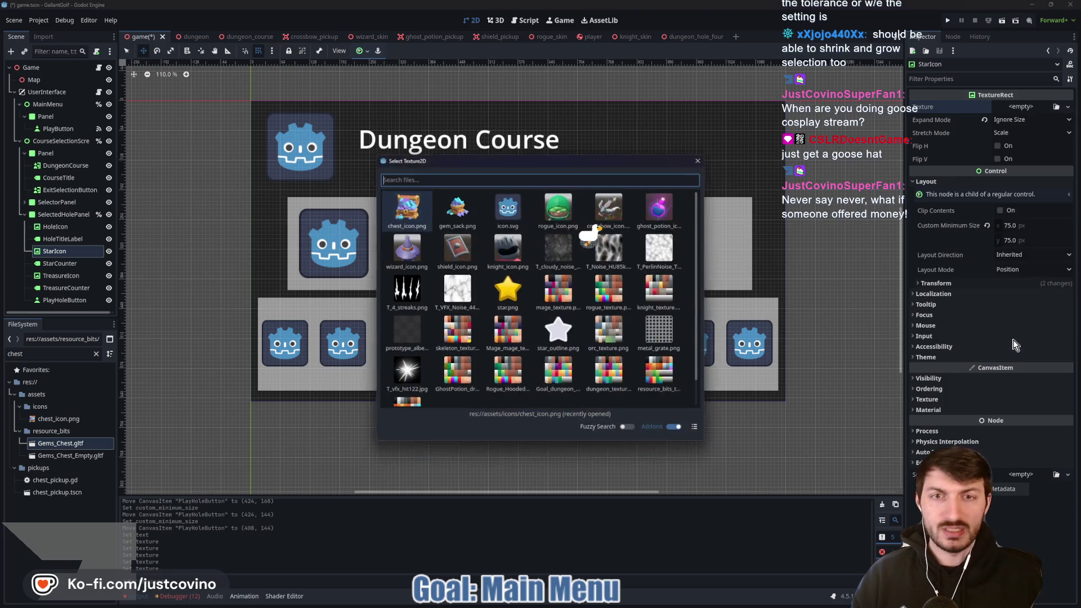
double_click(510, 298)
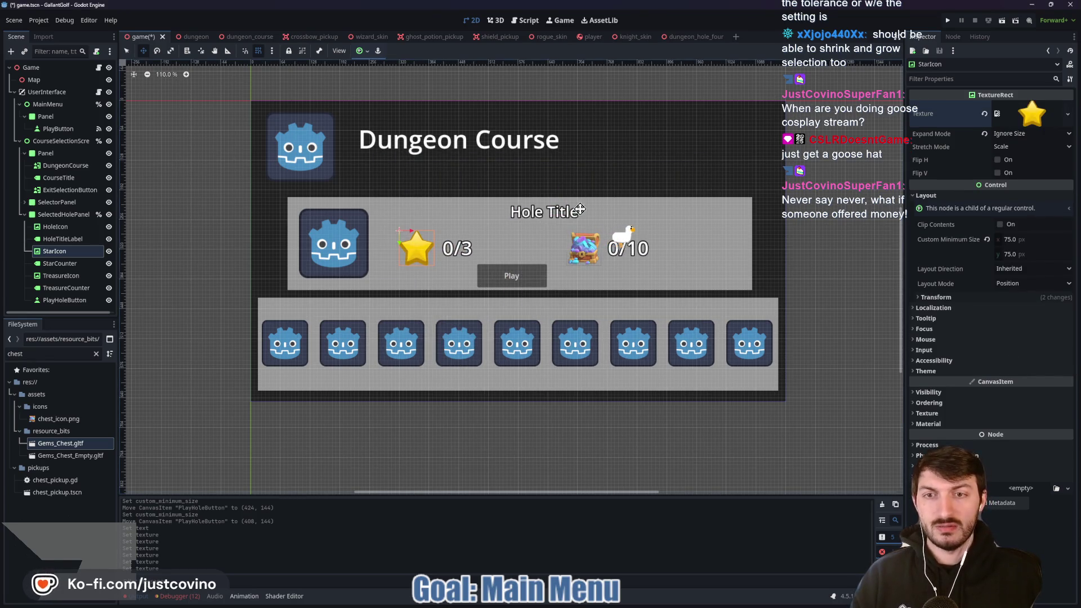
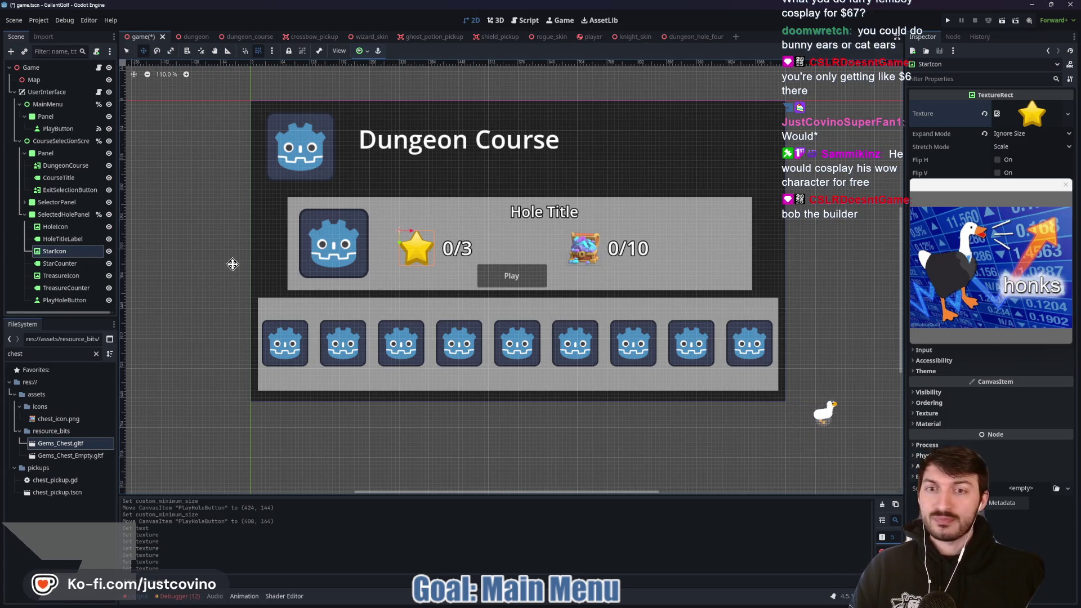
Delete the StarCounter (0/3) label, leaving only the star icon in the panel
click(73, 263)
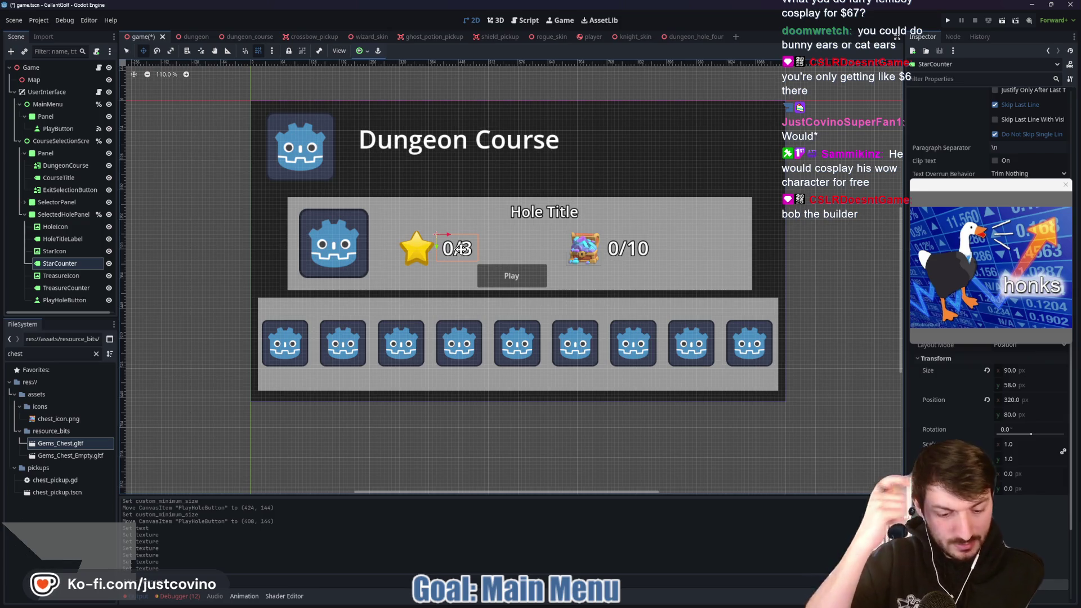
key(Delete)
click(515, 329)
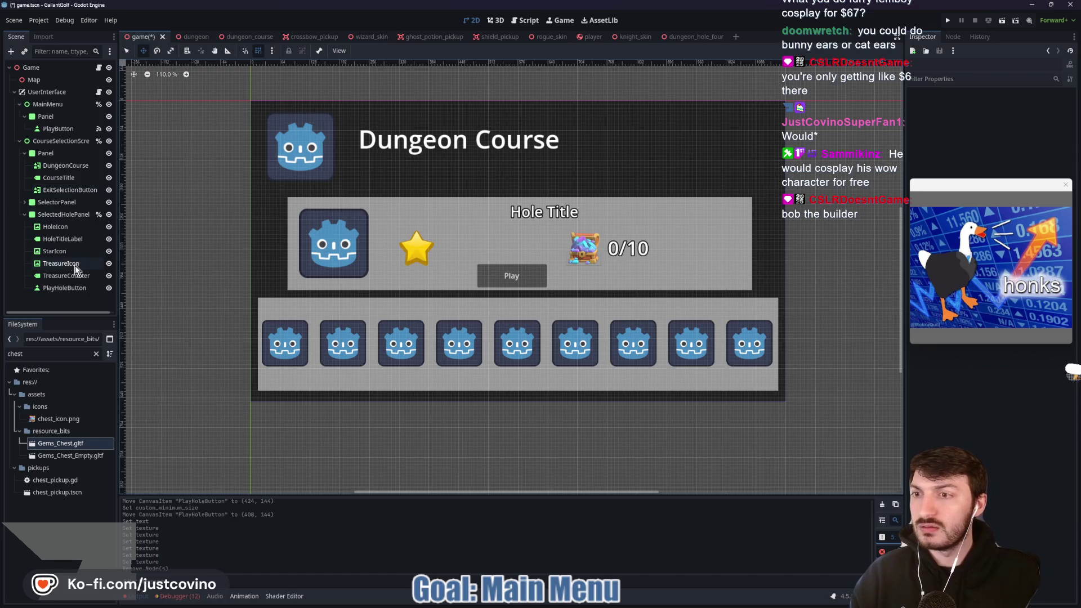
Duplicate StarIcon into StarIcon2 and StarIcon3 and place them to its right
click(63, 251)
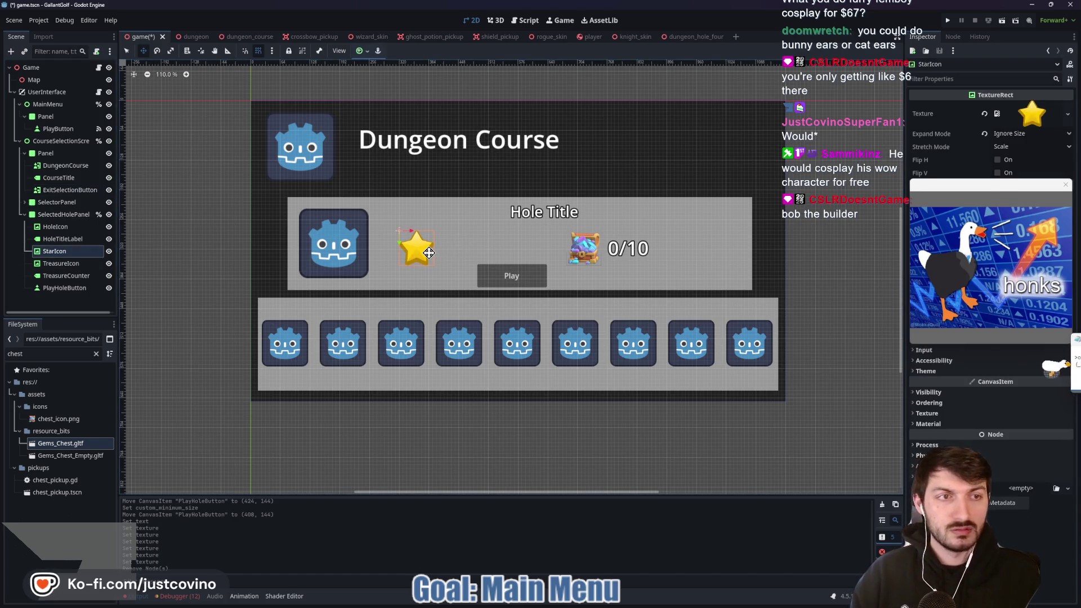
key(ctrl+d)
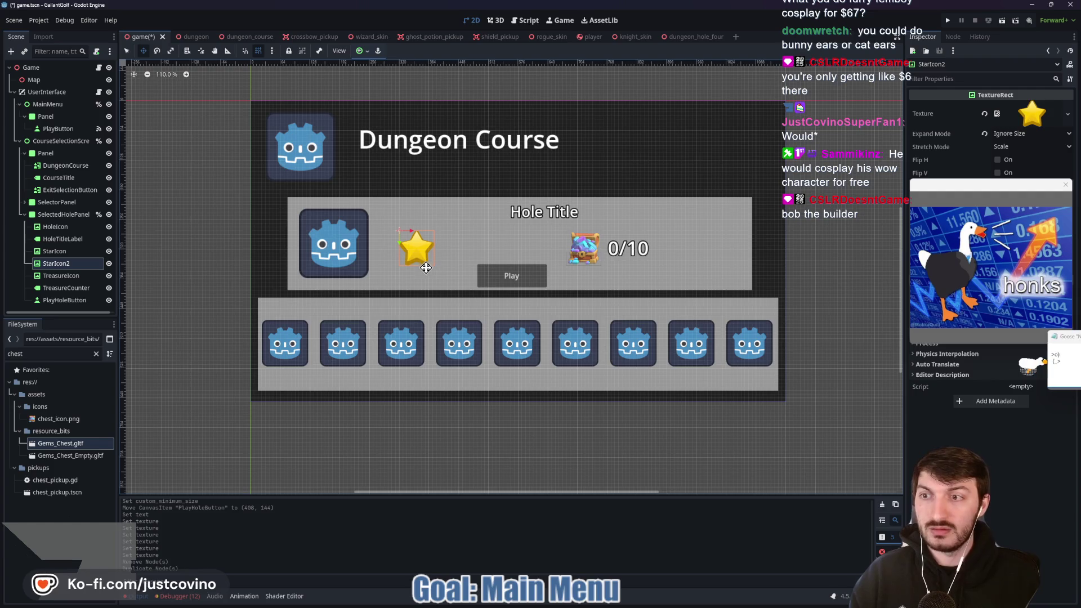
drag(413, 250, 459, 253)
drag(460, 254, 496, 243)
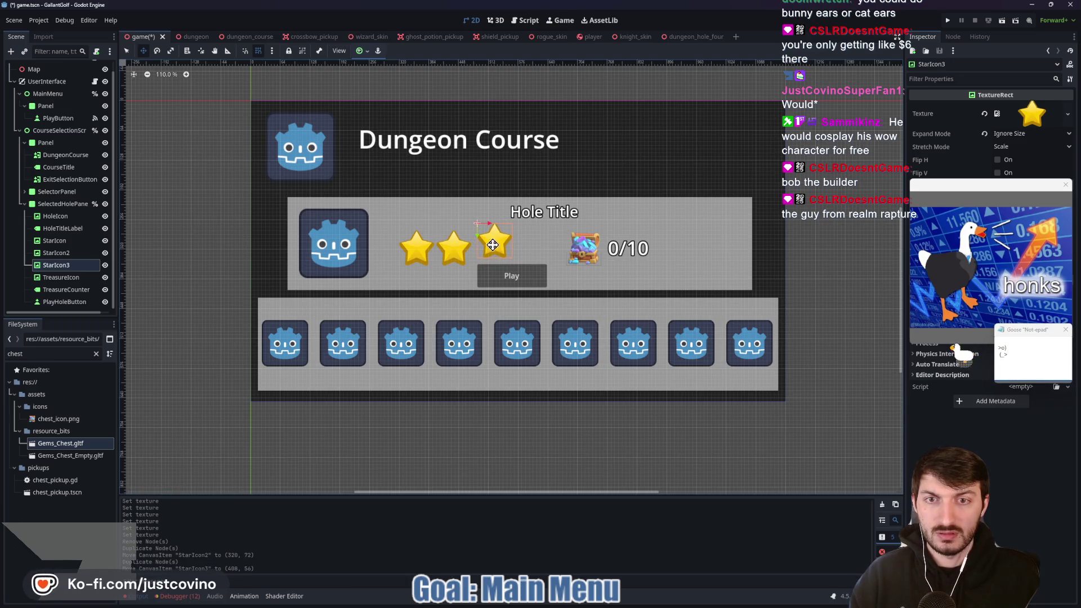
Realign the three star icons into an evenly spaced row beside the hole icon
click(453, 248)
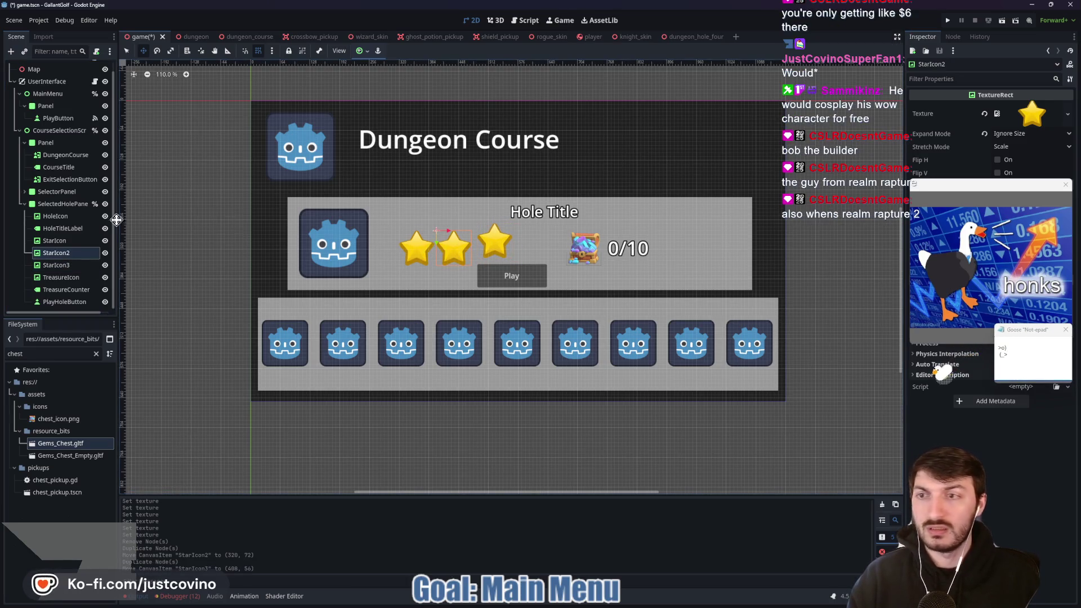
click(412, 252)
mouse_move(413, 252)
mouse_down()
mouse_move(394, 241)
mouse_move(480, 244)
mouse_up()
click(453, 248)
click(55, 264)
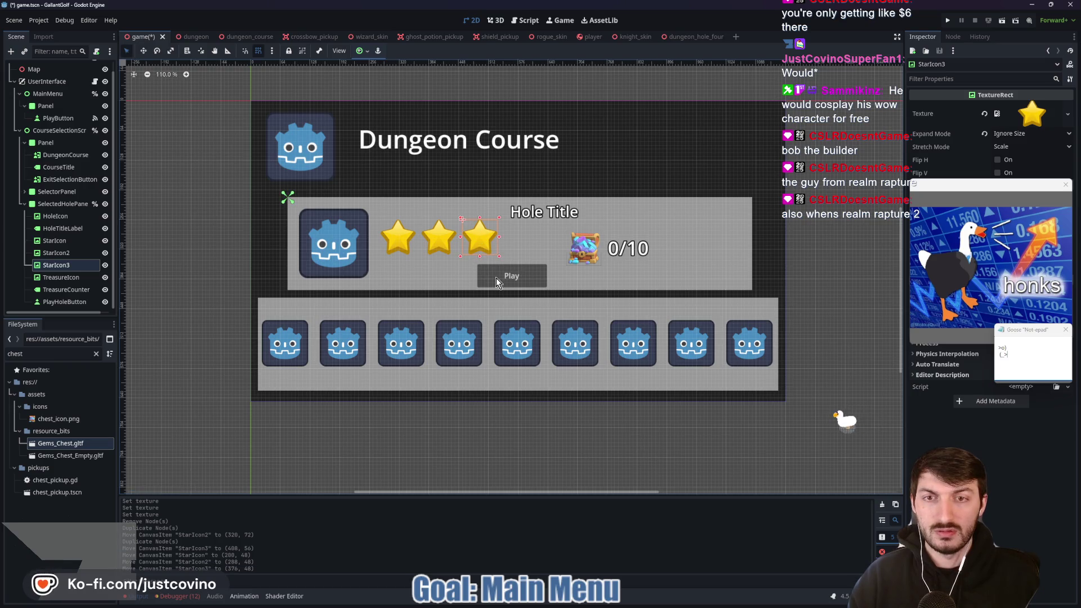
click(442, 281)
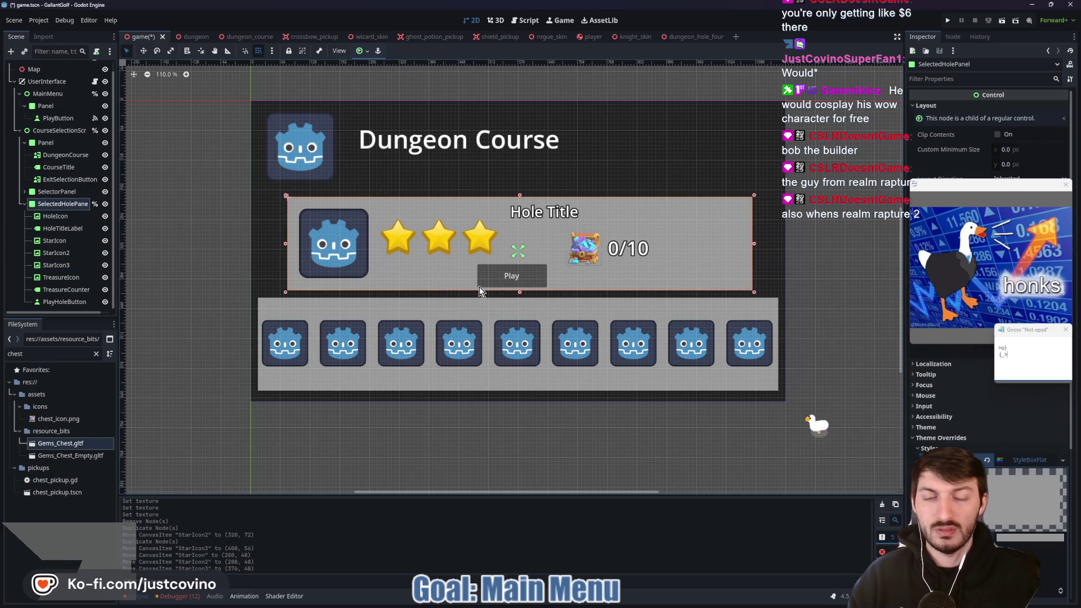
Save the scene and raise TreasureIcon level with the row of stars
key(ctrl+s)
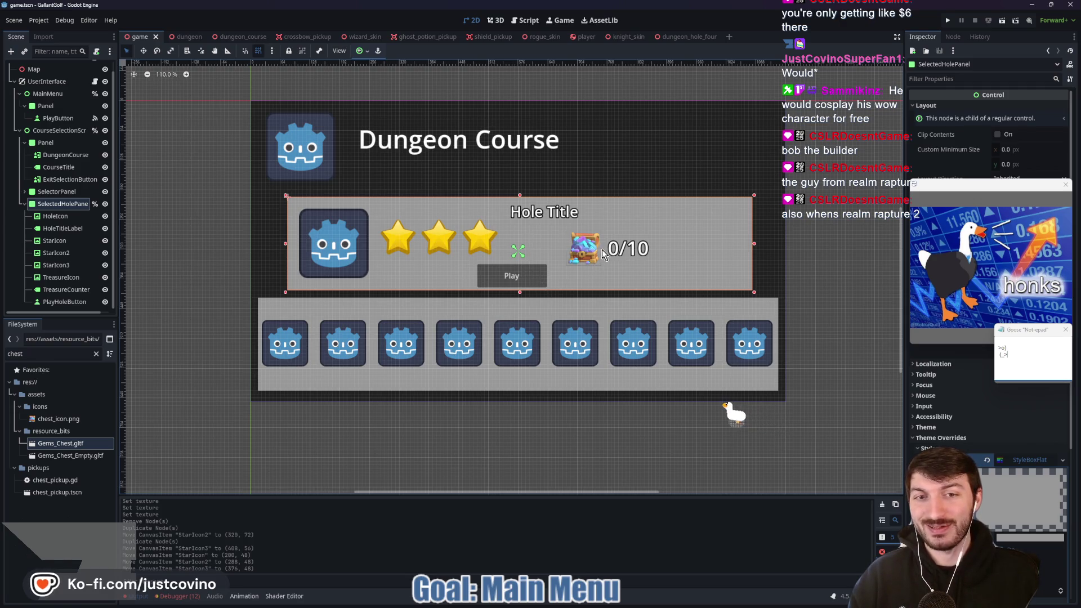
click(61, 277)
key(w)
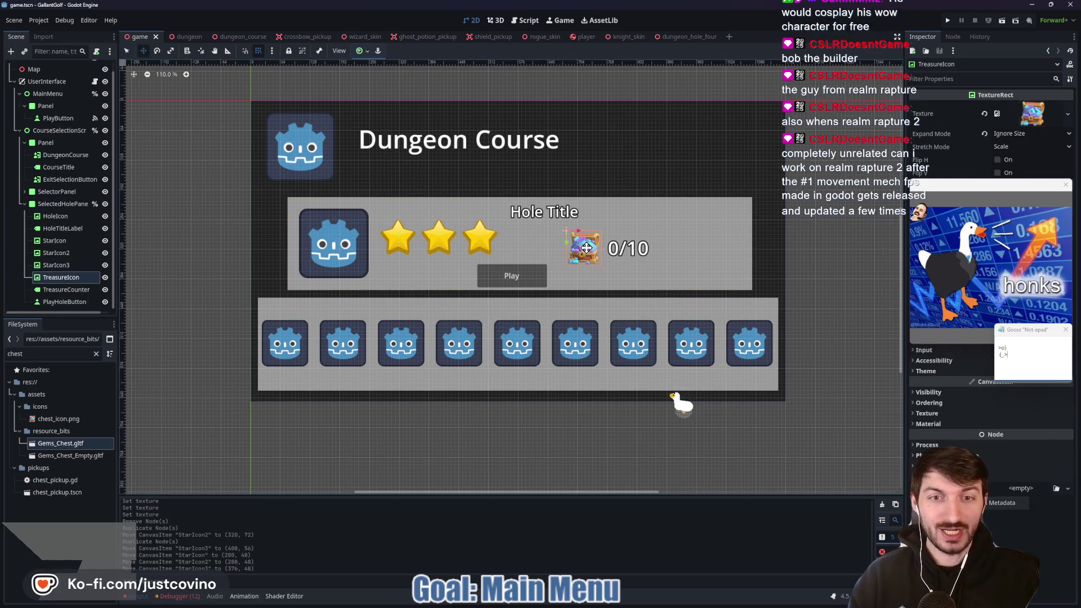
mouse_move(584, 248)
mouse_down()
mouse_move(622, 237)
mouse_move(704, 241)
mouse_move(675, 239)
mouse_up()
Shift PlayHoleButton about 32 px to the right
click(634, 261)
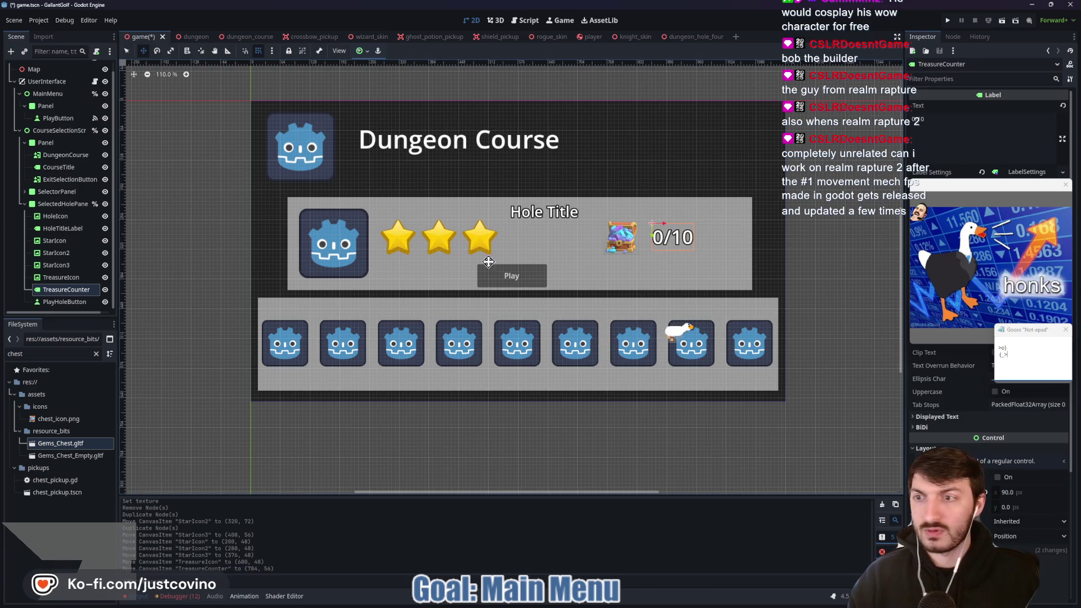
click(67, 303)
drag(510, 275, 527, 274)
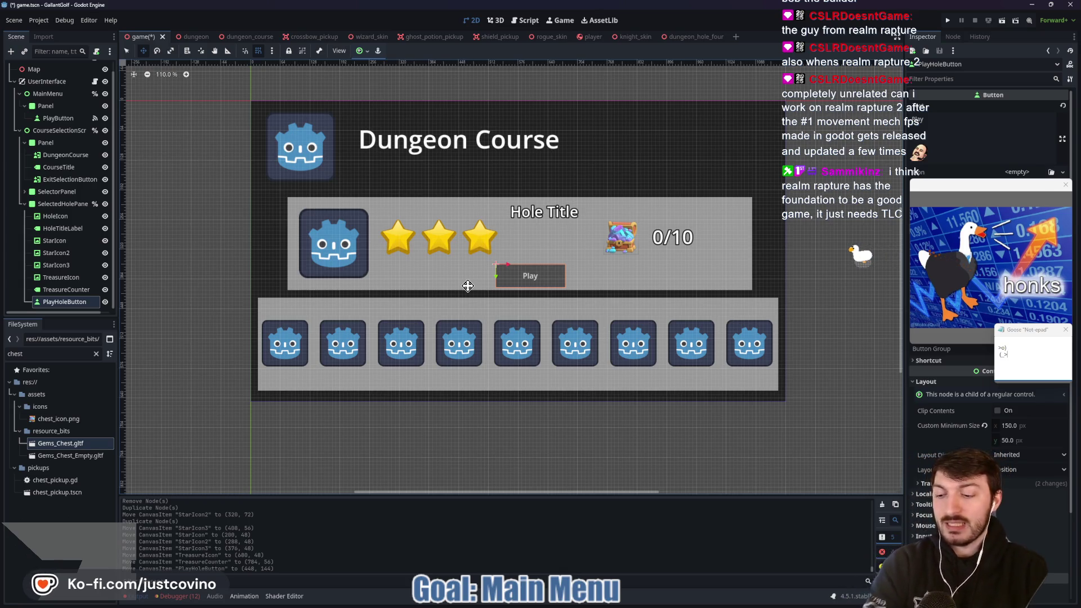
Return to the Select tool, save the course selection scene, and select StarIcon3
key(q)
key(ctrl+s)
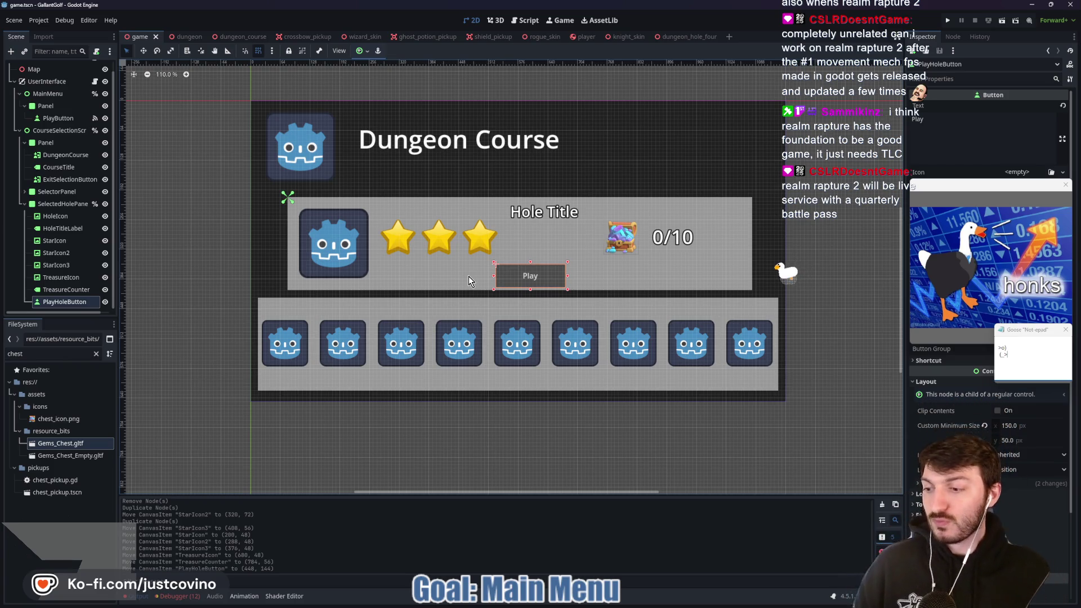
click(209, 246)
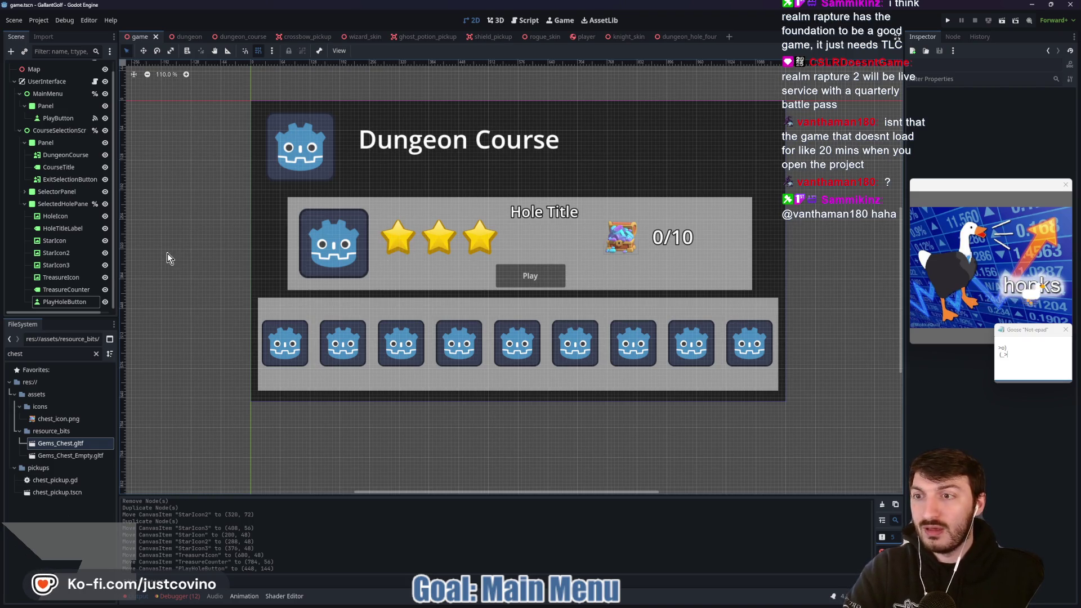
click(56, 265)
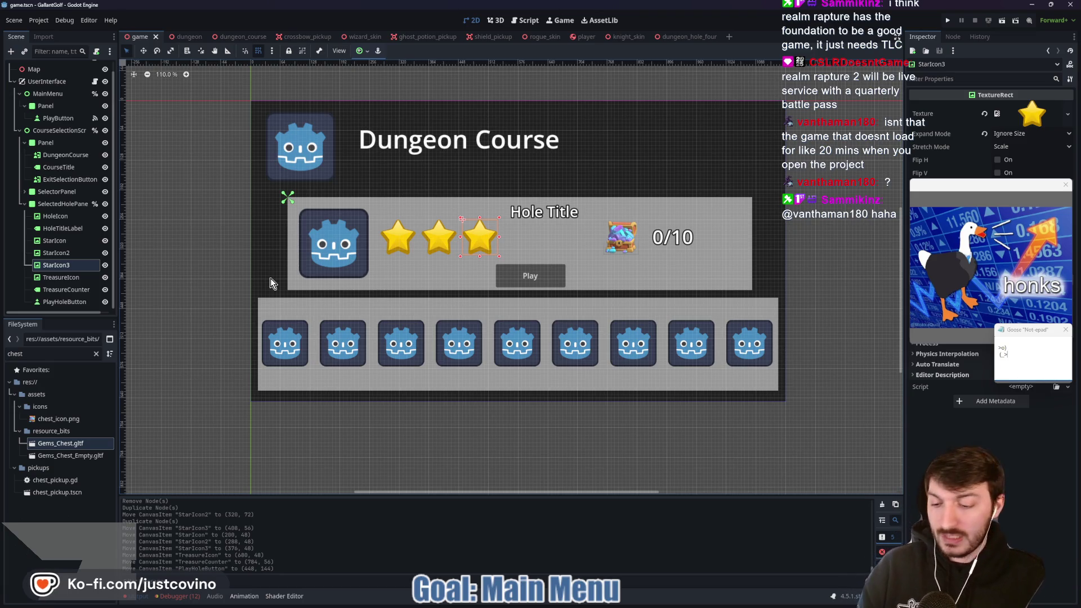
mouse_move(228, 181)
mouse_down()
mouse_move(329, 192)
mouse_move(482, 178)
mouse_up()
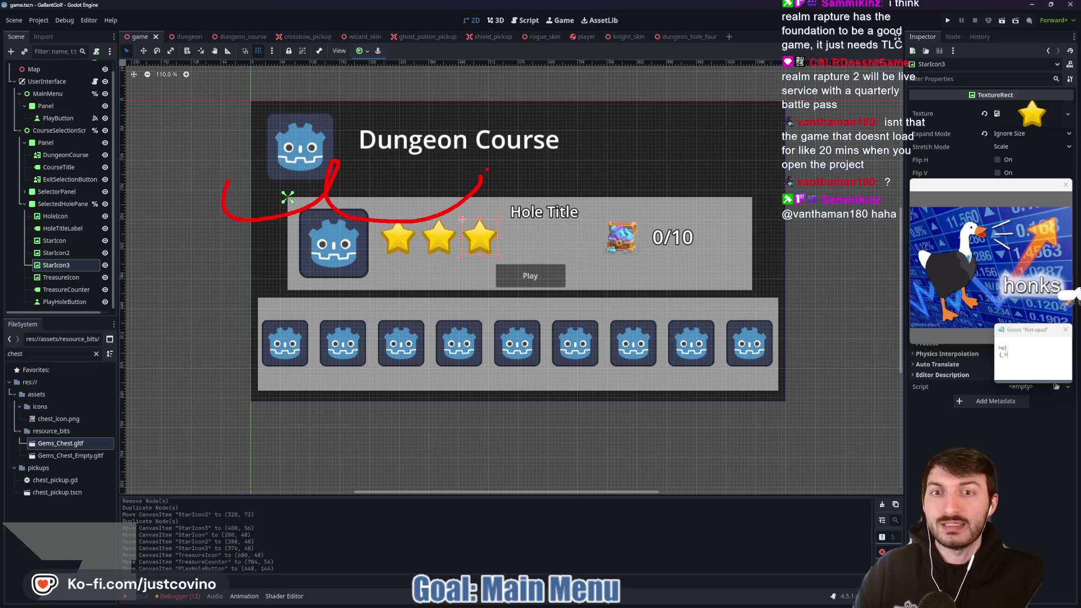
mouse_move(456, 334)
mouse_down()
mouse_move(625, 225)
mouse_move(414, 236)
mouse_up()
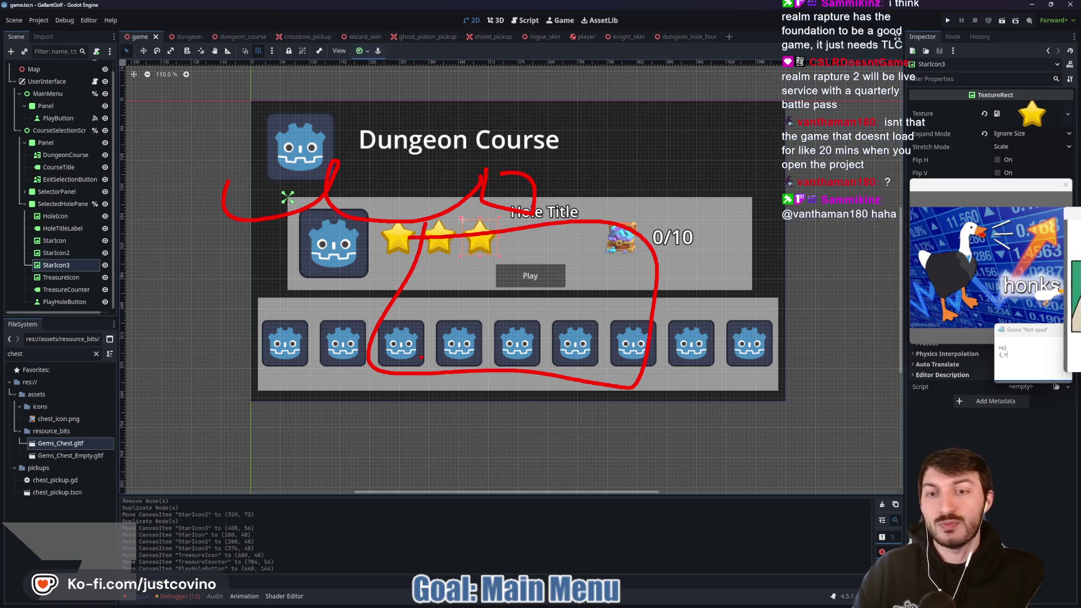
drag(410, 337, 591, 363)
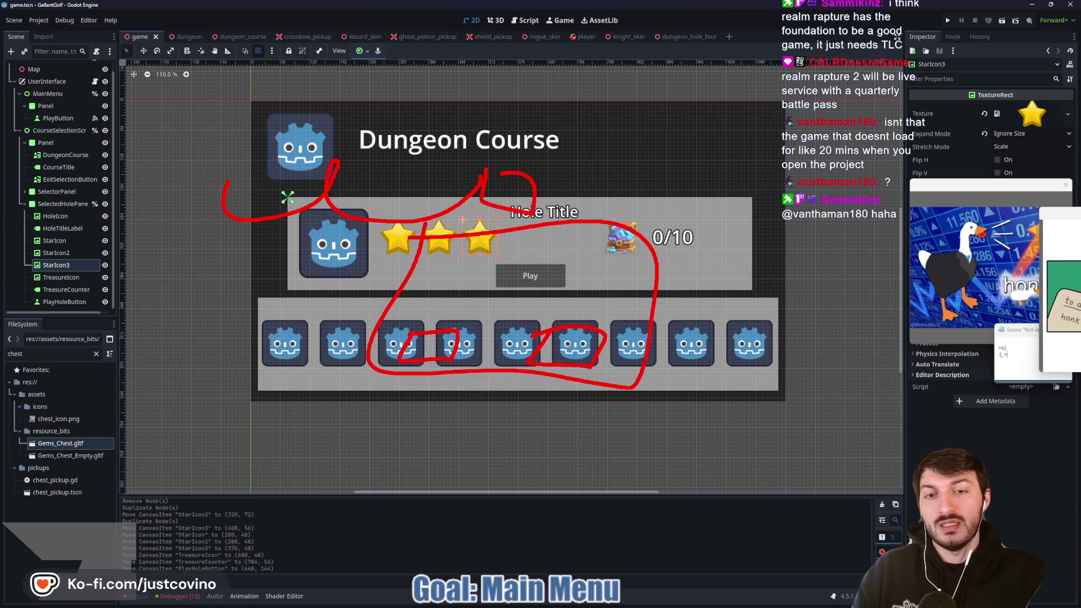
drag(417, 338, 445, 350)
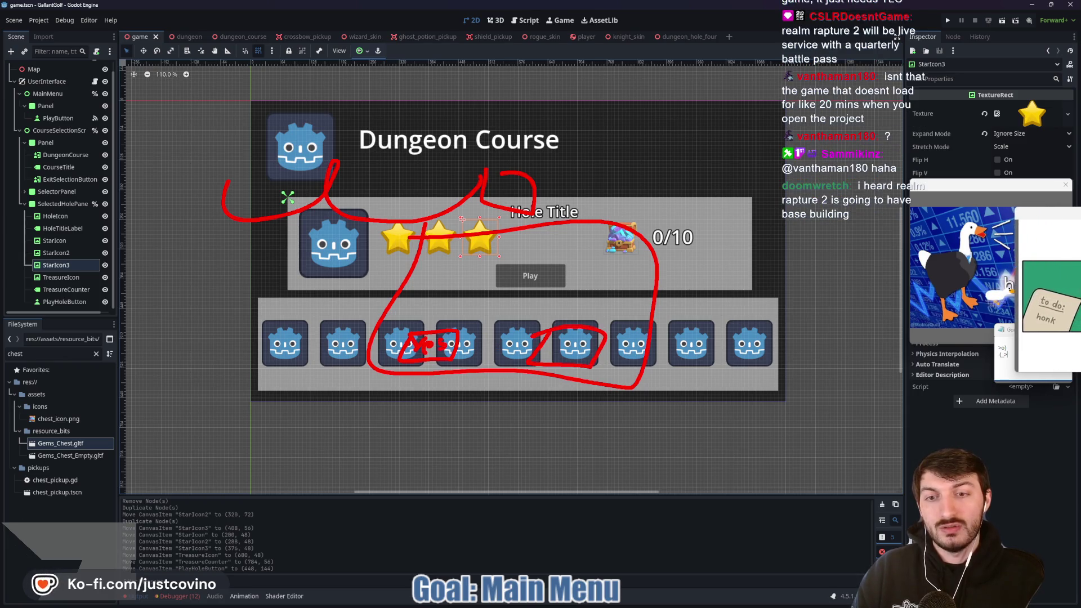
drag(558, 354, 581, 338)
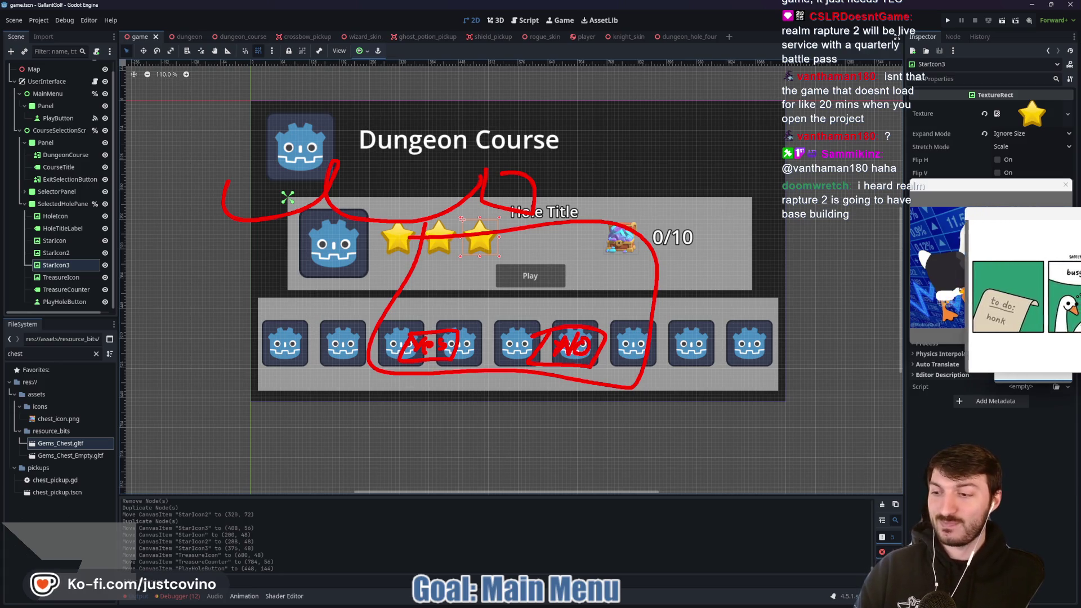
key(Escape)
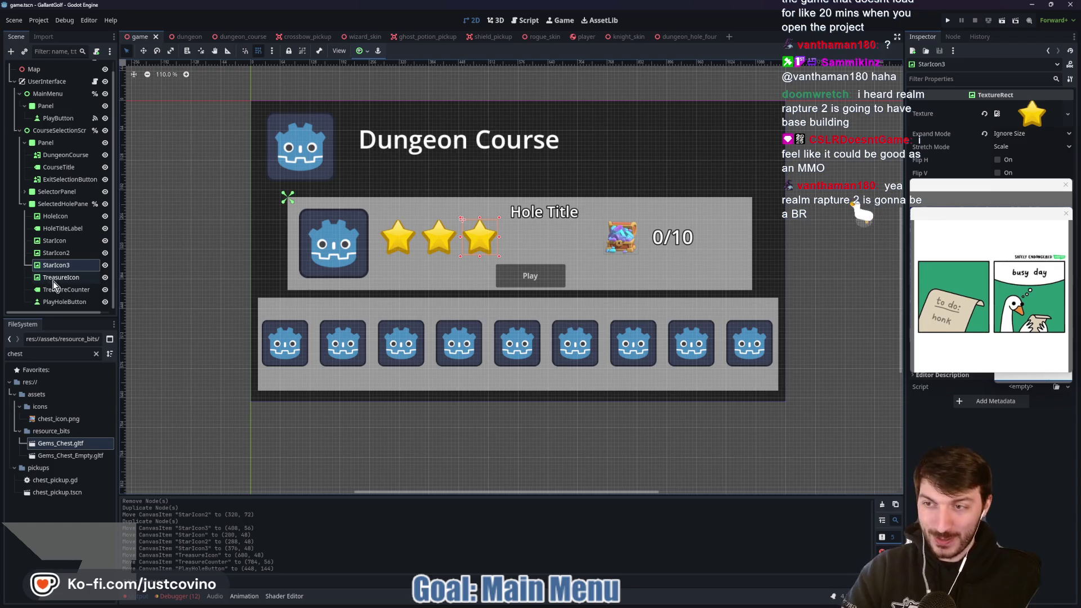
drag(219, 273, 231, 273)
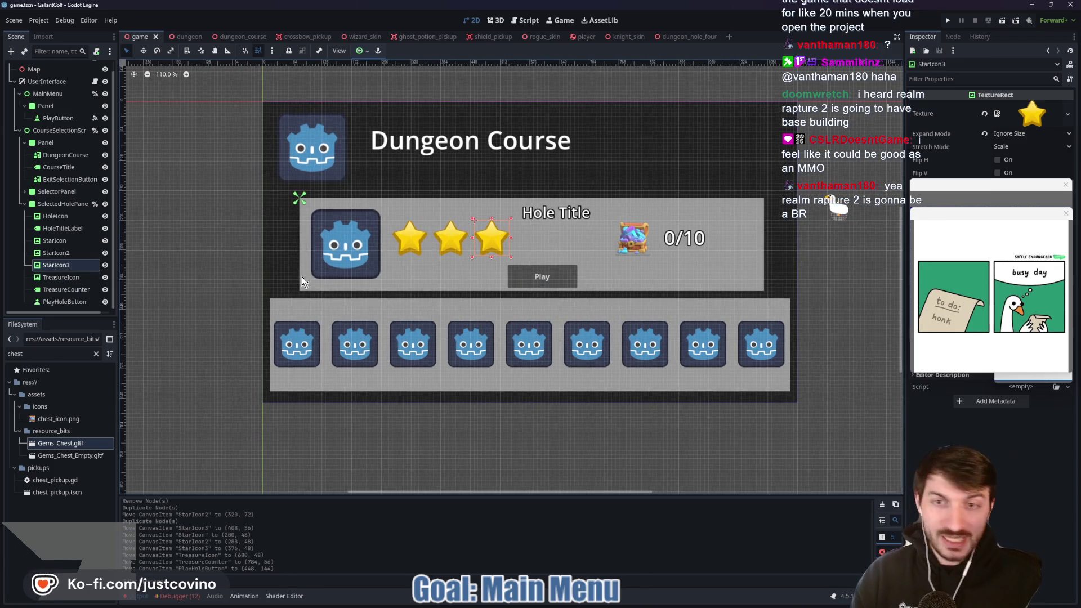
Close the goose meme and notepad pop-ups covering the editor
click(1066, 213)
click(1065, 185)
click(1066, 331)
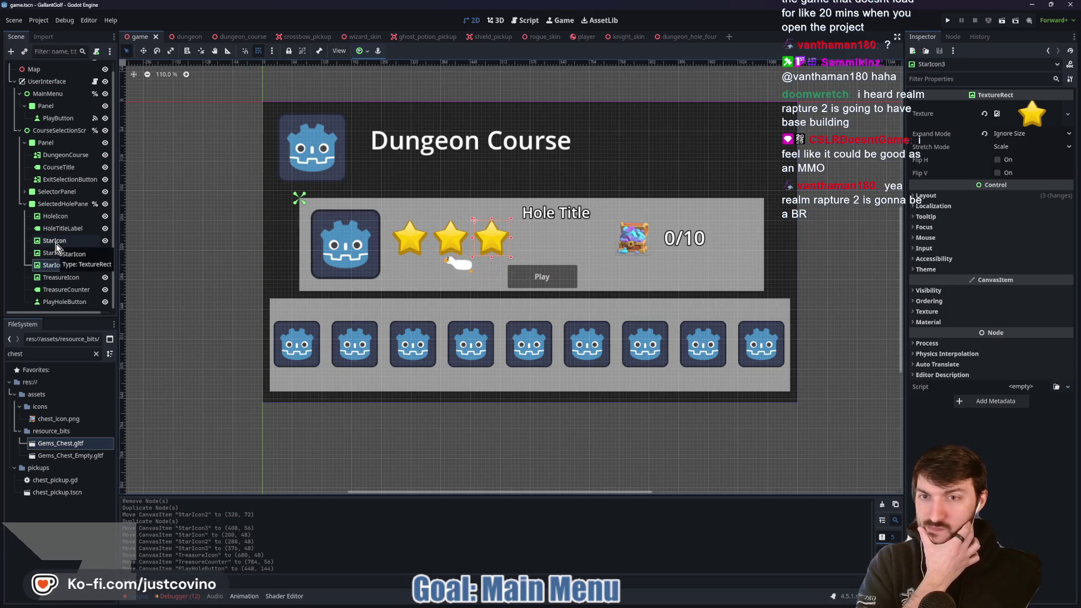
Rename the first star node StarIcon1 and save the scene
double_click(56, 241)
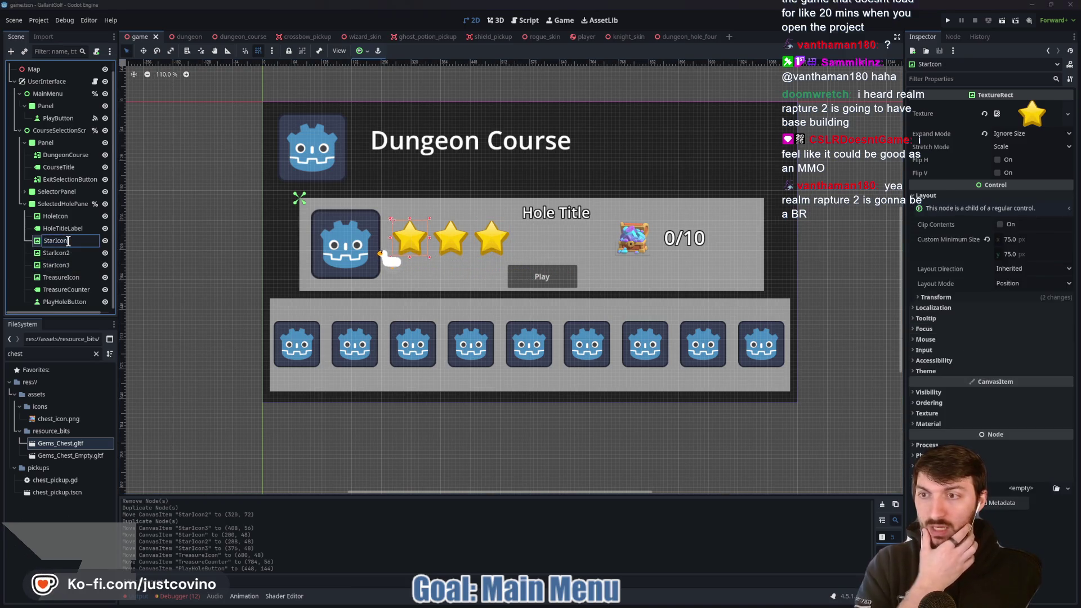
key(Return)
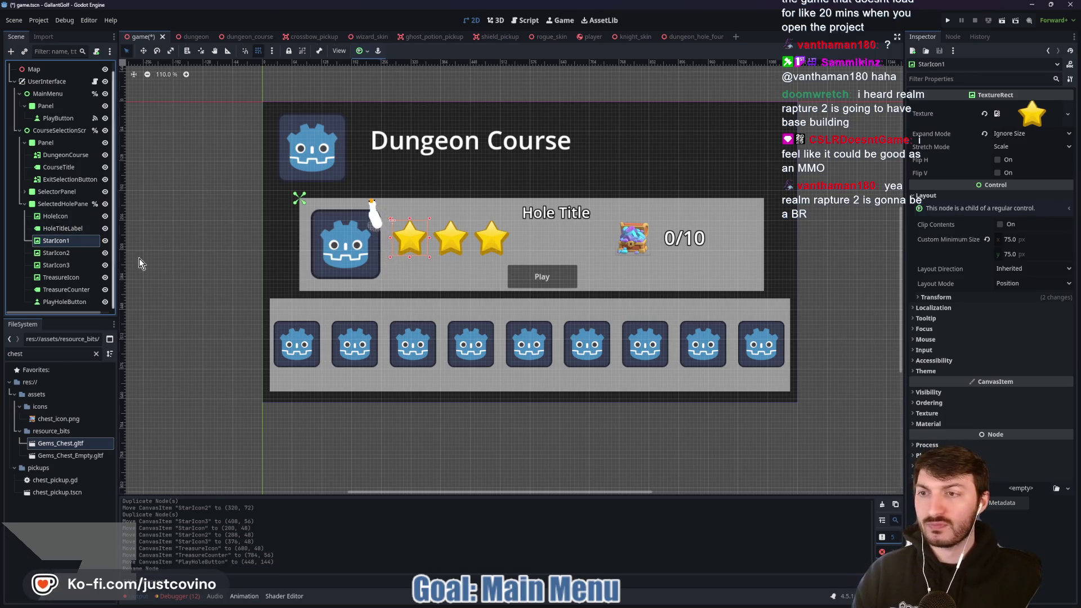
key(ctrl+s)
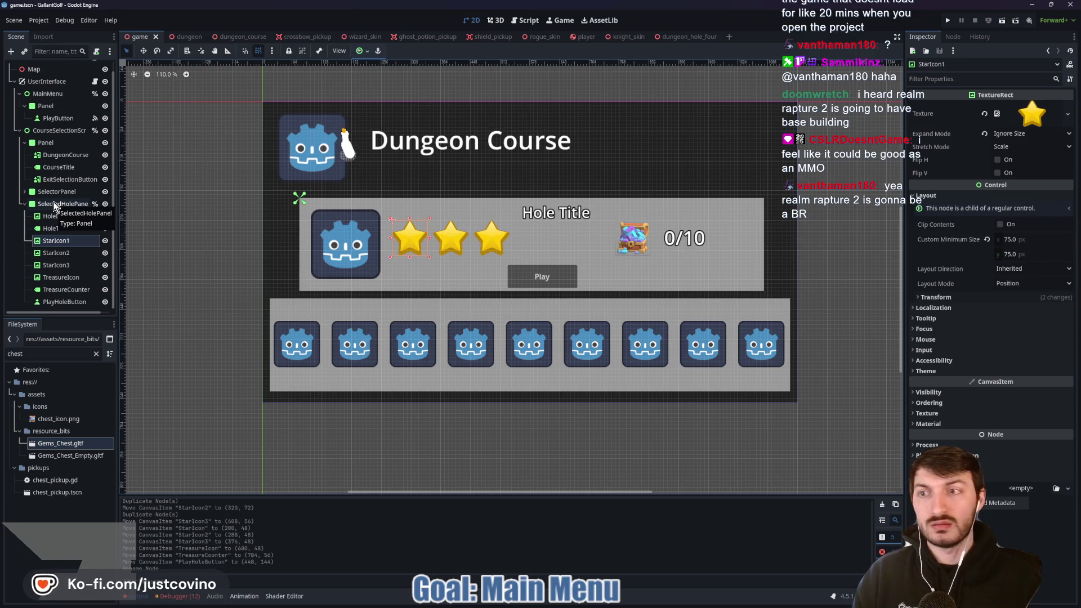
click(54, 204)
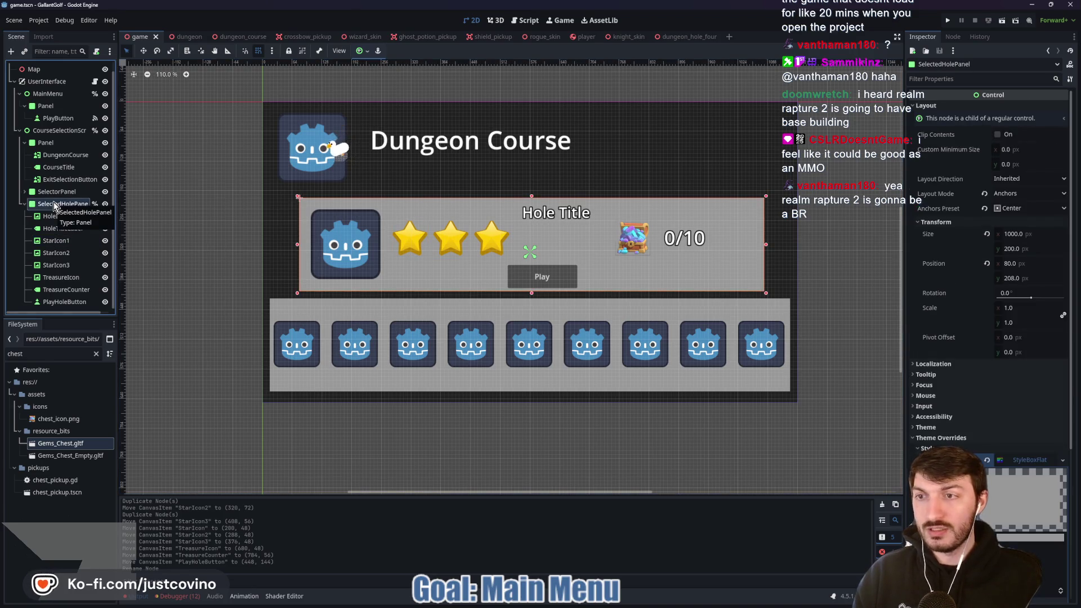
Add a Control node under the panel and move the three star icons into it
key(ctrl+a)
text(control)
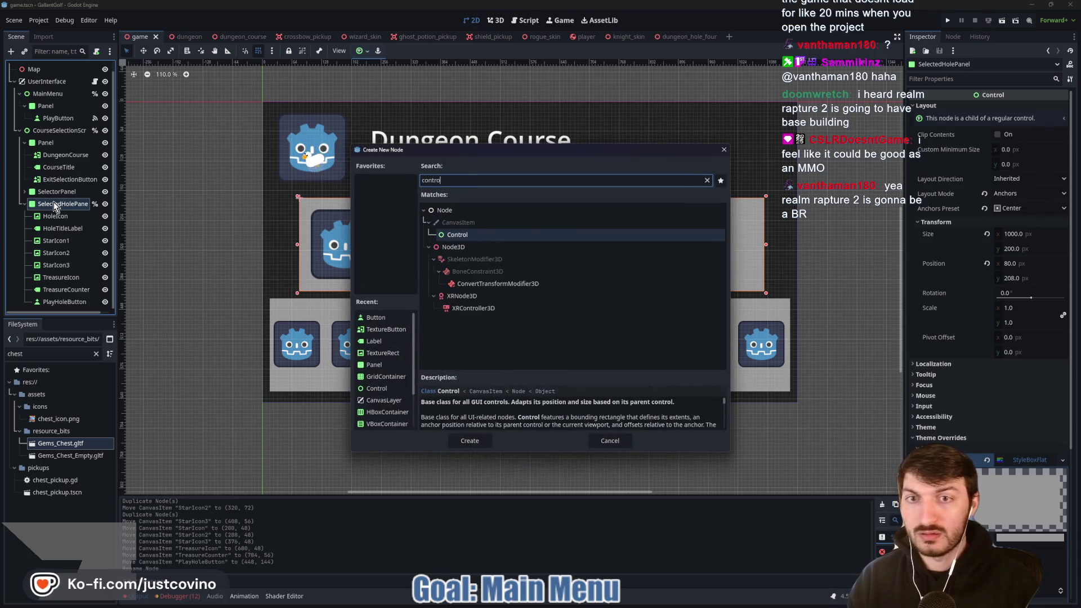
key(Return)
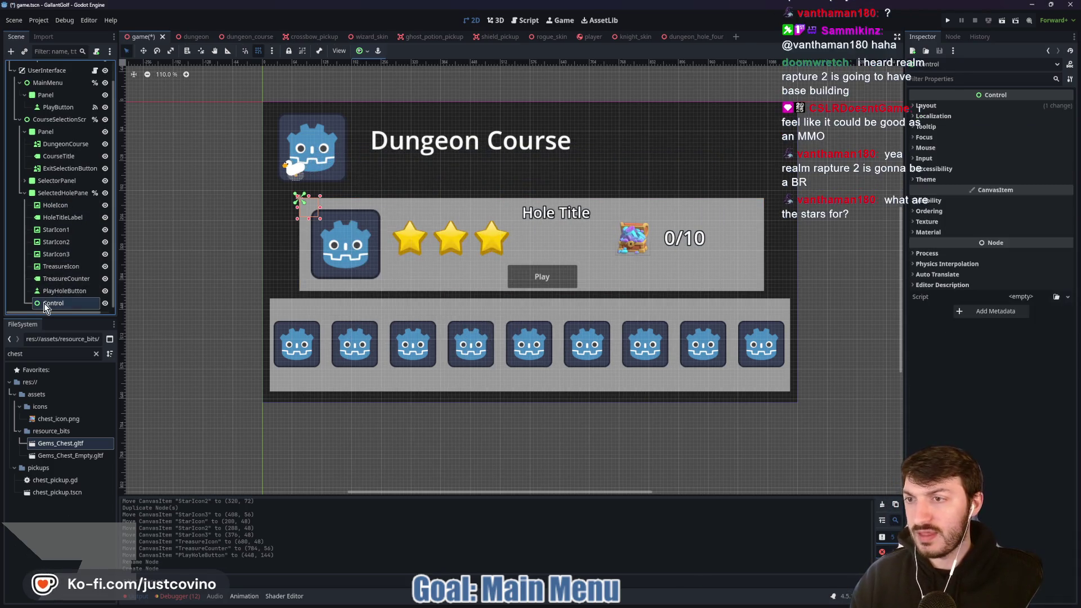
mouse_move(51, 304)
mouse_down()
mouse_move(14, 256)
mouse_move(30, 225)
mouse_up()
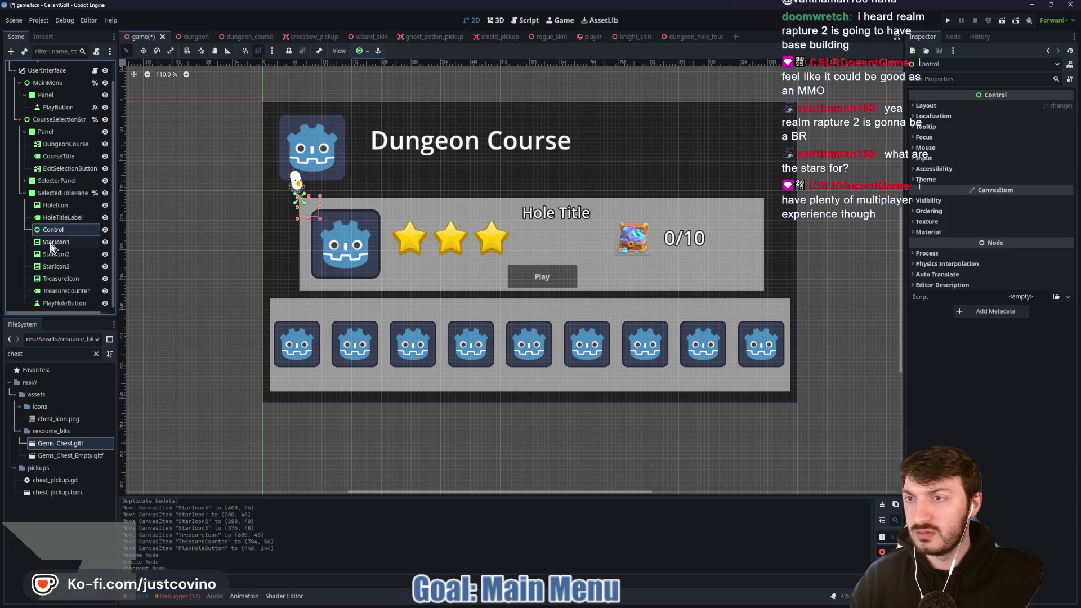
click(49, 241)
shift+click(57, 267)
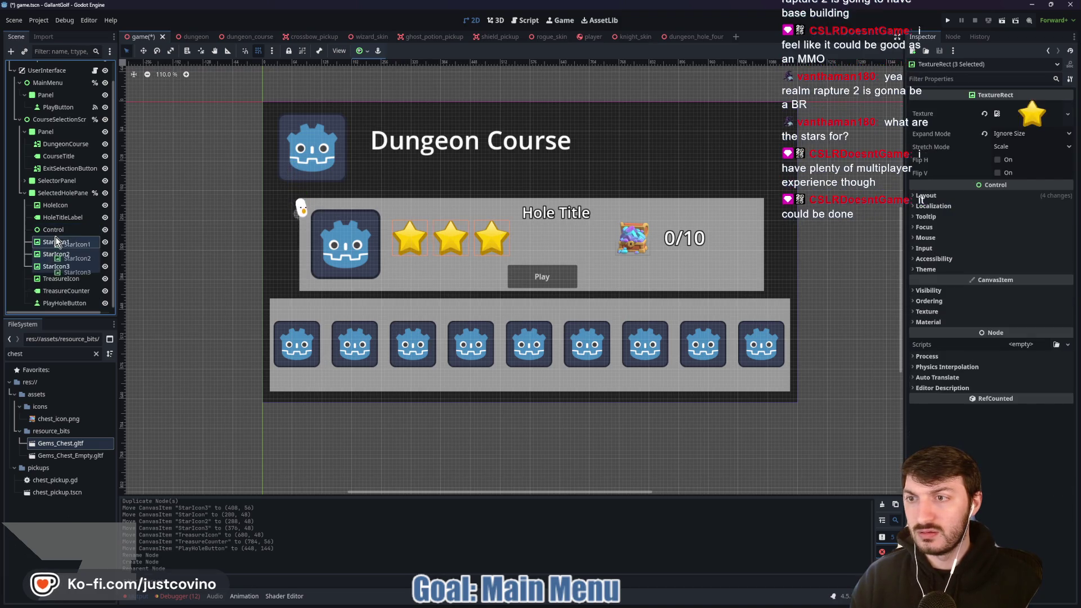
drag(56, 266, 57, 231)
Rename the Control node Stars, enable Access as Unique Name, and save
double_click(55, 229)
text(Star)
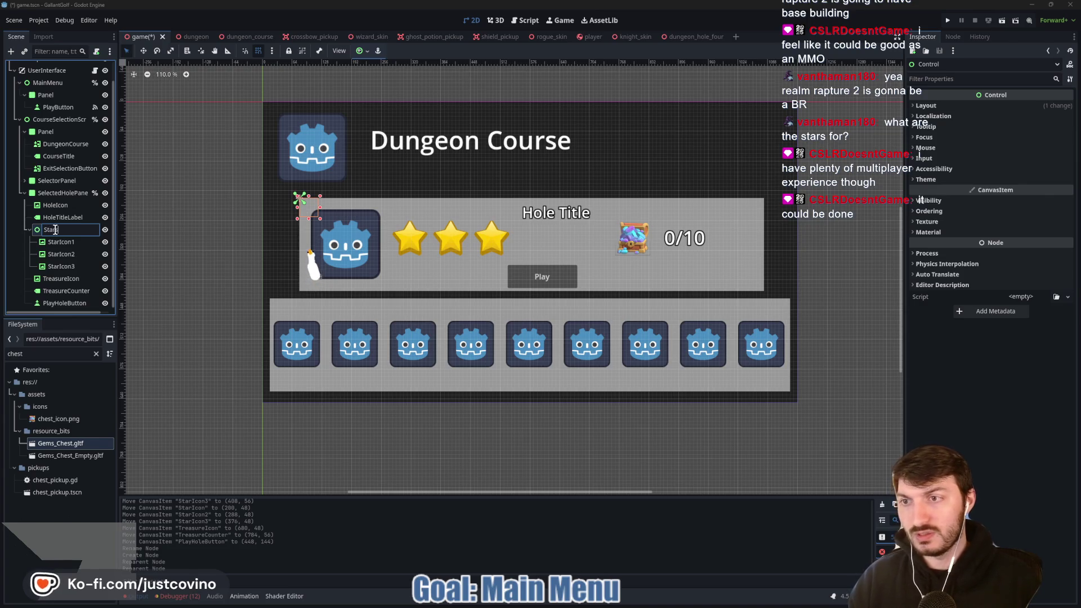
text(s)
key(Return)
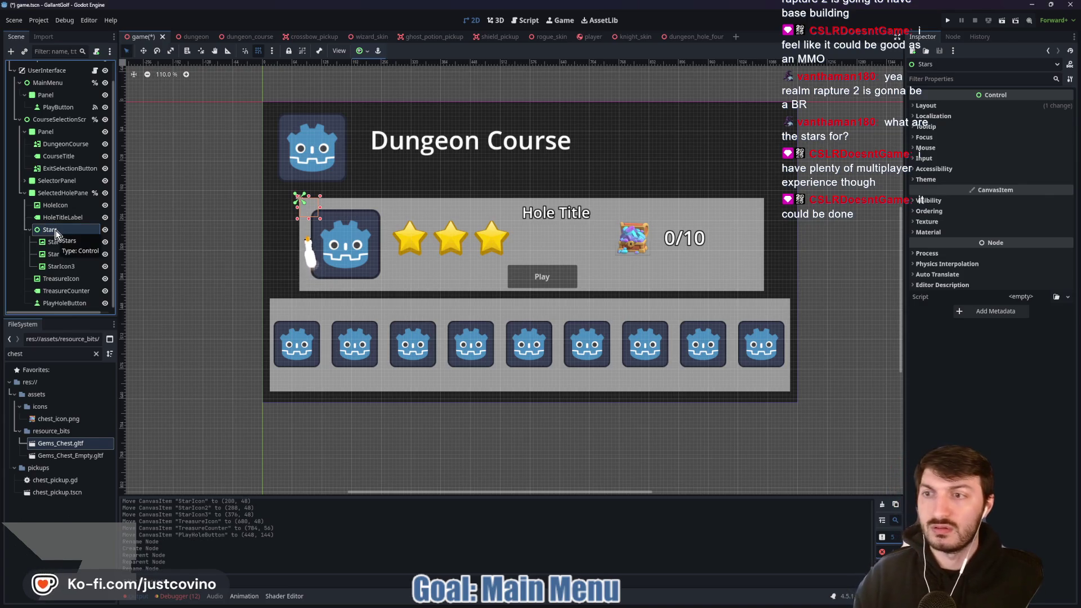
right_click(59, 230)
click(90, 453)
key(ctrl+s)
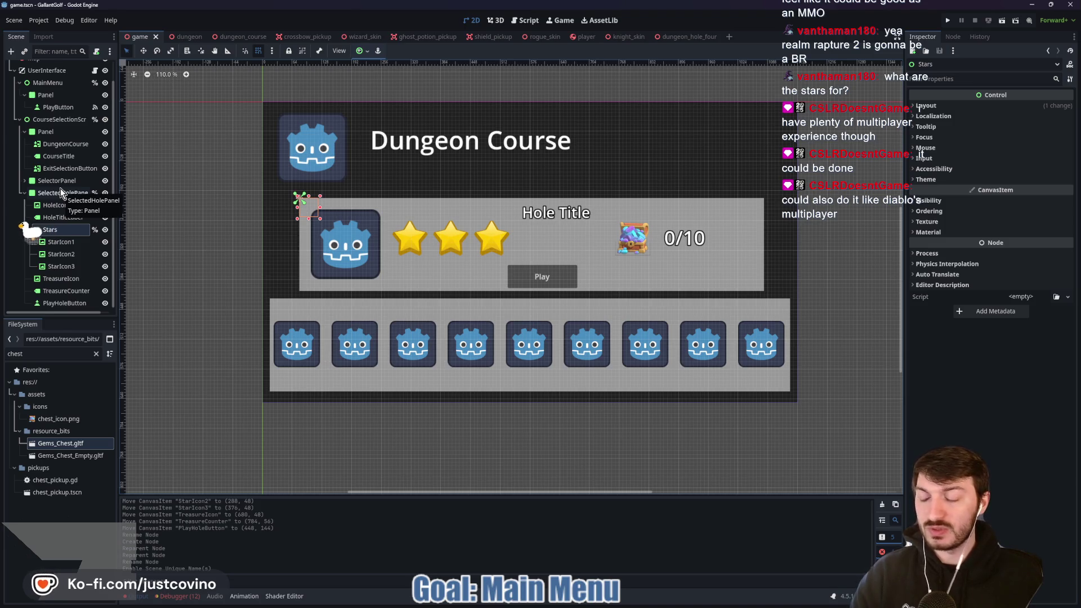
In Eagle, scroll the Icons folder and select the red icon_cross.svg
key(alt+Tab)
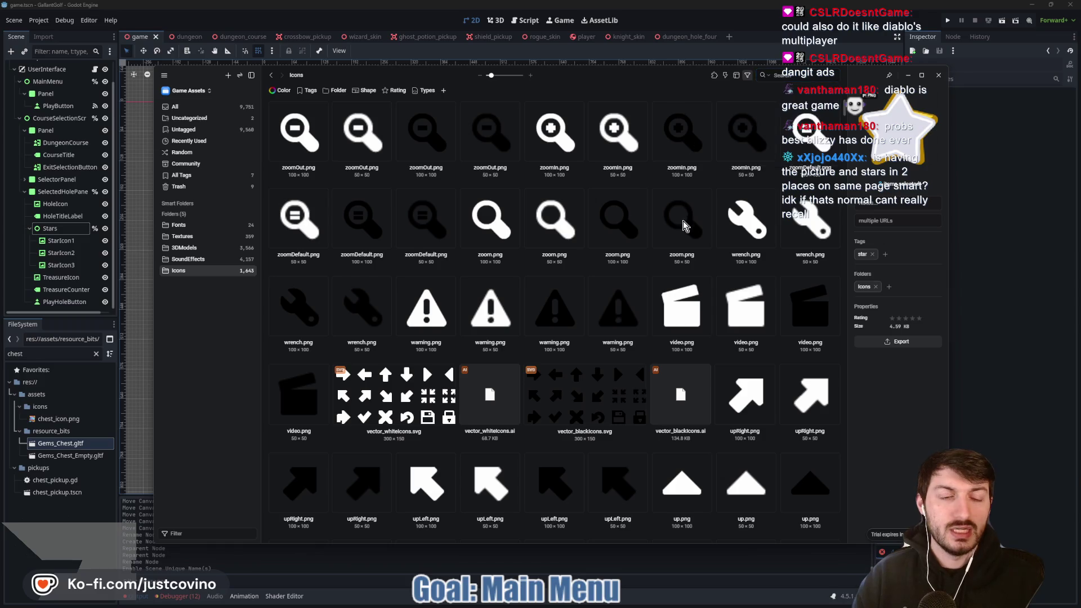
scroll(683, 224, down, 3)
scroll(648, 239, down, 15)
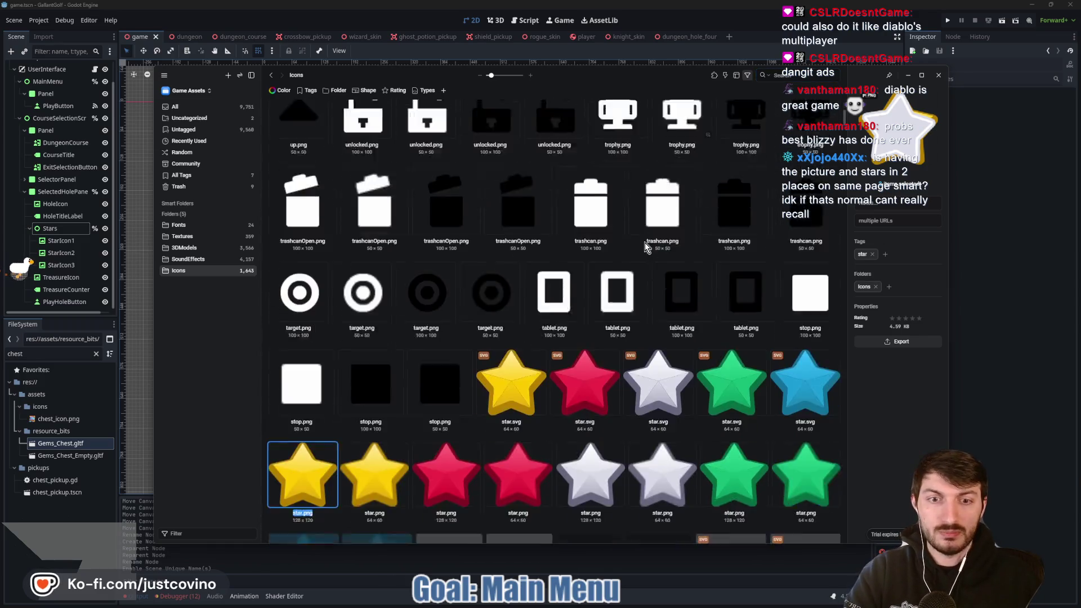
scroll(640, 251, down, 15)
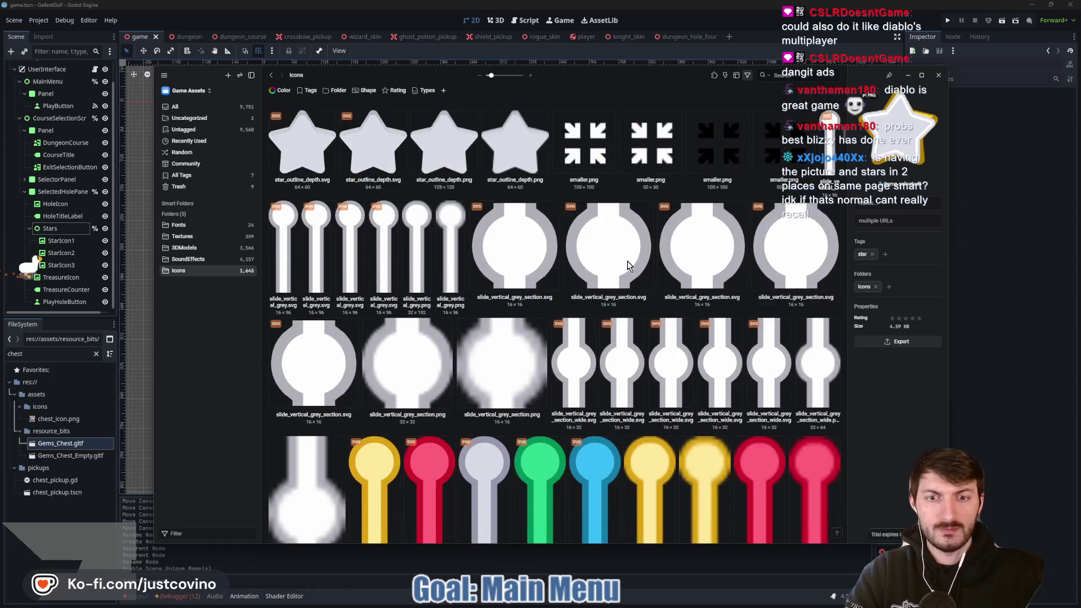
scroll(619, 276, down, 15)
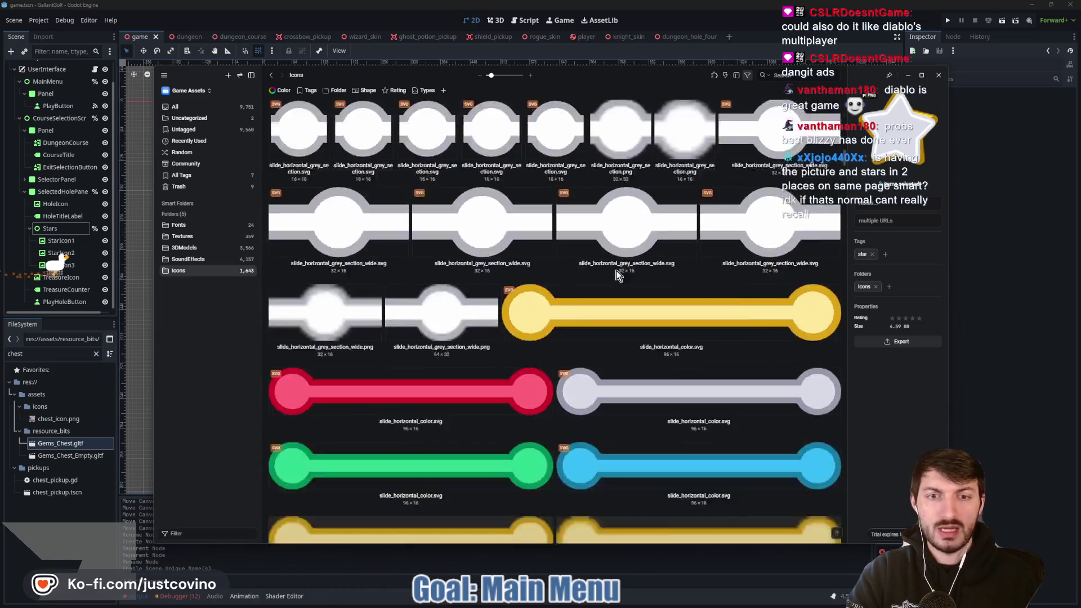
scroll(611, 273, down, 15)
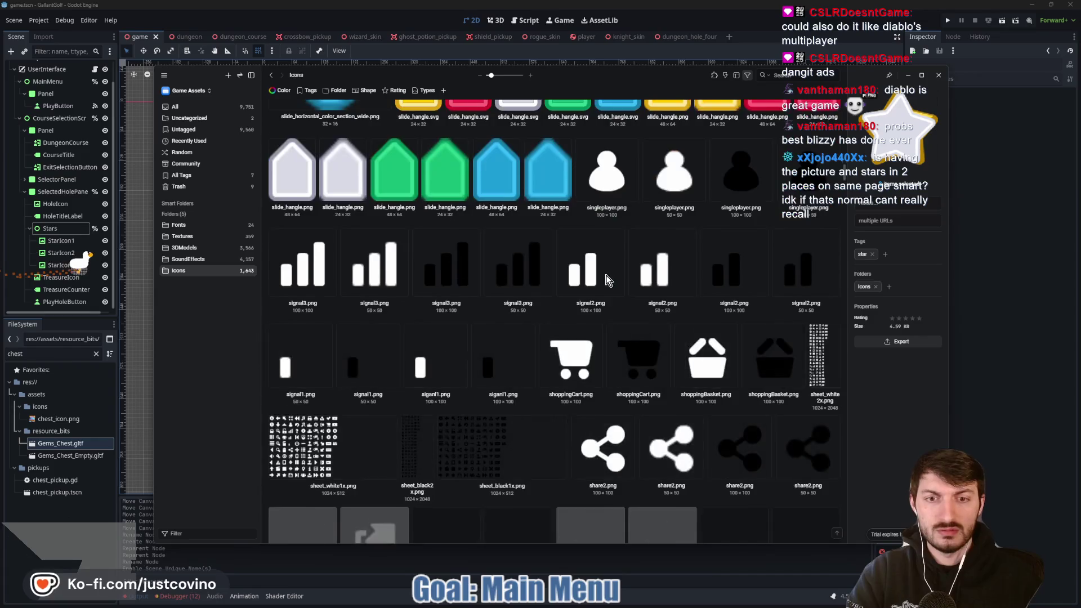
scroll(598, 287, down, 4)
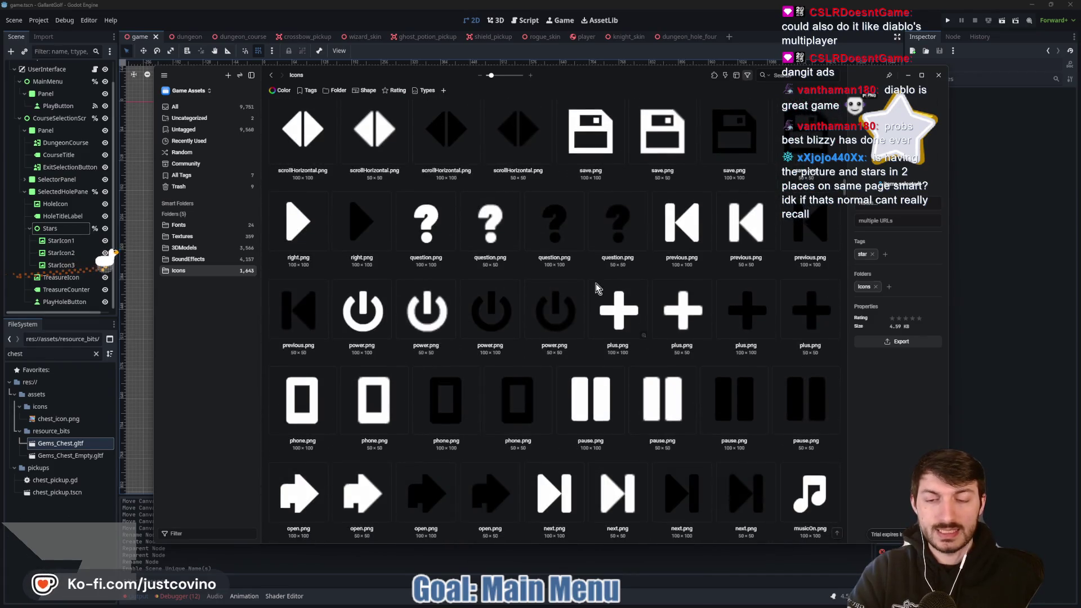
scroll(598, 287, down, 4)
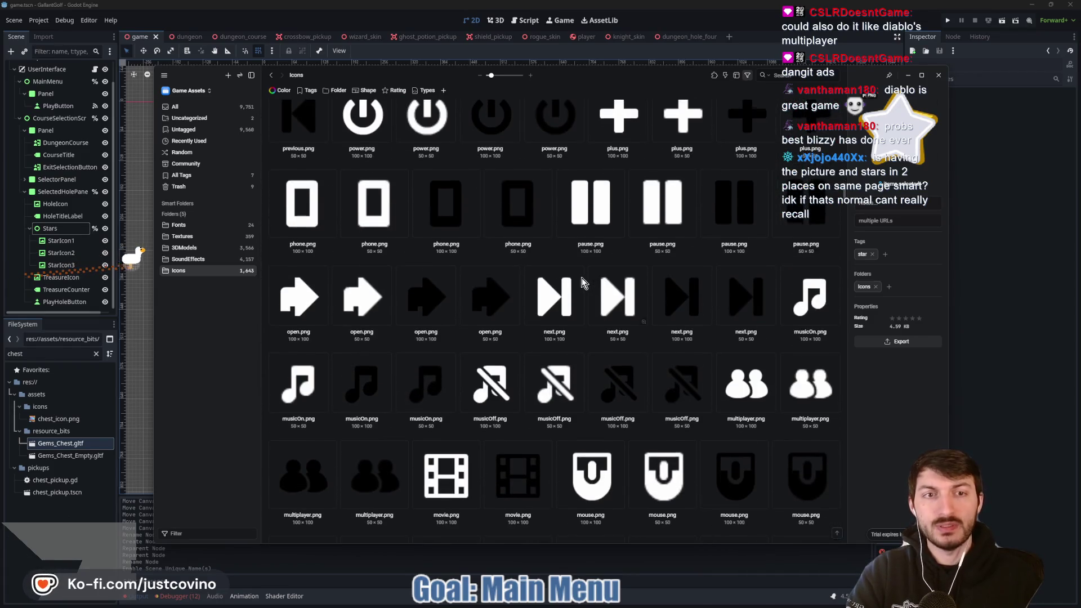
scroll(582, 278, down, 2)
scroll(561, 273, down, 1)
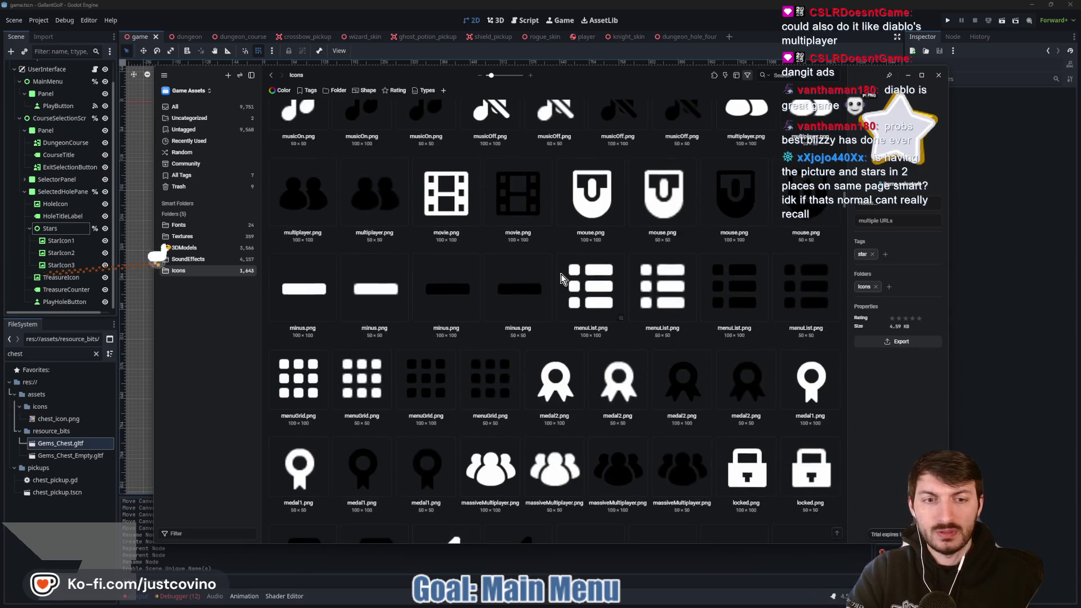
scroll(561, 274, down, 4)
scroll(557, 274, down, 5)
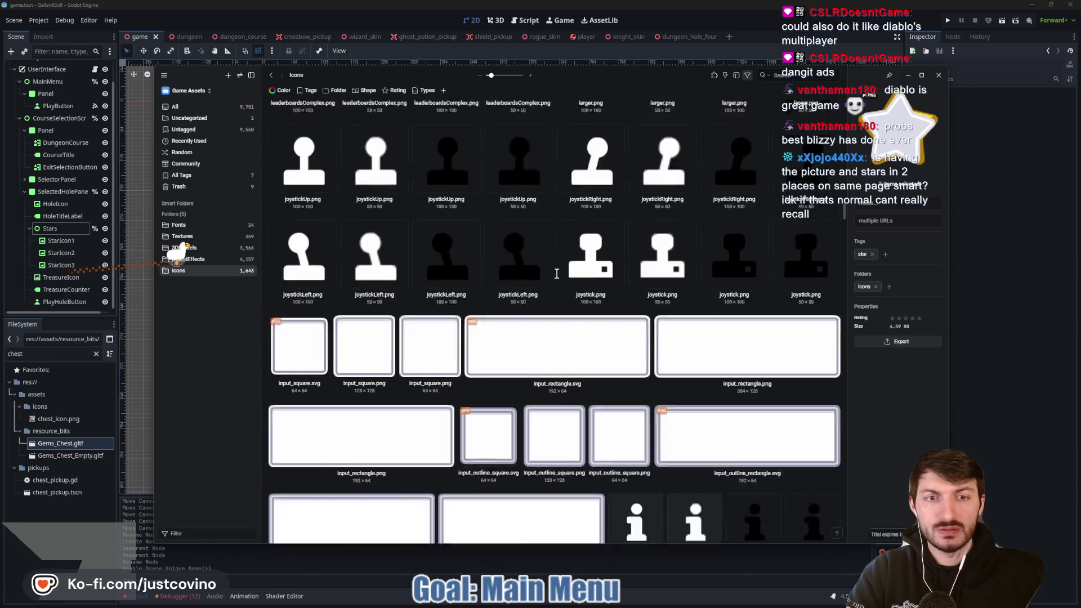
scroll(557, 279, down, 5)
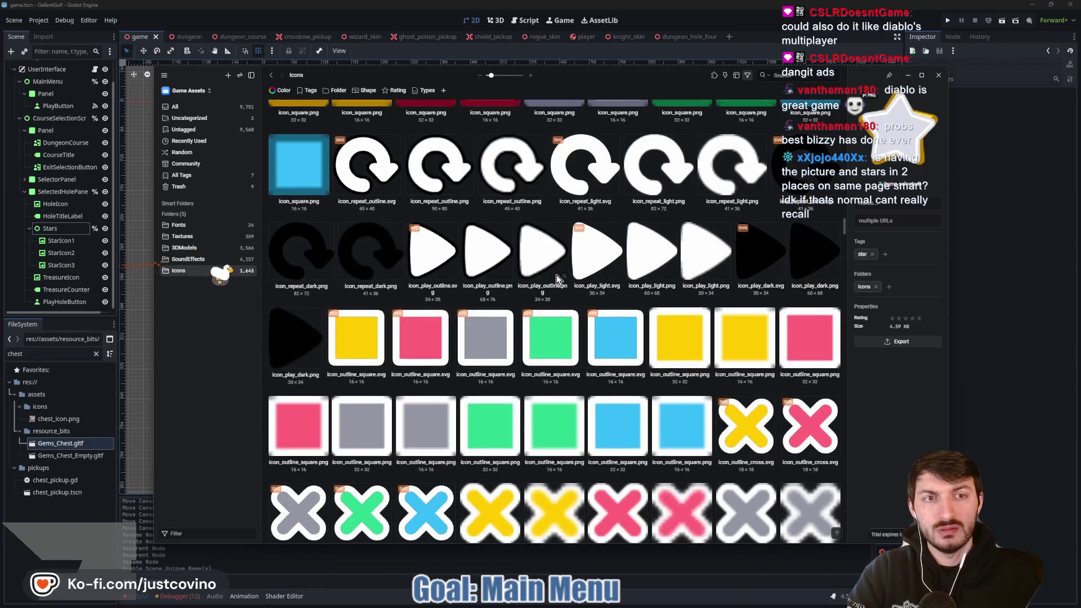
scroll(556, 275, down, 2)
scroll(555, 278, down, 3)
scroll(580, 273, up, 2)
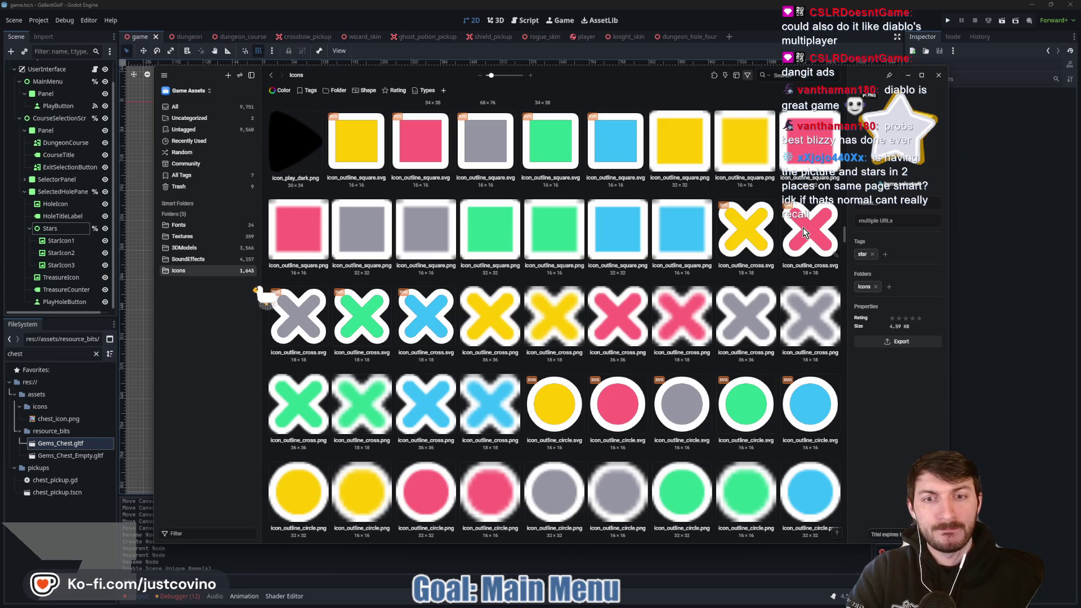
scroll(803, 227, down, 6)
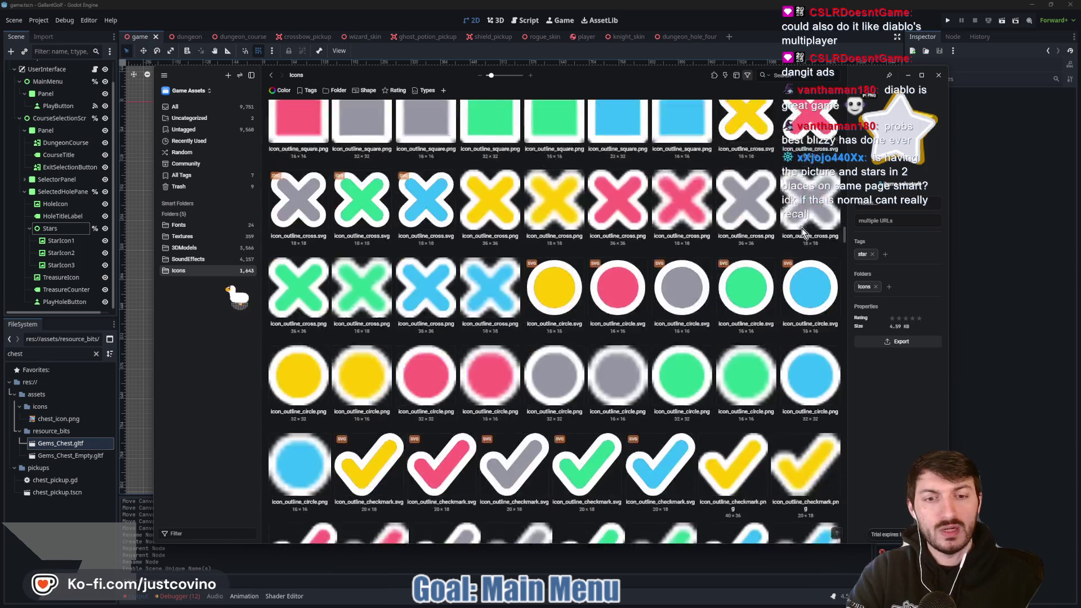
scroll(355, 259, down, 2)
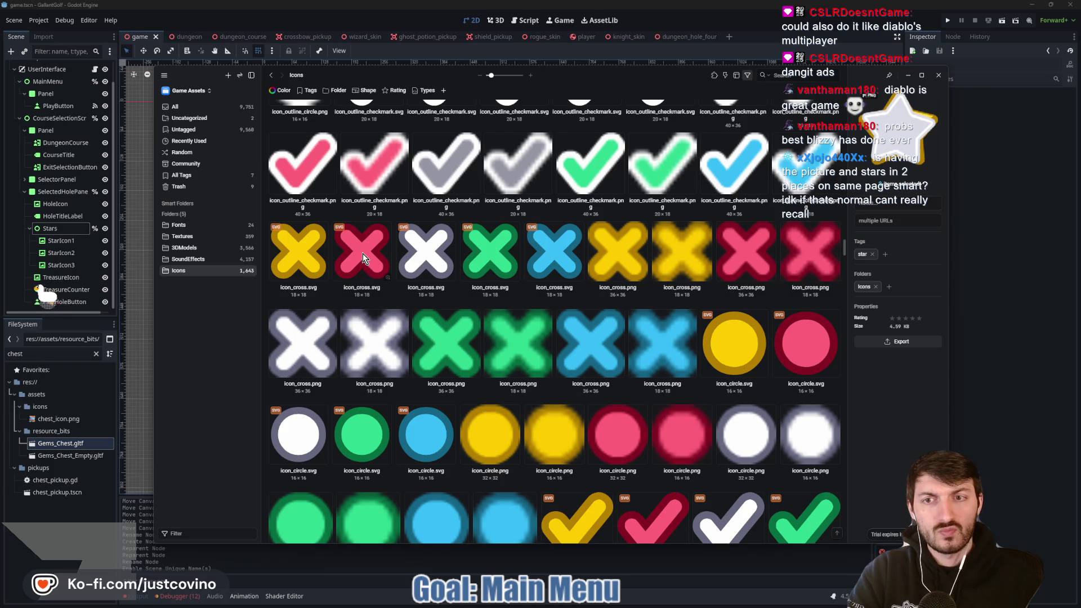
click(360, 253)
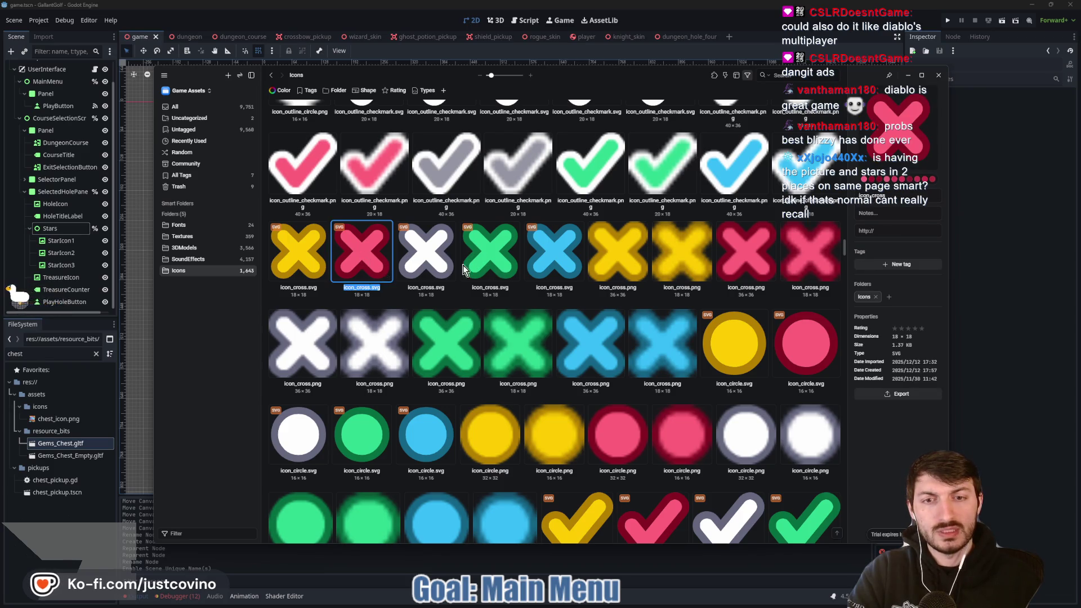
Scroll the inspector down and bring up the Export choices for icon_cross.svg
scroll(406, 273, down, 5)
scroll(408, 275, down, 10)
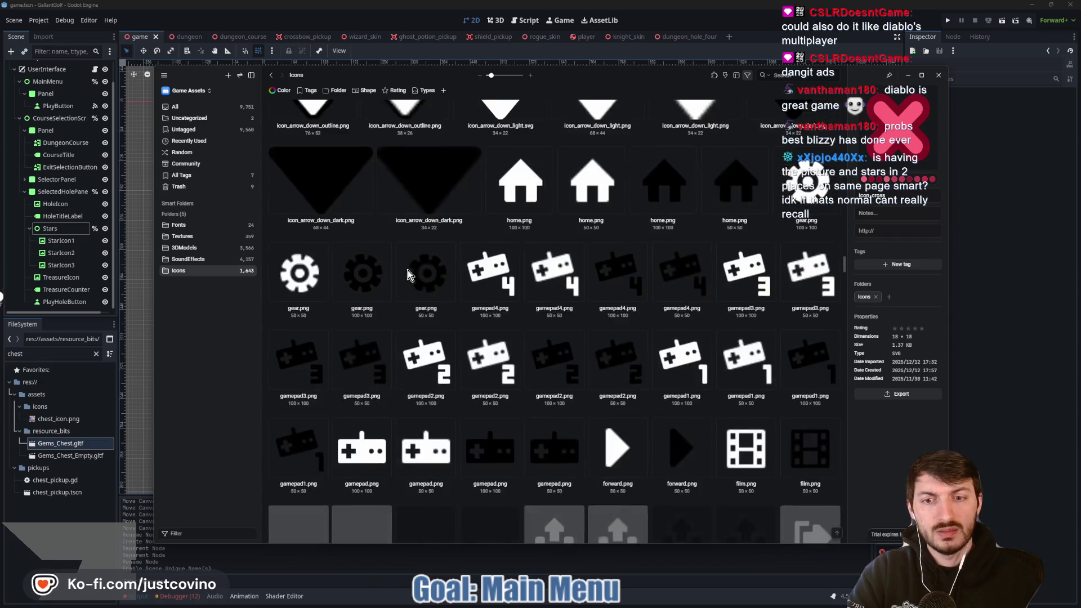
scroll(406, 275, down, 10)
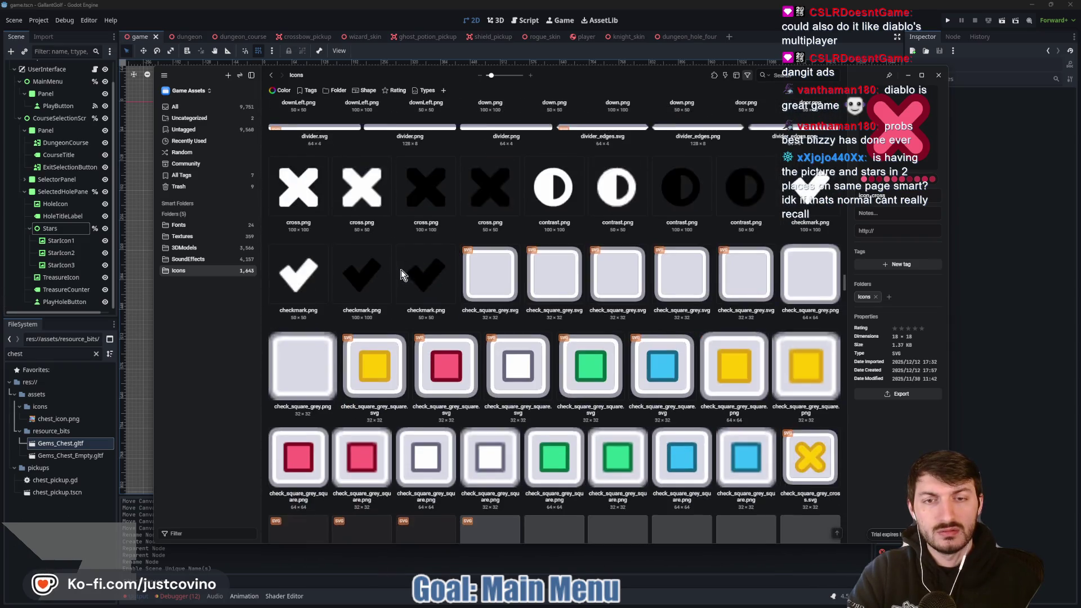
scroll(470, 264, down, 10)
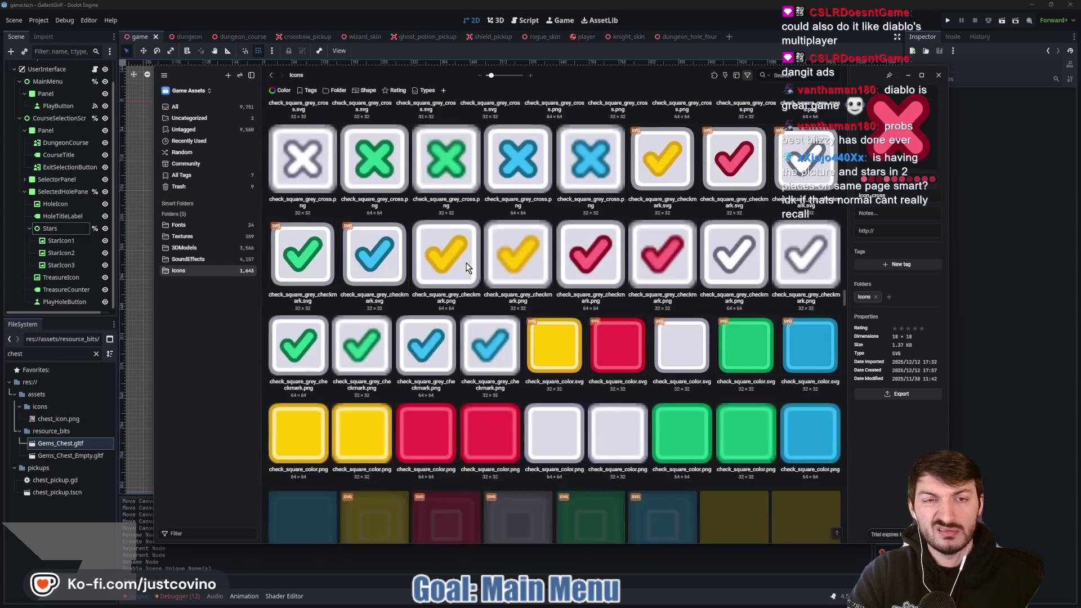
scroll(462, 262, down, 10)
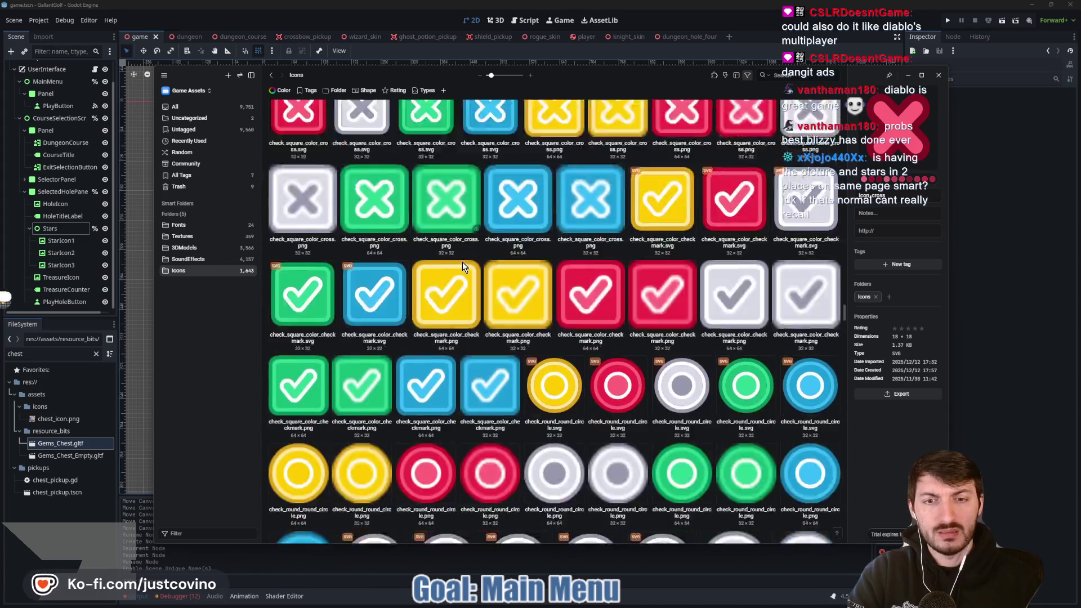
scroll(460, 261, down, 10)
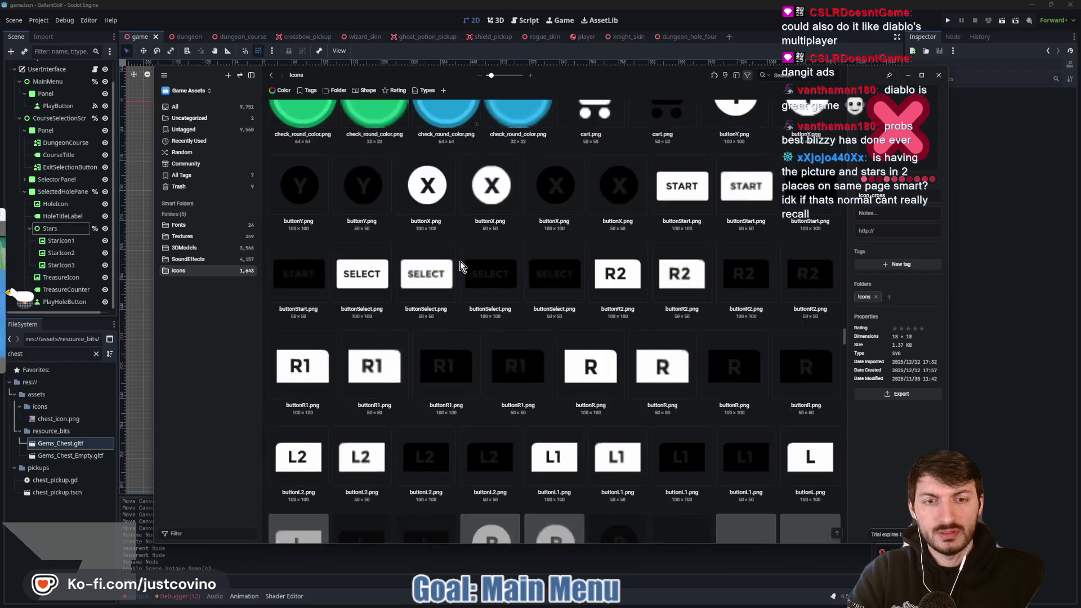
scroll(460, 261, down, 10)
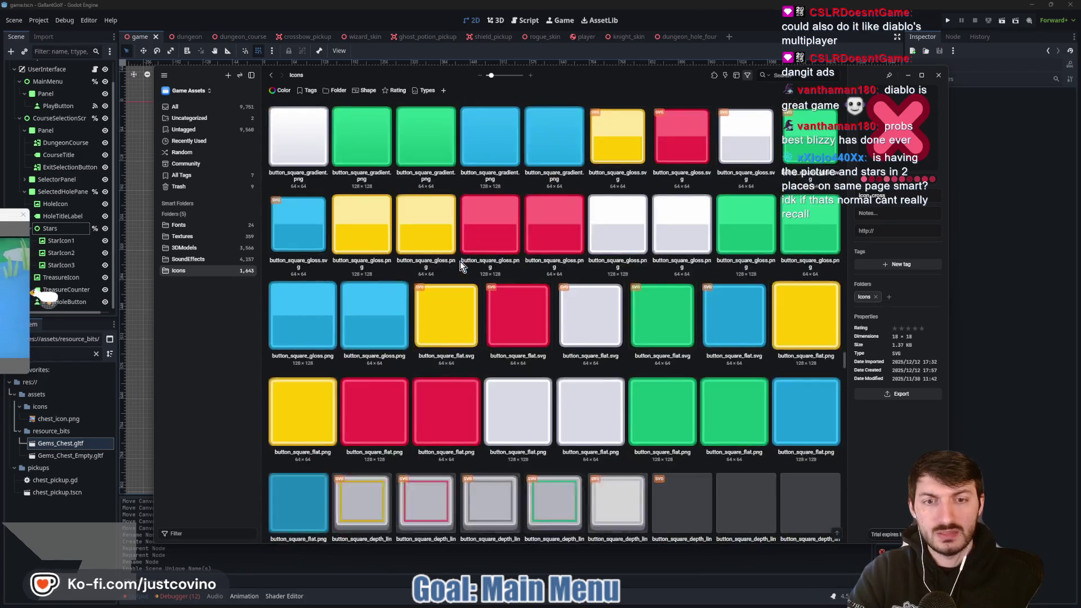
scroll(449, 268, down, 10)
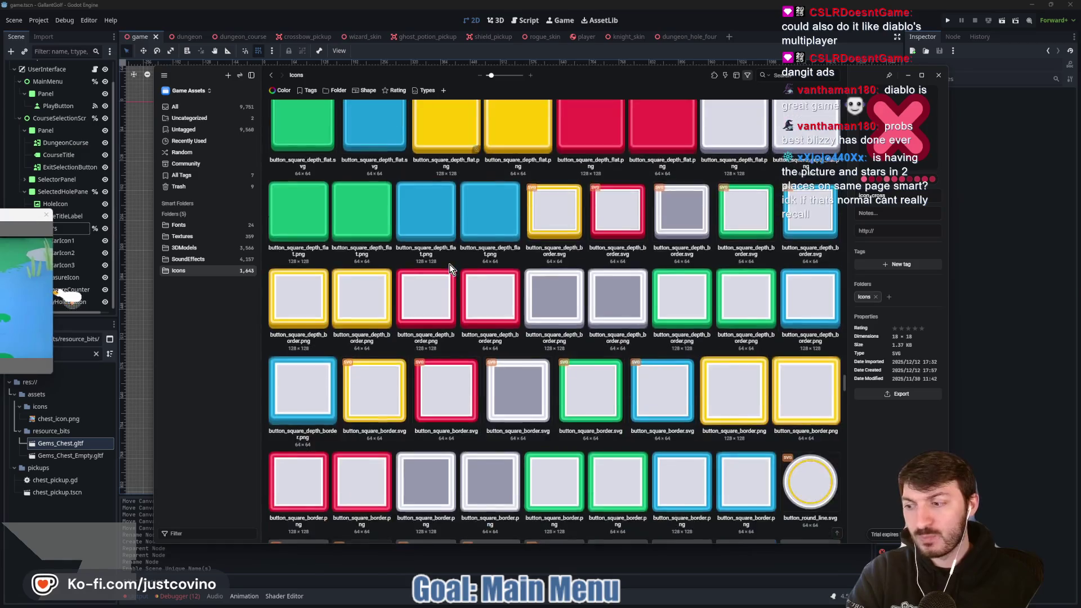
scroll(449, 264, down, 5)
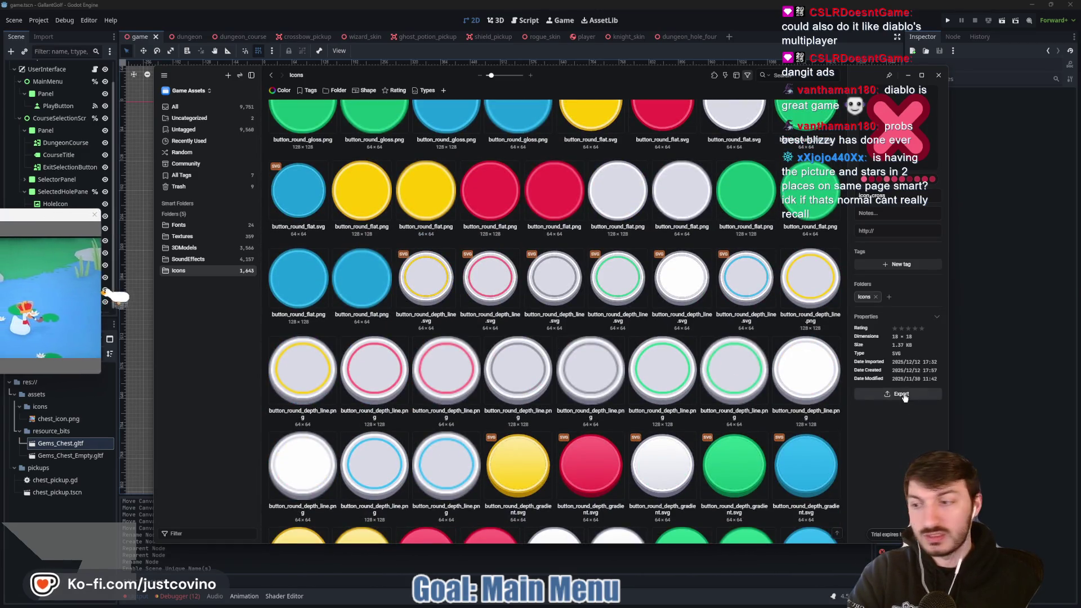
click(903, 395)
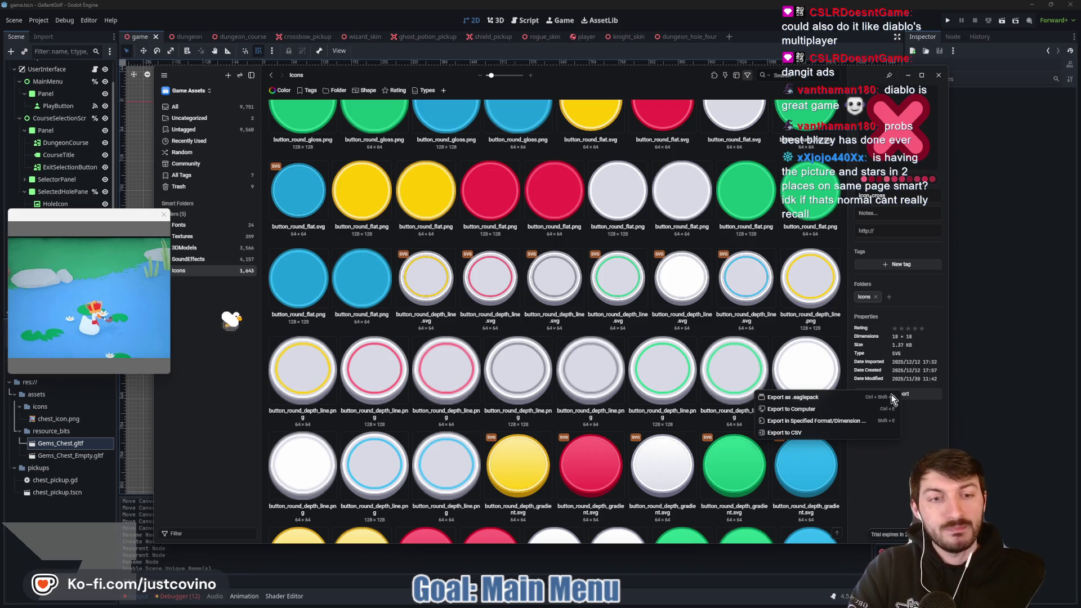
Export icon_cross.svg to the computer, saving it in gallant_golf/assets/icons
click(821, 411)
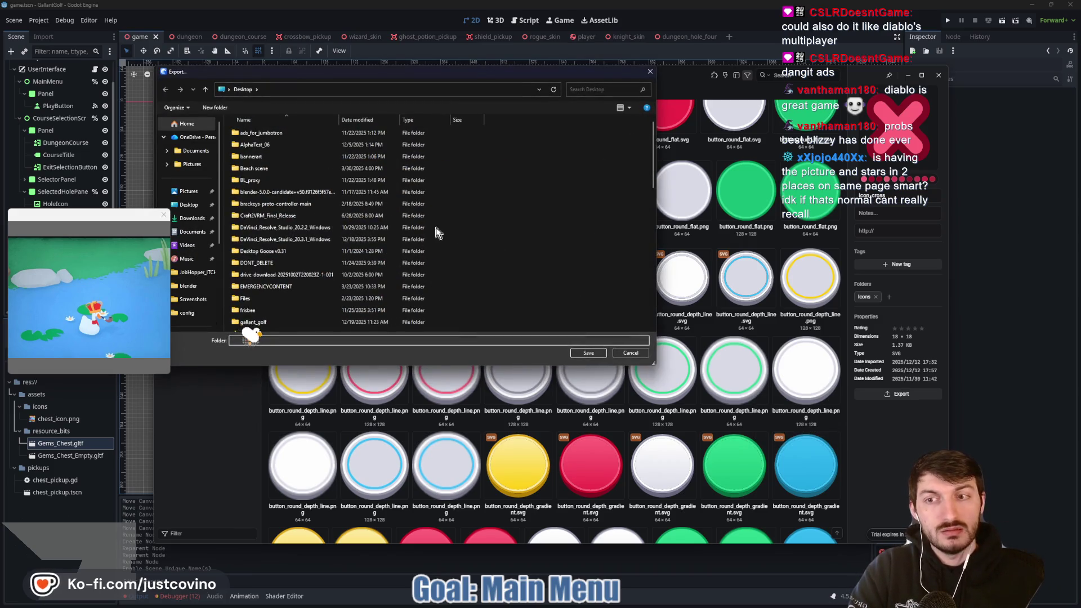
click(252, 324)
double_click(252, 324)
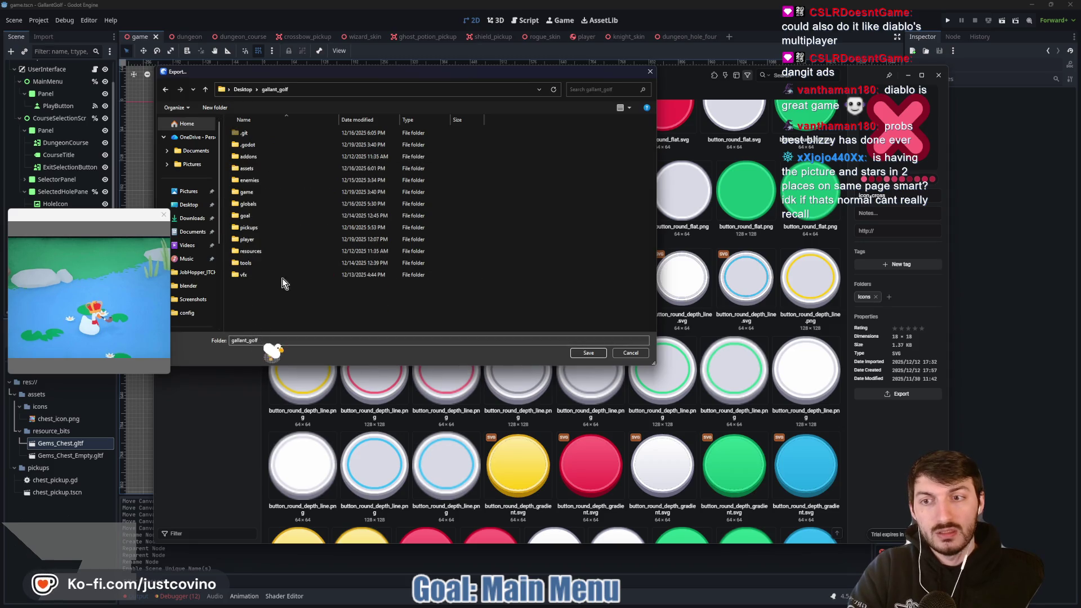
double_click(262, 167)
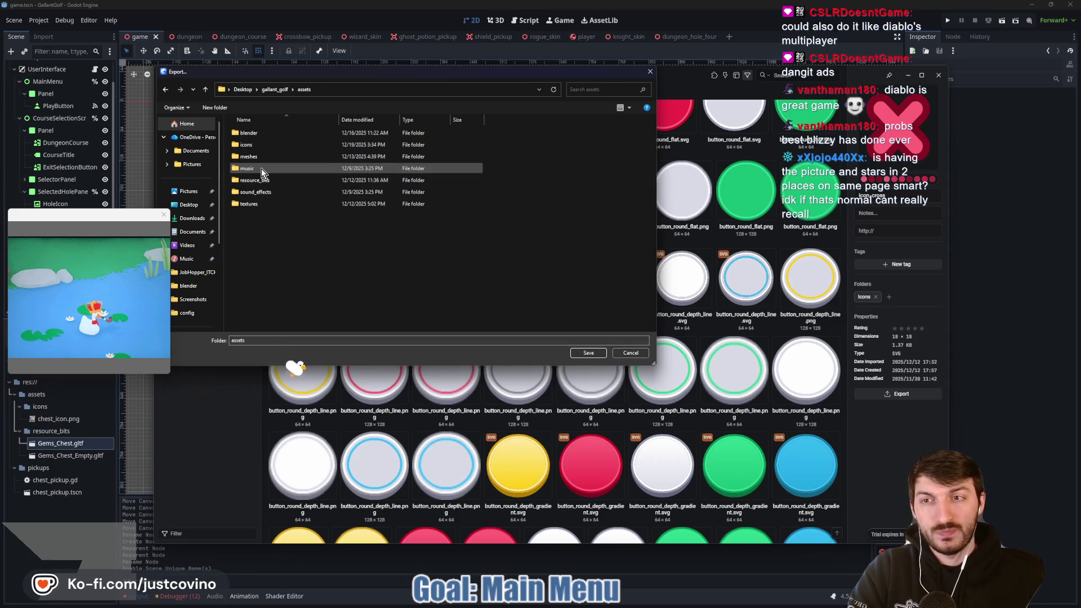
double_click(255, 147)
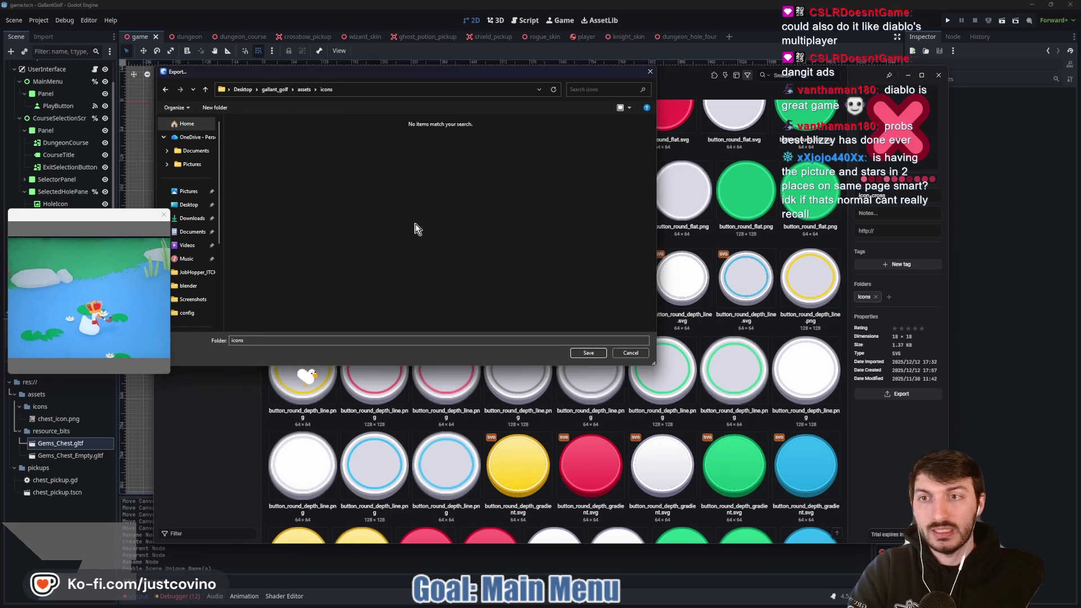
click(590, 353)
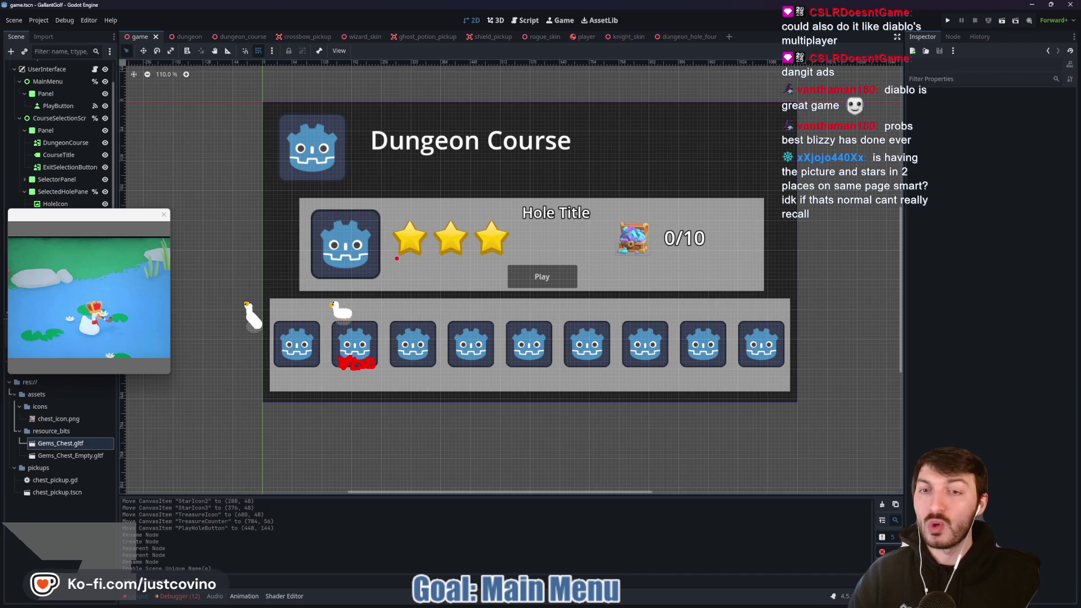
drag(395, 256, 493, 287)
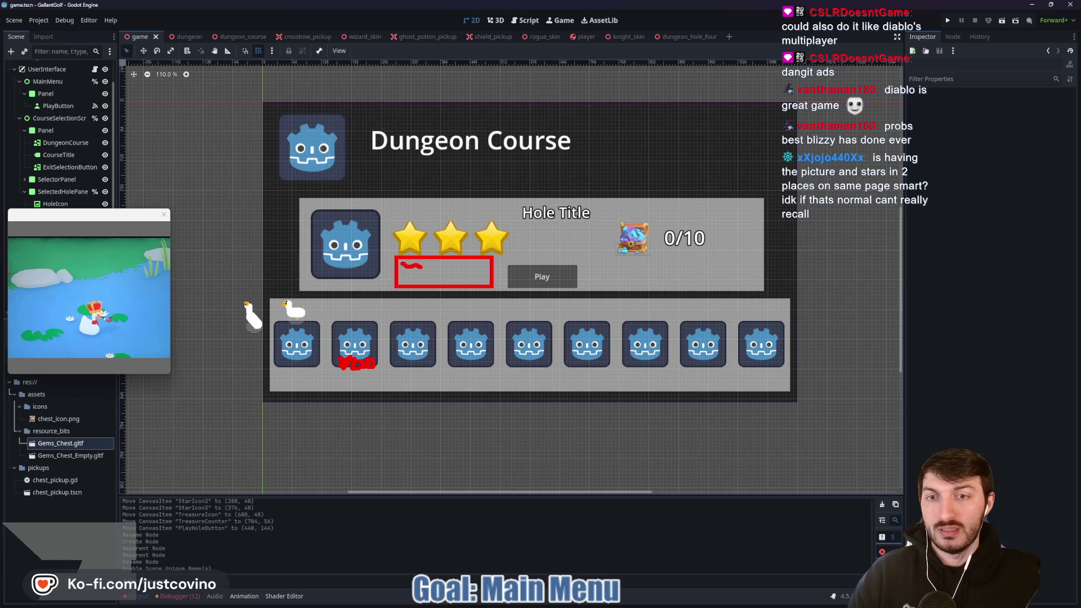
drag(425, 280, 417, 275)
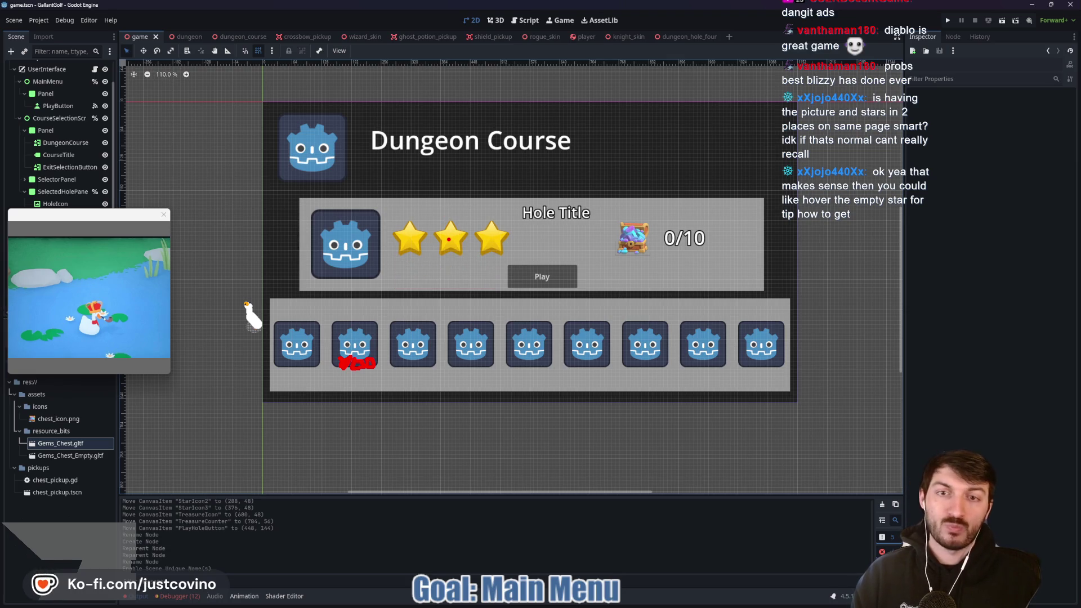
drag(397, 253, 488, 285)
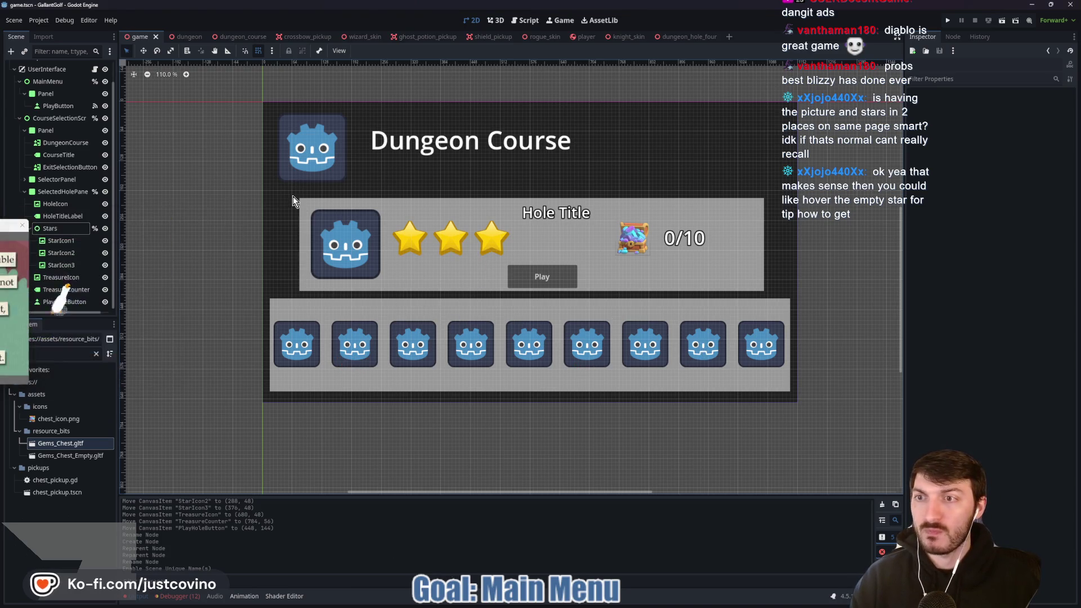
Set SelectorPanel's Custom Minimum Size y and Size y to 150, then move it lower
click(513, 317)
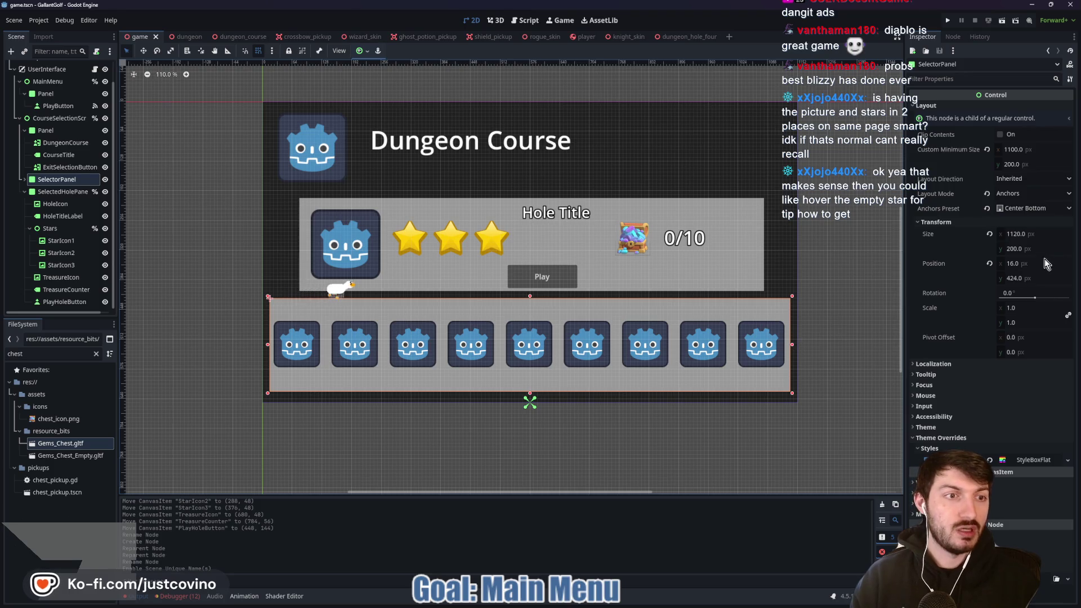
click(1033, 248)
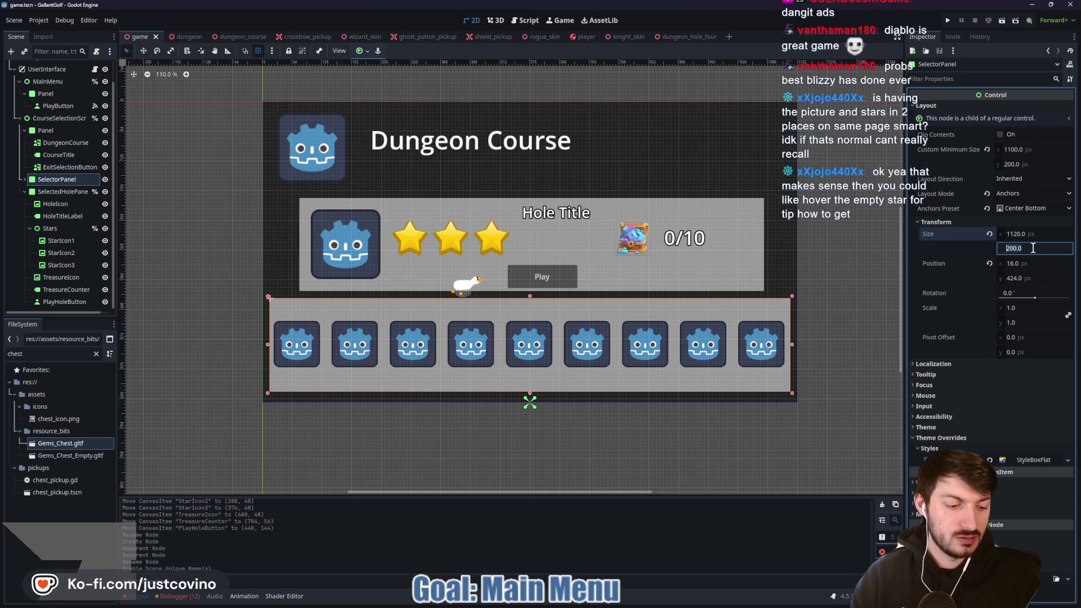
text(150)
key(Return)
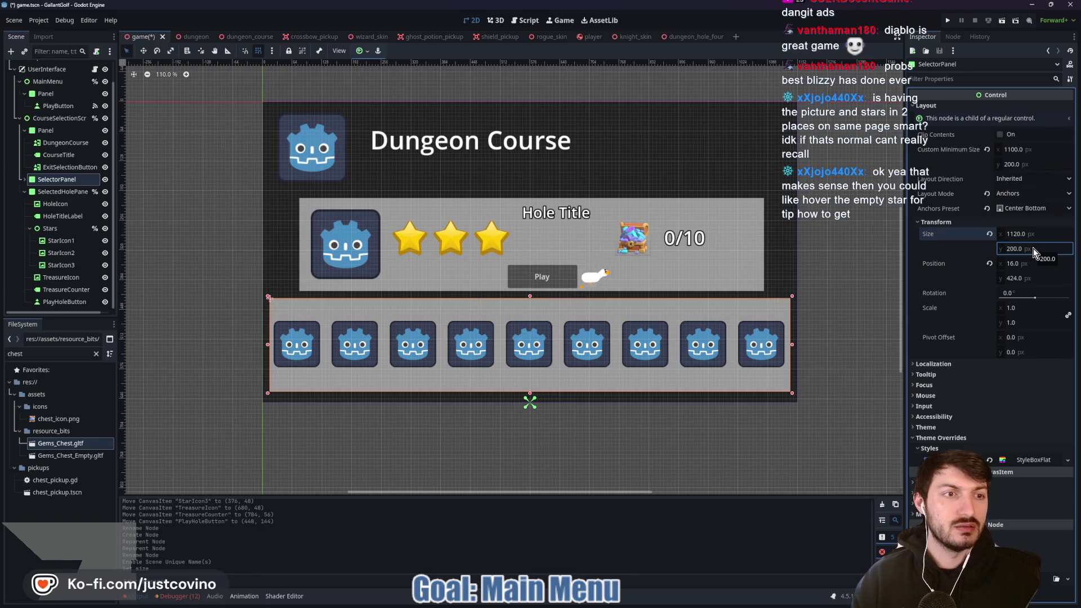
click(1036, 162)
text(150)
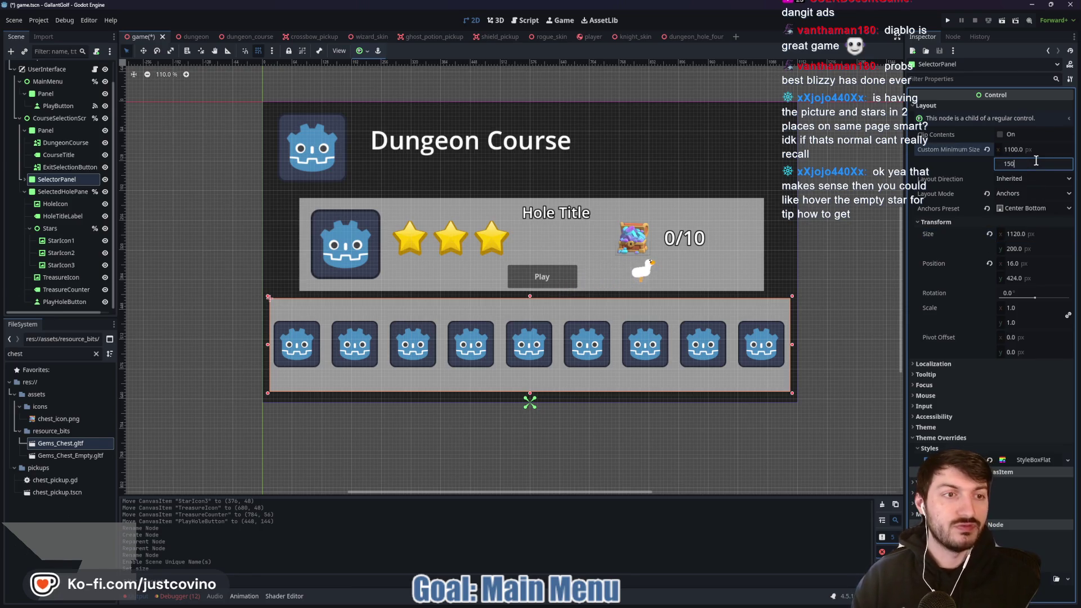
click(1029, 246)
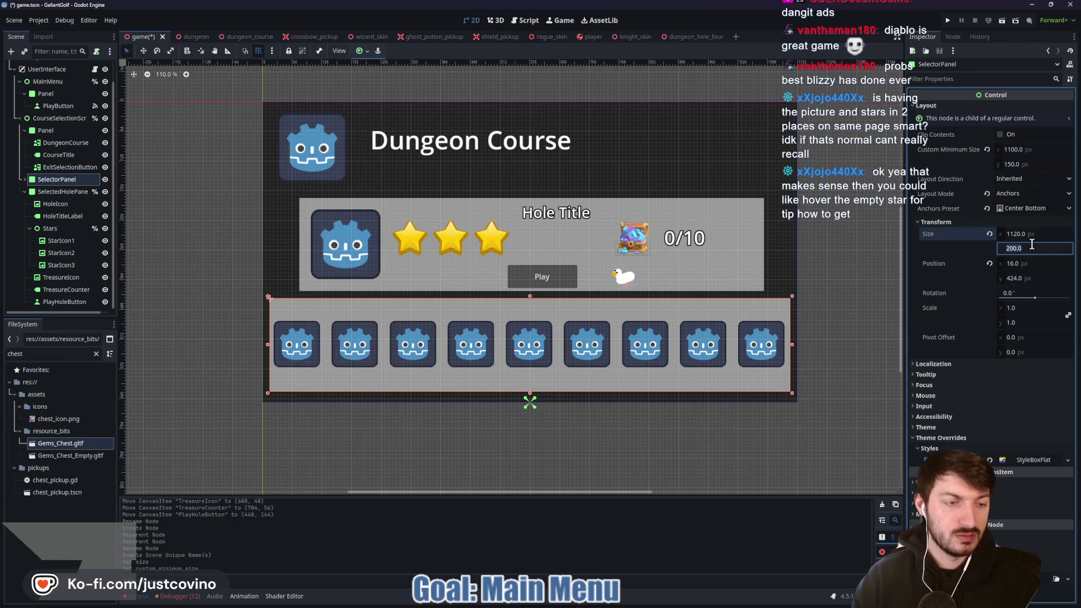
text(150)
key(Return)
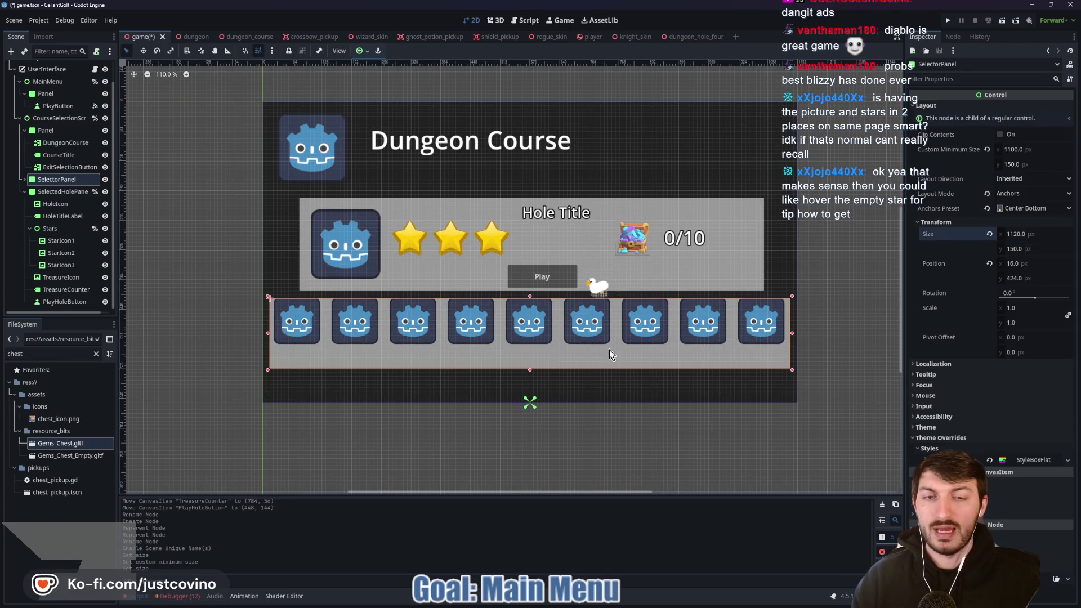
key(w)
drag(545, 356, 531, 376)
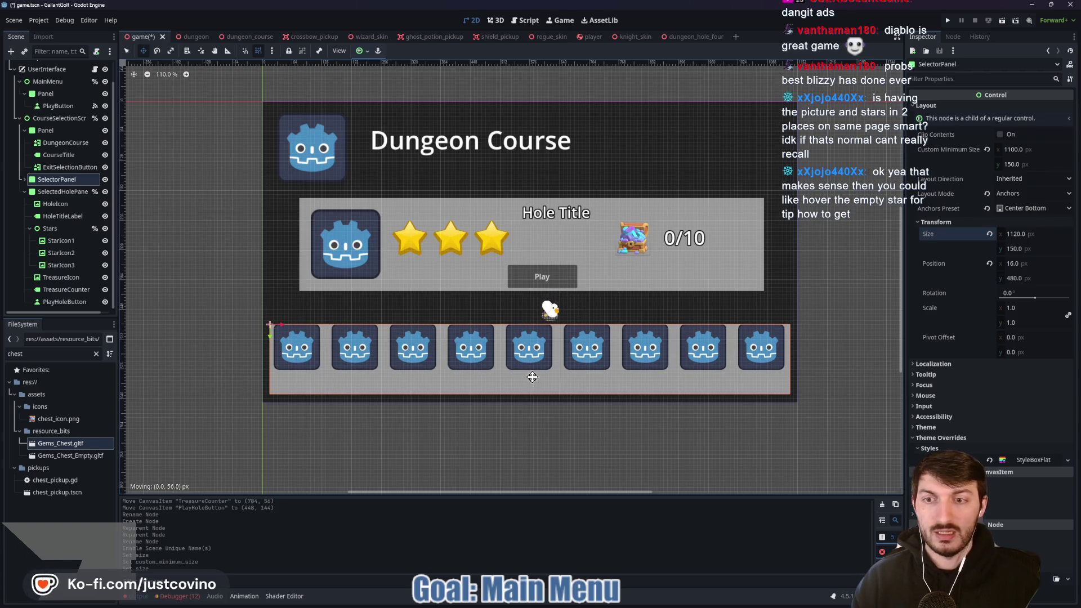
Move the HoleSelector icon grid down inside SelectorPanel
click(63, 192)
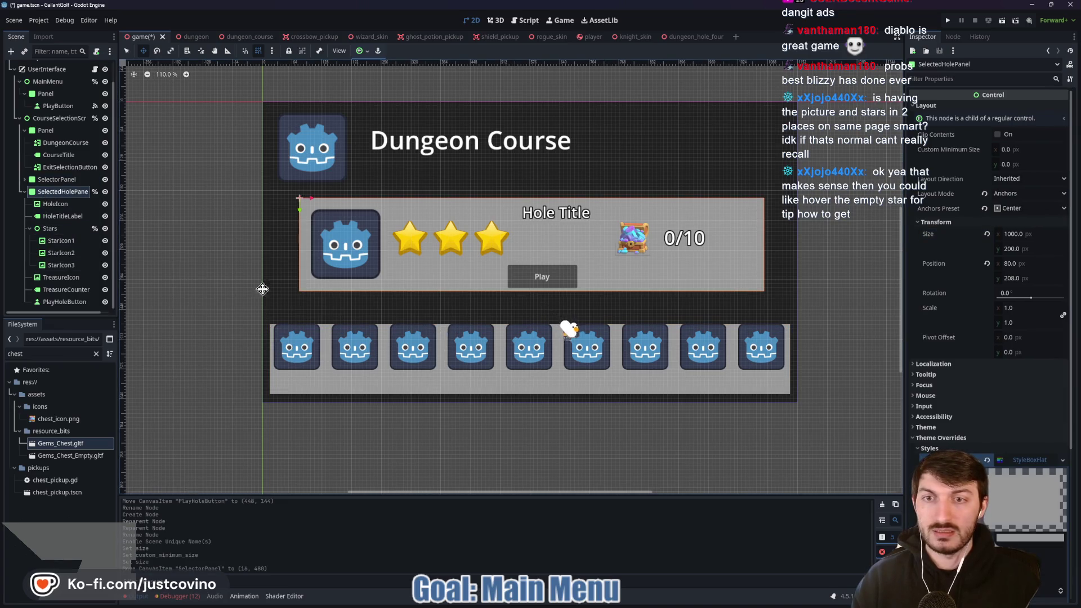
click(56, 179)
click(25, 179)
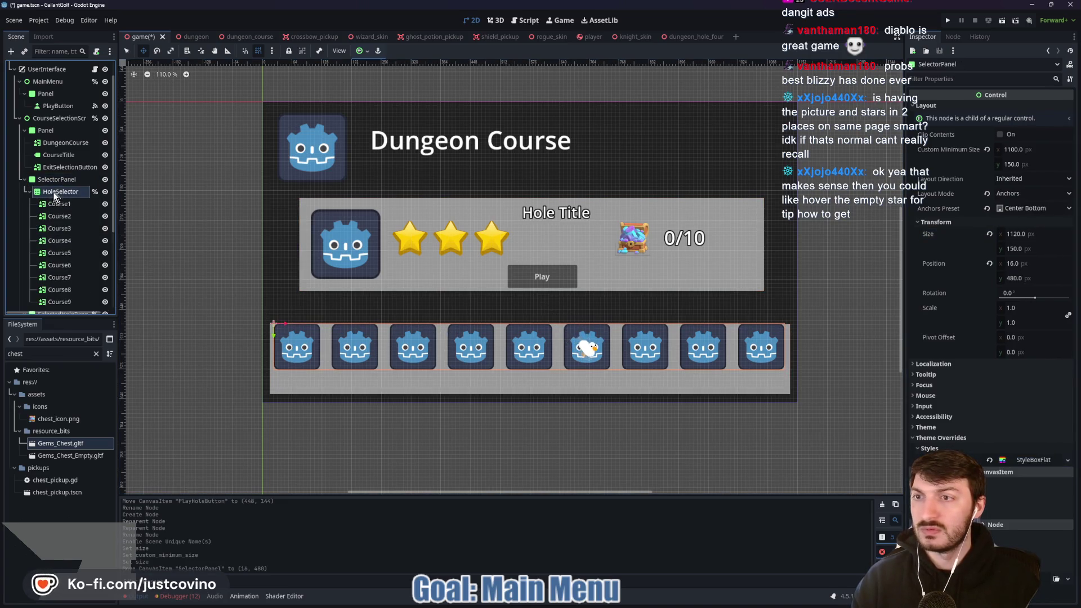
click(53, 192)
drag(526, 348, 525, 361)
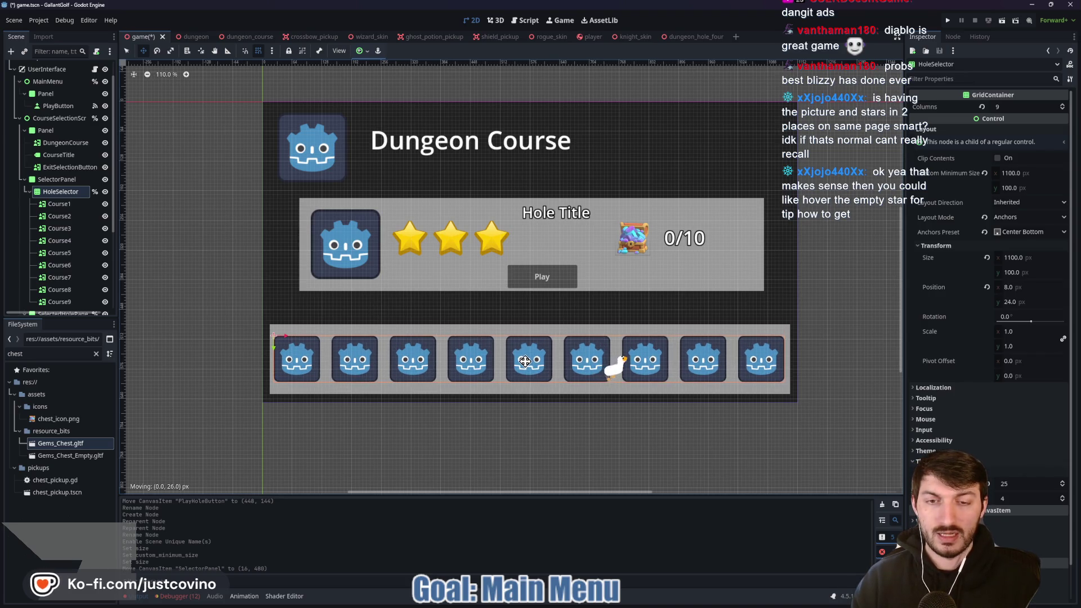
drag(525, 361, 525, 362)
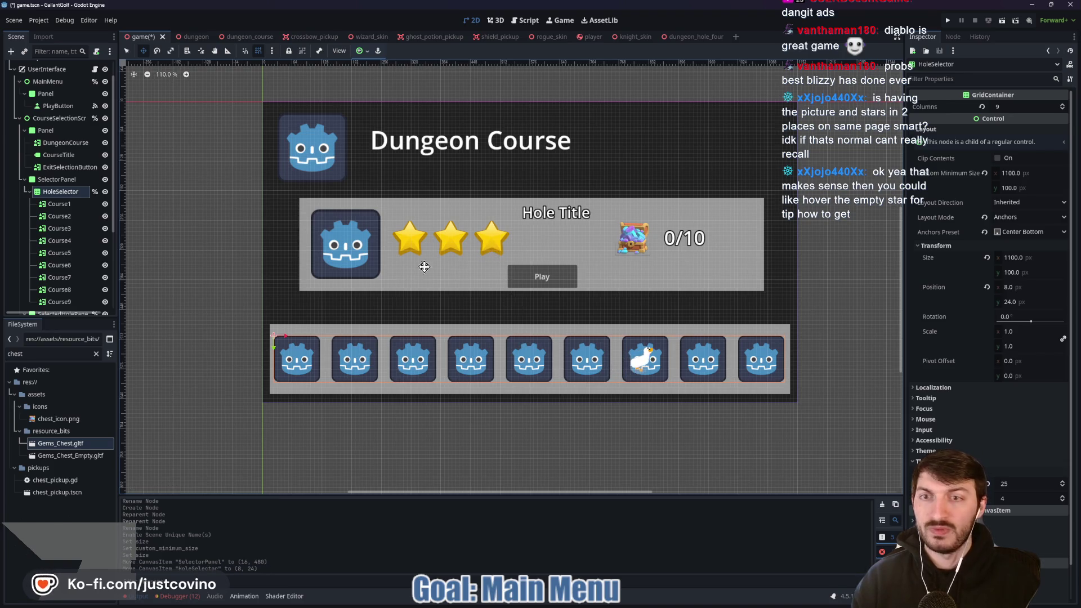
Drag SelectedHolePanel's bottom edge to make it 240 px tall
click(25, 179)
click(49, 191)
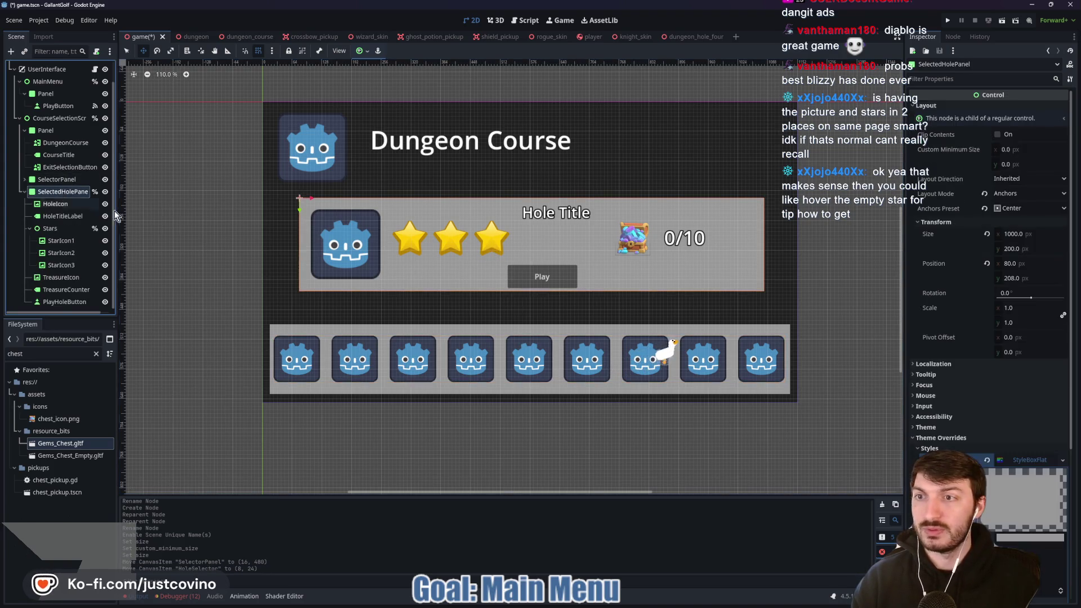
key(q)
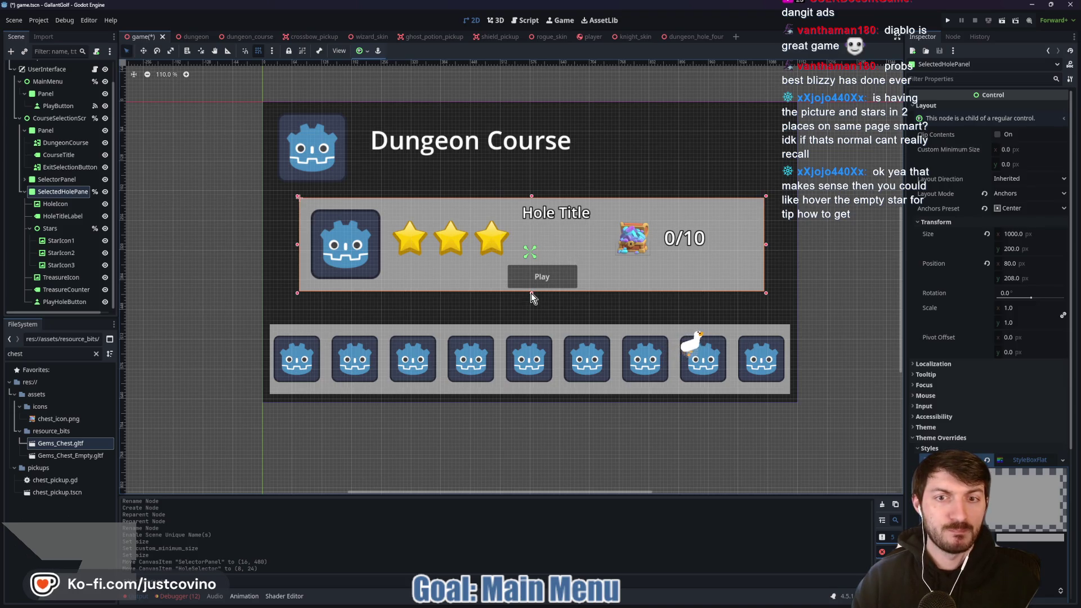
drag(532, 300, 532, 314)
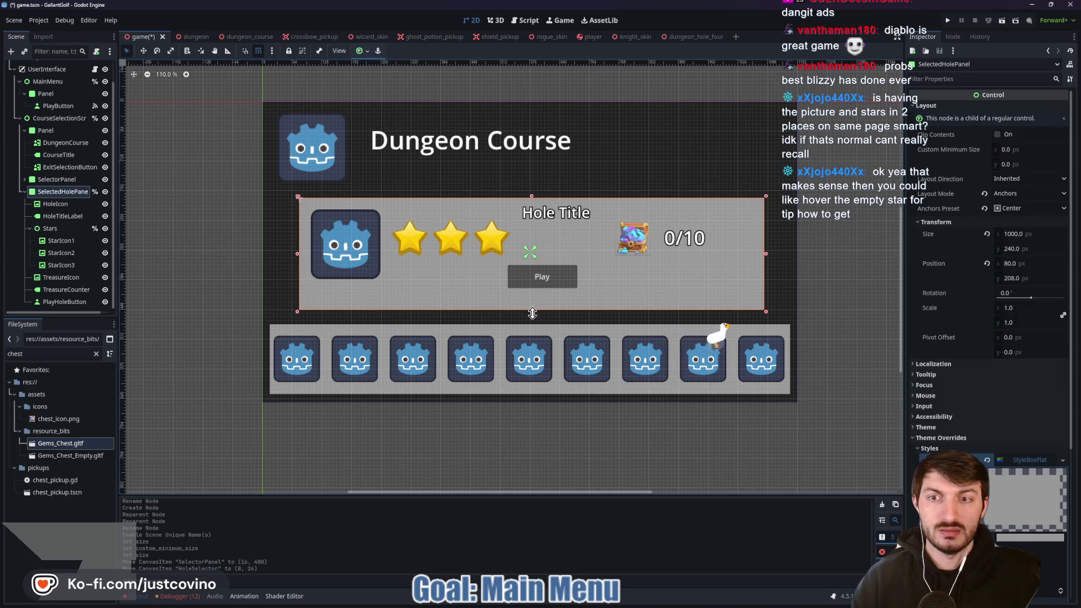
Nudge HoleIcon up-left and shift the Stars row closer to it
click(332, 240)
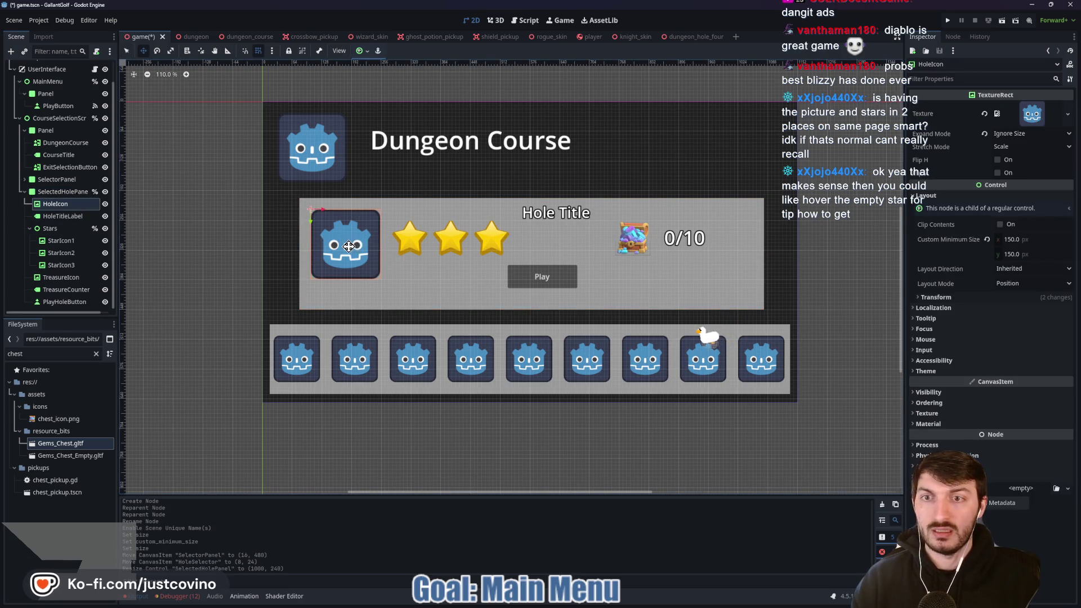
drag(348, 246, 346, 242)
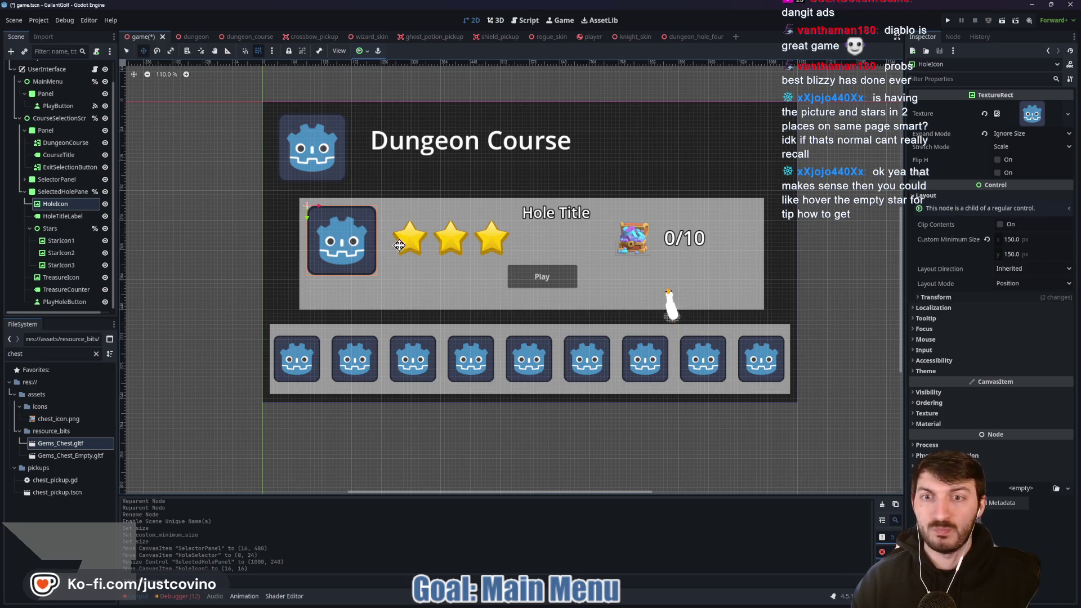
click(298, 202)
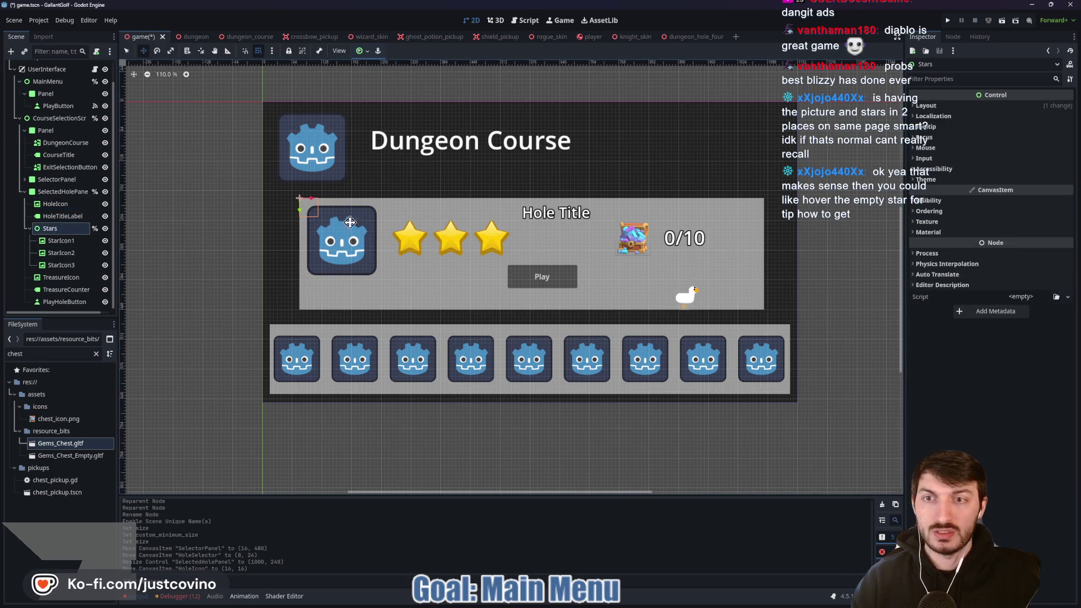
drag(308, 210, 296, 203)
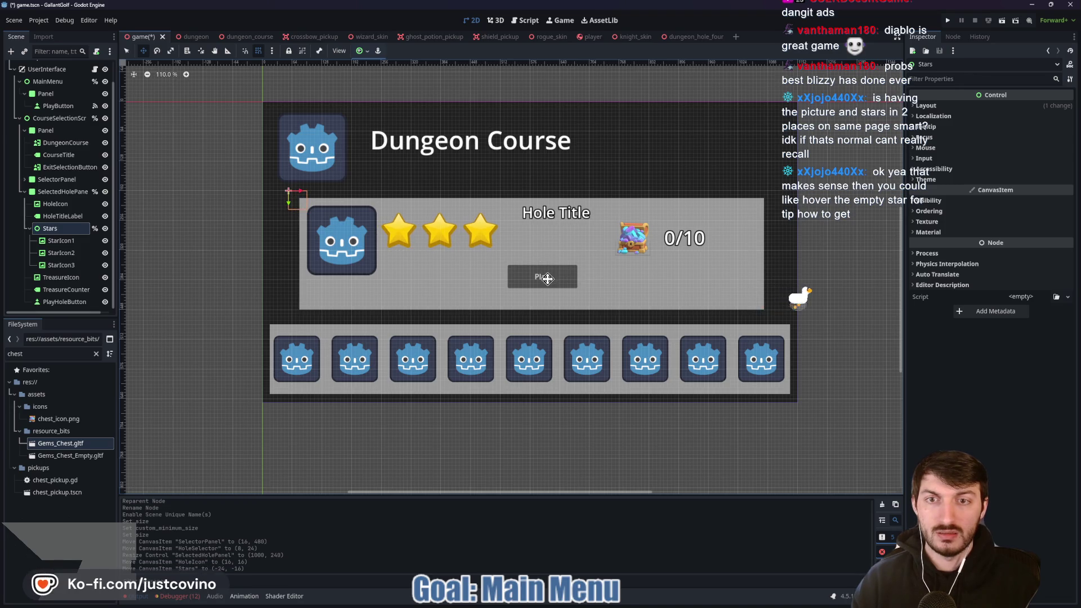
Move HoleTitleLabel up-left and PlayHoleButton to the panel's lower right (792, 176)
click(62, 277)
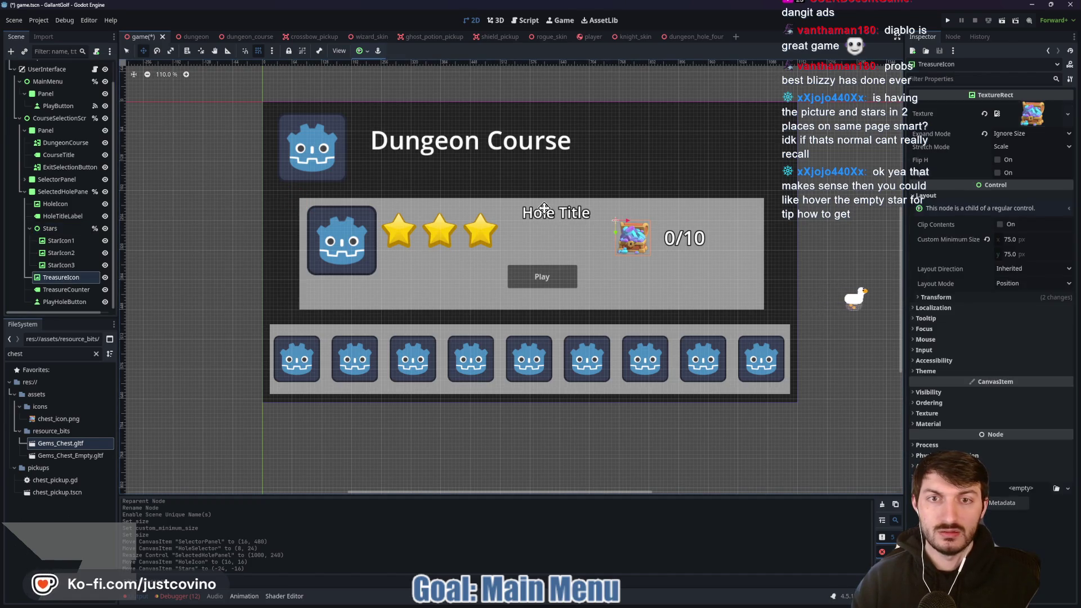
click(574, 227)
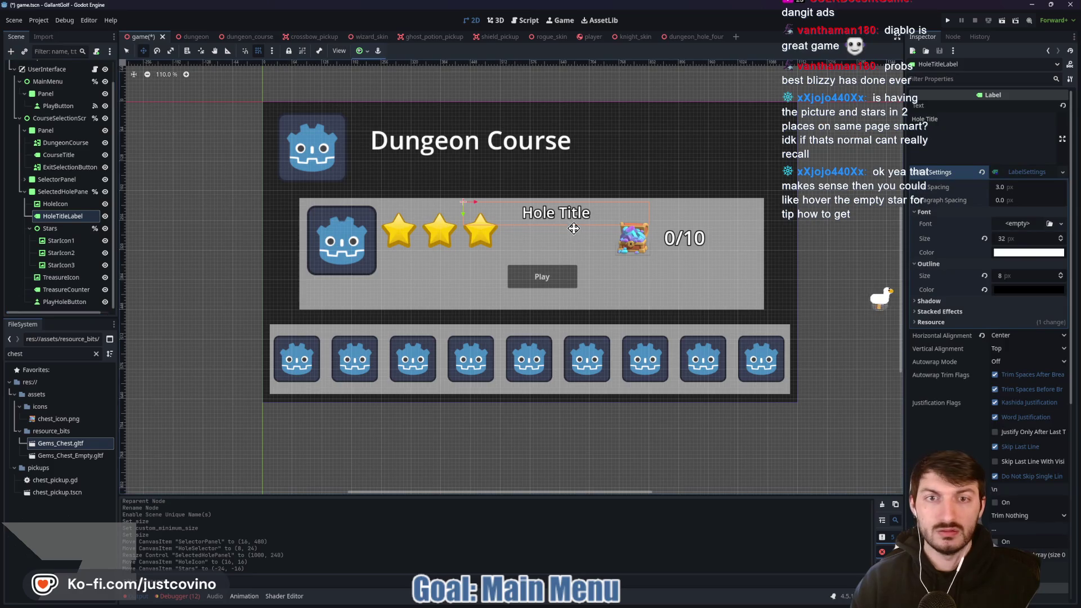
drag(551, 212, 533, 209)
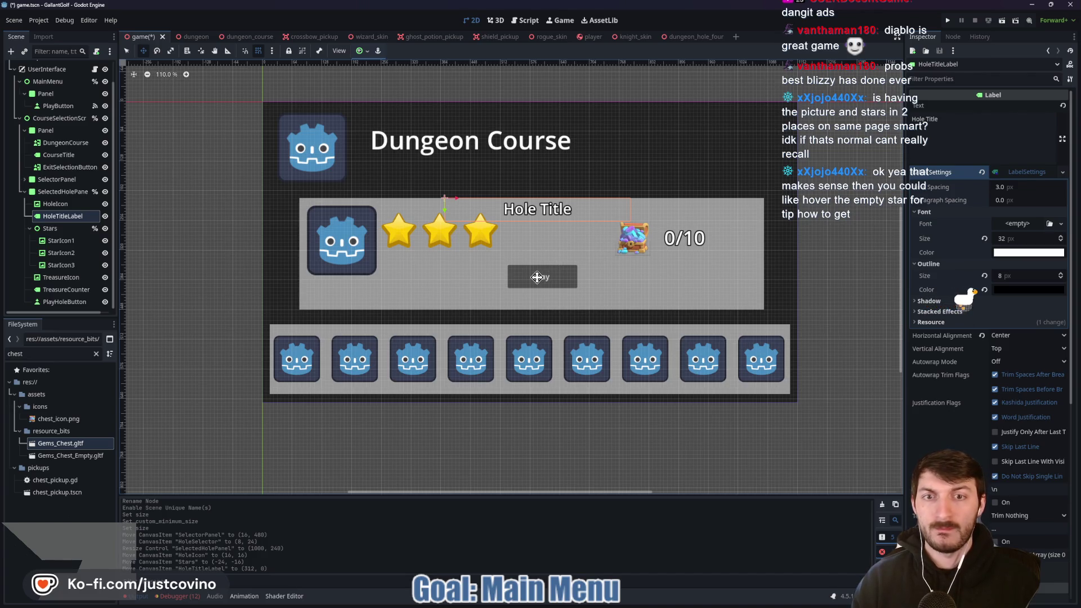
click(63, 302)
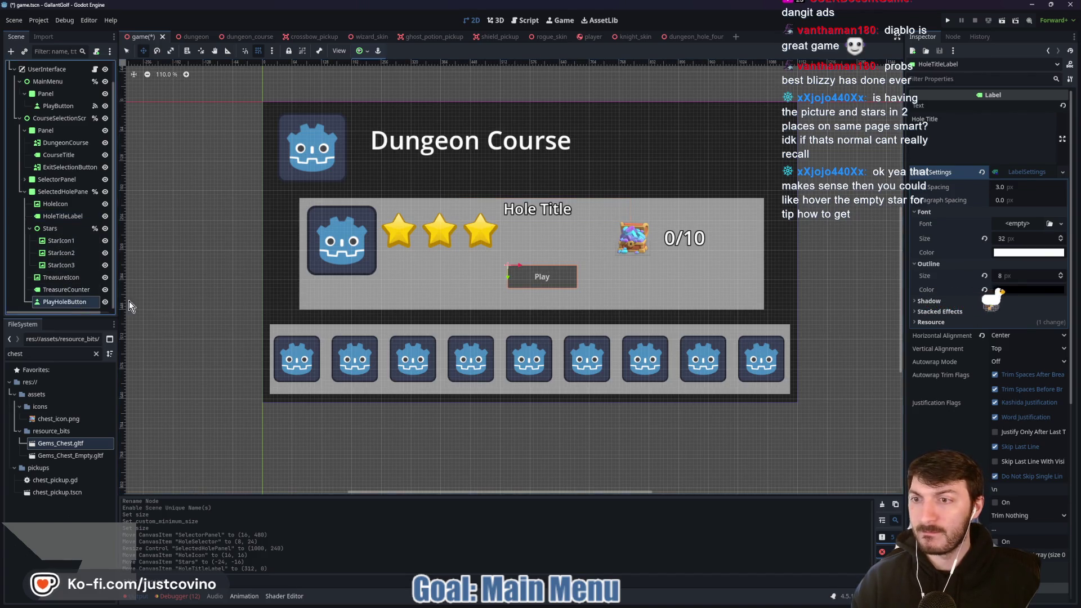
mouse_move(531, 283)
mouse_down()
mouse_move(533, 297)
mouse_move(698, 294)
mouse_up()
click(385, 274)
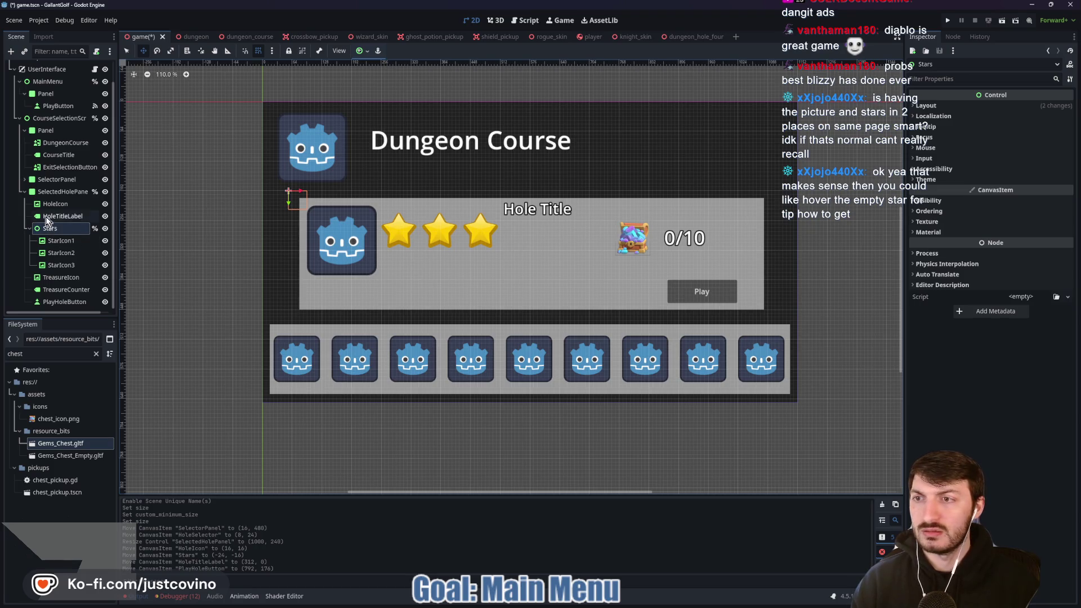
click(65, 192)
Add a Panel child and size it into a 256 × 104 box at (176, 120) beneath the stars
key(ctrl+a)
text(panel)
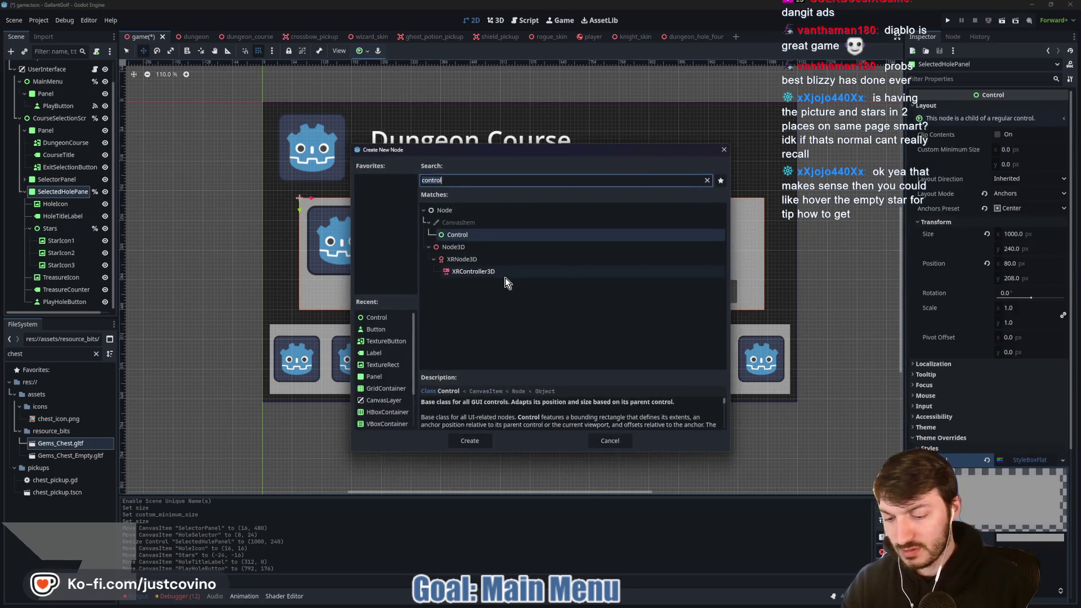
key(Return)
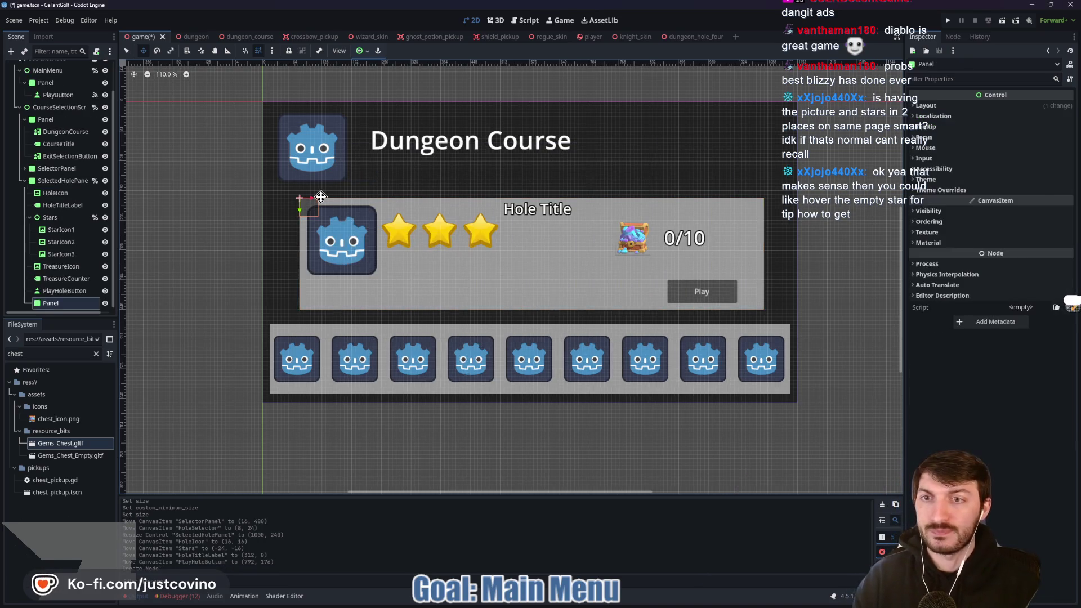
mouse_move(309, 207)
mouse_down()
mouse_move(405, 258)
mouse_move(396, 263)
mouse_move(514, 309)
mouse_move(504, 303)
mouse_up()
drag(444, 278, 434, 276)
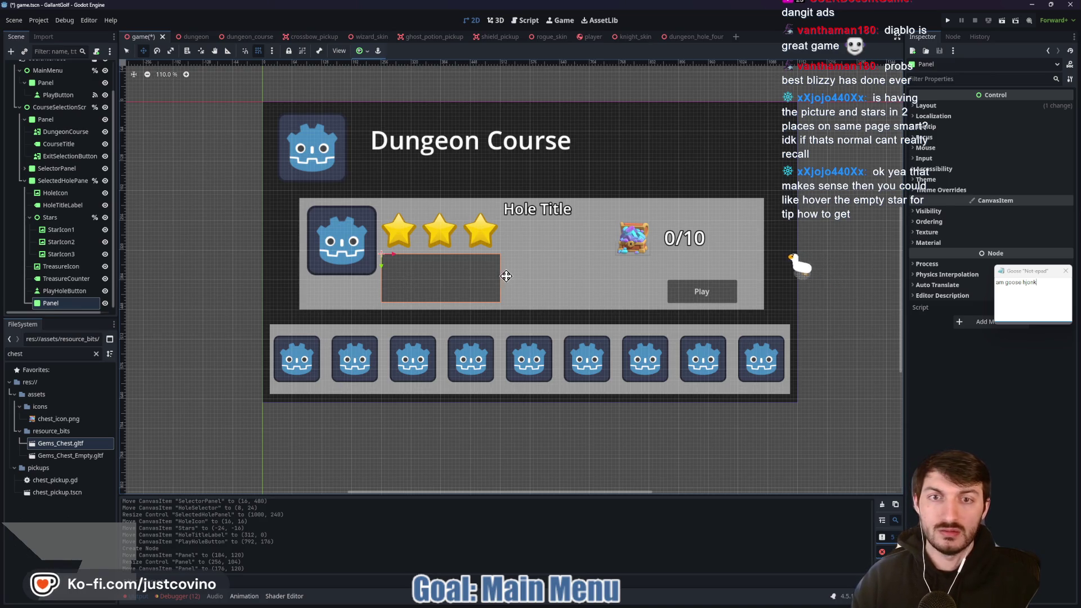
scroll(502, 278, up, 2)
scroll(503, 277, up, 2)
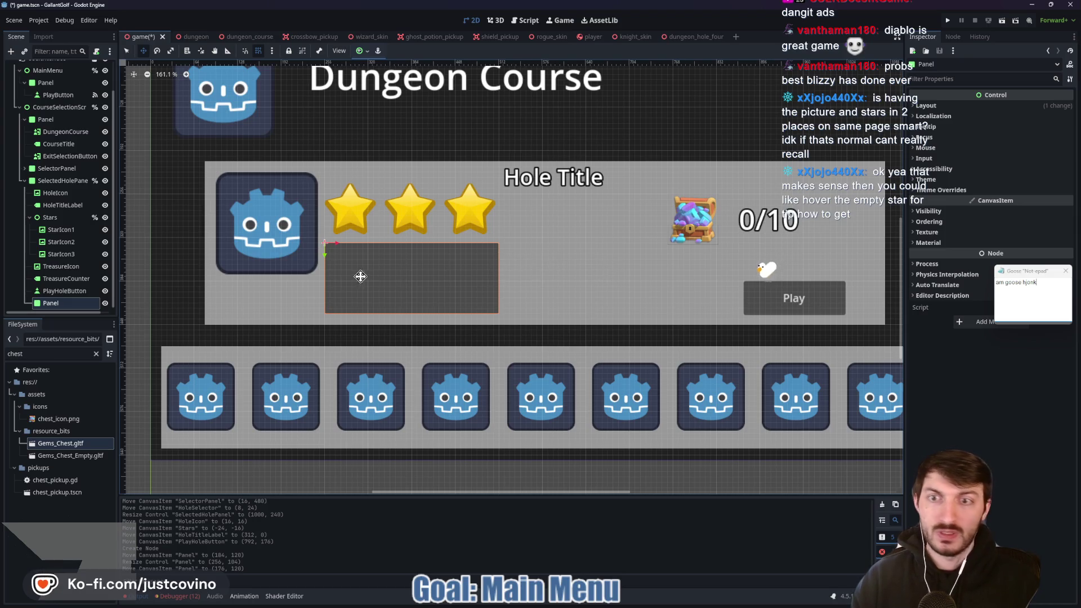
click(60, 303)
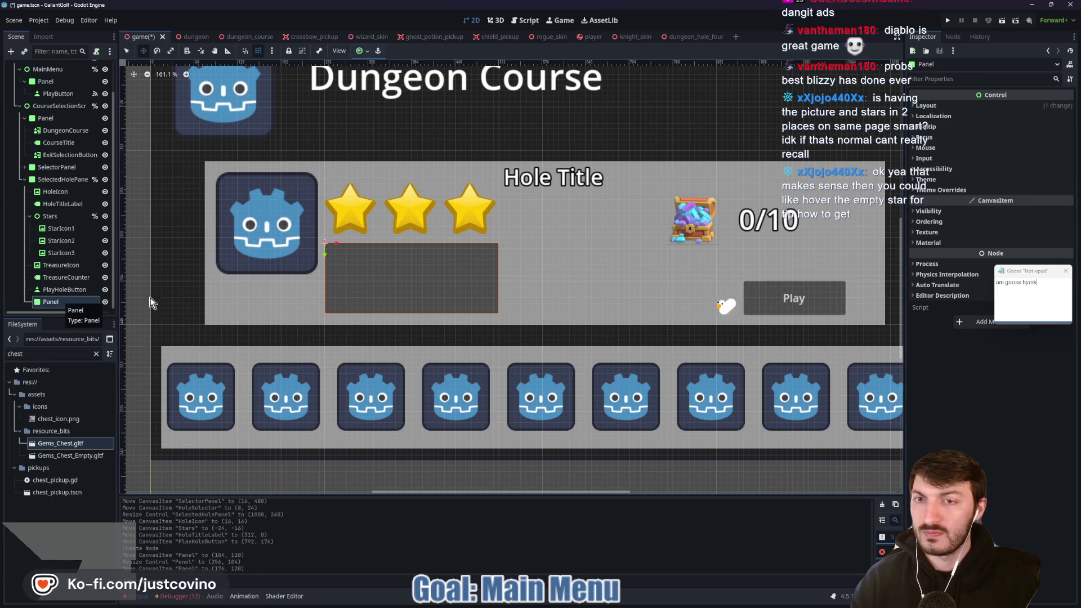
Rename the new panel StarTipsPanel and add a TextureRect child to it
click(63, 303)
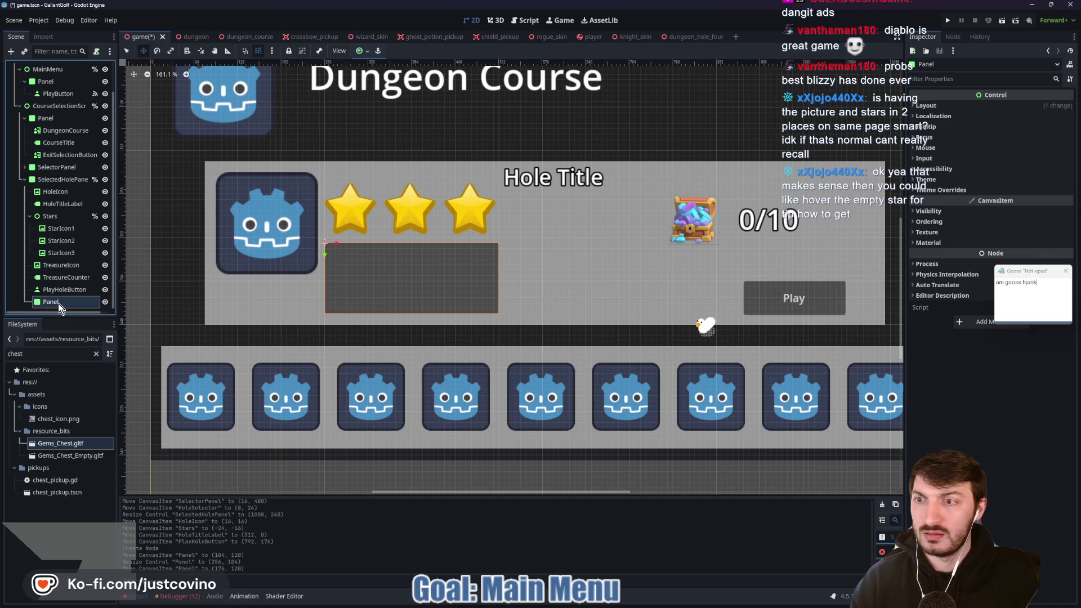
text(StarTips)
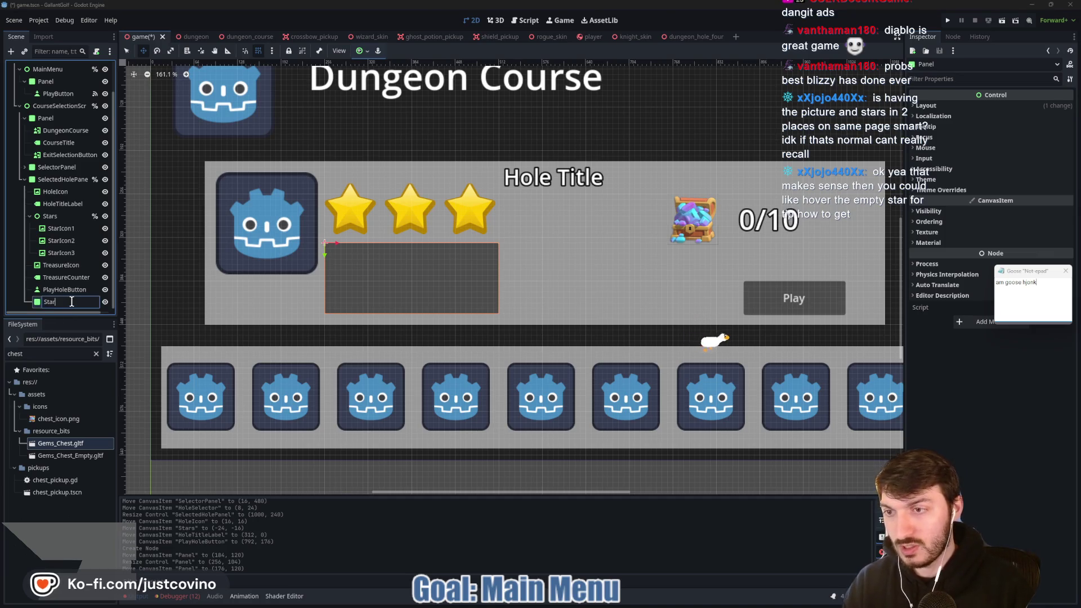
text(Panel)
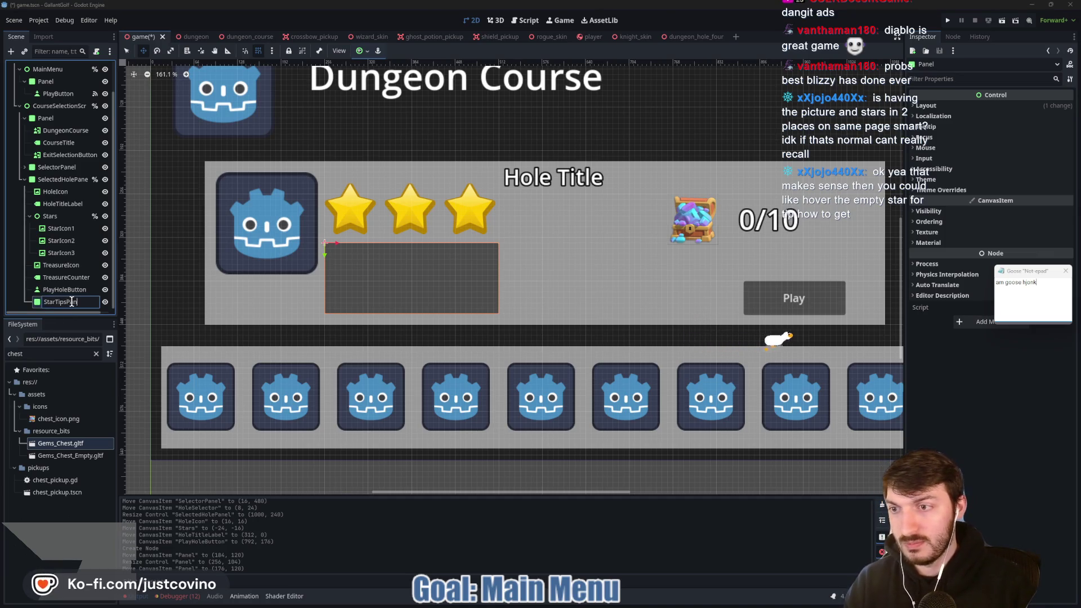
key(Return)
key(ctrl+a)
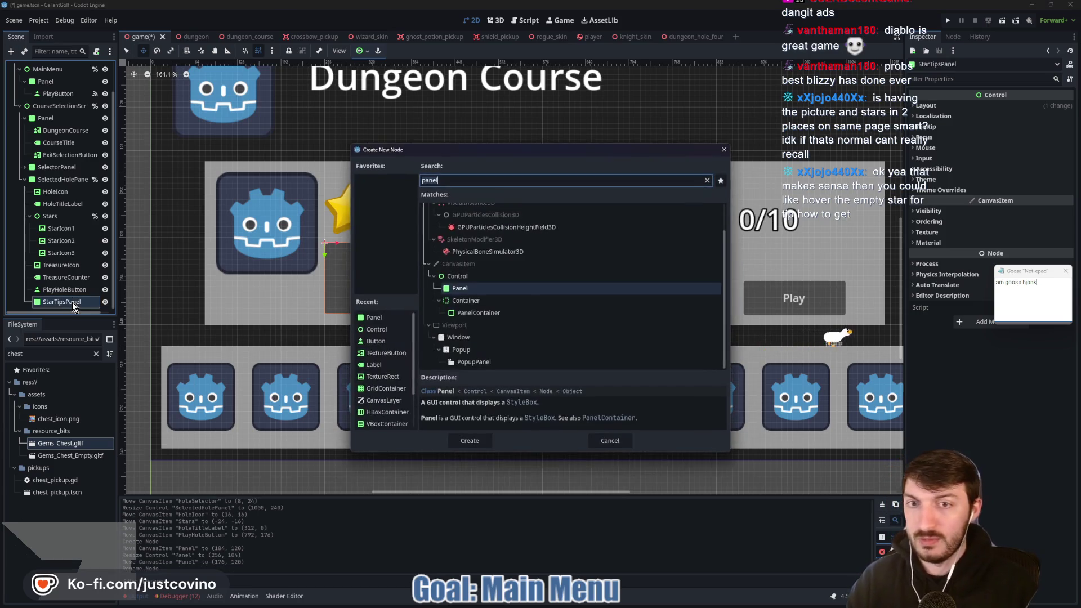
text(texture)
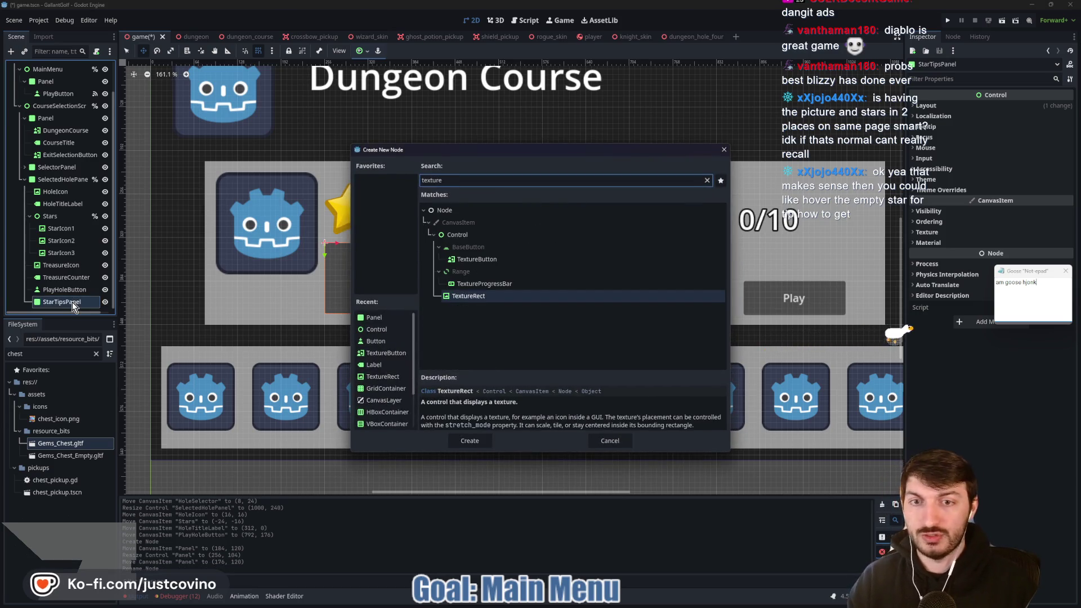
key(Return)
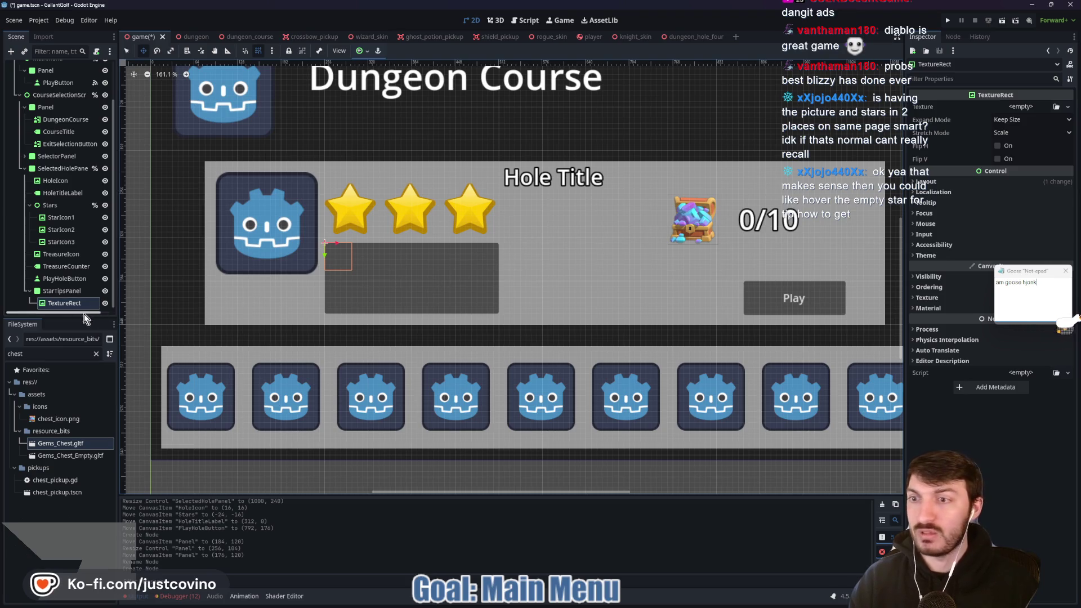
Add an HBoxContainer as a second child of StarTipsPanel
click(62, 305)
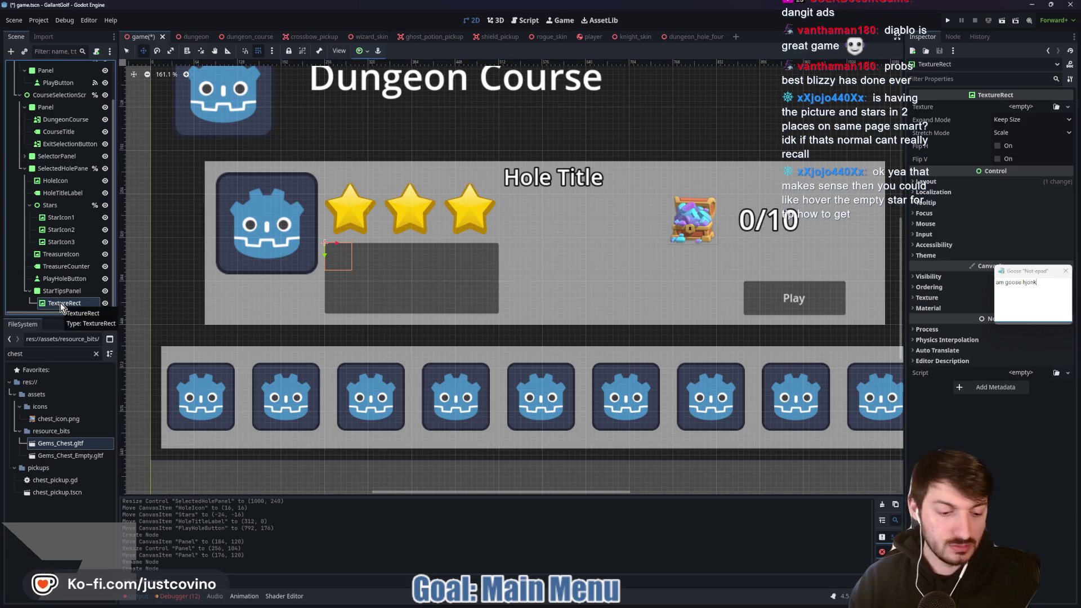
click(54, 292)
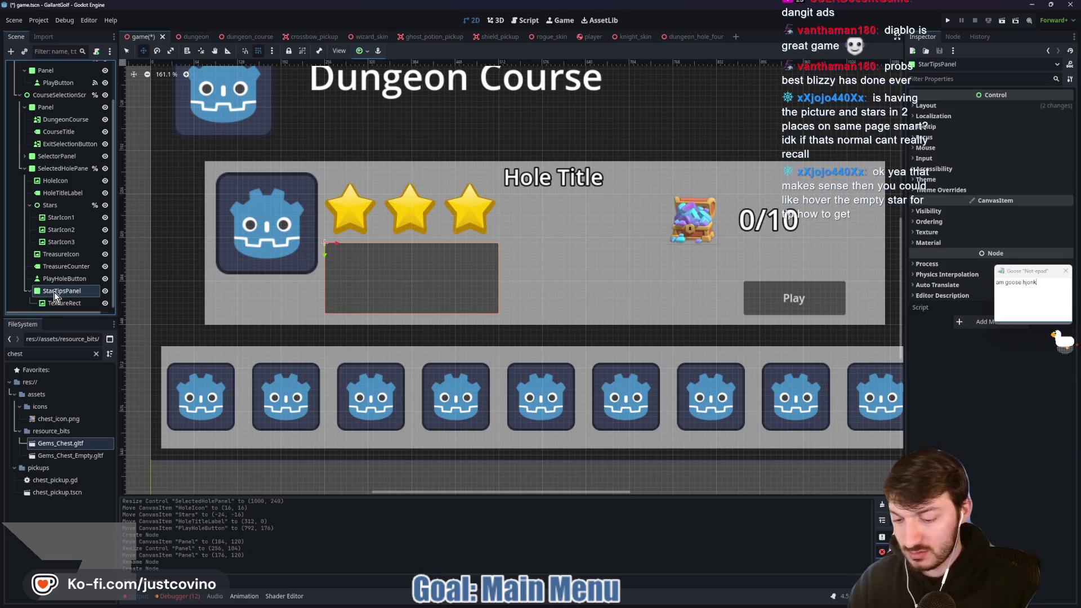
key(ctrl+a)
text(hbox)
key(Return)
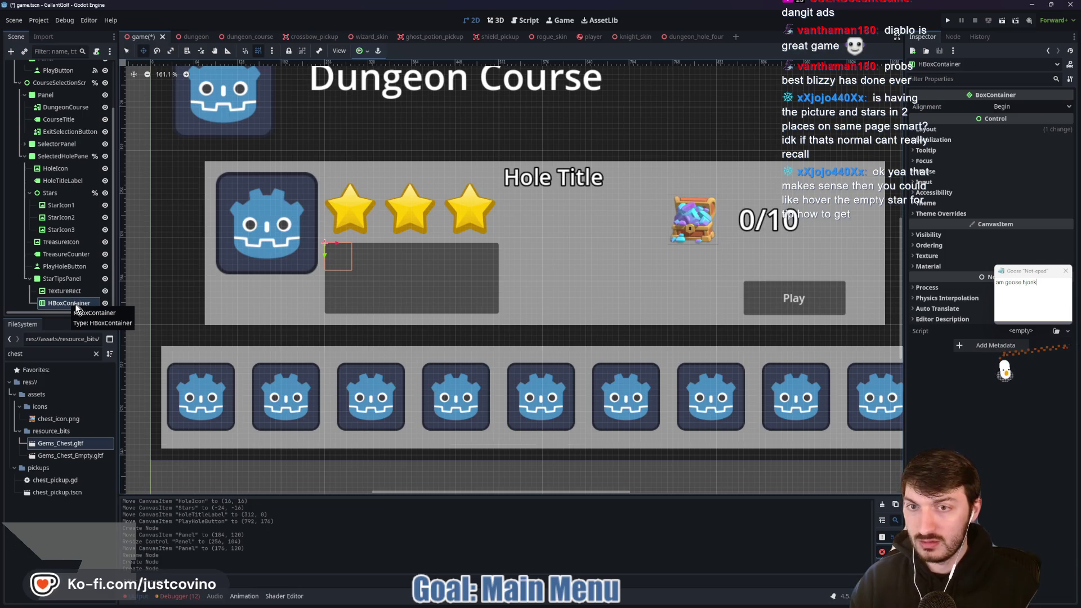
Duplicate the HBoxContainer into three and rename the first one HBoxContainer1
key(ctrl+d)
key(ctrl+d)
click(79, 279)
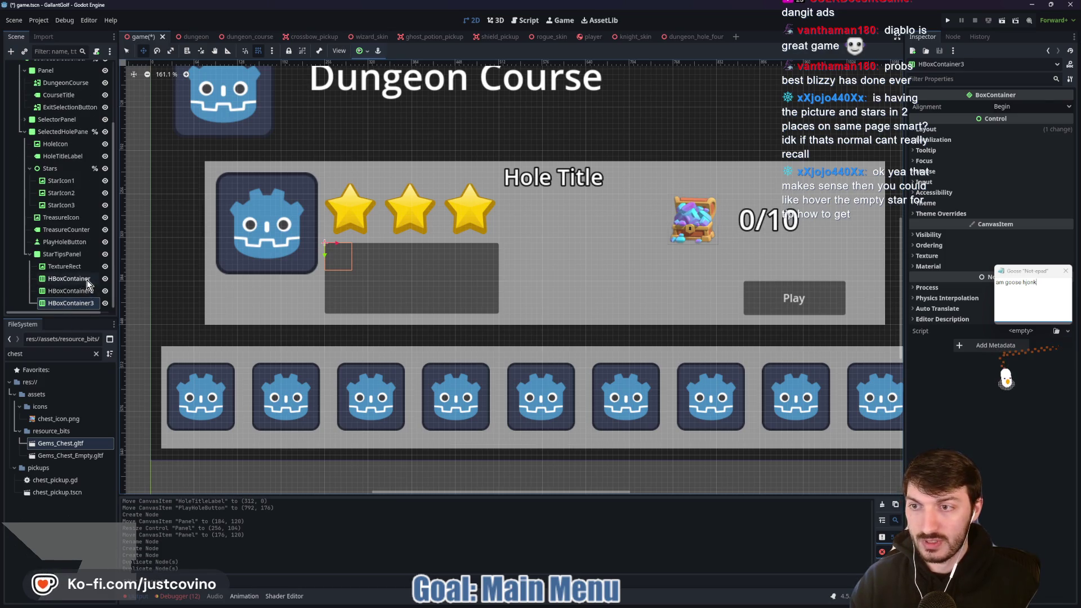
click(90, 278)
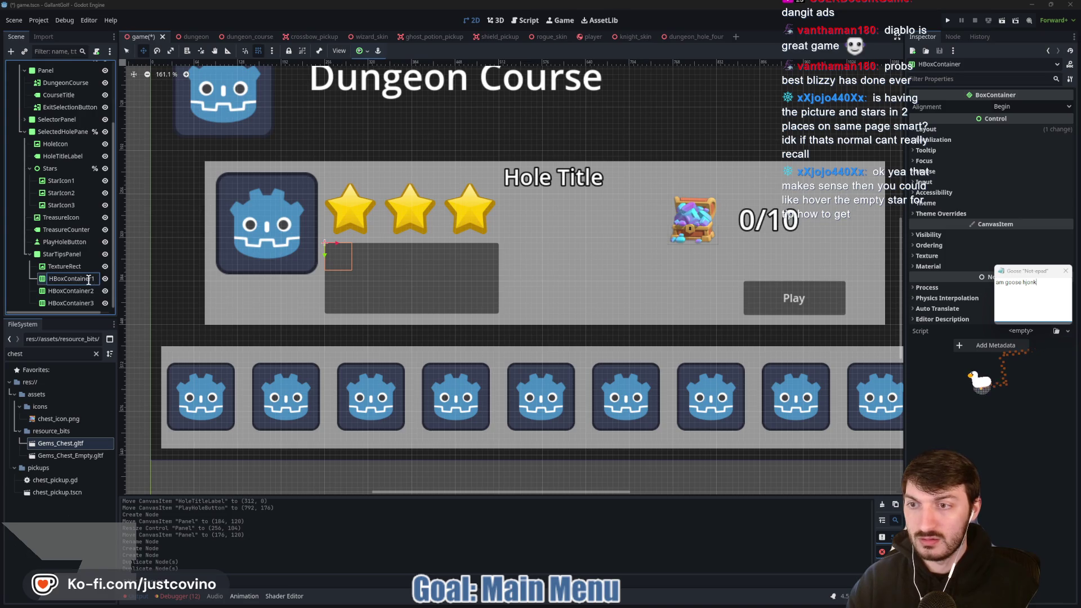
text(1)
key(Return)
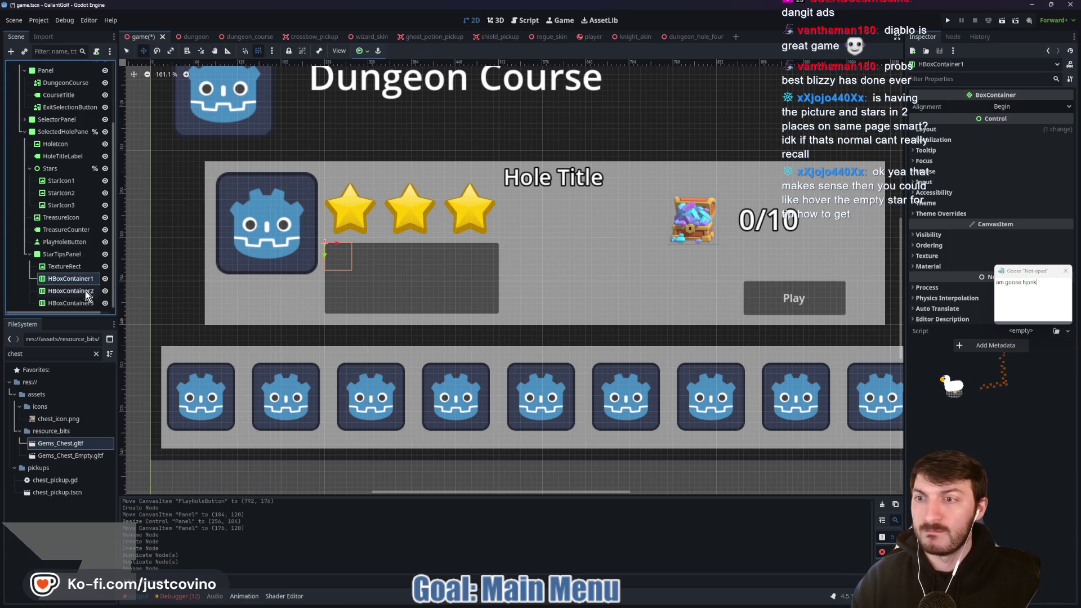
click(72, 290)
click(71, 278)
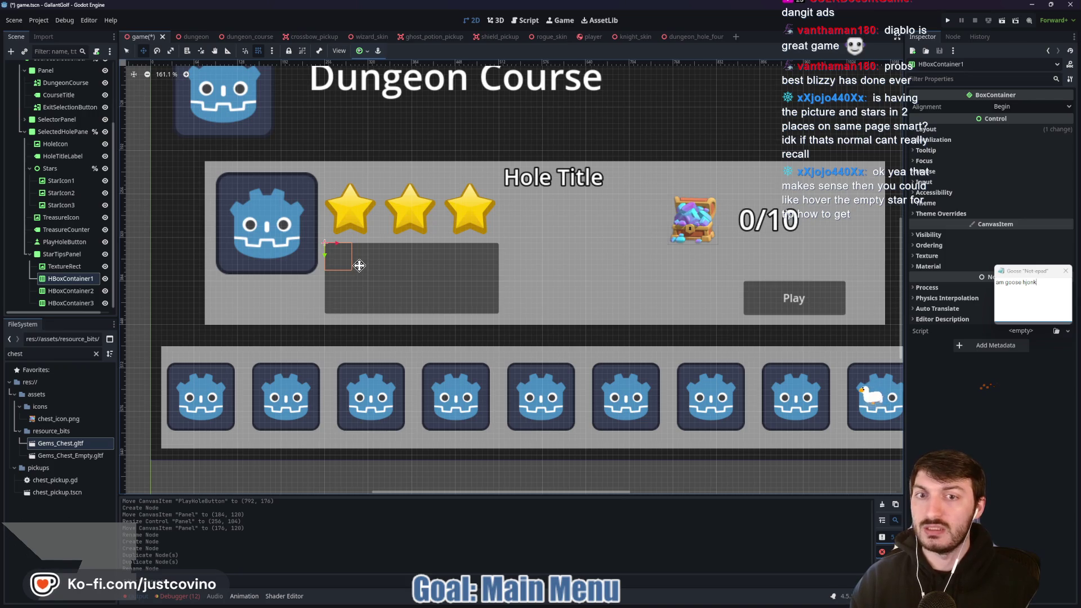
click(53, 254)
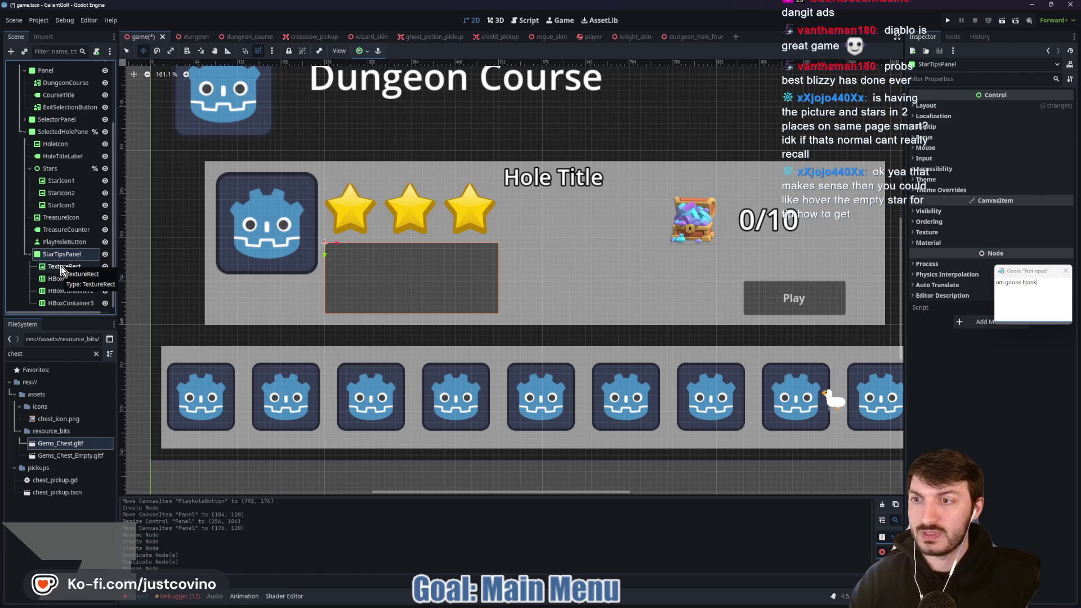
Add a TextureRect, move it into HBoxContainer1 and duplicate it into three star images
key(ctrl+a)
key(Return)
drag(67, 282, 67, 282)
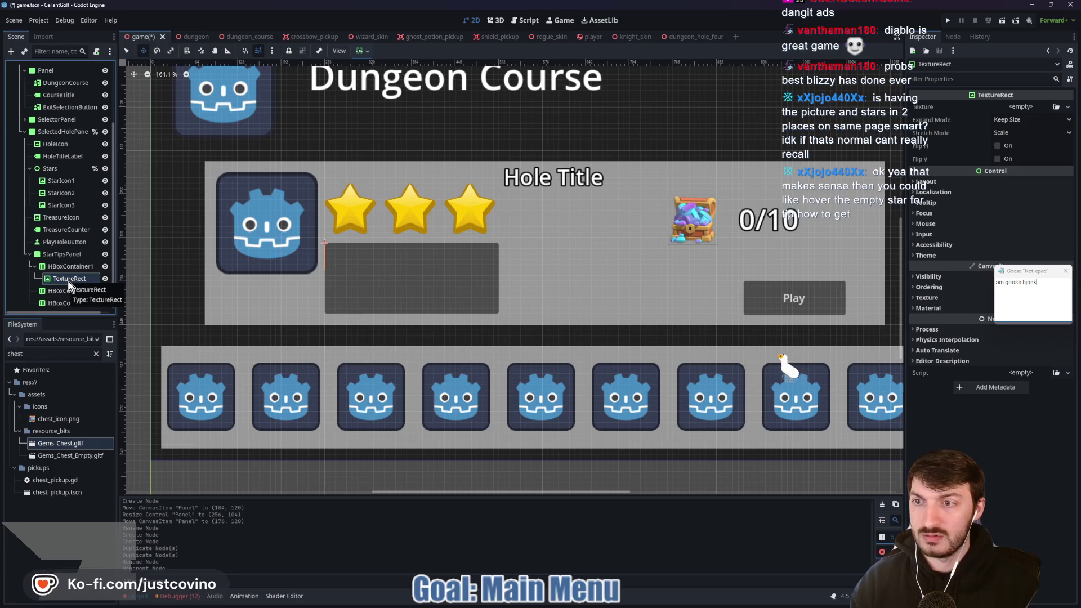
key(ctrl+d)
key(ctrl+d)
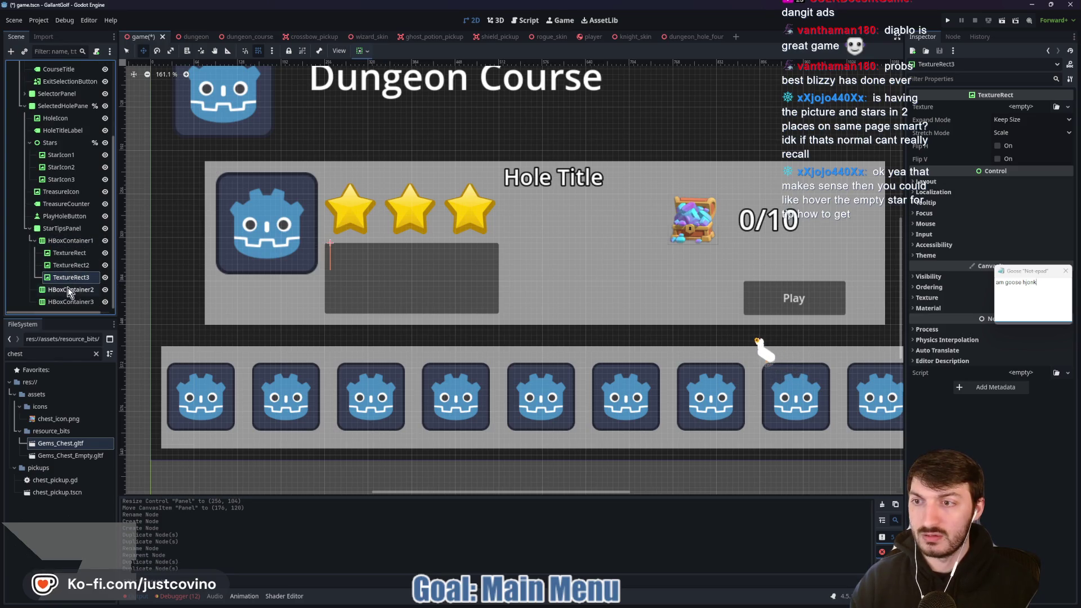
click(70, 288)
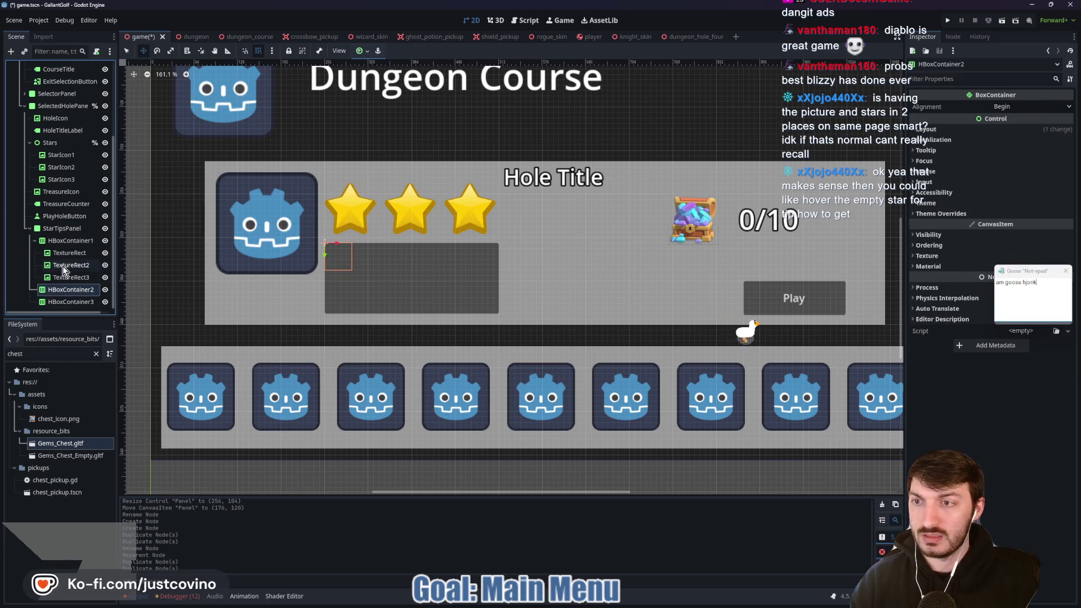
click(60, 230)
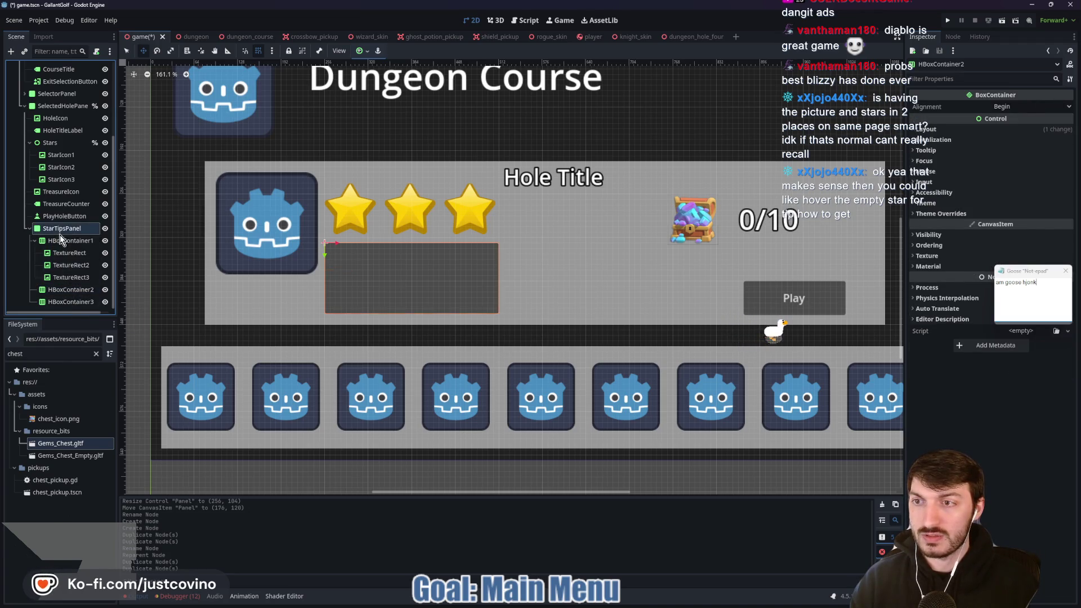
key(ctrl+a)
Add a full-rect VBoxContainer, delete HBoxContainer2 and HBoxContainer3, and move HBoxContainer1 into it
text(vbox)
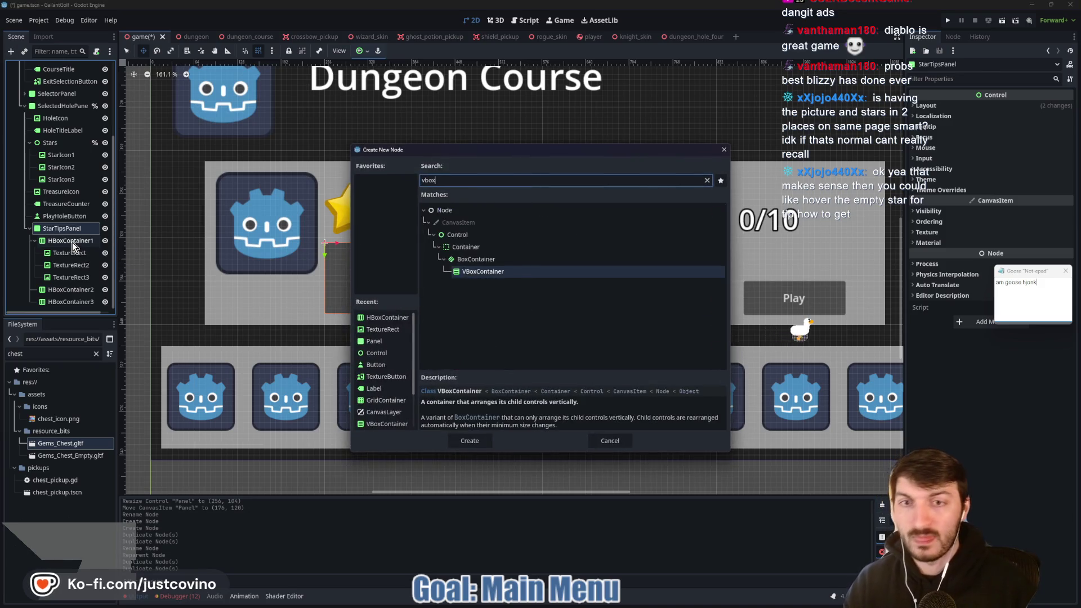
key(Return)
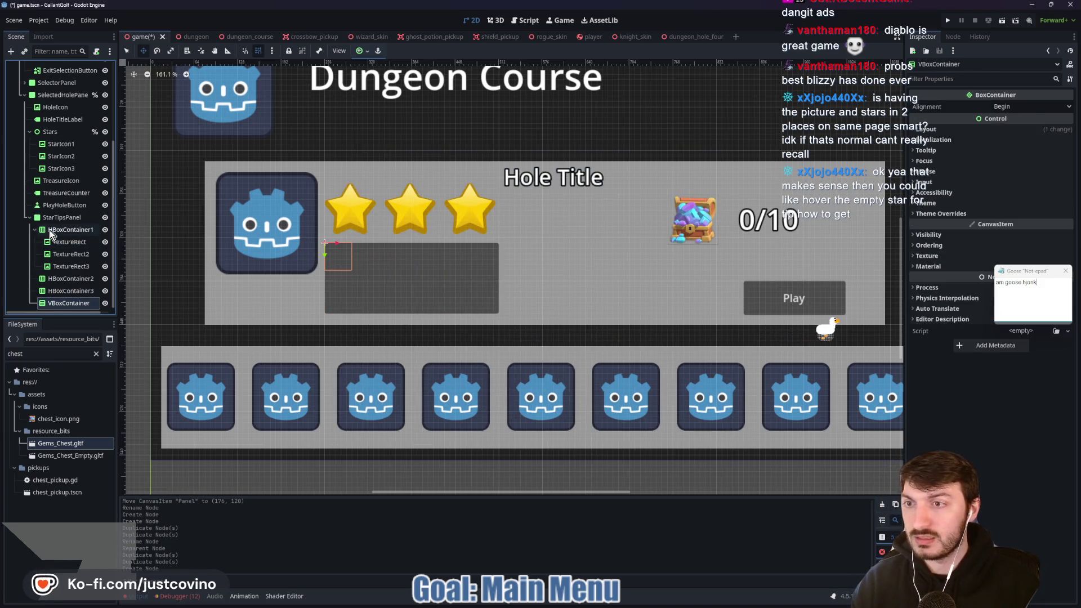
shift+click(65, 291)
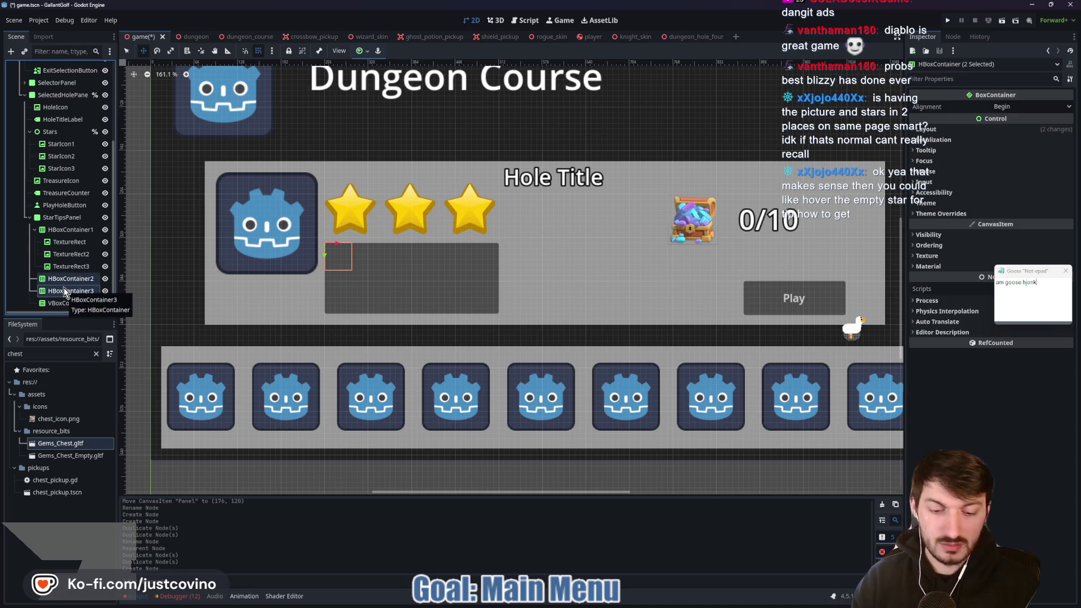
key(Delete)
click(517, 311)
drag(67, 231, 67, 302)
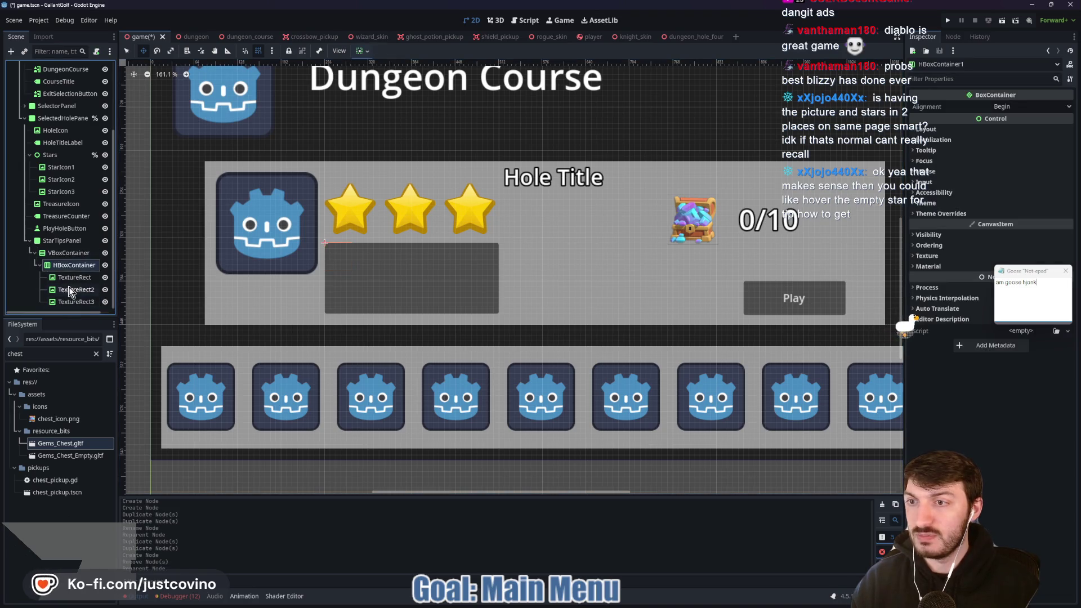
click(50, 251)
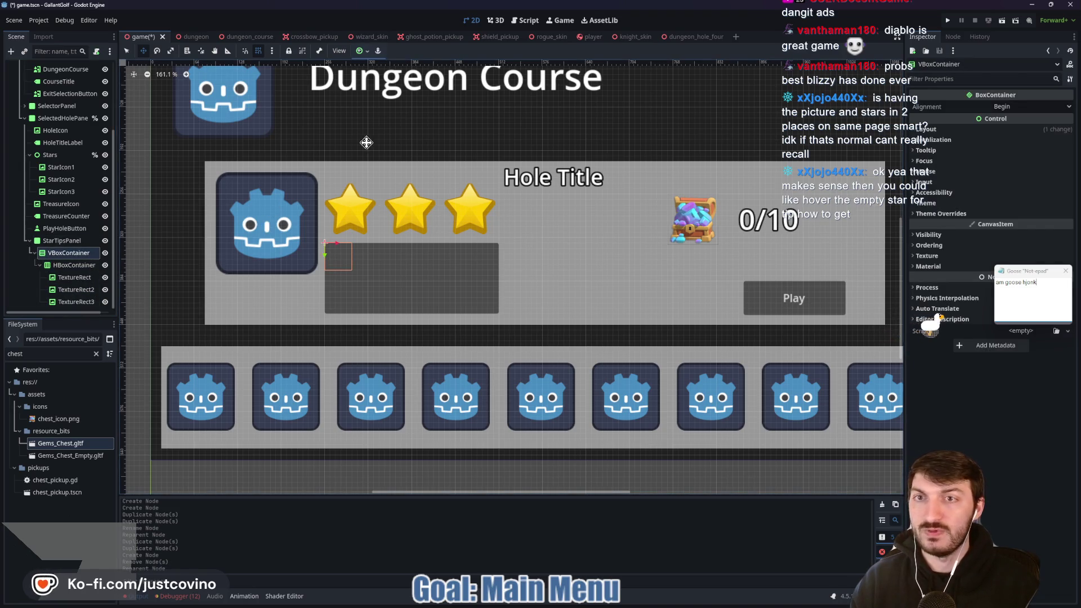
click(360, 52)
click(411, 128)
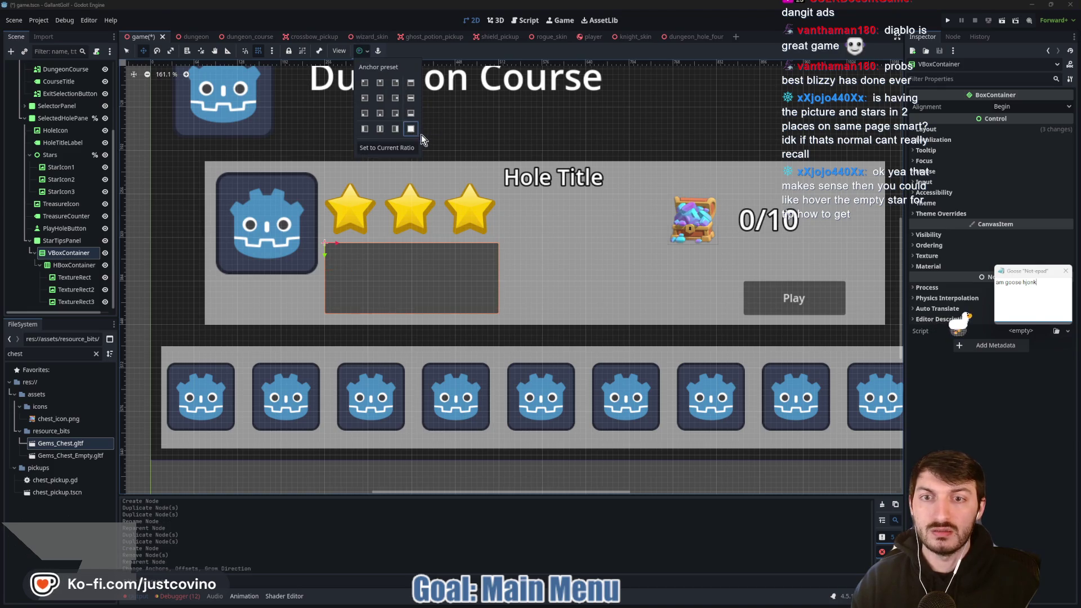
Rename the star row OneStar and duplicate it as TwoStar
click(63, 265)
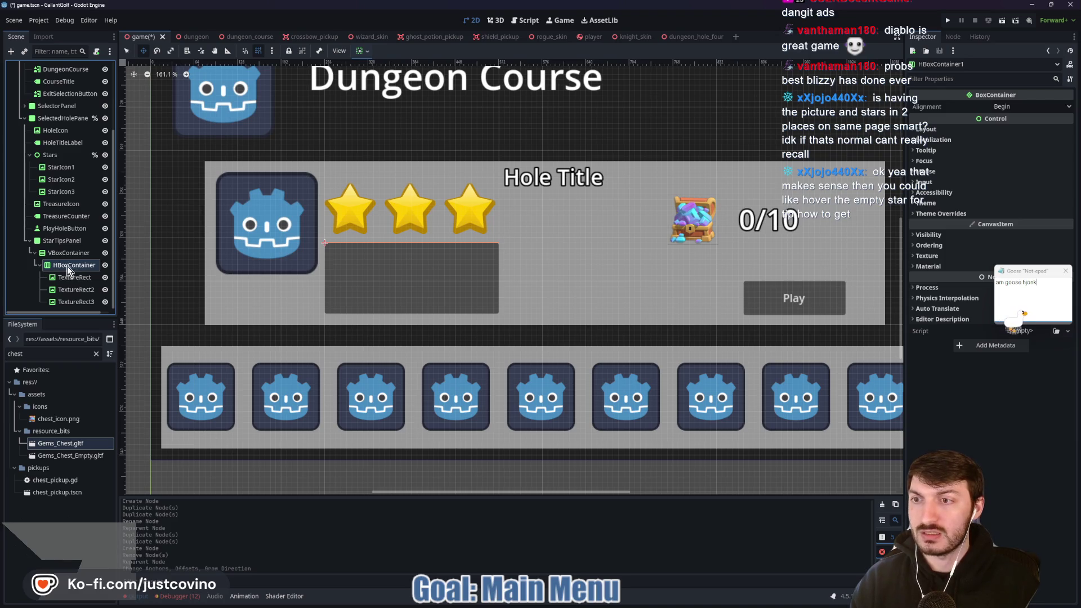
double_click(74, 264)
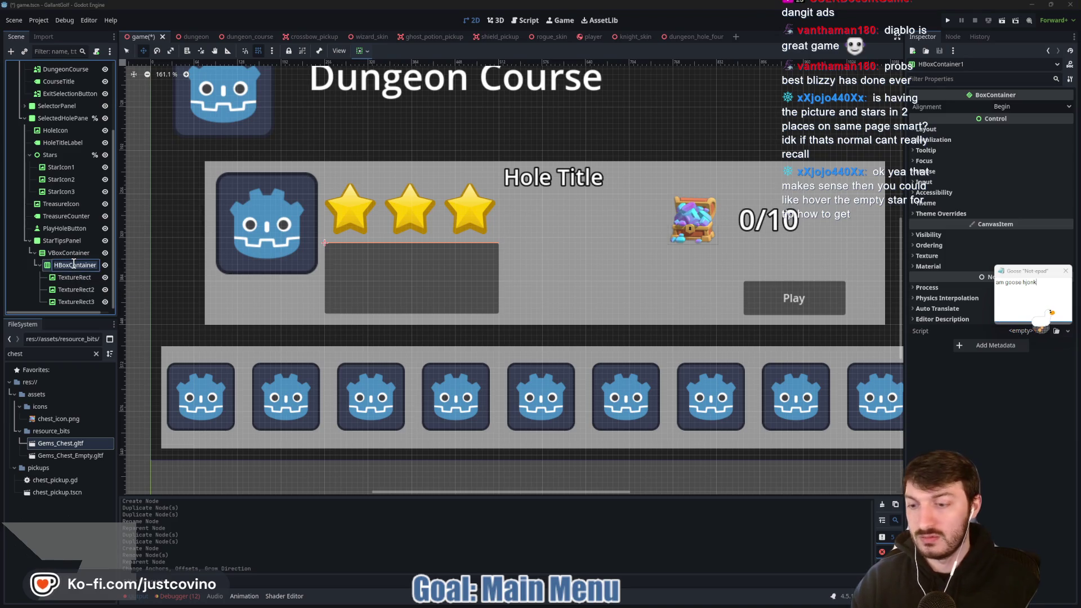
text(OneSt)
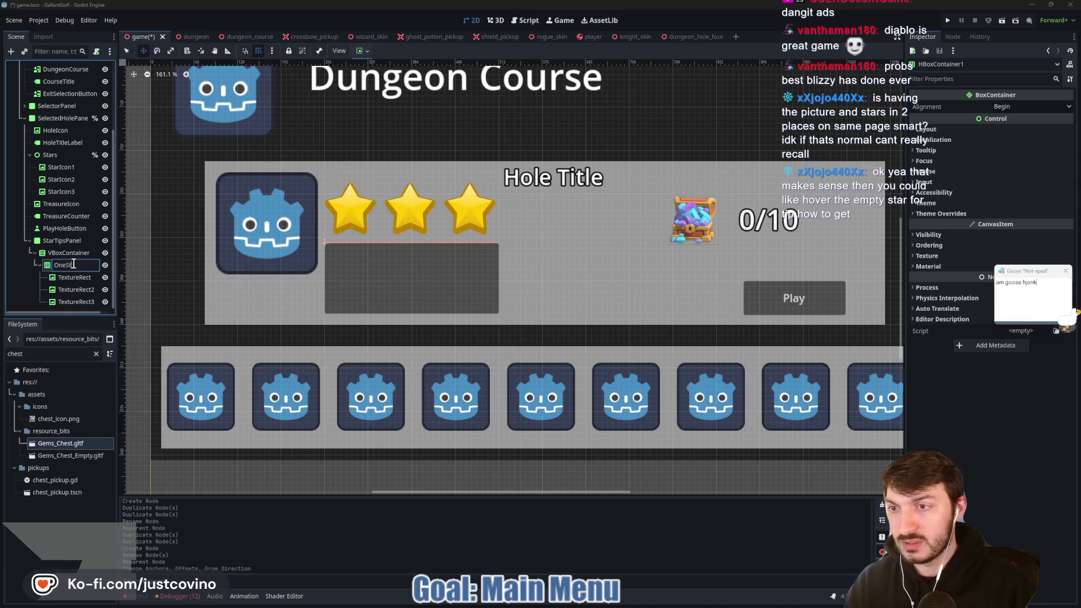
text(ar)
key(Return)
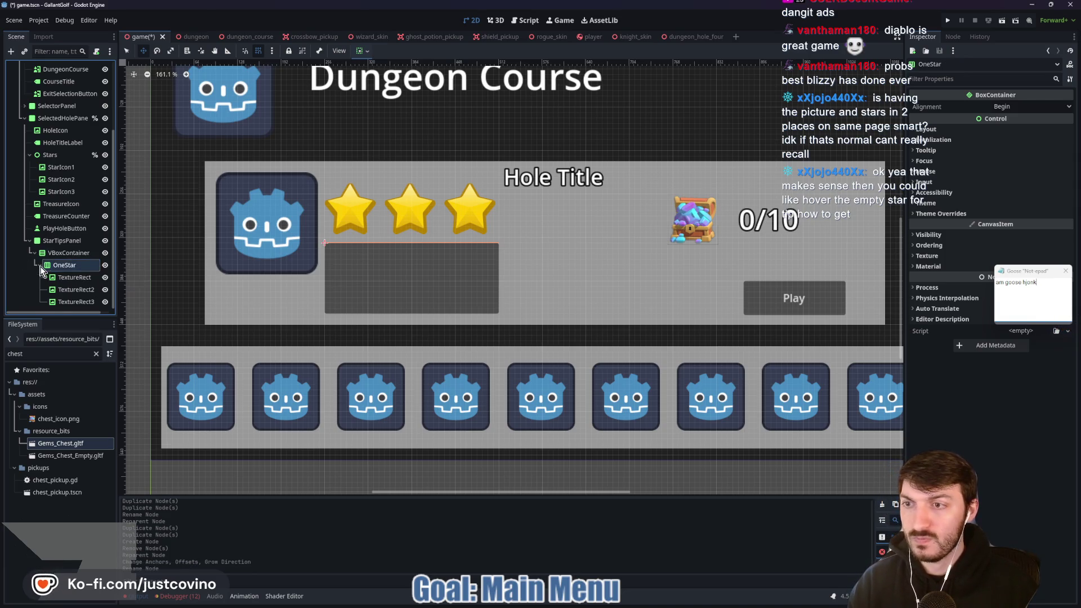
scroll(84, 297, up, 2)
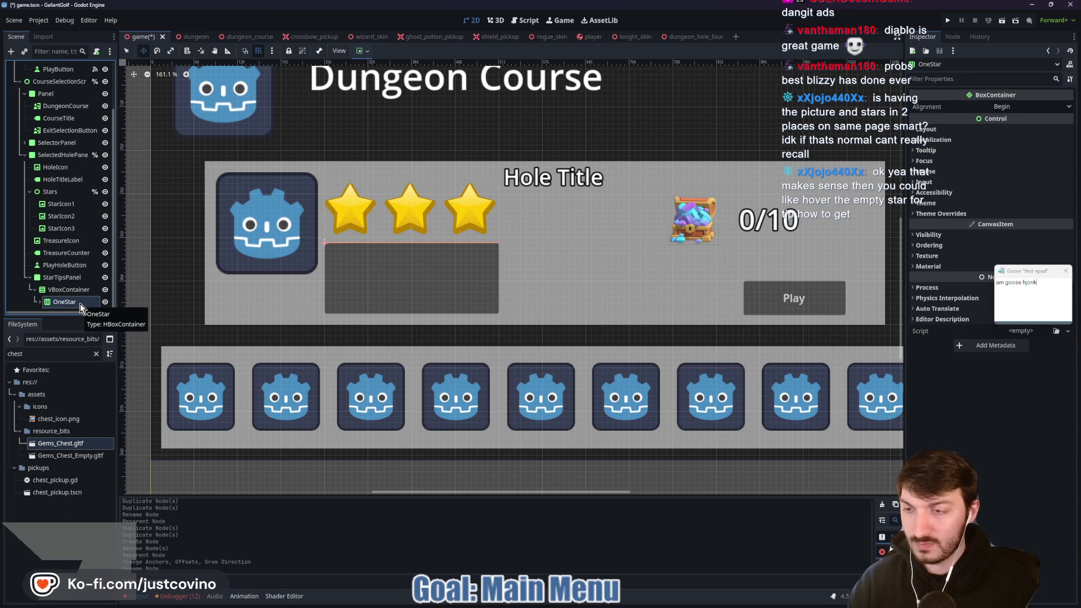
key(ctrl+d)
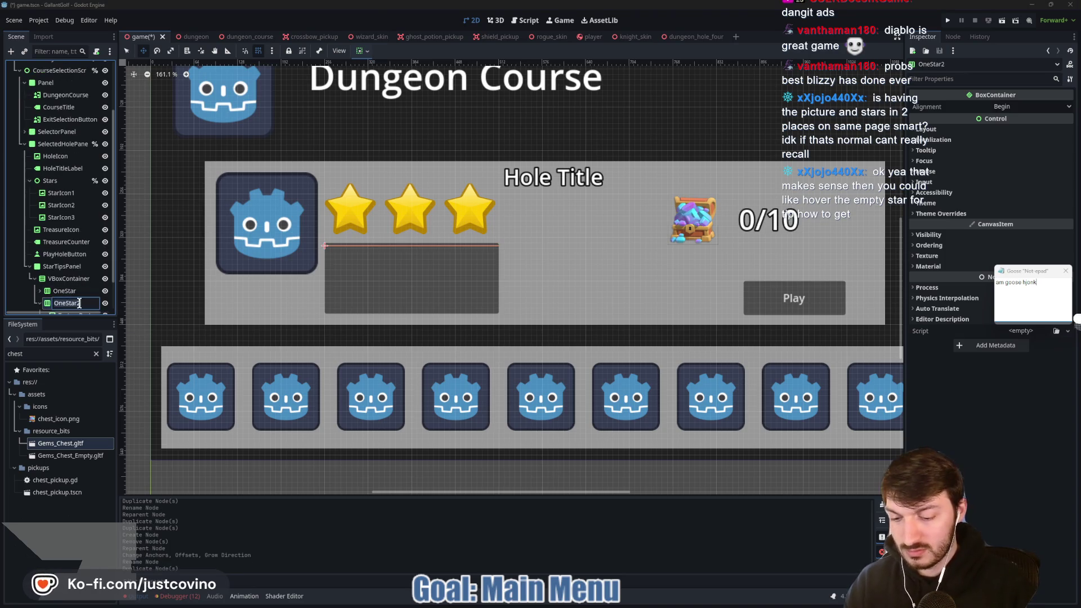
text(Two)
key(Return)
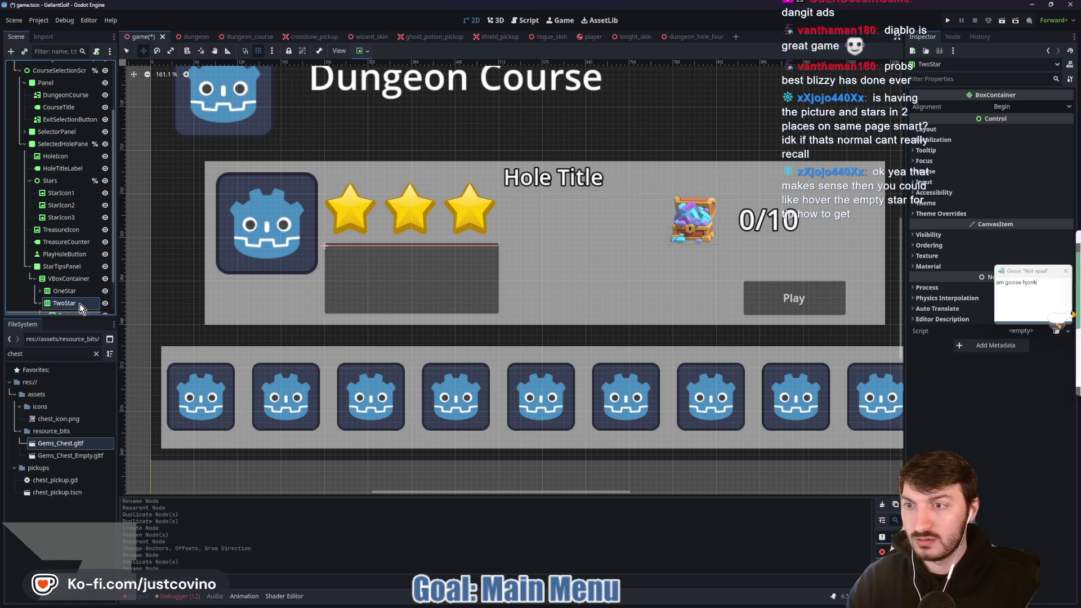
Duplicate the row again as ThreeStar and save the scene
scroll(70, 287, down, 2)
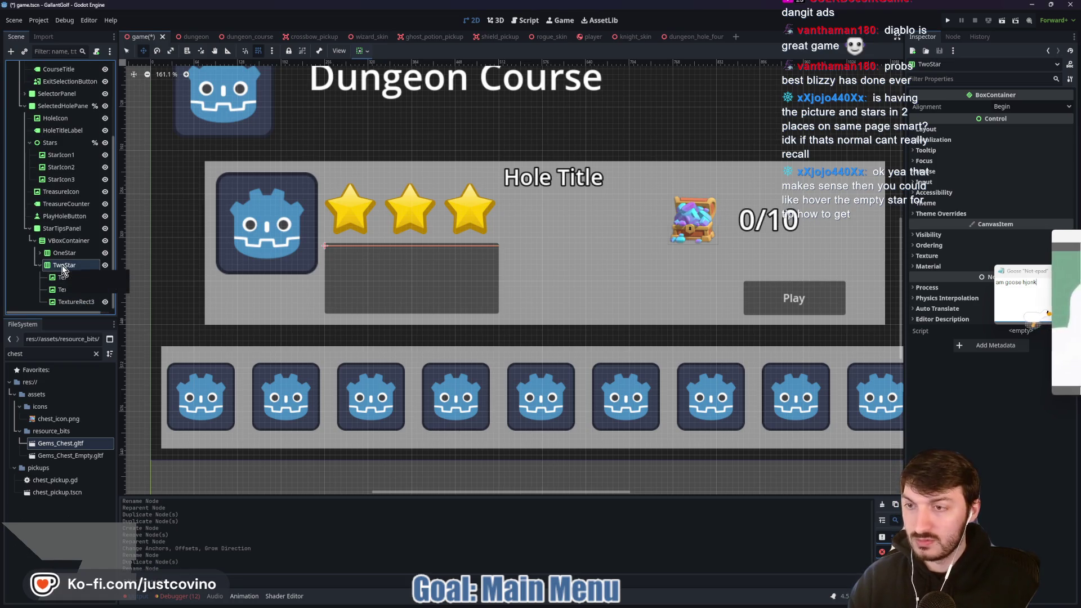
key(ctrl+d)
double_click(80, 276)
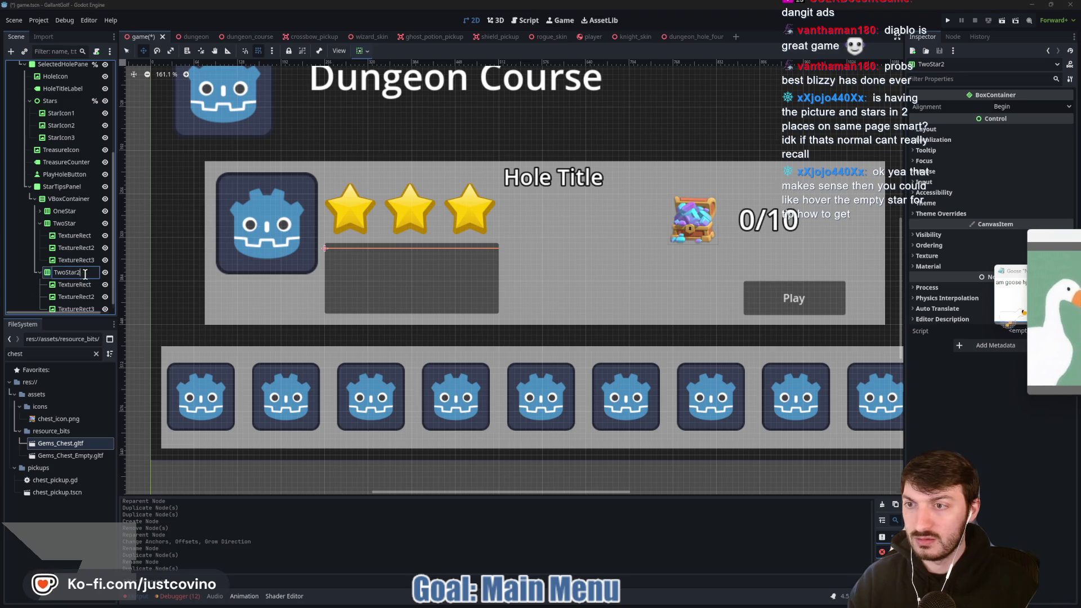
text(ThreeStar)
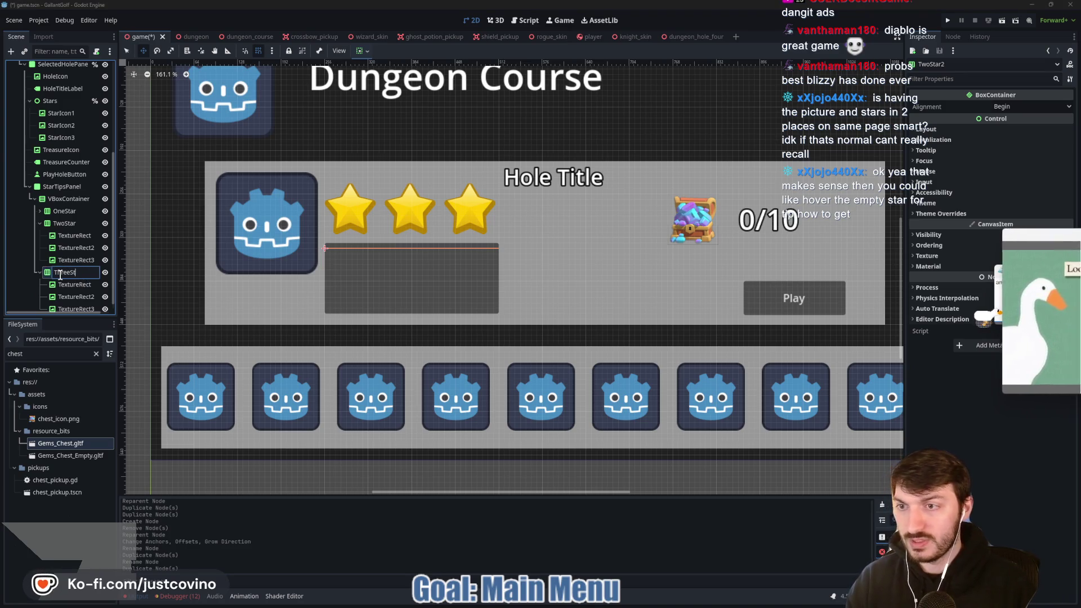
key(Return)
key(ctrl+s)
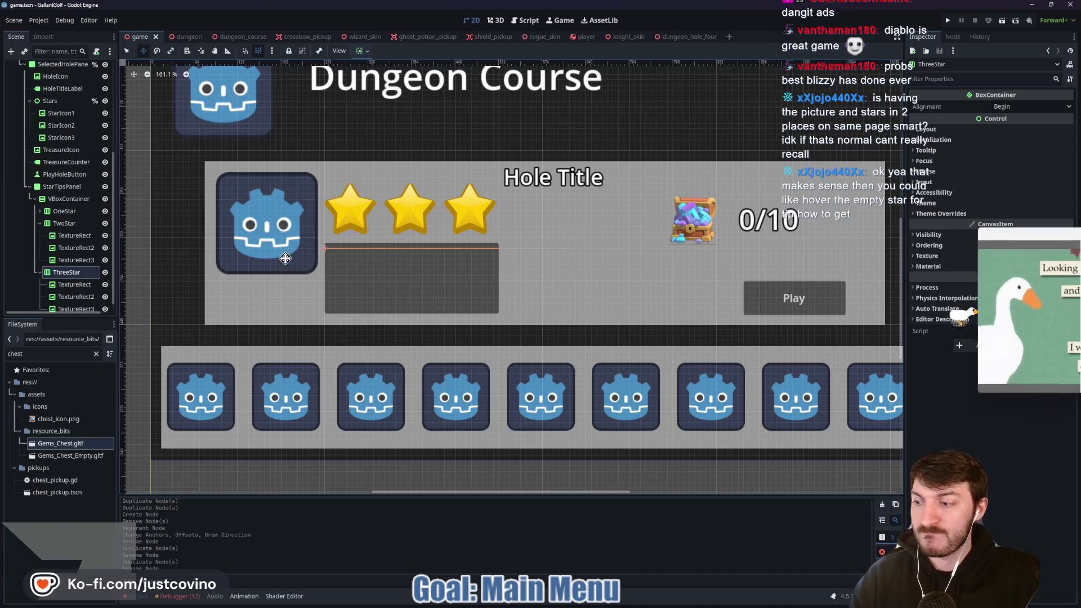
Set TwoStar's three TextureRects to Ignore Size expand mode, keeping Scale stretch
click(66, 235)
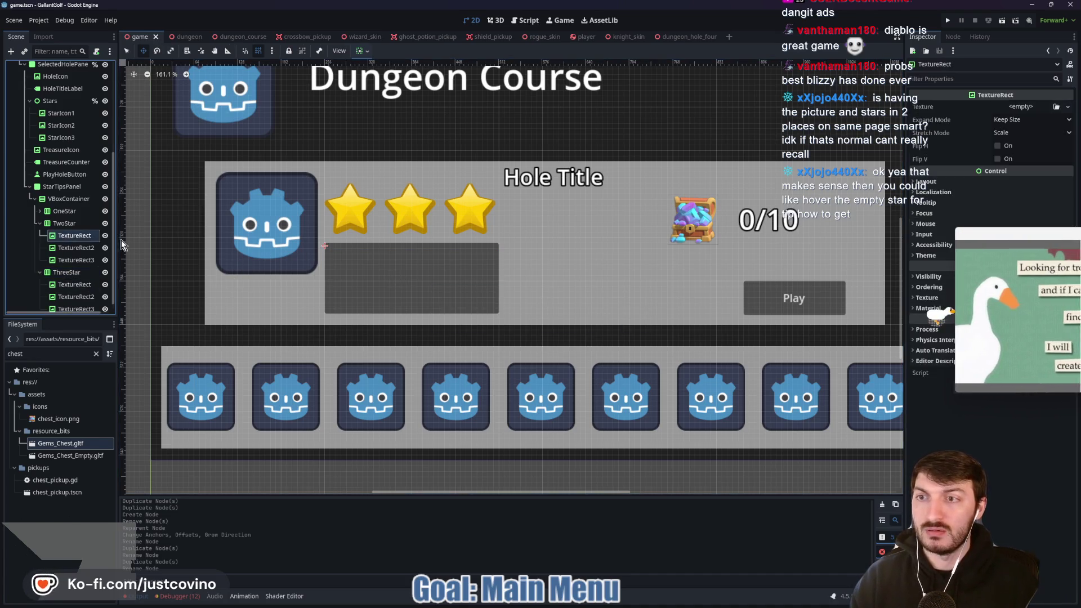
click(1030, 120)
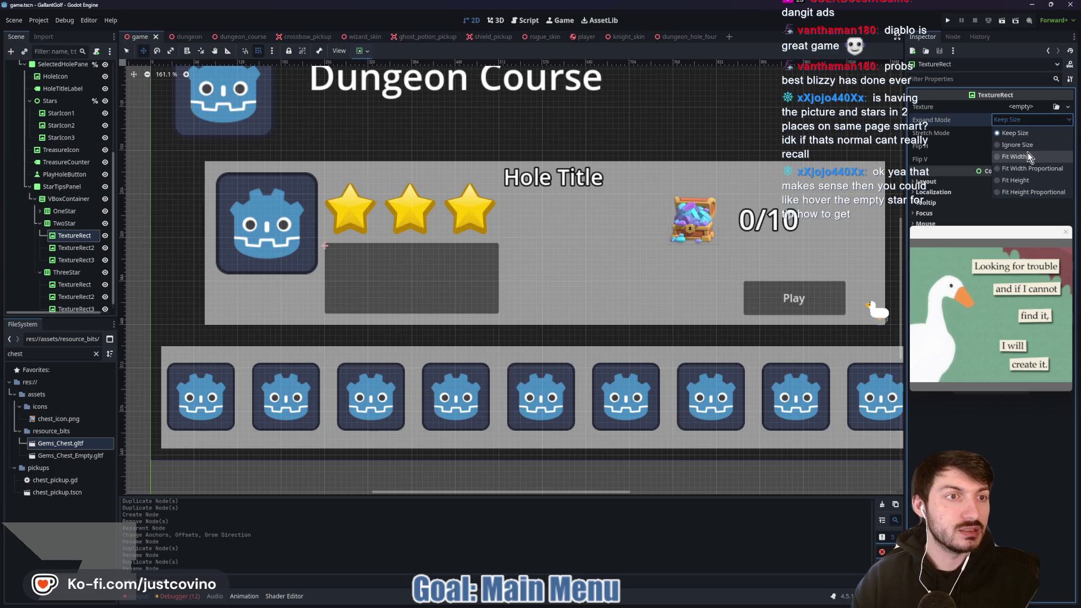
click(1029, 123)
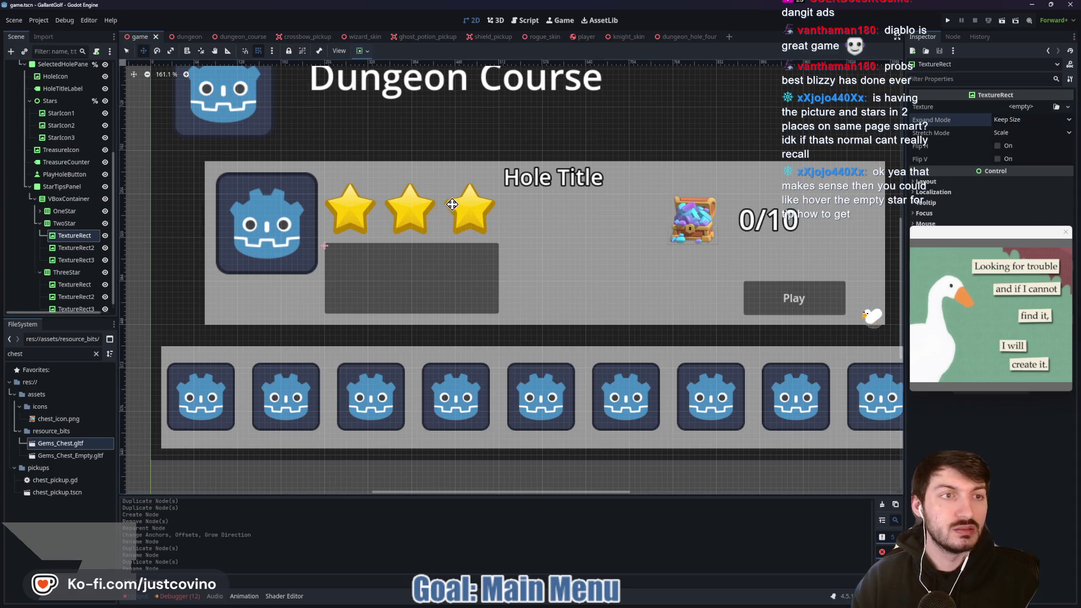
shift+click(73, 259)
click(1010, 125)
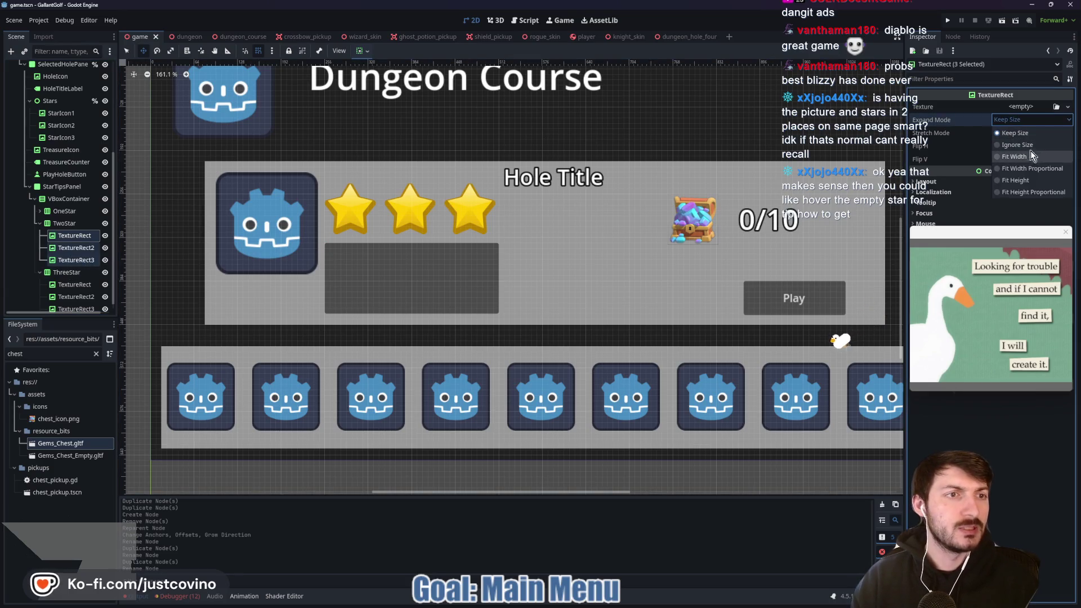
click(1030, 148)
click(1004, 137)
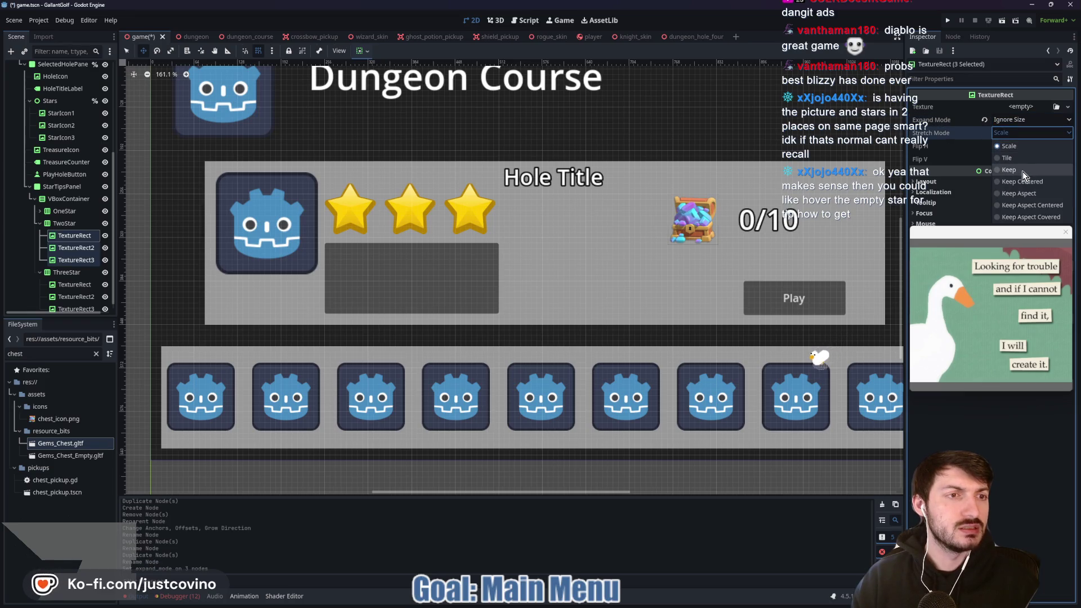
click(1018, 144)
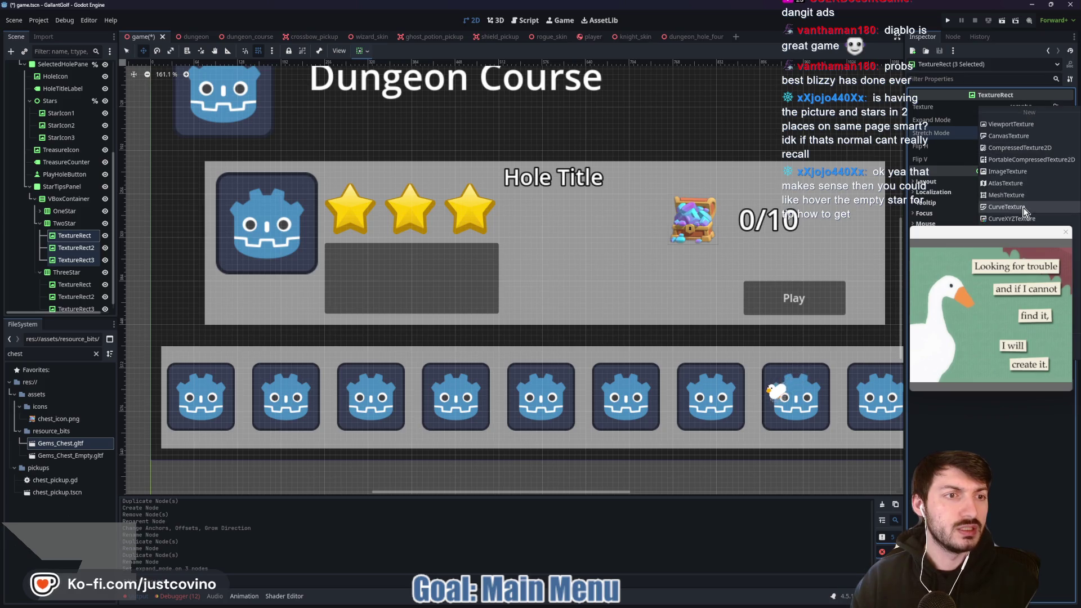
Quick Load star_outline.png as the texture for all three TwoStar images
click(1022, 110)
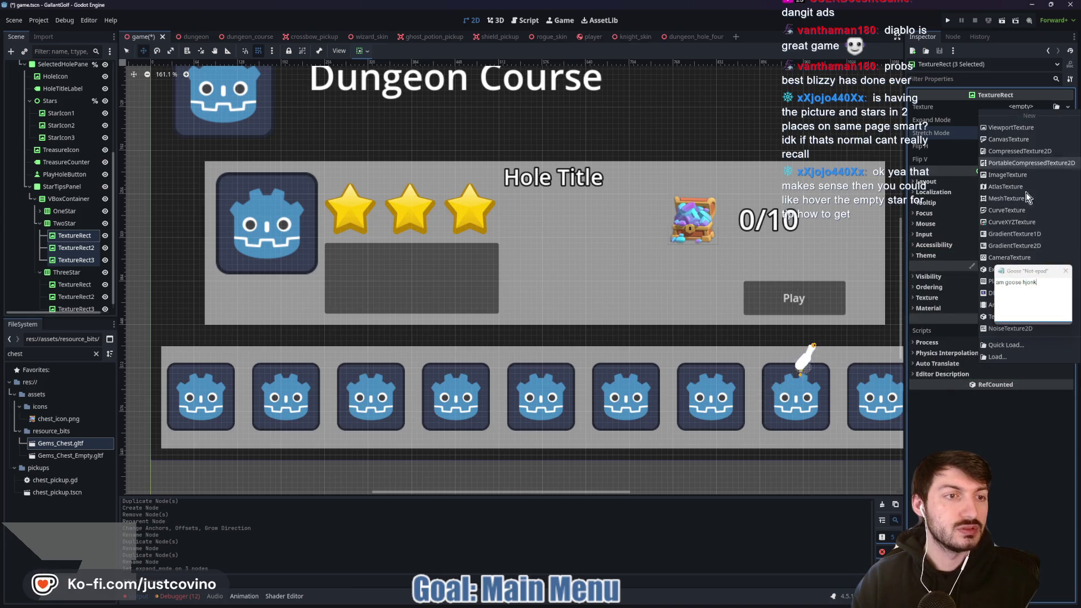
click(1004, 344)
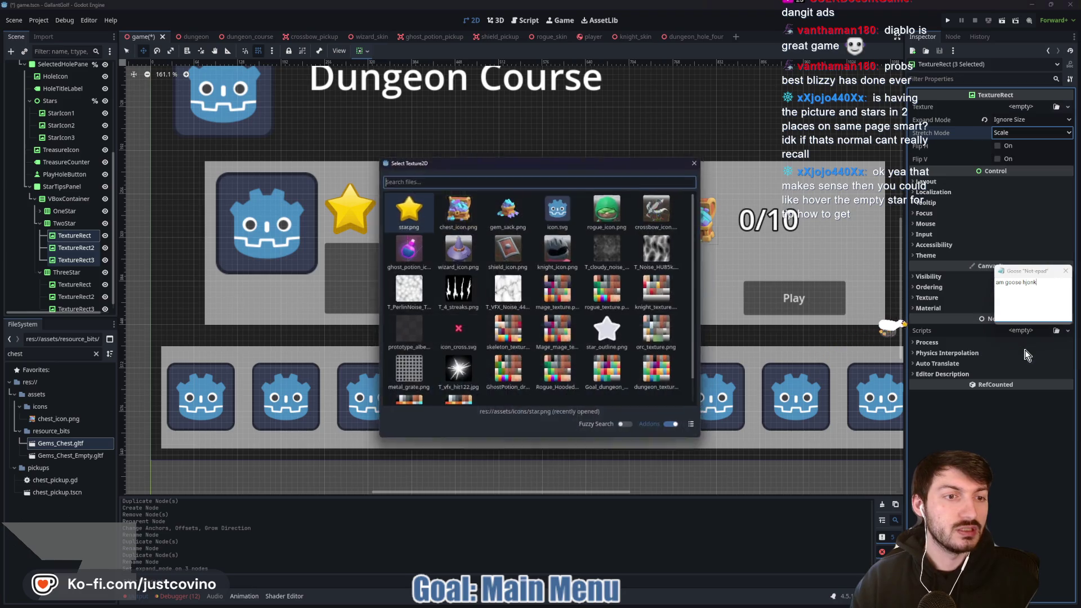
double_click(607, 330)
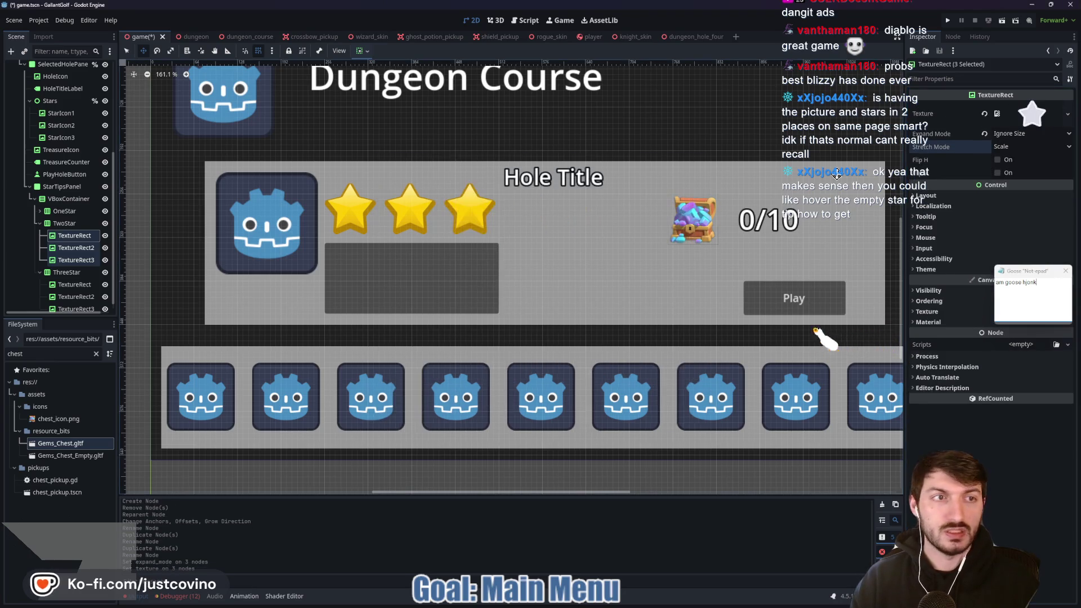
click(57, 258)
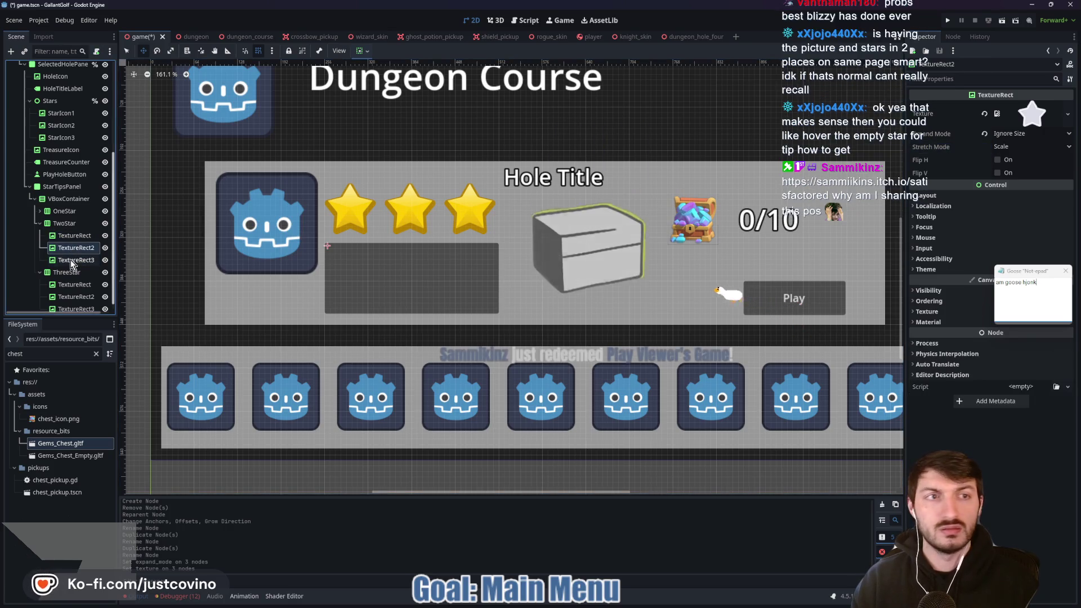
Save the current Godot scene with Ctrl+S
key(ctrl+s)
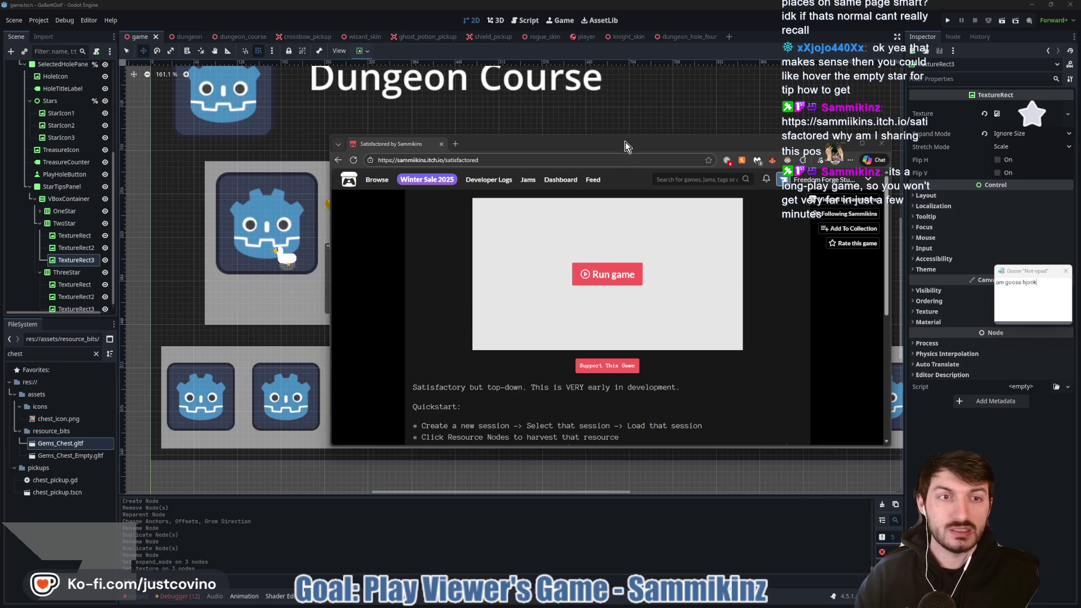
Maximize the browser at 110% zoom and run Satisfactored full screen
drag(823, 413, 955, 550)
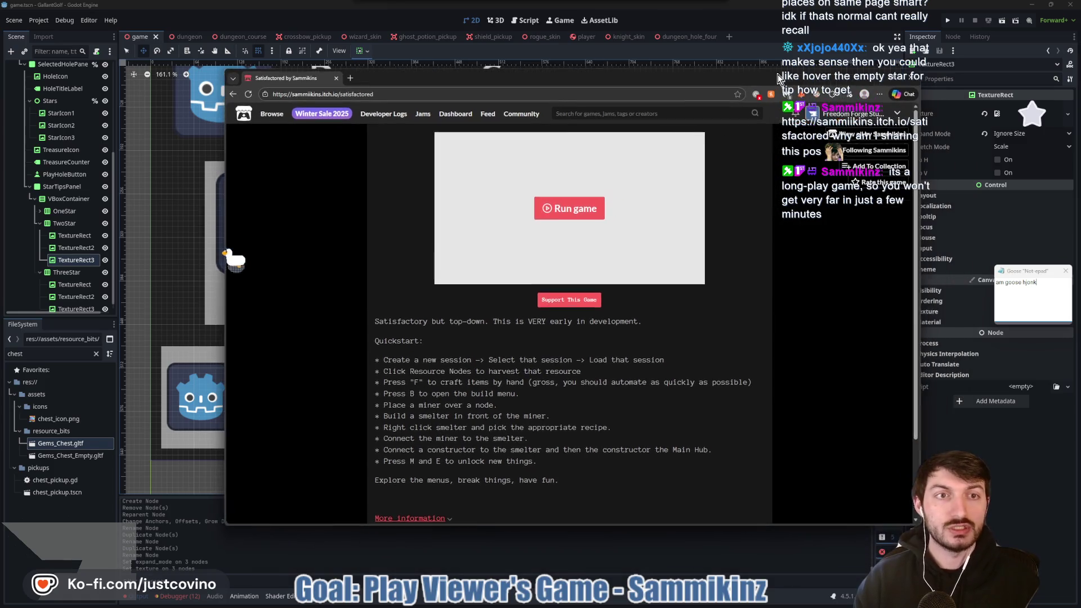
double_click(815, 110)
key(ctrl+plus)
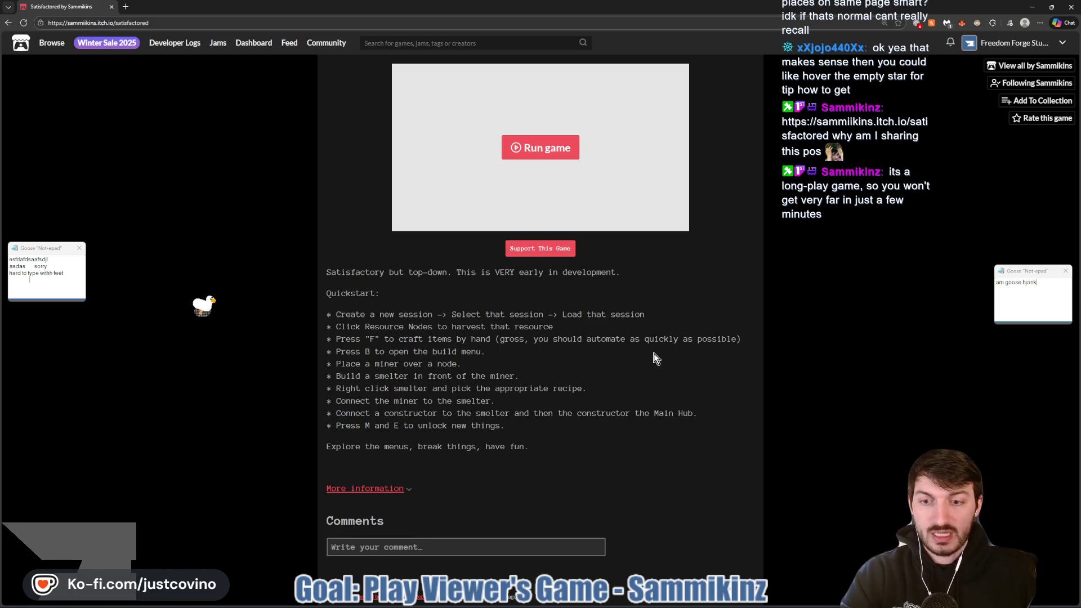
click(532, 158)
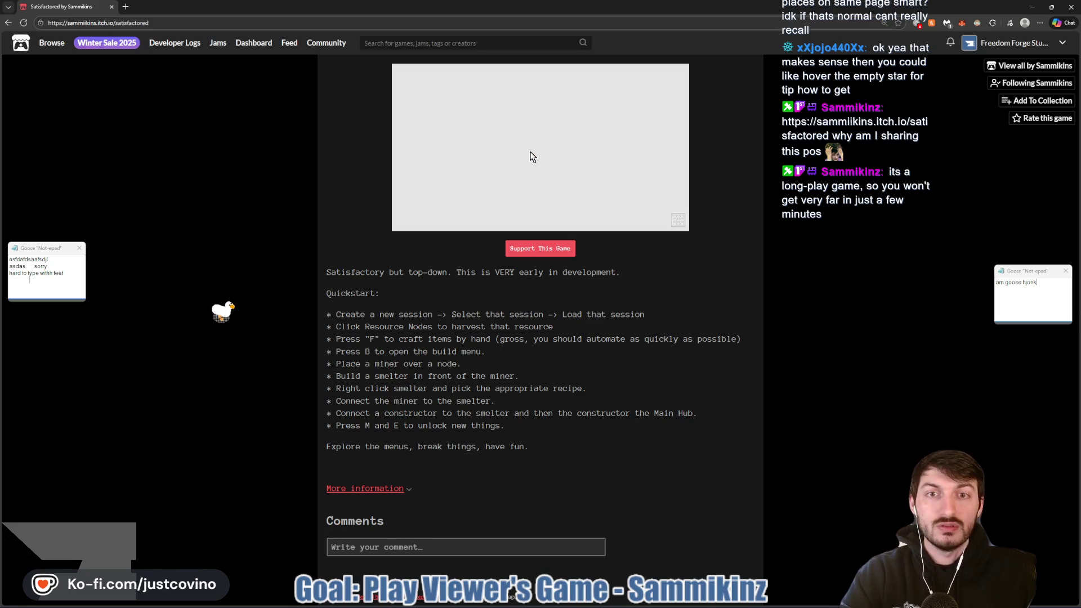
click(677, 223)
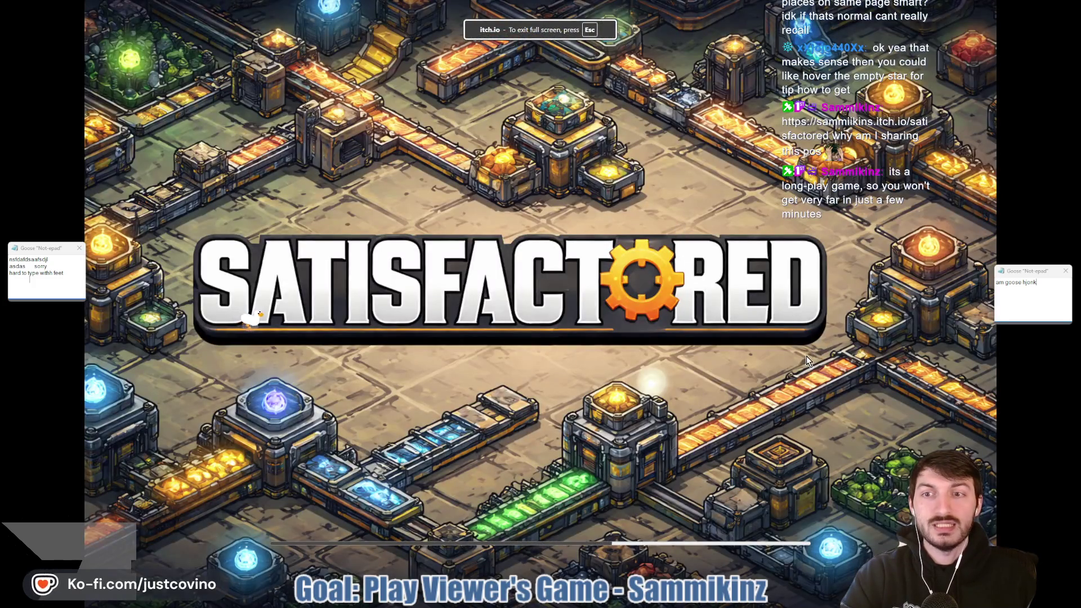
Create a new game session with a custom session name and load it from the sessions list
click(80, 247)
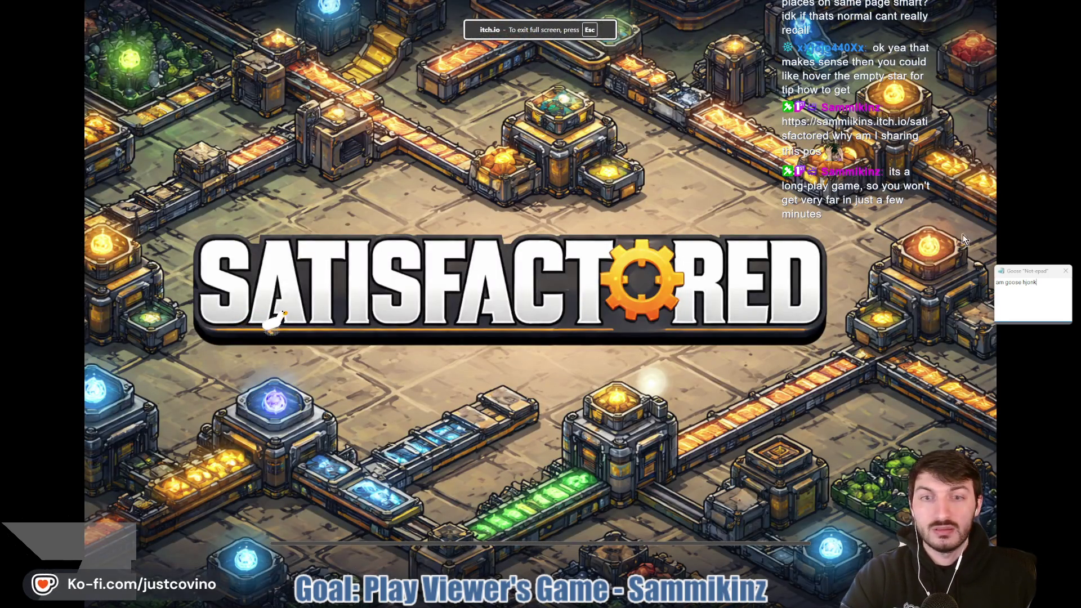
click(985, 264)
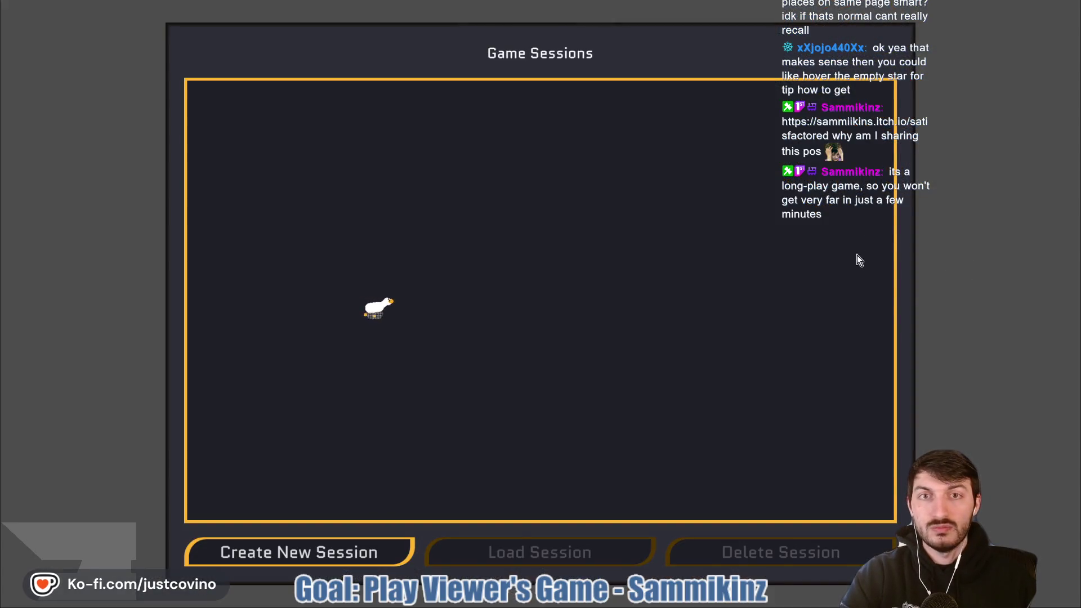
click(318, 554)
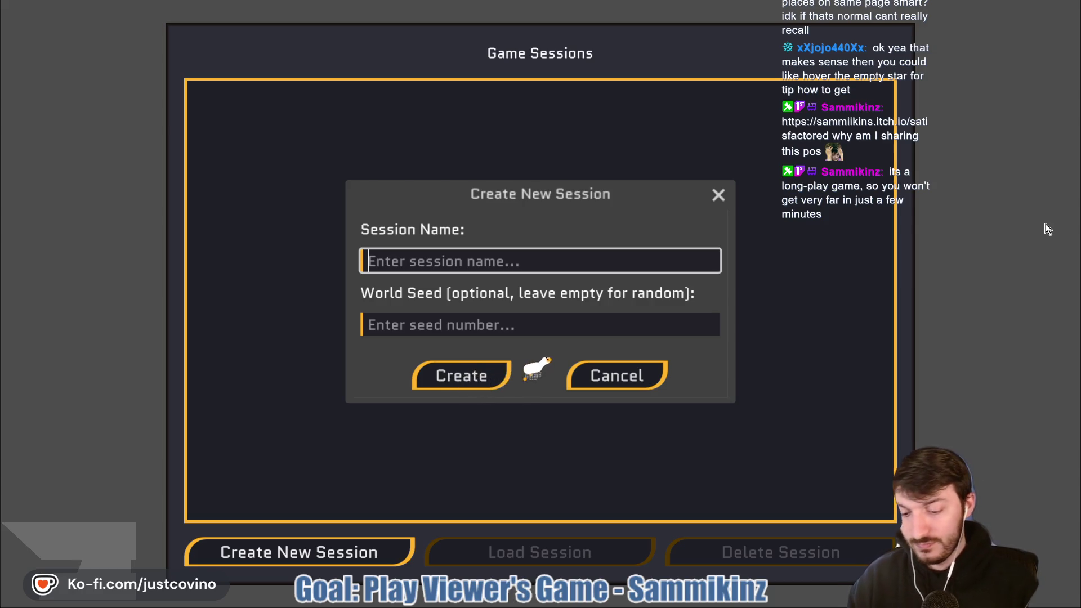
text(Covino's Session)
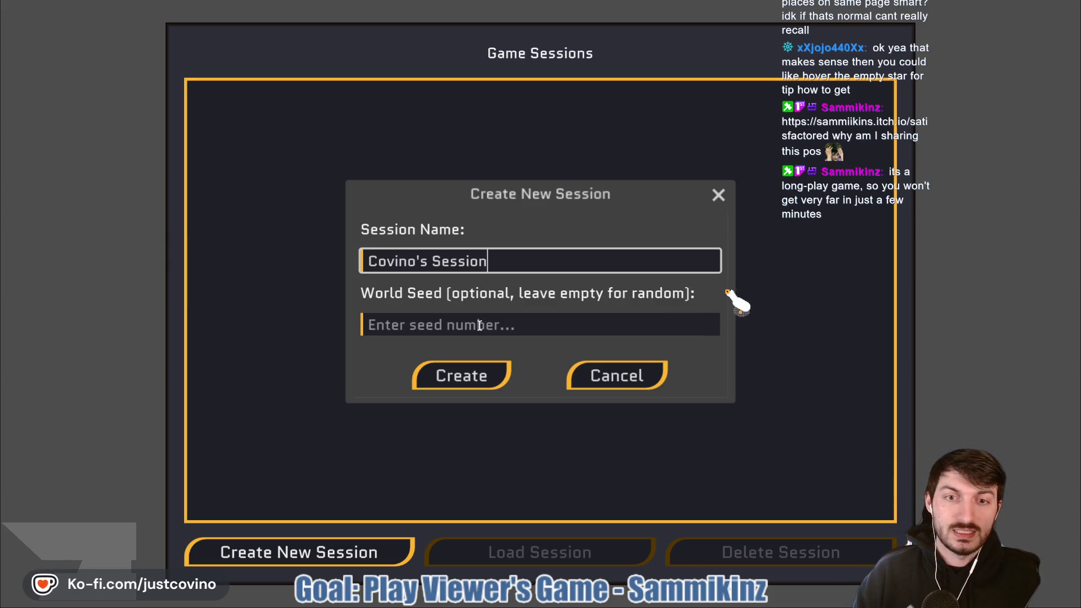
click(476, 369)
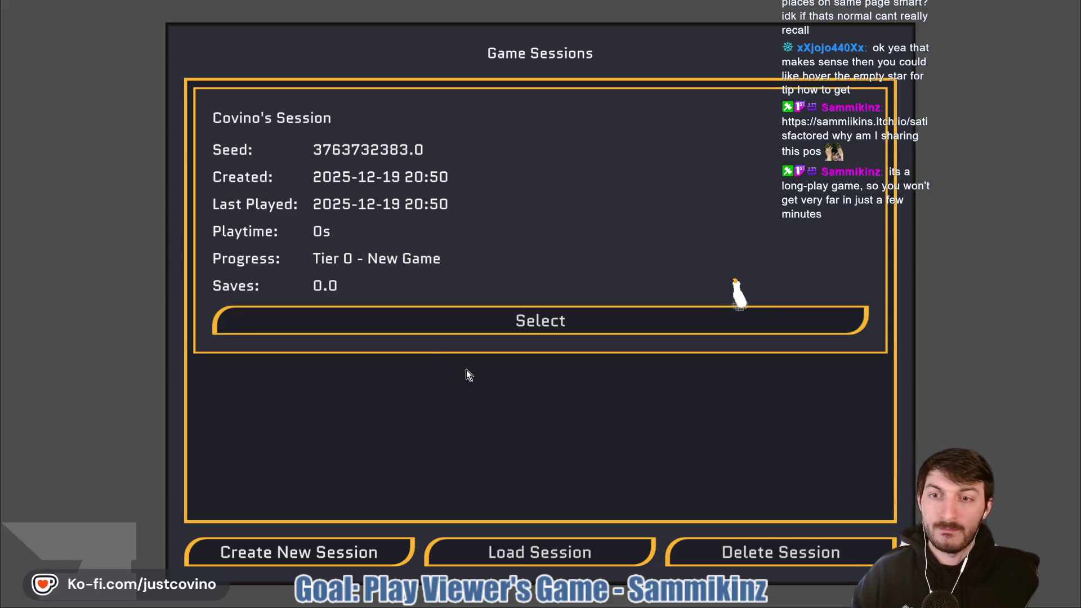
click(412, 322)
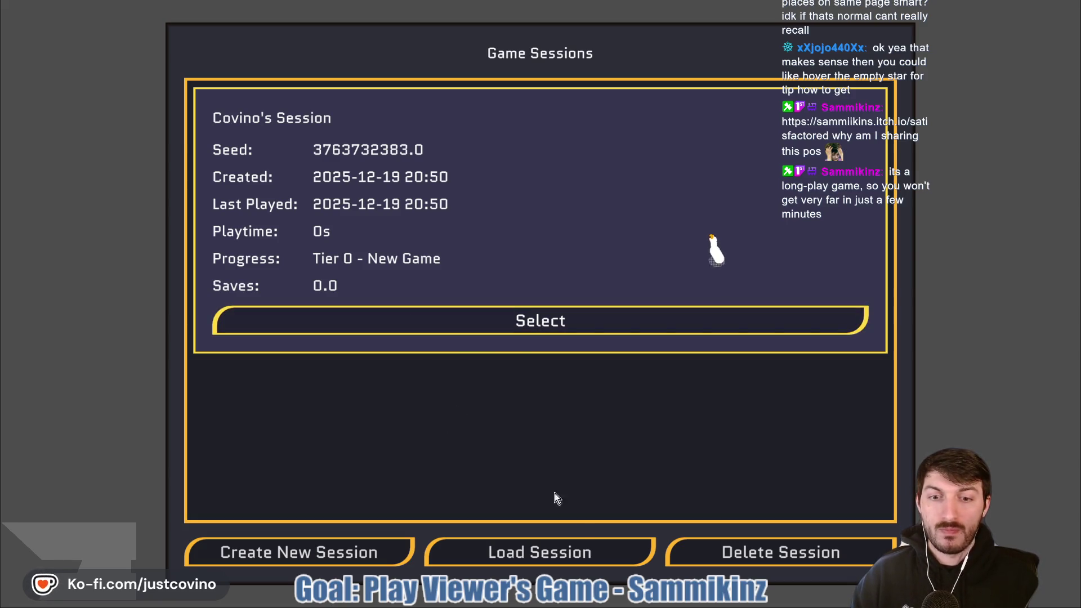
click(519, 311)
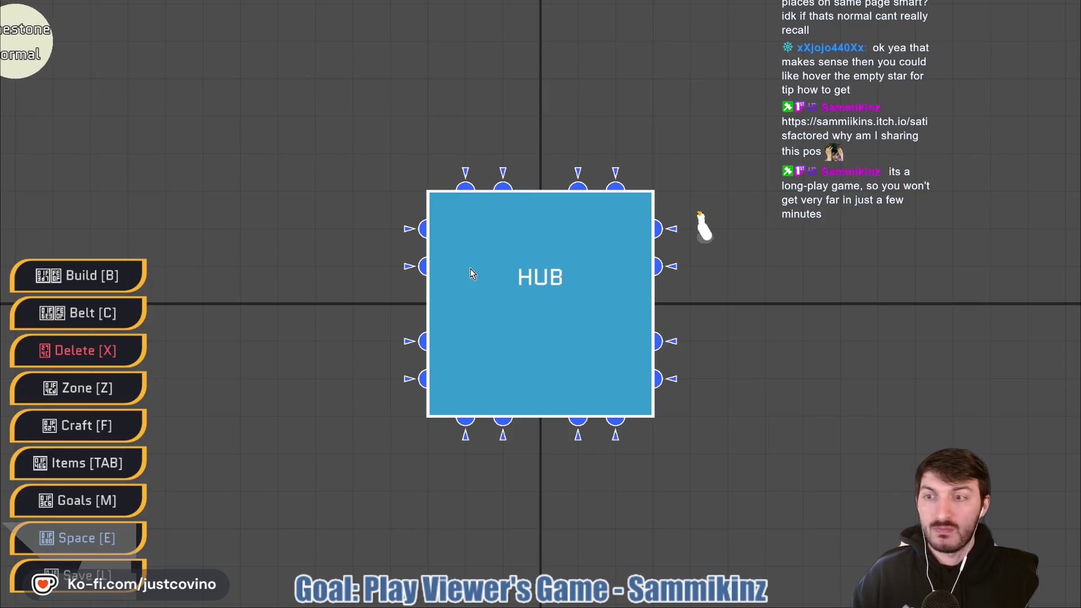
Place Miner Mk.1 on the Limestone Normal and Limestone Impure nodes
scroll(484, 373, down, 4)
scroll(462, 366, up, 2)
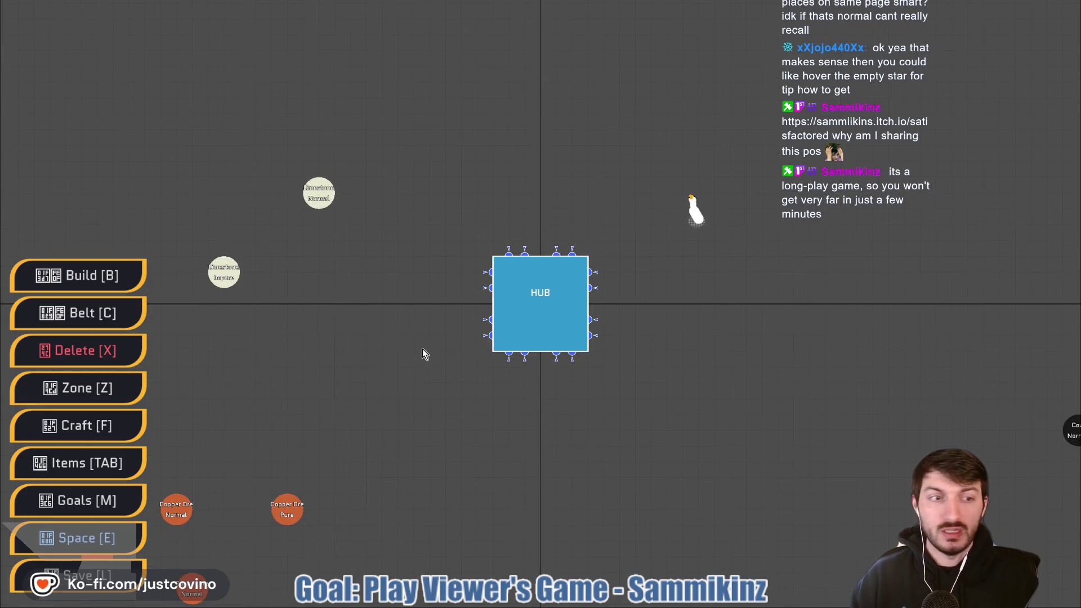
mouse_move(352, 310)
mouse_down()
mouse_move(491, 334)
mouse_move(494, 313)
mouse_up()
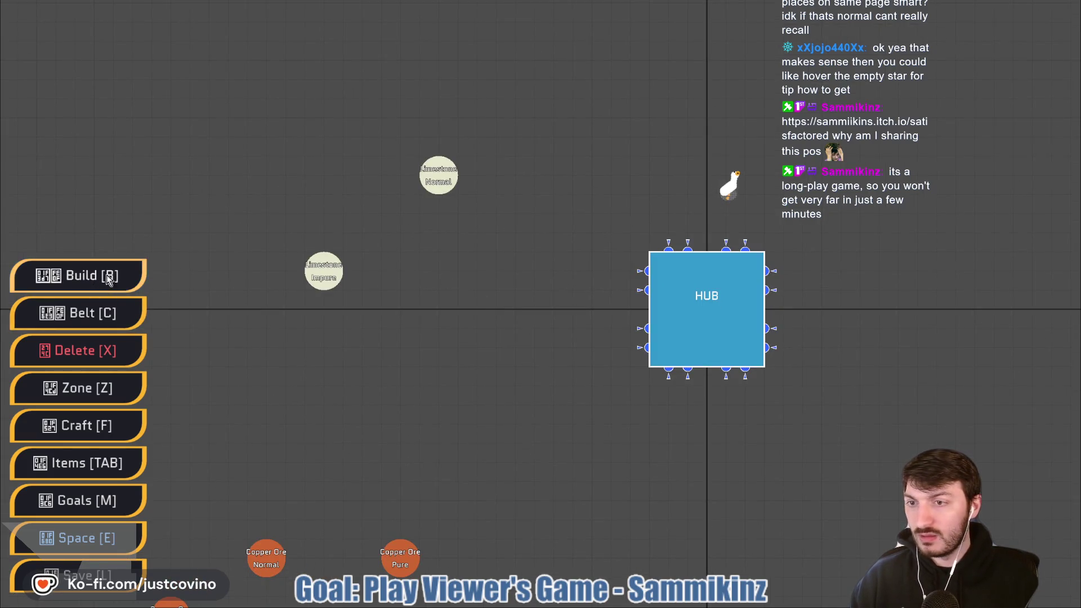
key(b)
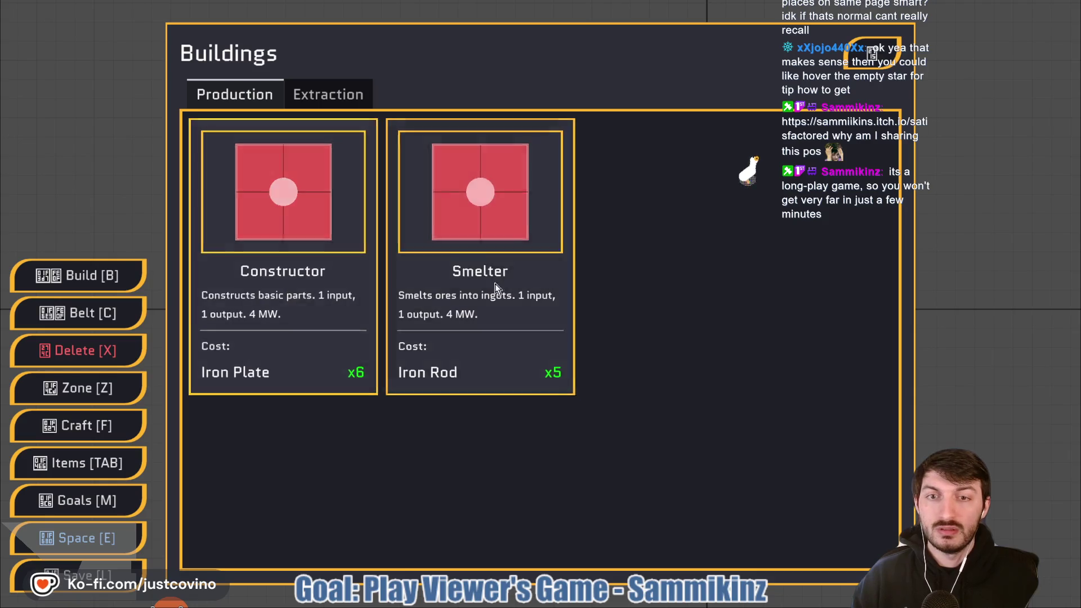
click(342, 100)
click(283, 226)
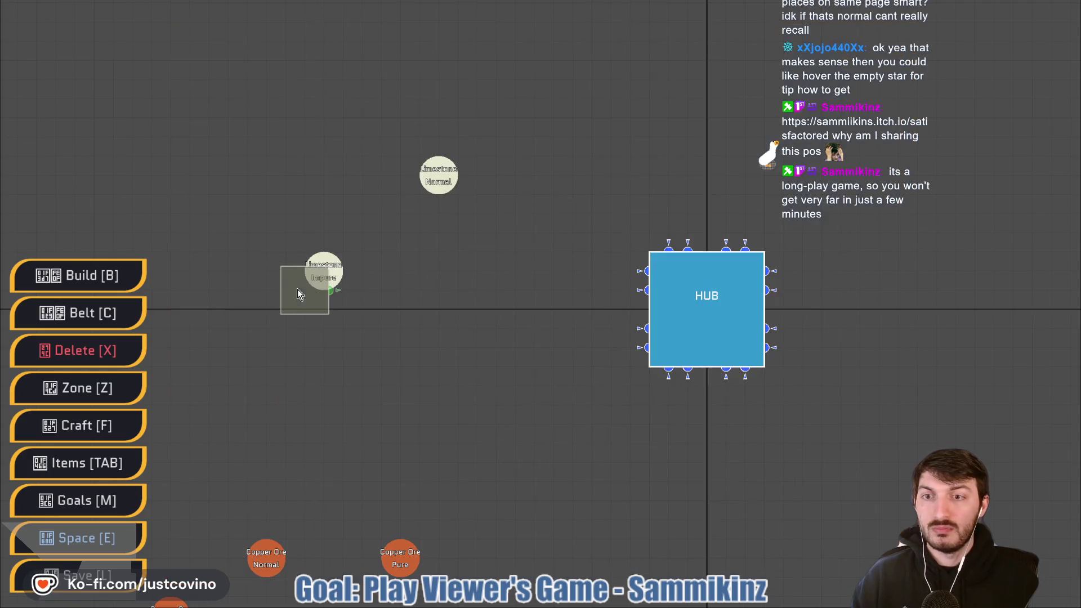
click(441, 182)
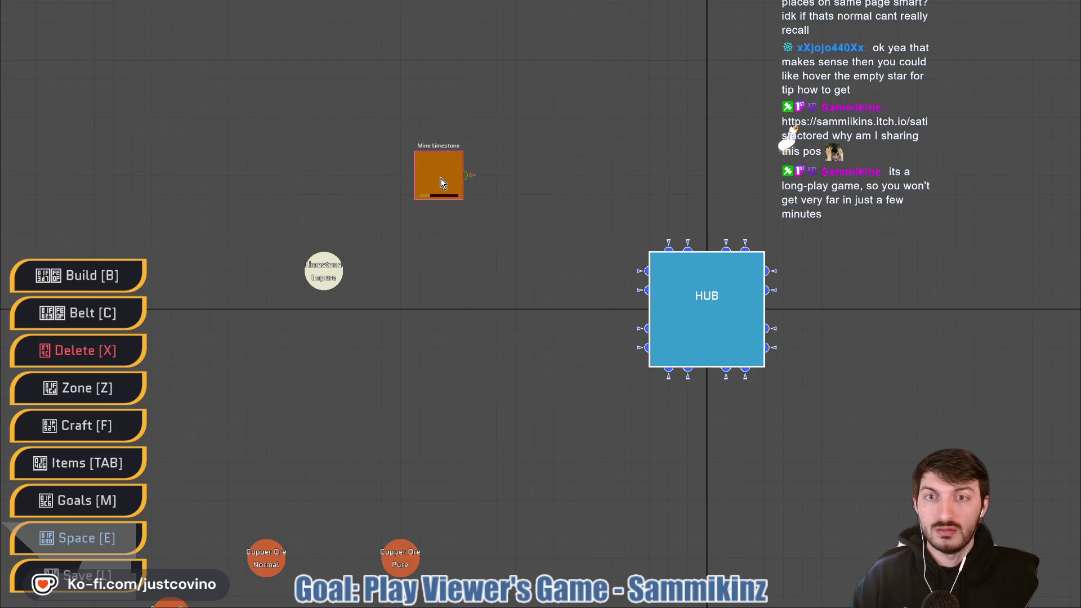
click(325, 274)
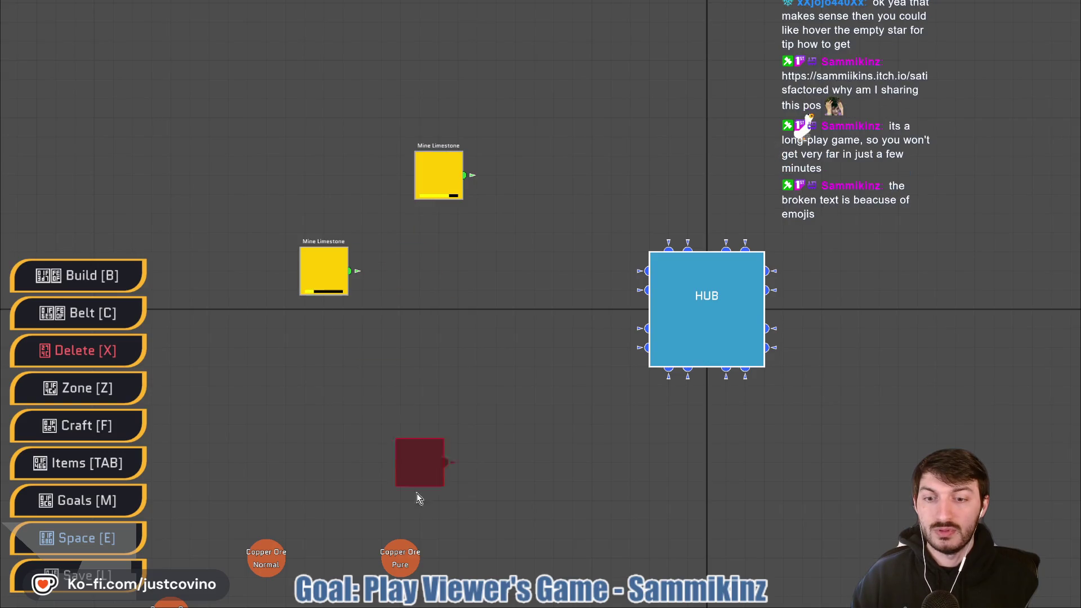
Place miners on the Copper Ore Pure node and two Copper Ore Normal nodes
click(401, 560)
click(267, 563)
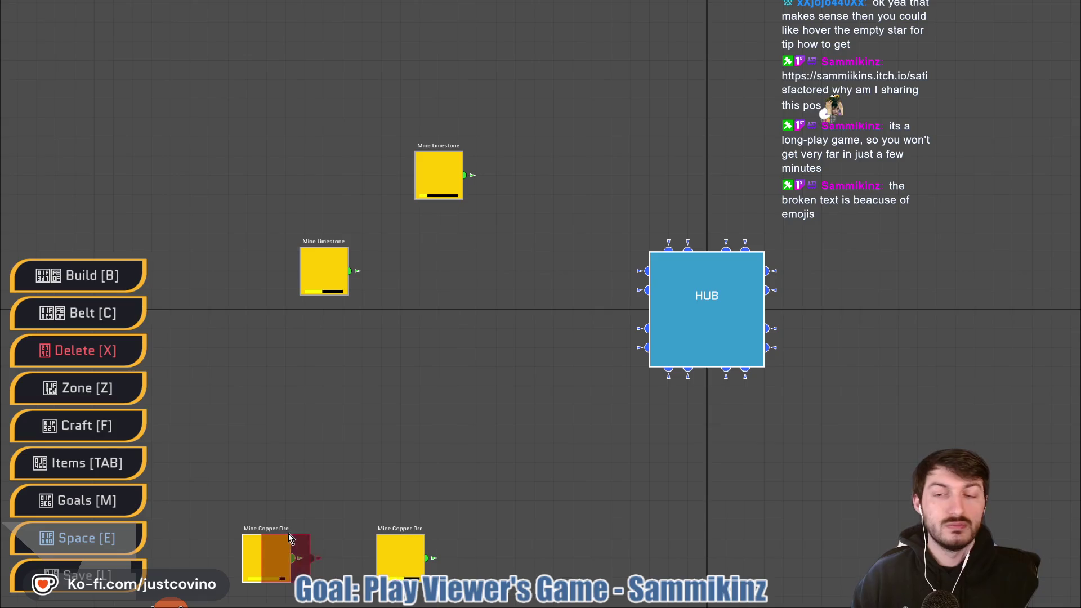
drag(418, 451, 455, 218)
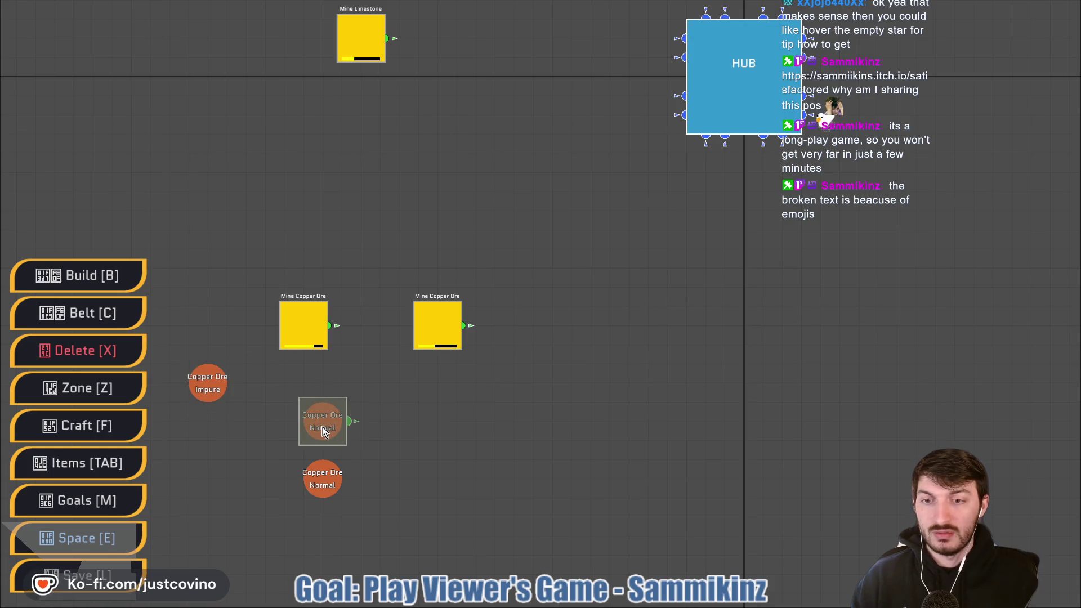
click(322, 428)
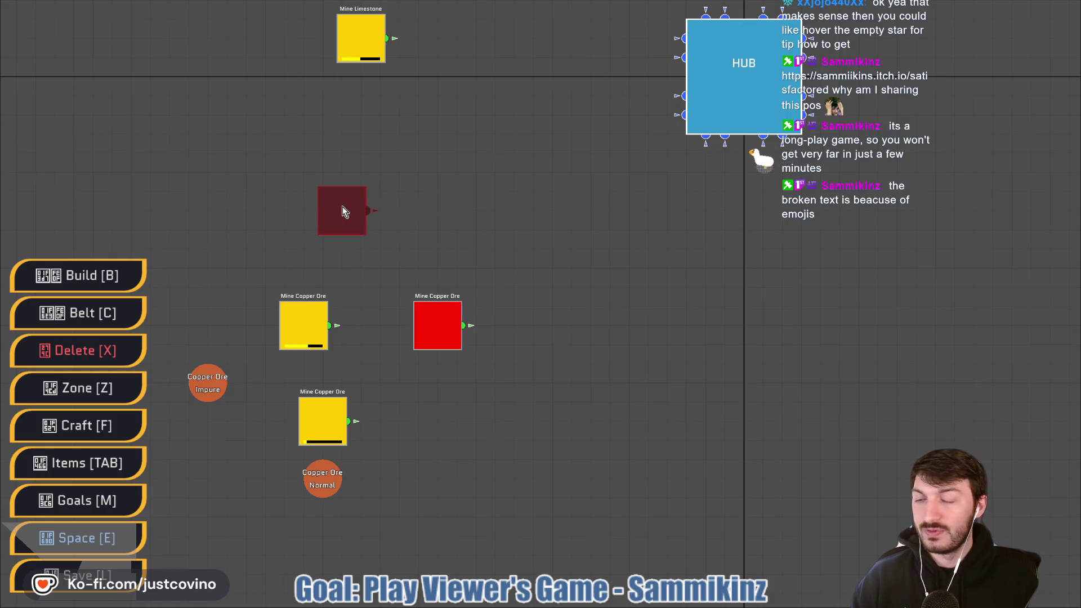
key(b)
key(Left)
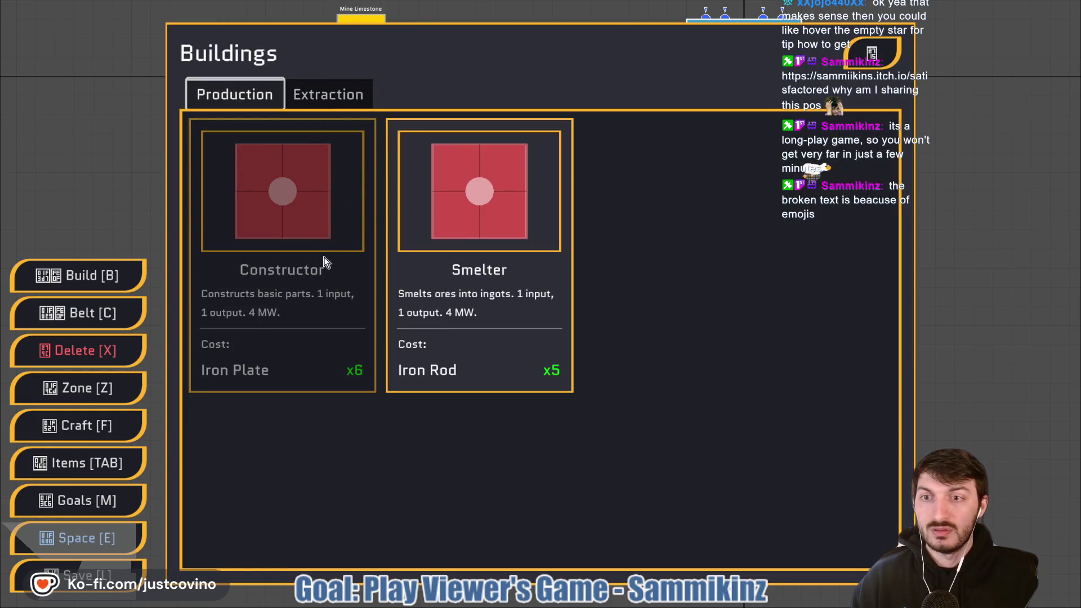
Place trial Smelters beside the limestone and copper ore miners
click(497, 237)
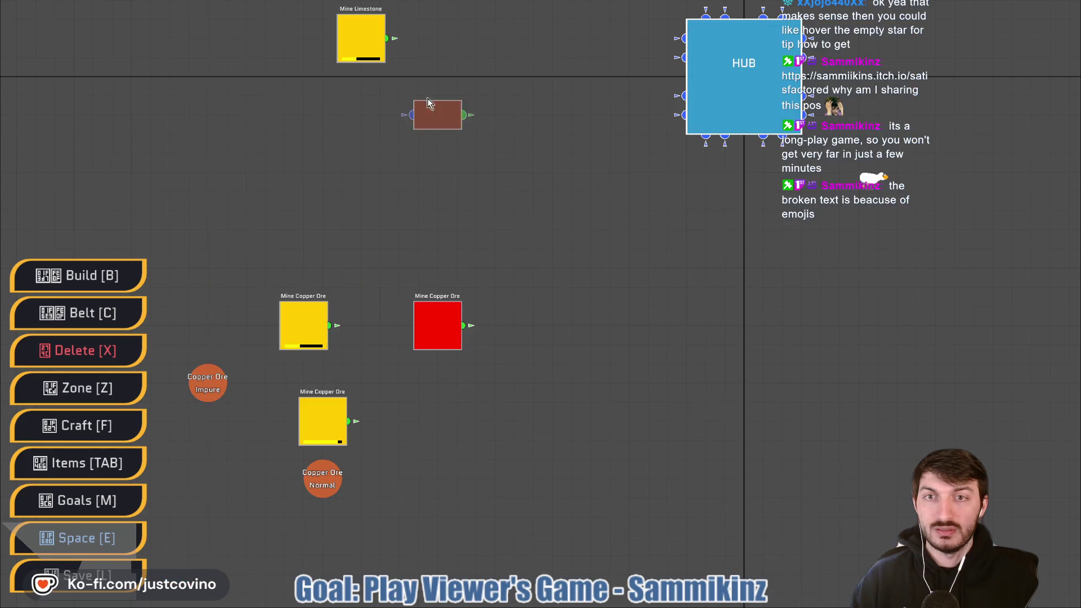
click(424, 42)
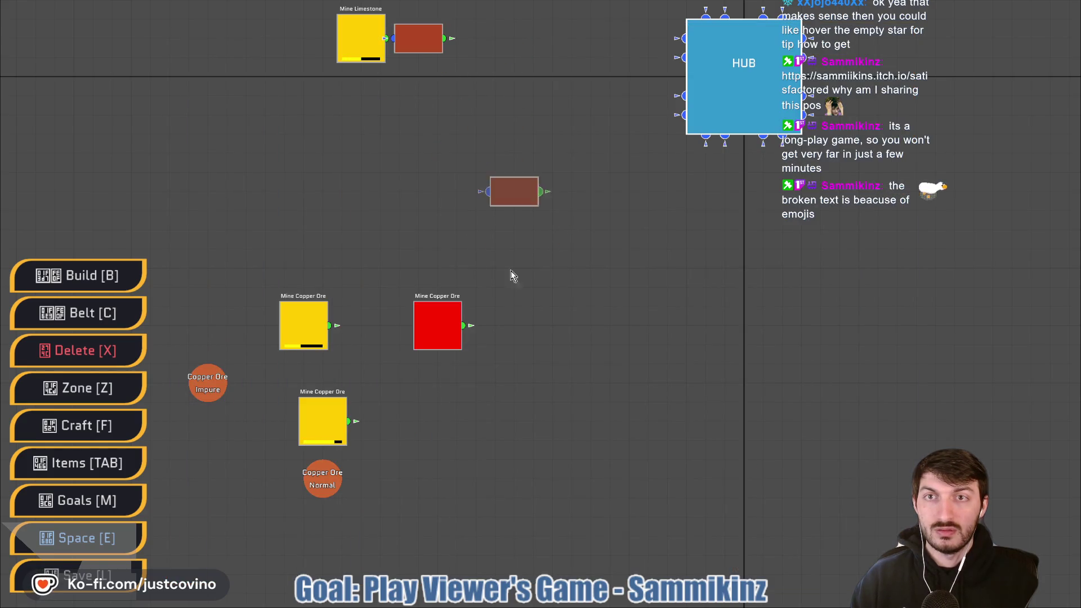
click(499, 323)
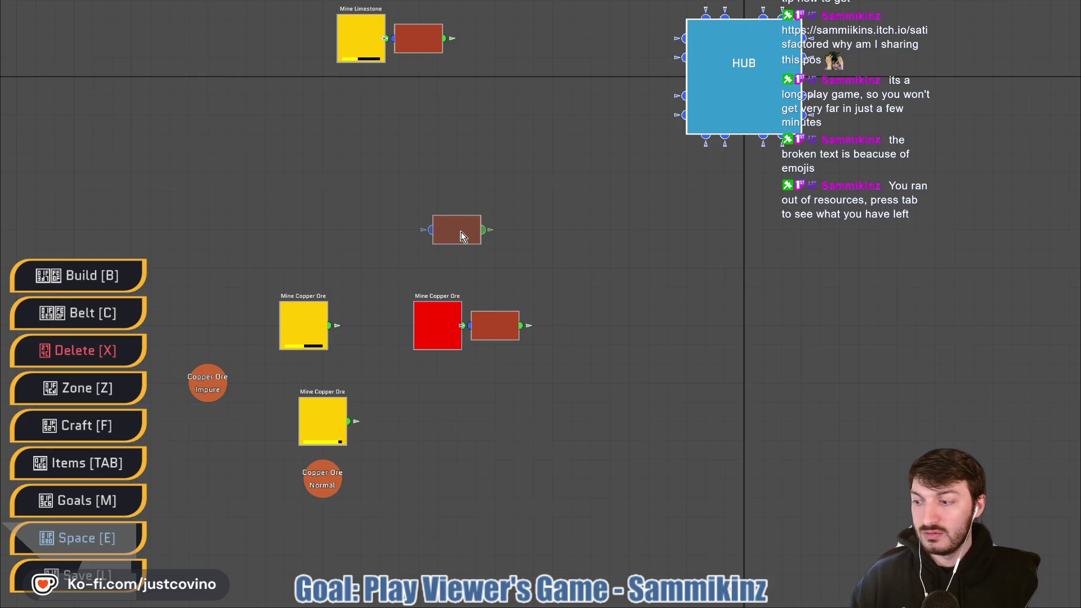
Check the material inventory, then delete the smelter beside the limestone miner
key(Tab)
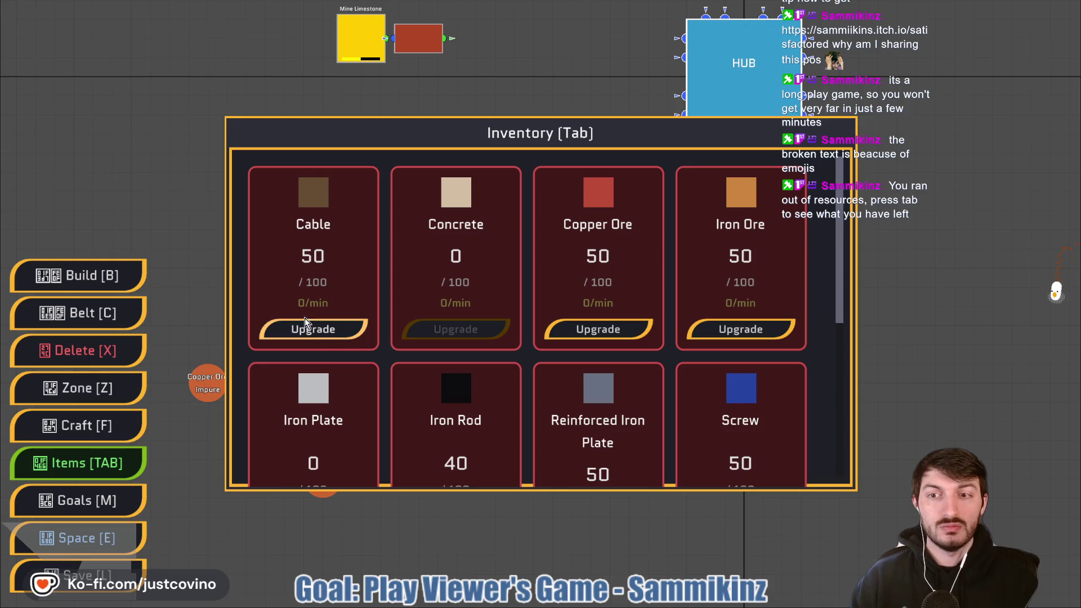
key(Tab)
key(Tab)
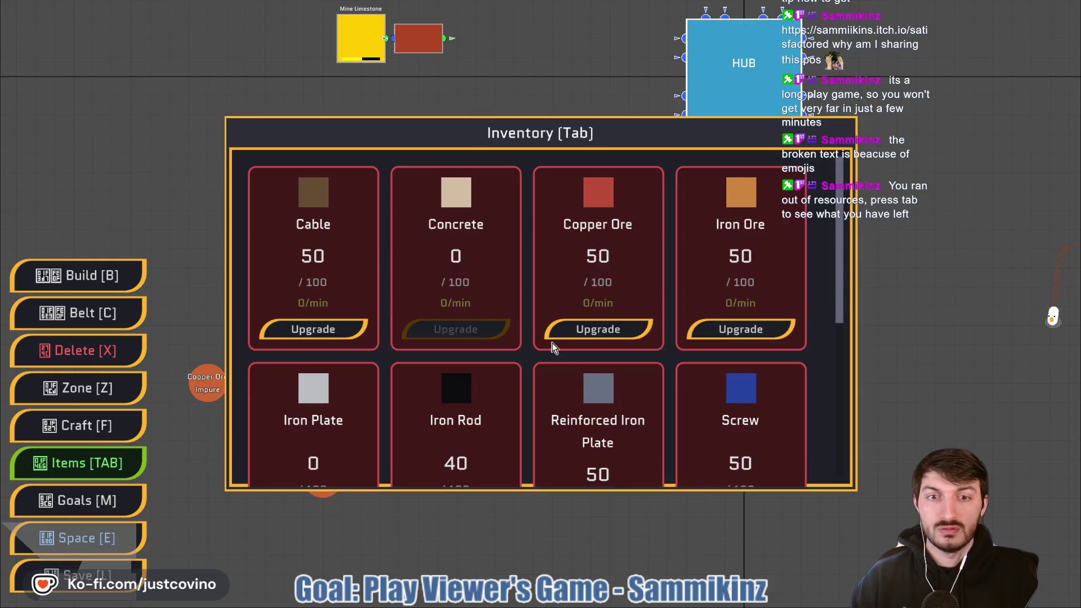
key(Tab)
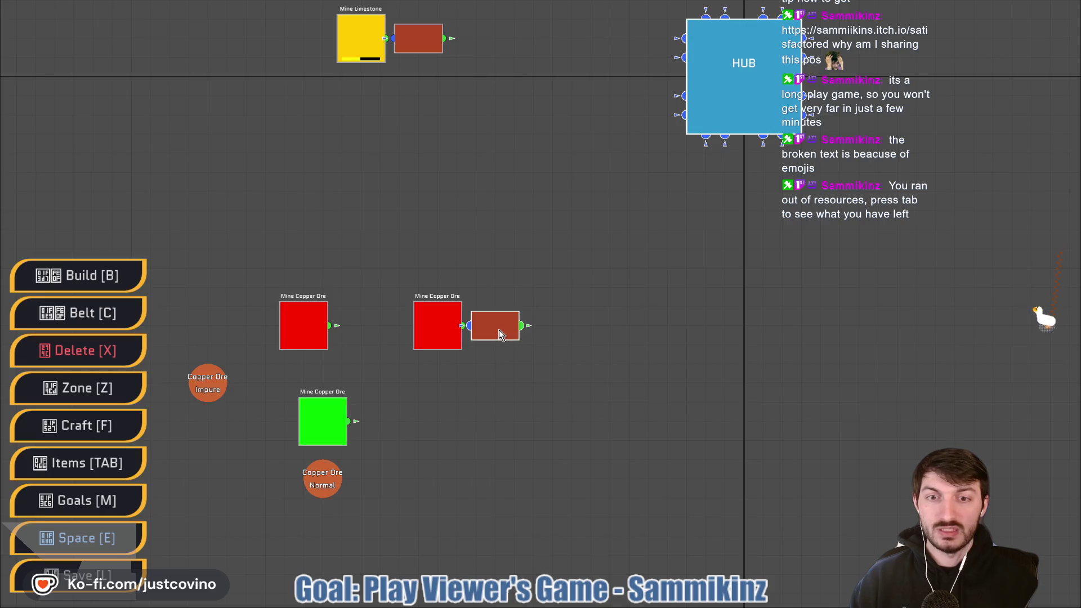
key(x)
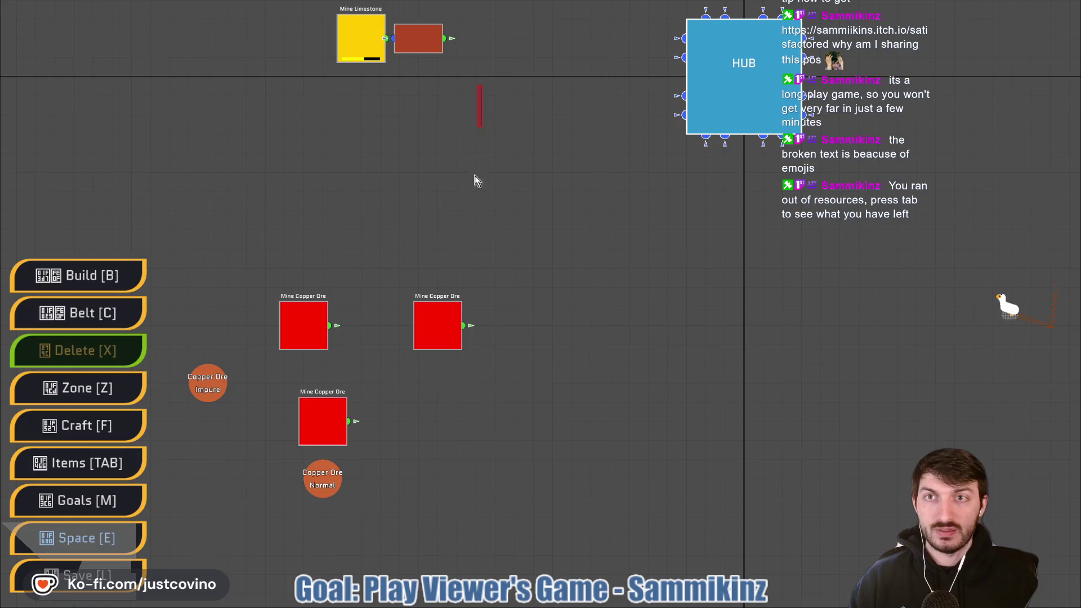
drag(479, 118, 442, 379)
scroll(455, 334, down, 1)
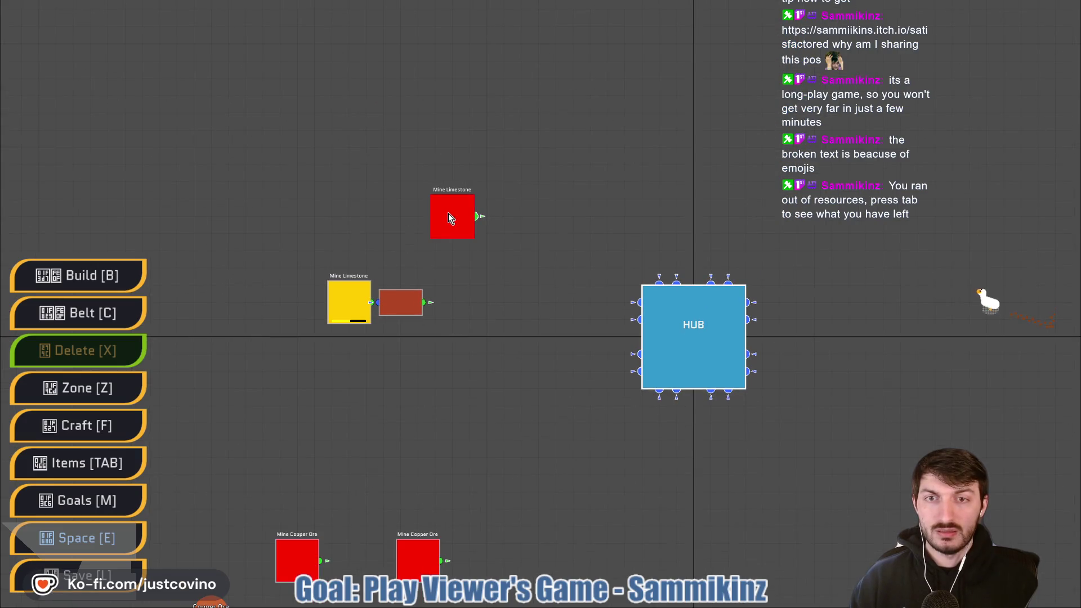
click(397, 311)
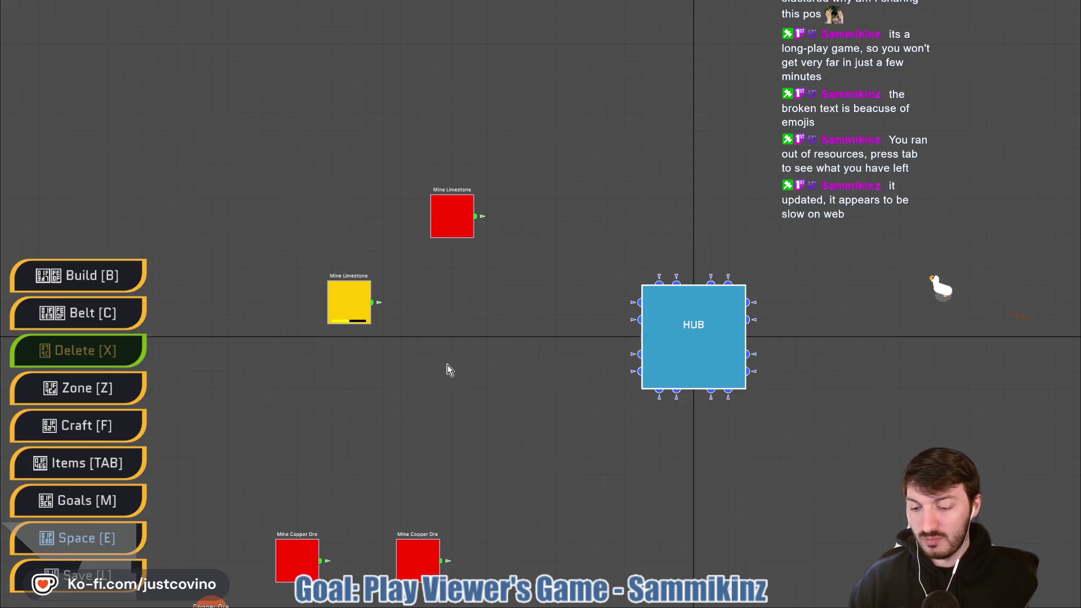
Place a Smelter between the limestone mines and the HUB, and belt both Mine Limestone outputs into it
key(b)
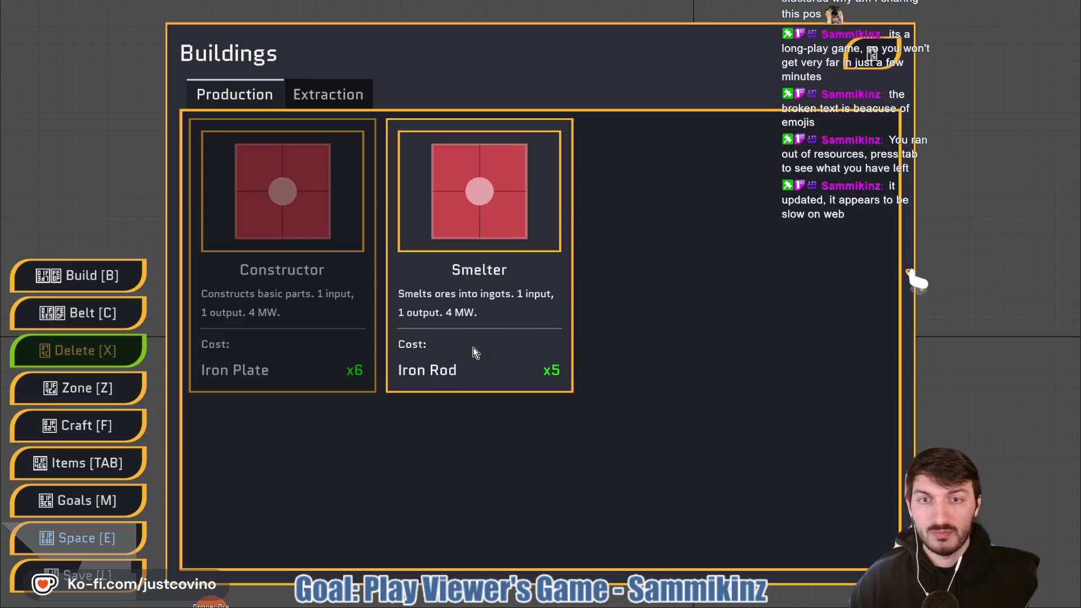
click(475, 350)
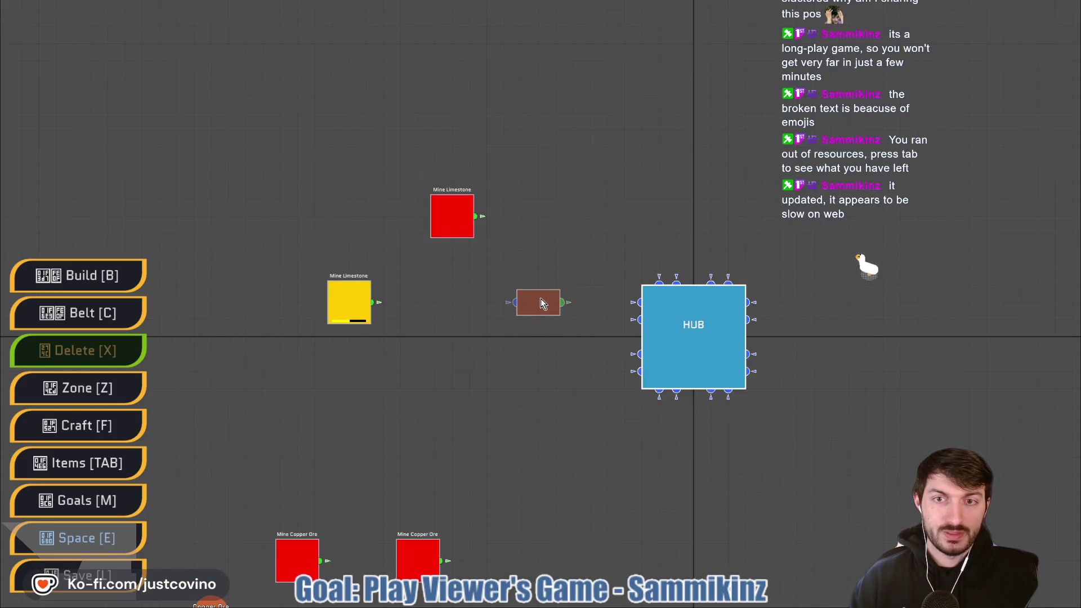
click(540, 299)
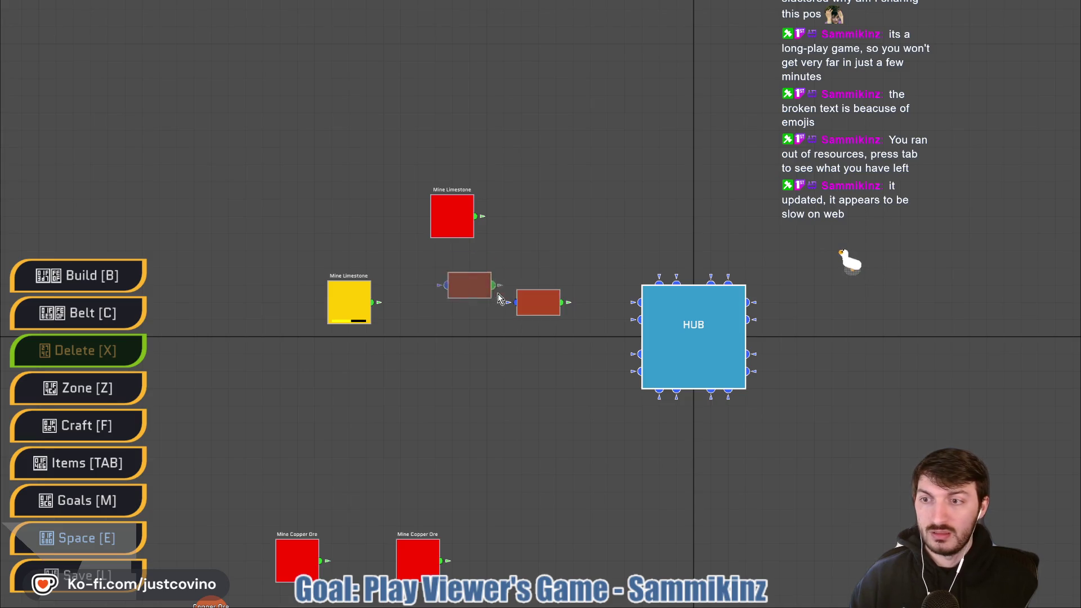
key(c)
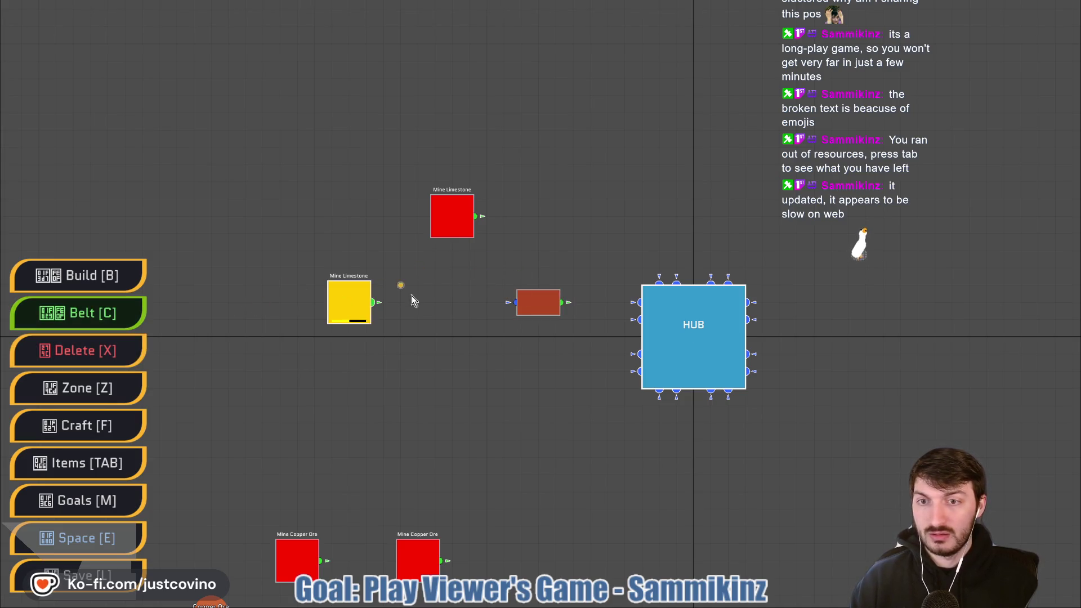
drag(378, 304, 518, 303)
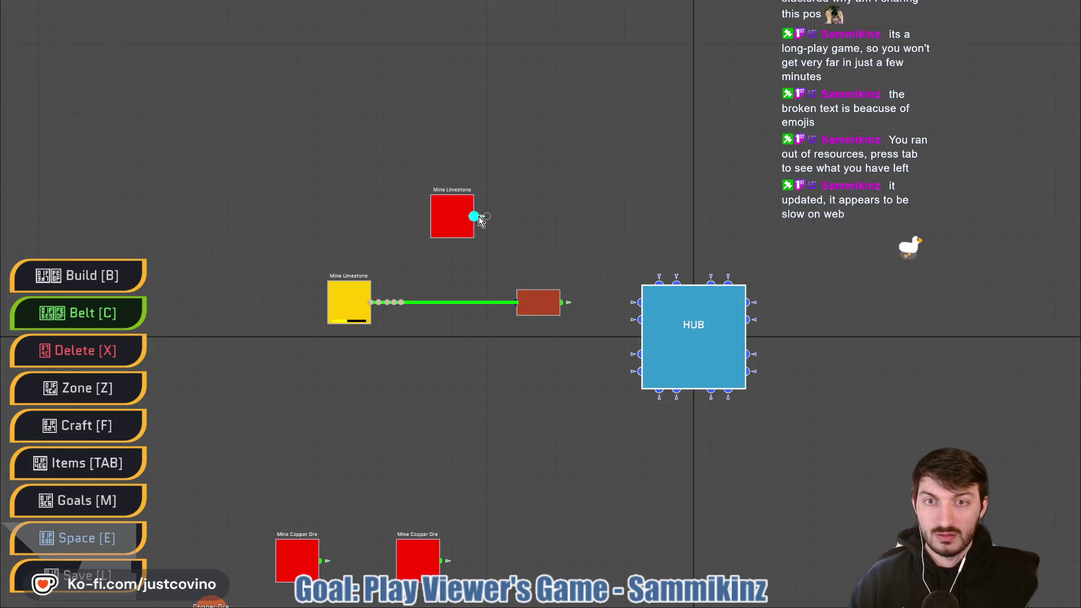
mouse_move(479, 220)
mouse_down()
mouse_move(507, 261)
mouse_move(512, 317)
mouse_move(641, 303)
mouse_up()
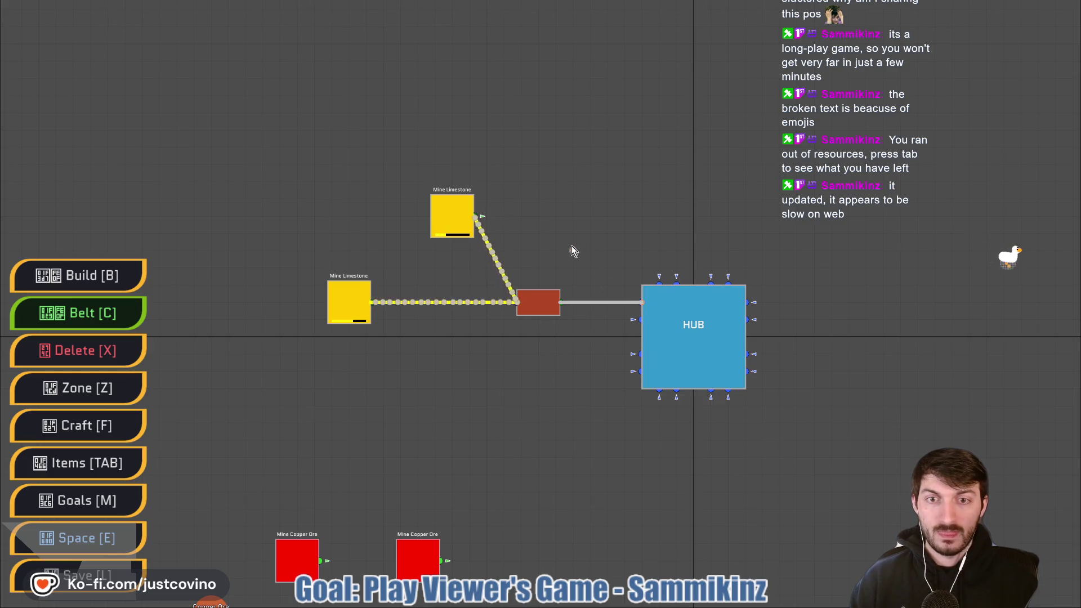
Pan toward the copper mines and pick another Smelter to place
drag(484, 278, 492, 231)
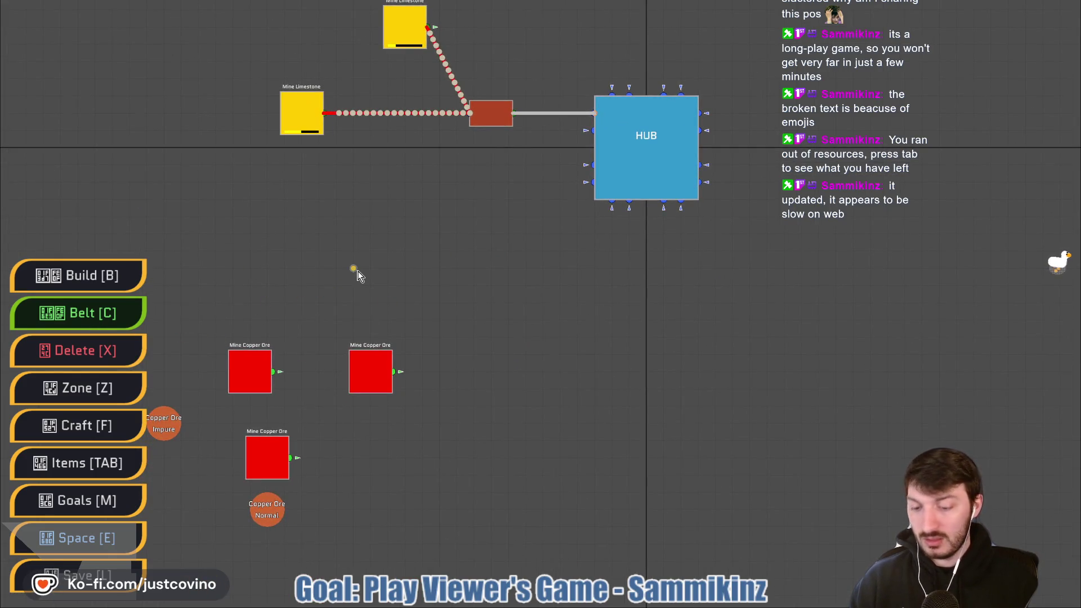
key(b)
click(498, 272)
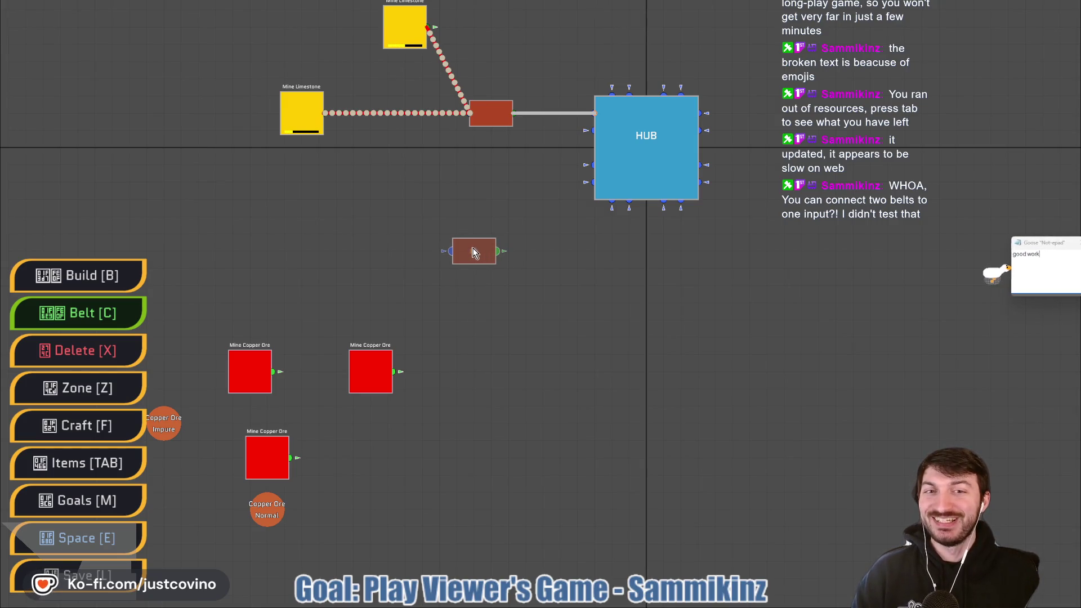
Set the second smelter below the limestone line, end placement, recentre the map and check the inventory
click(459, 251)
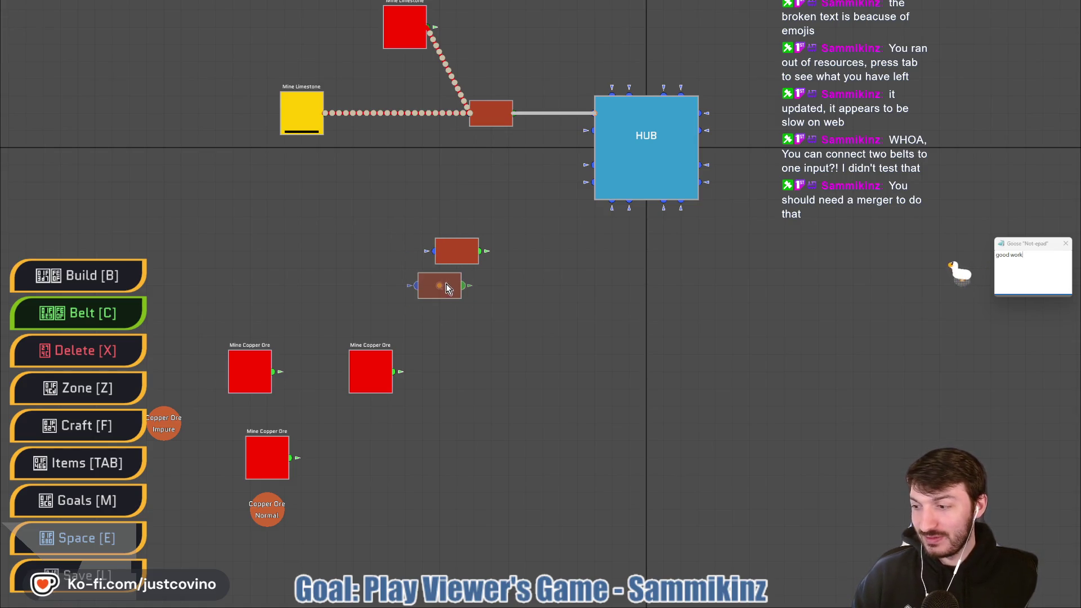
key(Escape)
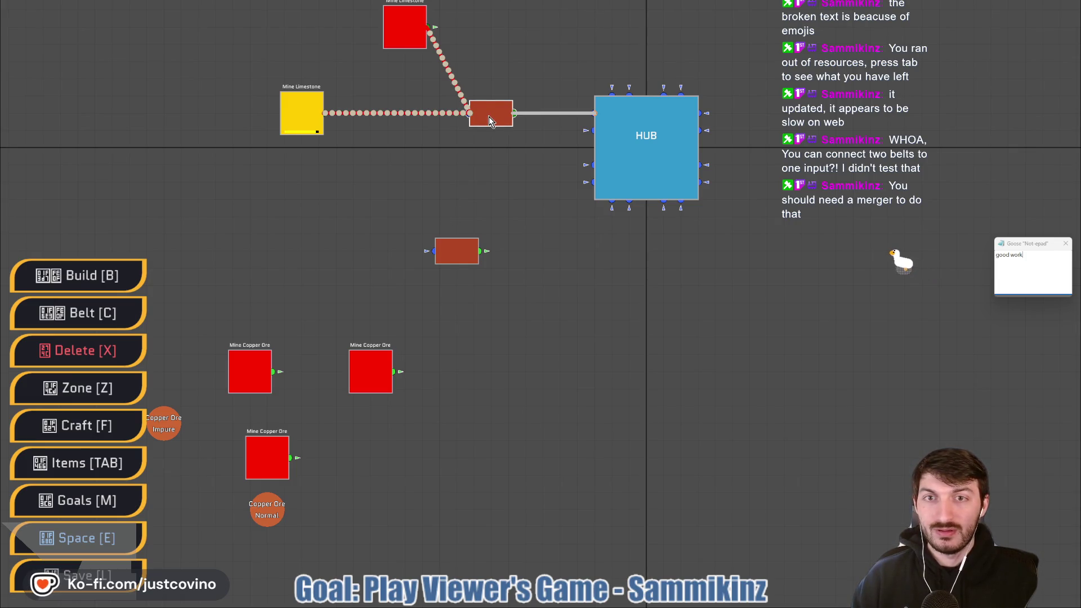
drag(489, 169, 487, 261)
key(Tab)
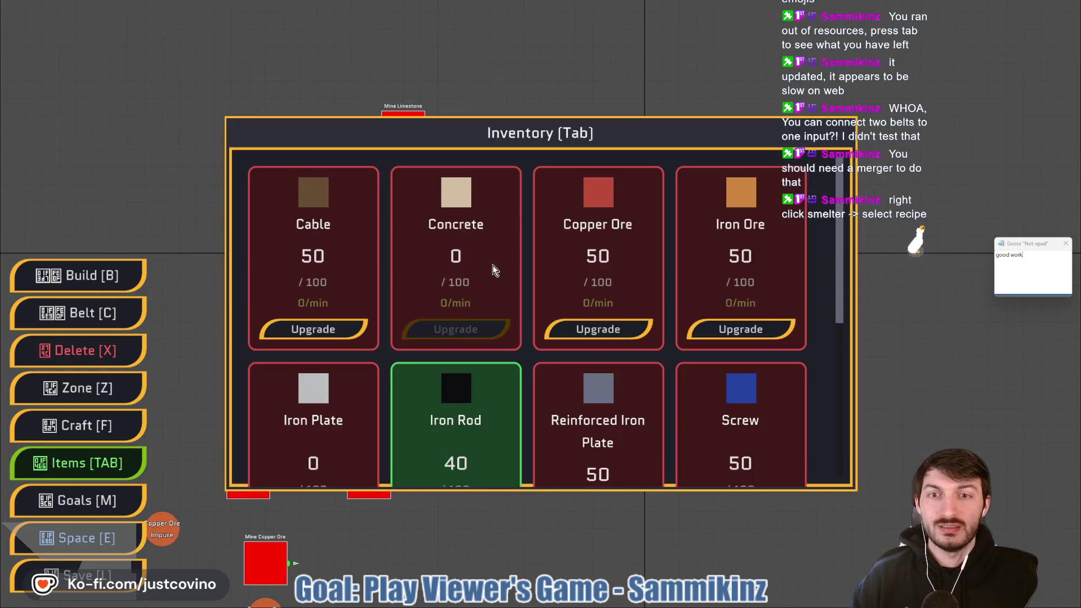
key(Tab)
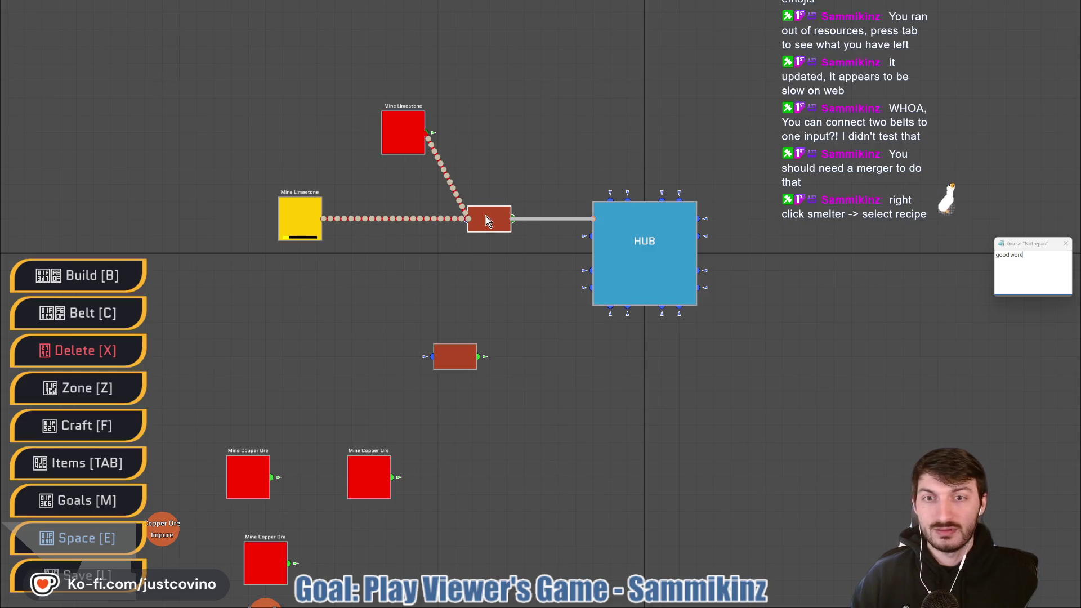
Set the limestone-fed smelter's recipe to Iron Ingot and close its settings
right_click(487, 220)
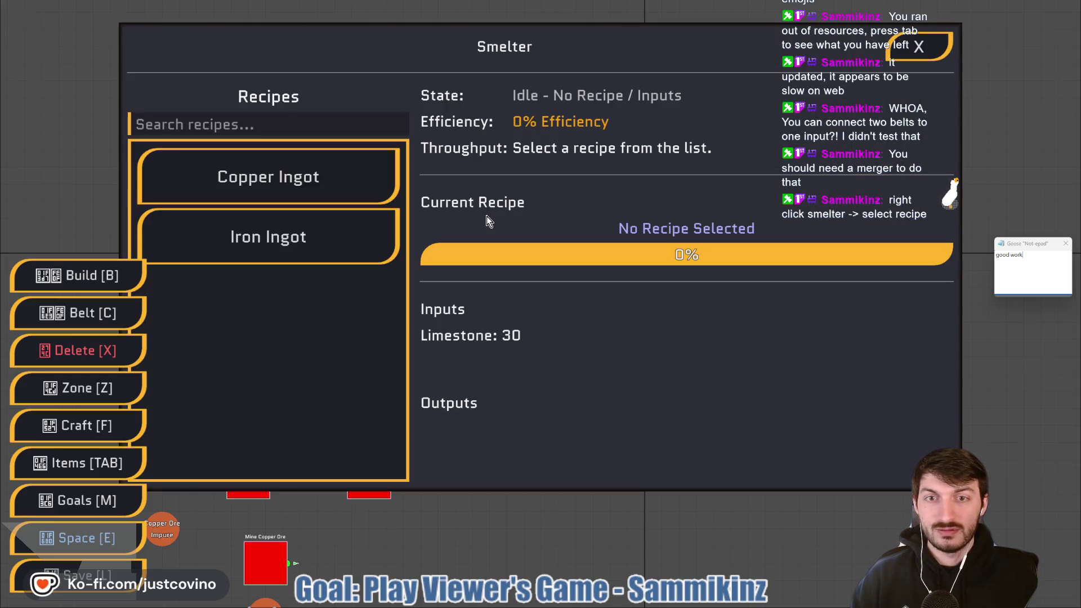
click(297, 170)
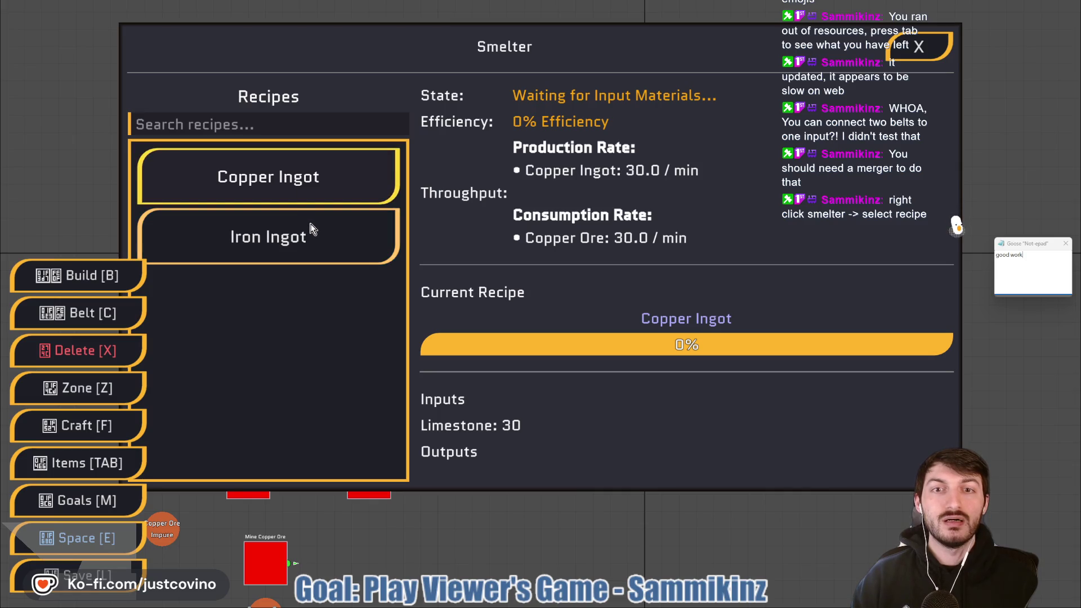
click(310, 223)
click(303, 177)
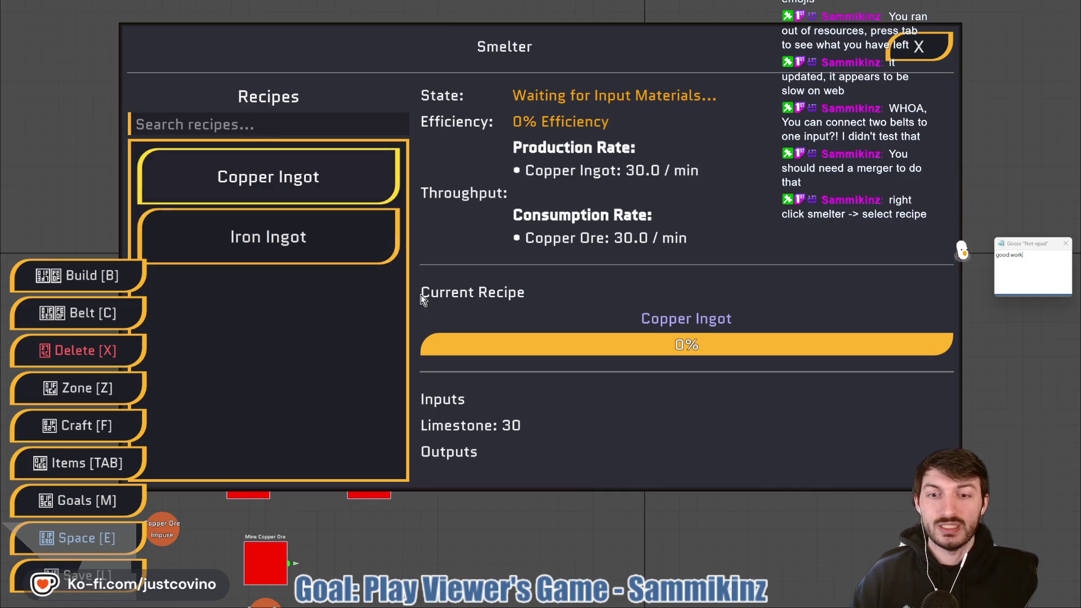
click(299, 230)
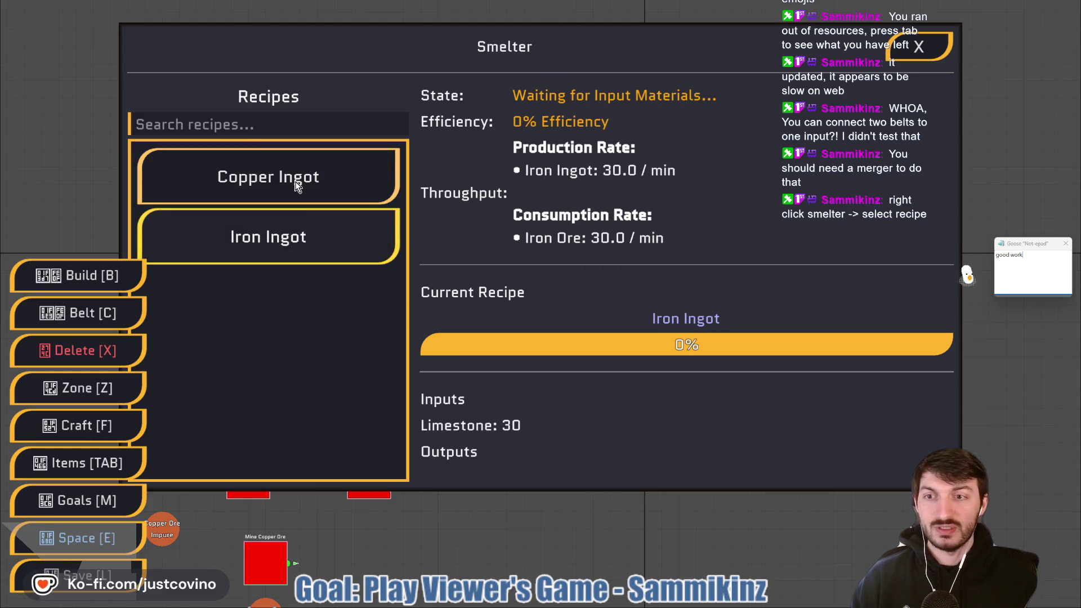
click(299, 179)
click(302, 237)
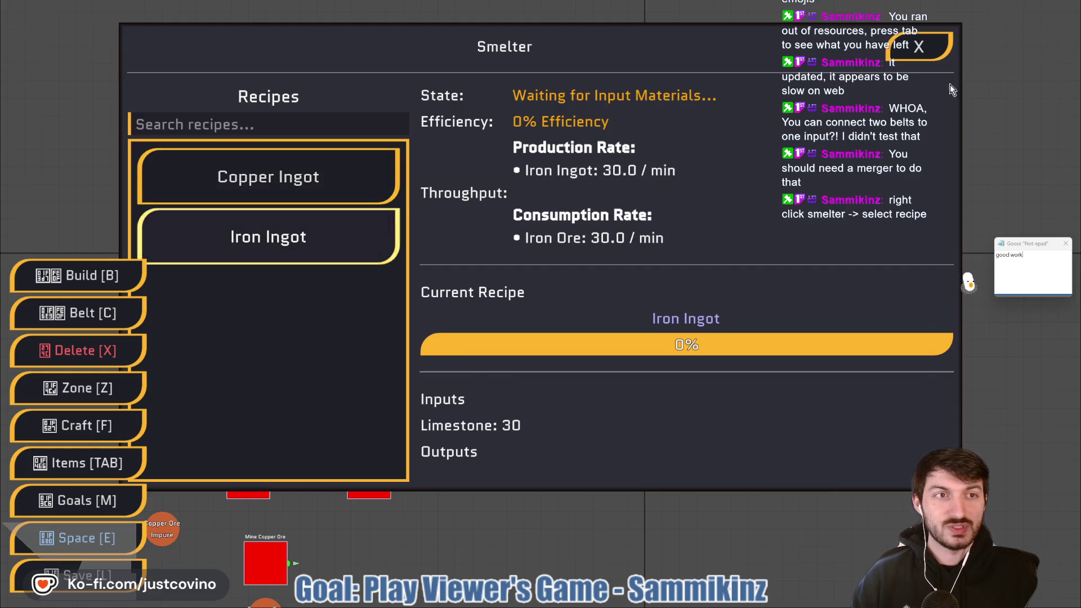
click(919, 46)
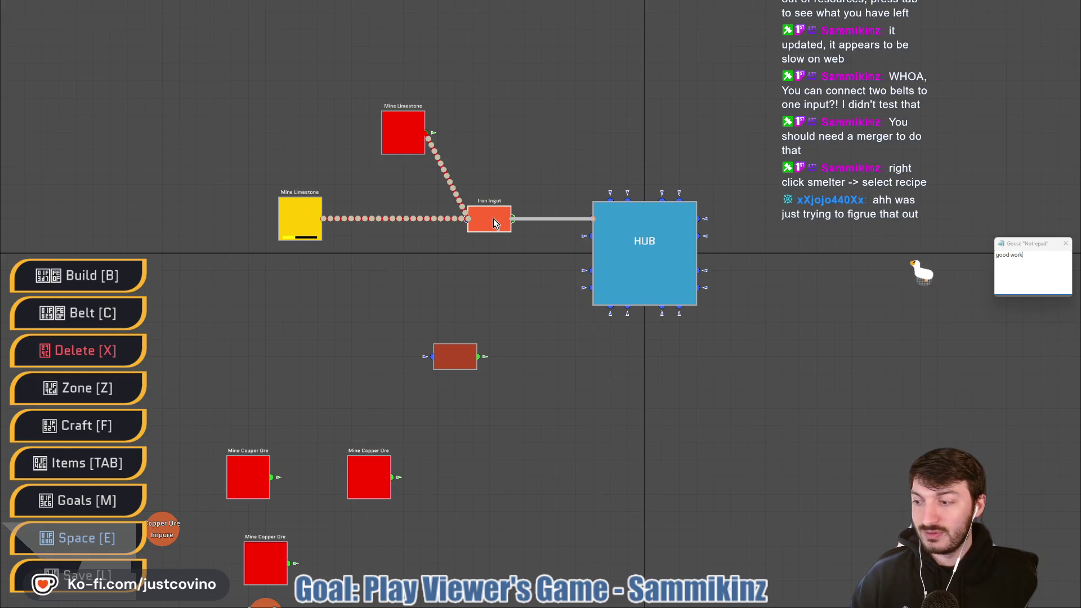
Delete the Iron Ingot smelter and run the limestone belt straight to the HUB input
key(x)
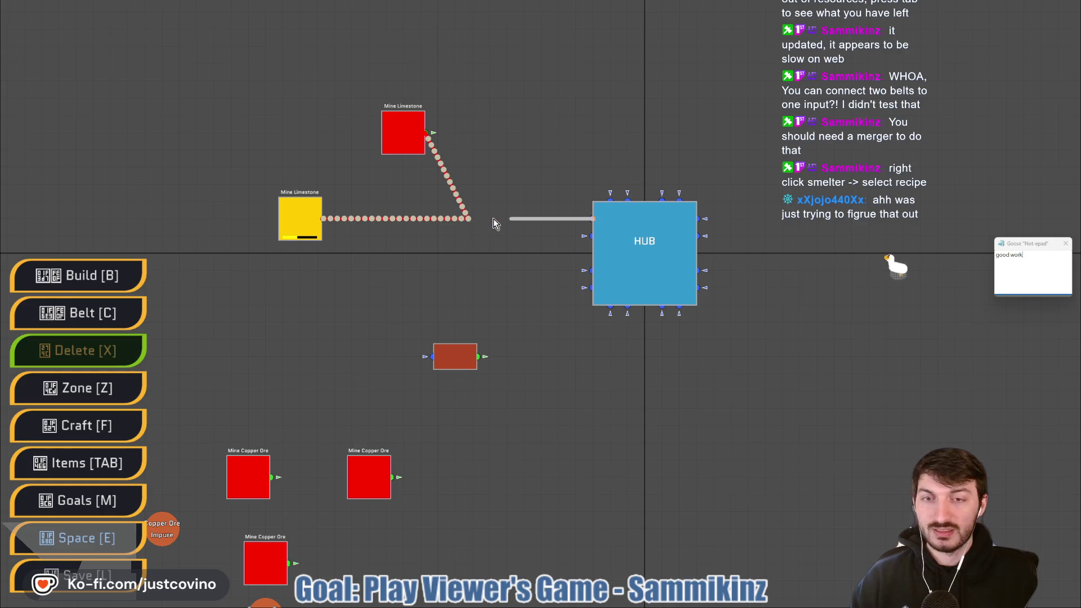
click(493, 220)
key(c)
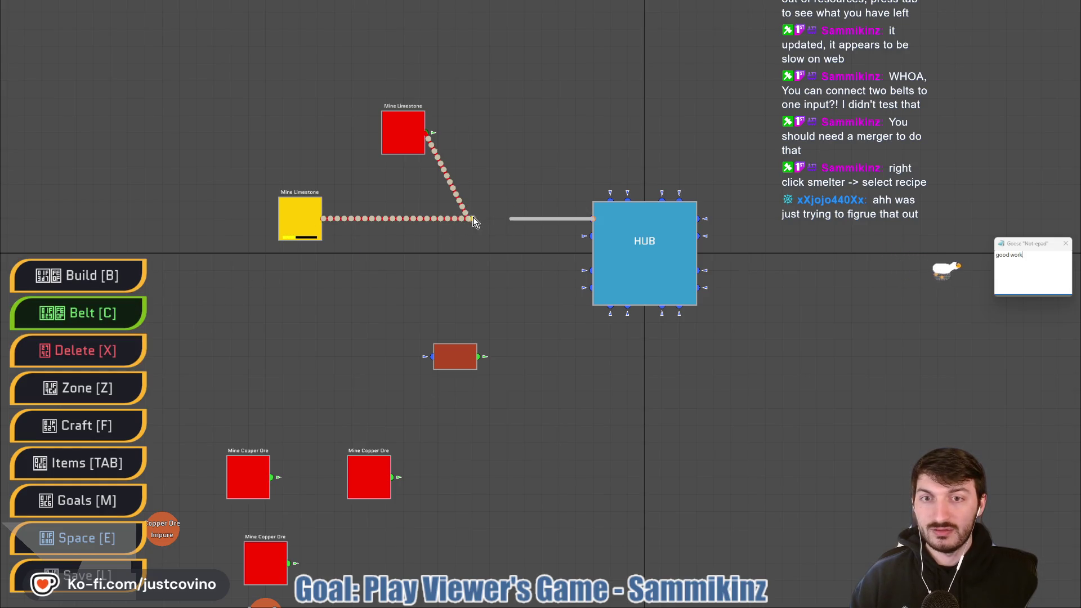
drag(470, 219, 596, 223)
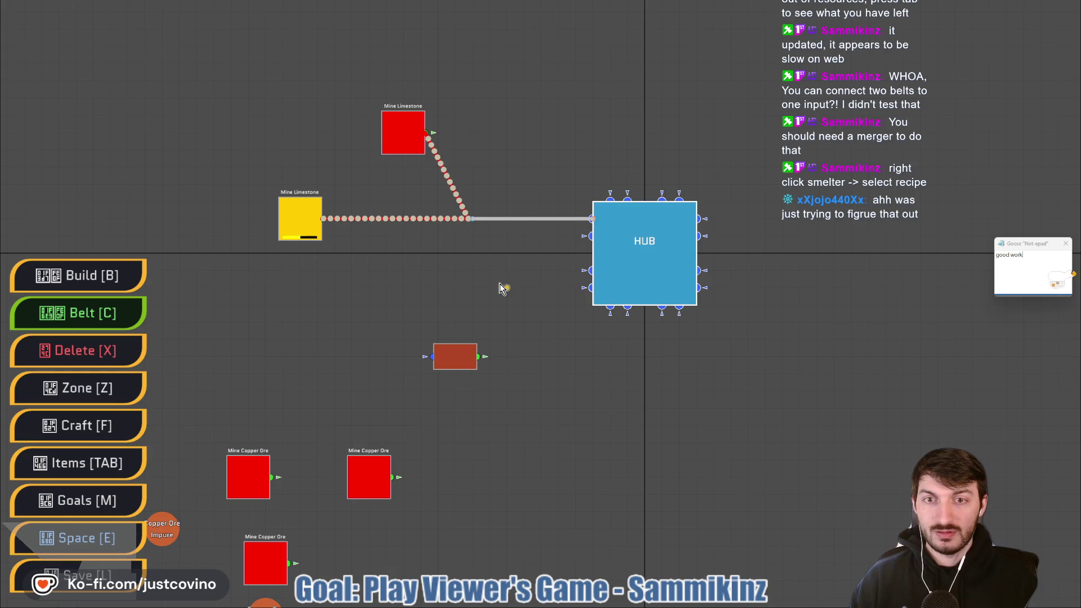
Remove the old HUB belt and the belts from both limestone mines
key(x)
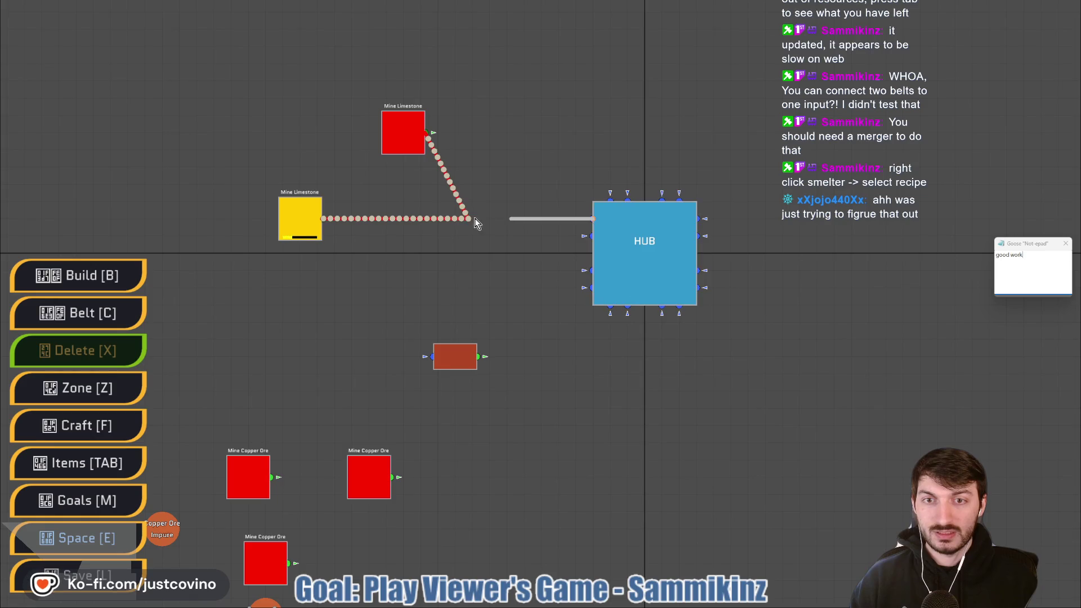
click(567, 220)
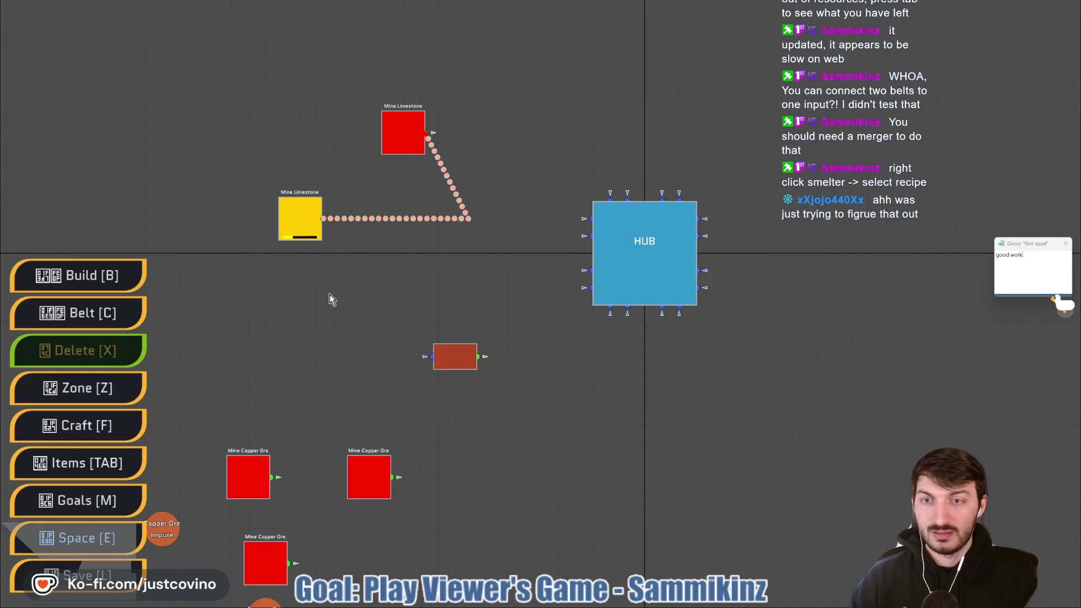
click(137, 317)
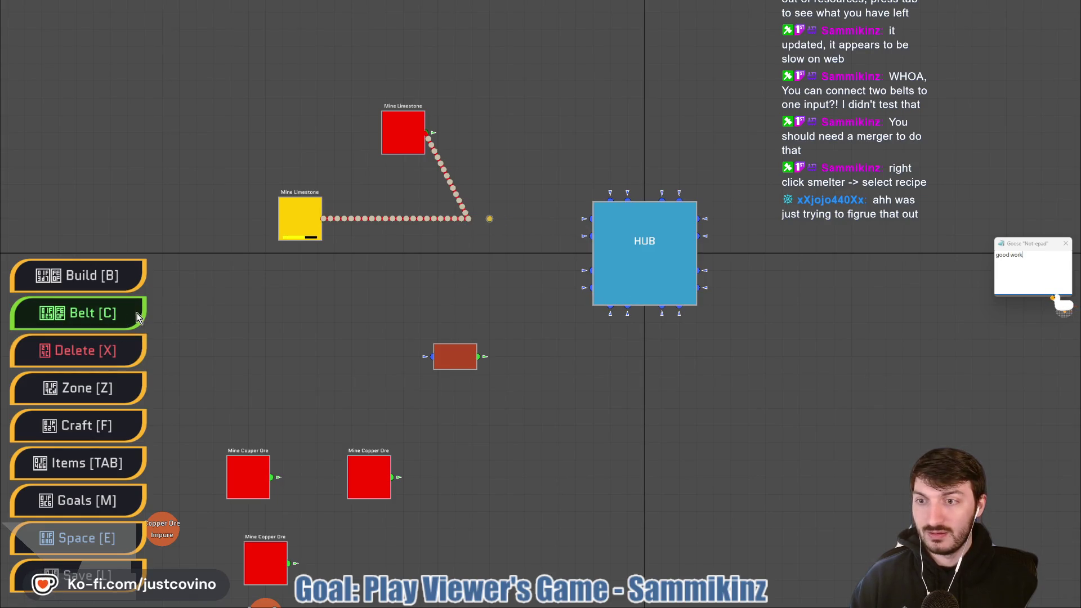
key(x)
click(463, 214)
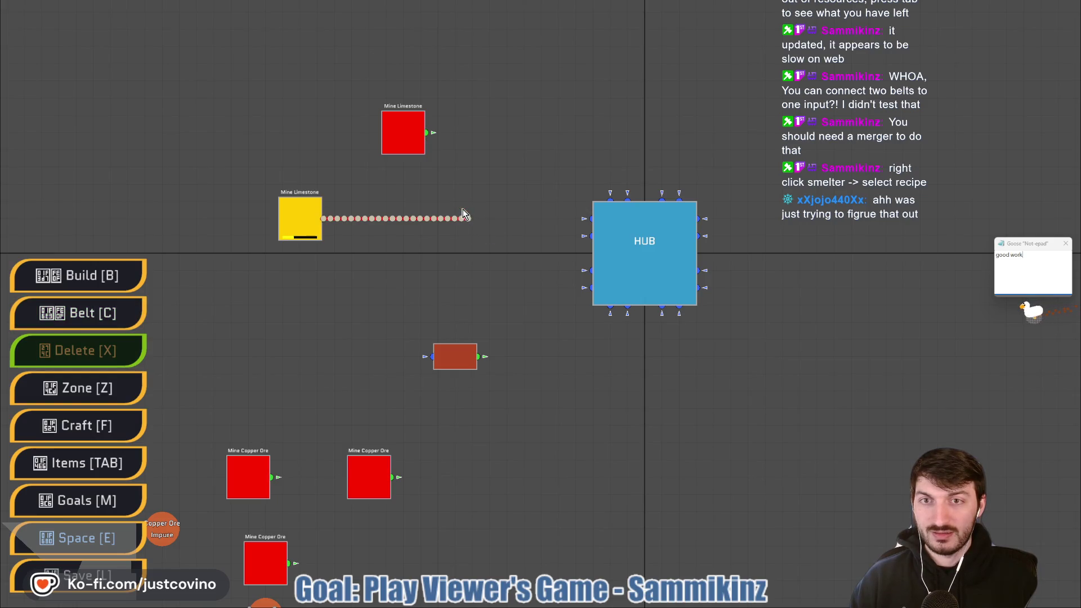
click(334, 220)
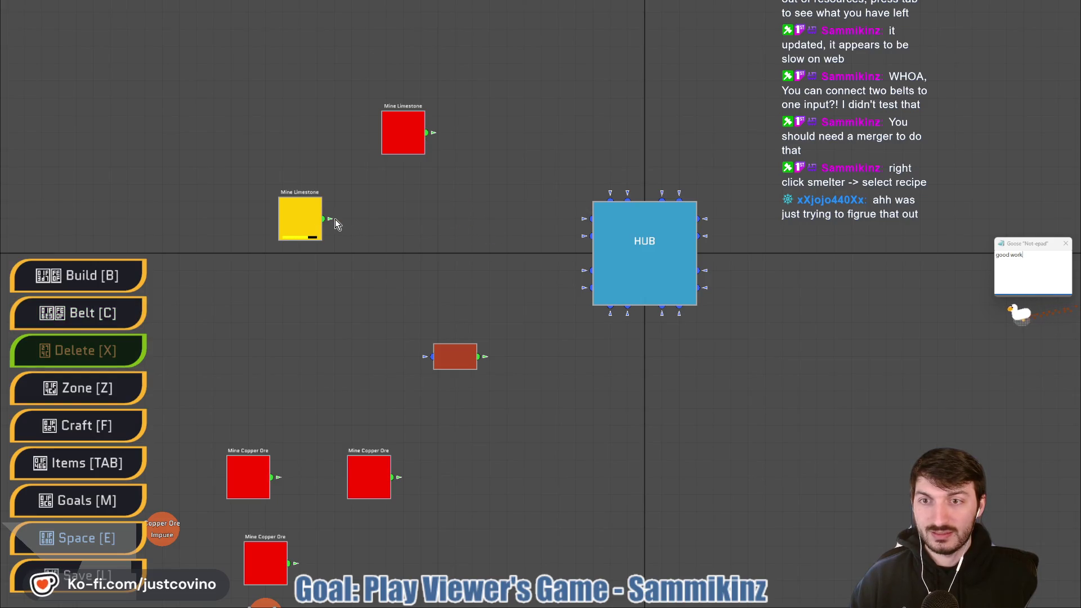
Belt the lower and upper limestone mines directly into the HUB
click(110, 311)
drag(322, 220, 593, 219)
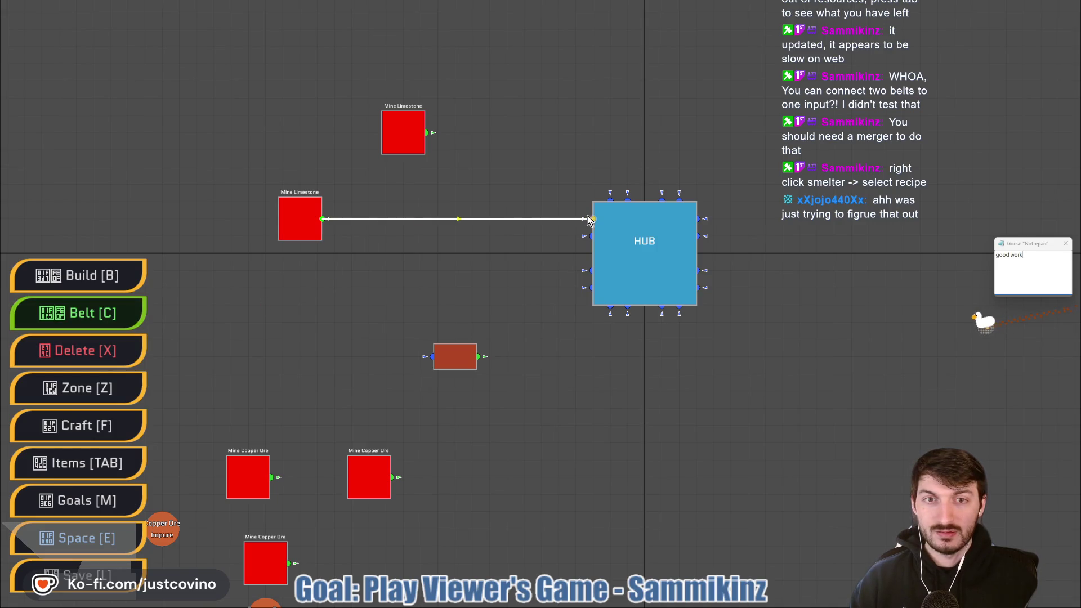
drag(444, 149, 592, 219)
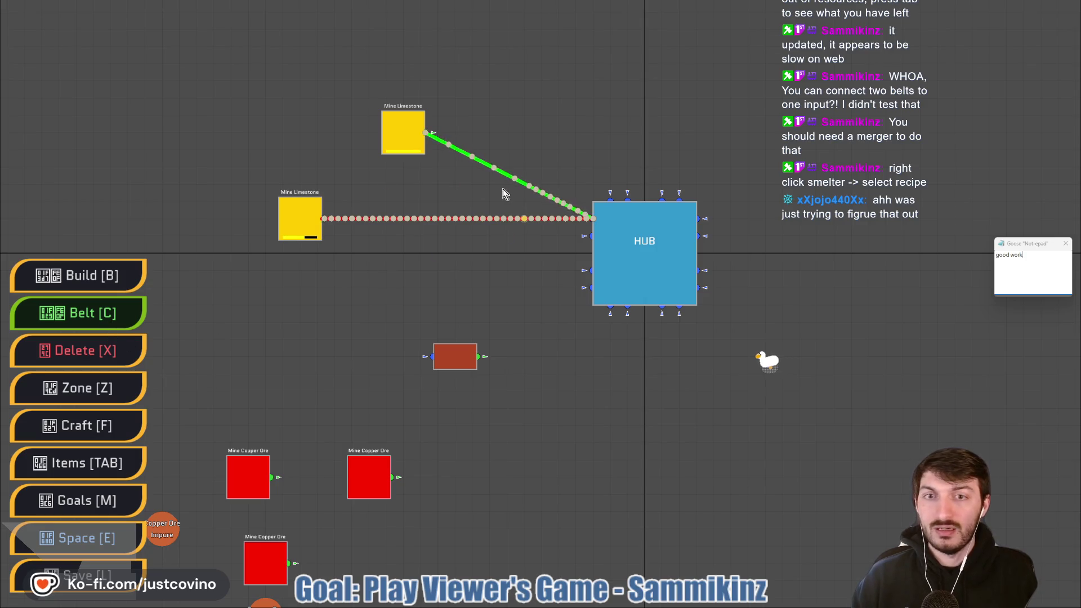
Delete both limestone-to-HUB belts and bring up the buildings list
key(x)
click(427, 141)
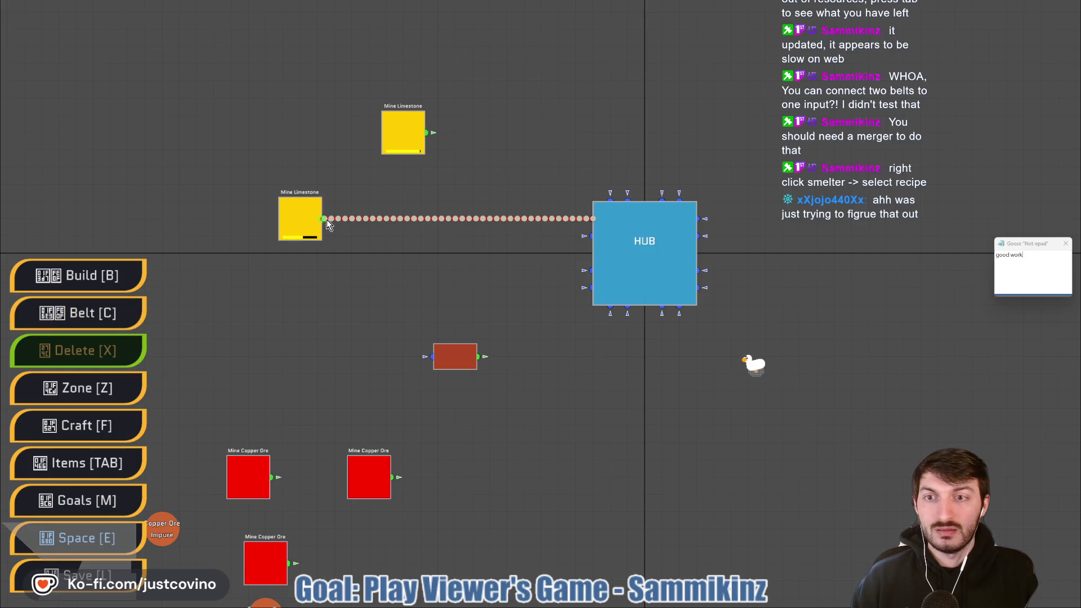
click(327, 220)
key(b)
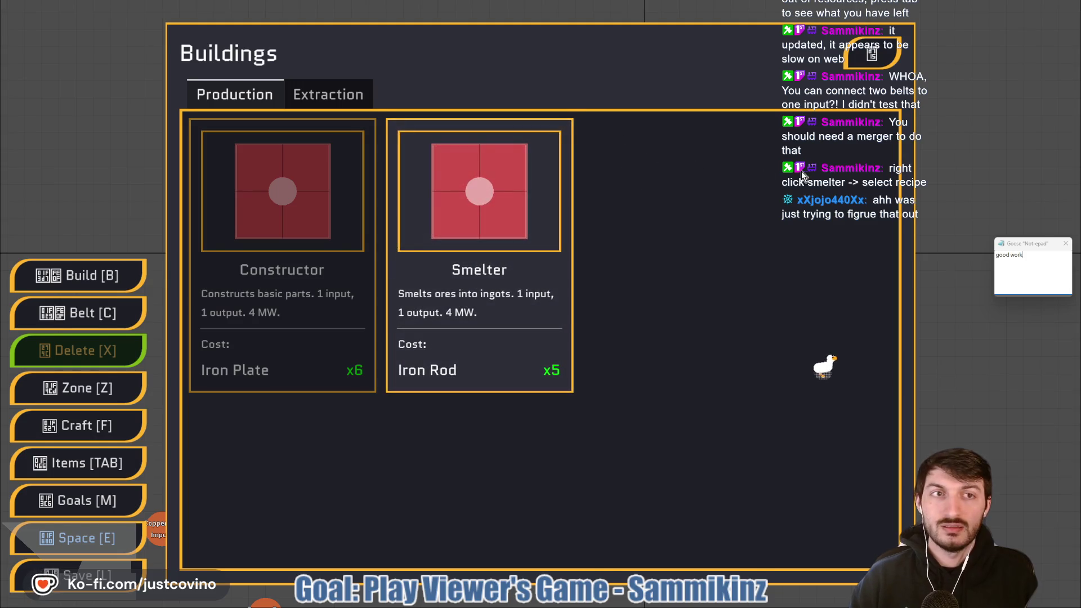
Restore the game's fullscreen view and pan the map toward the copper mines
key(Escape)
click(680, 223)
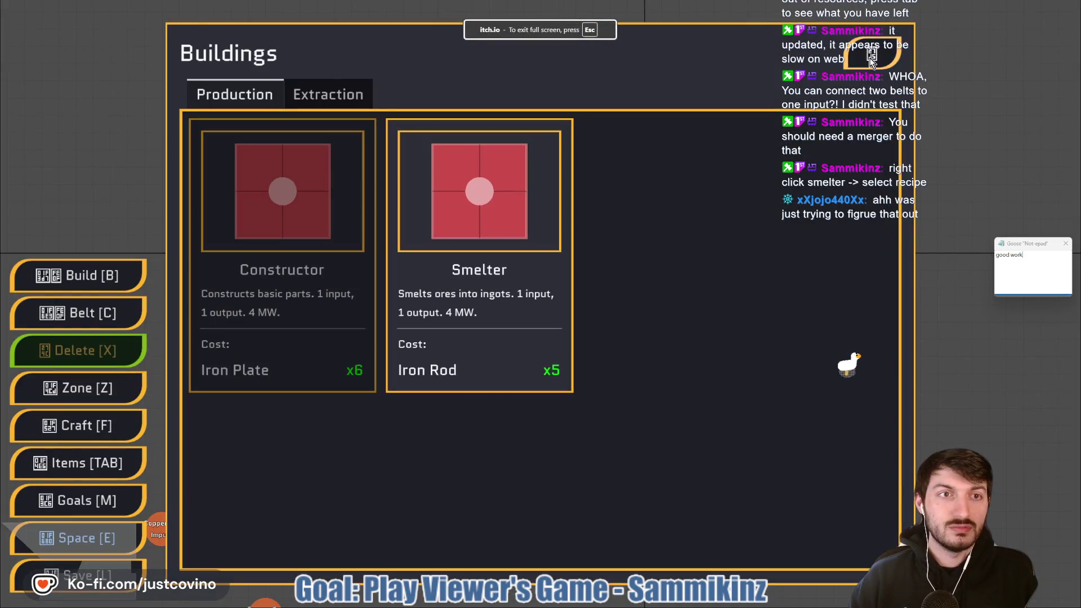
key(b)
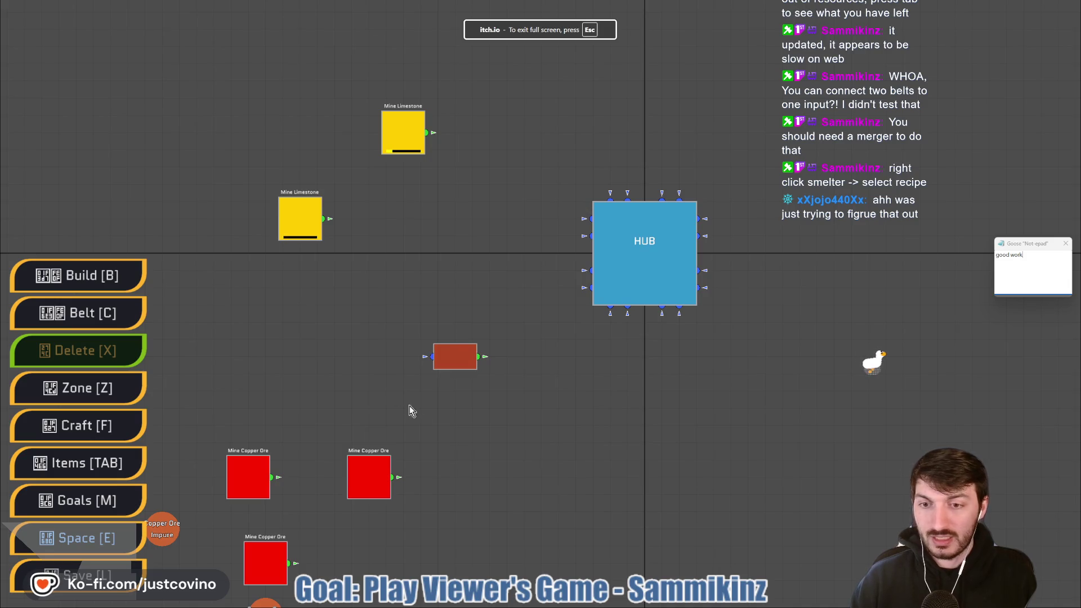
scroll(473, 290, down, 3)
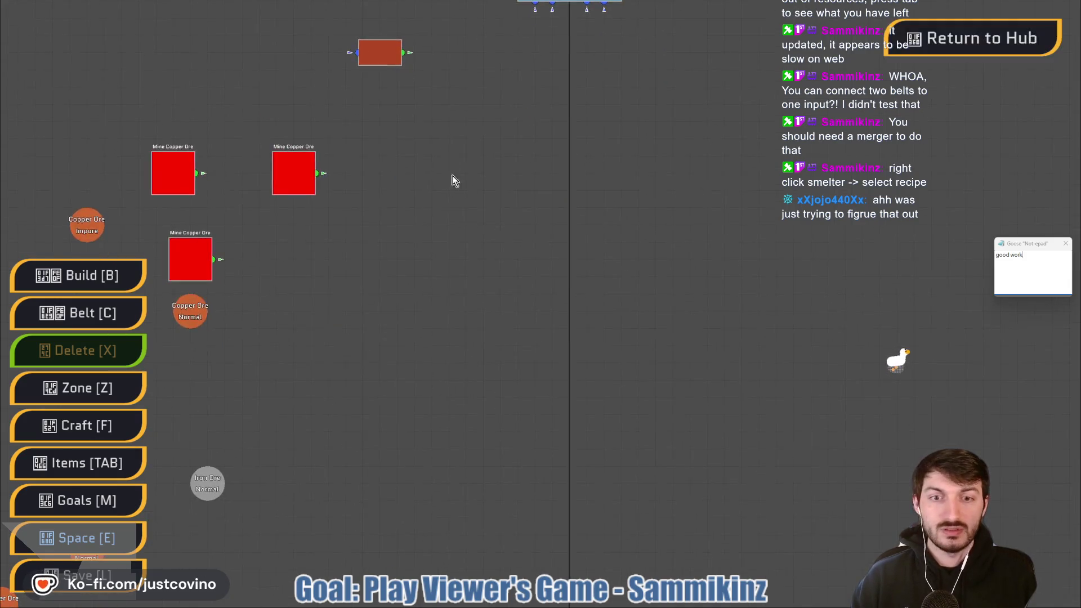
scroll(440, 352, up, 3)
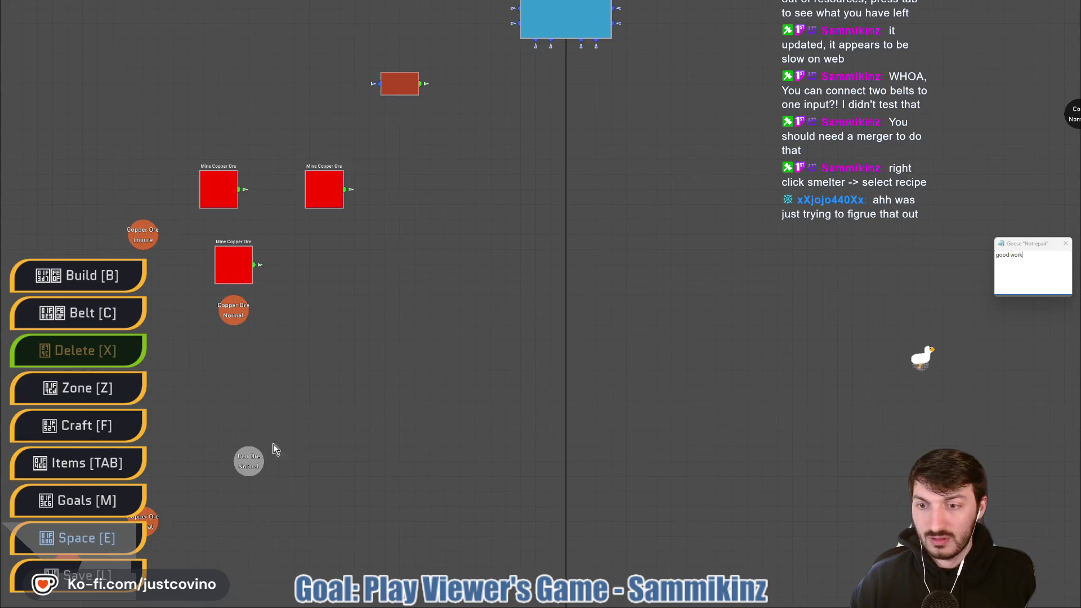
key(w)
key(a)
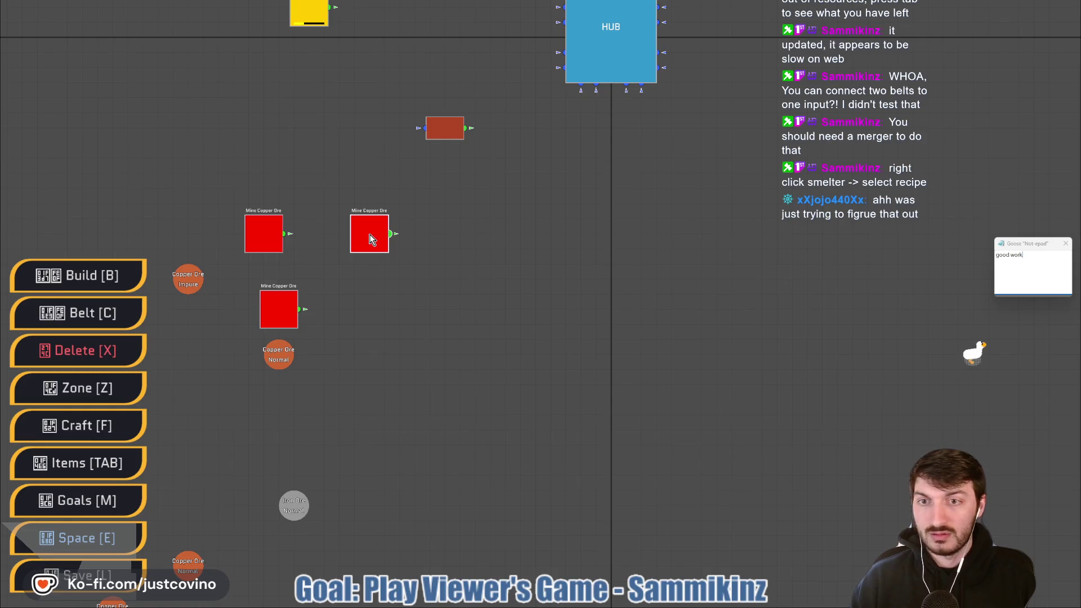
Remove the three Mine Copper Ore buildings
key(x)
click(372, 235)
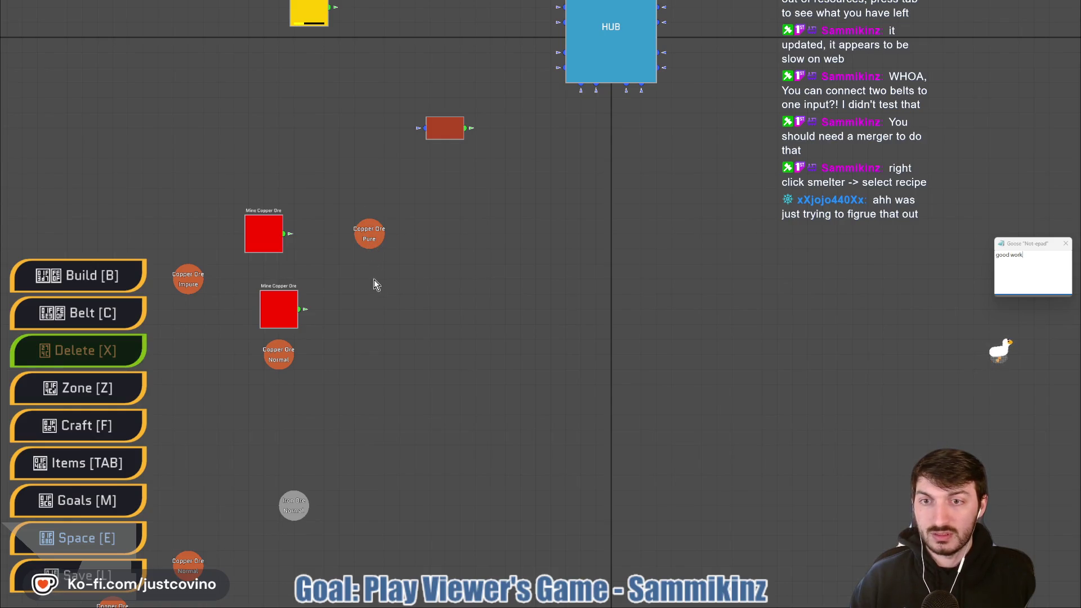
click(263, 236)
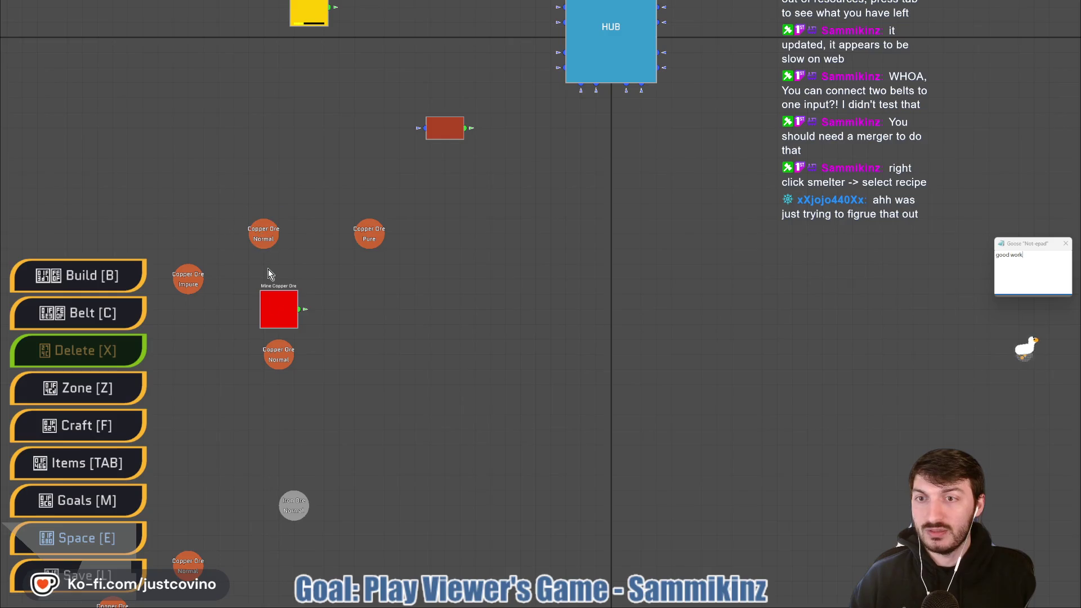
click(271, 318)
key(x)
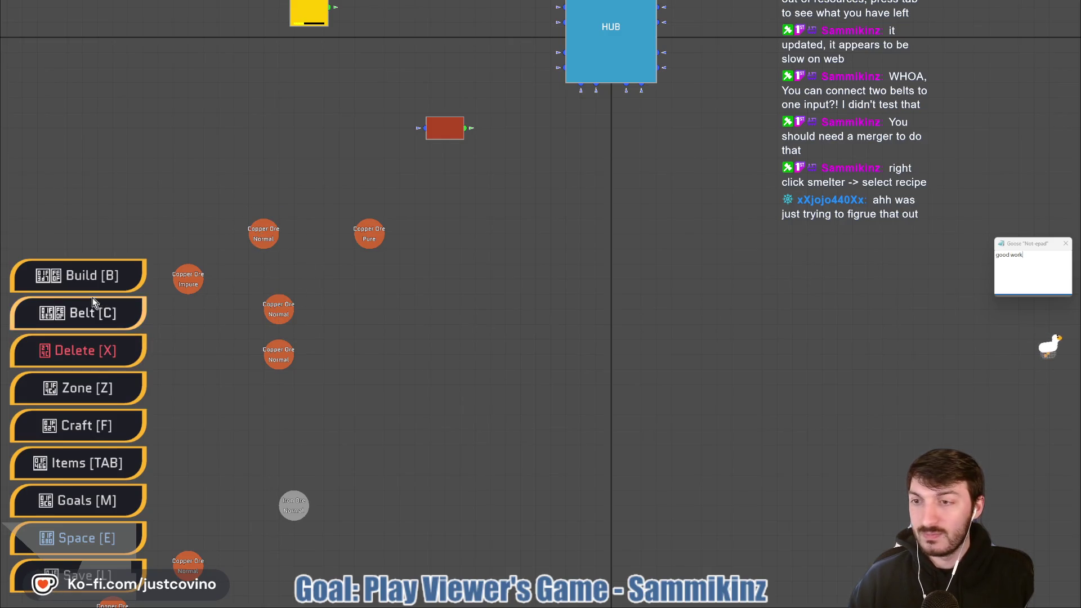
Place Miner Mk.1 extractors on the pure copper ore node and the Iron Ore node
key(b)
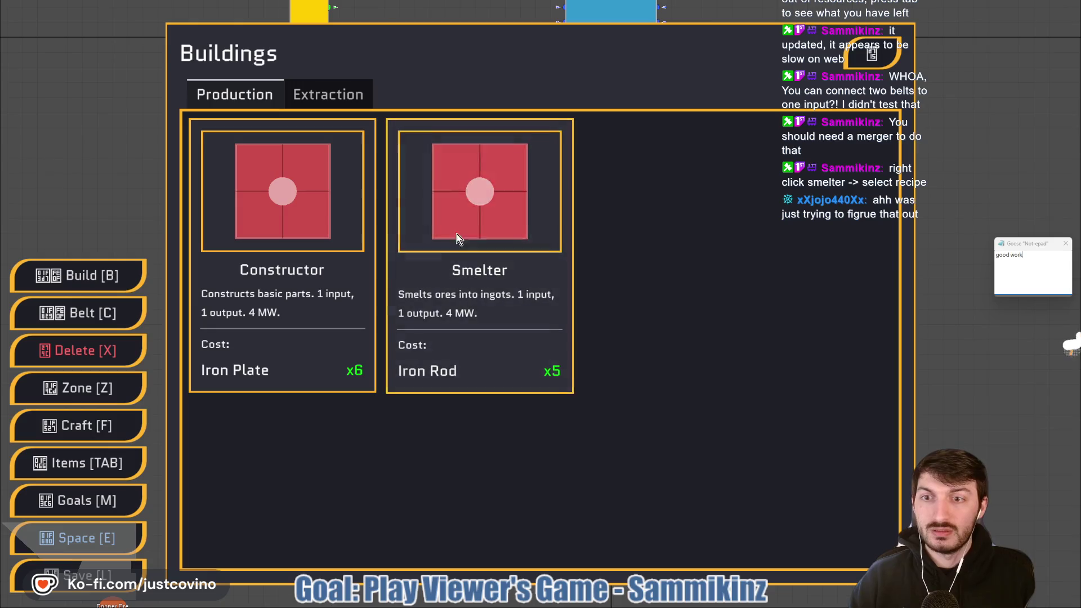
click(326, 94)
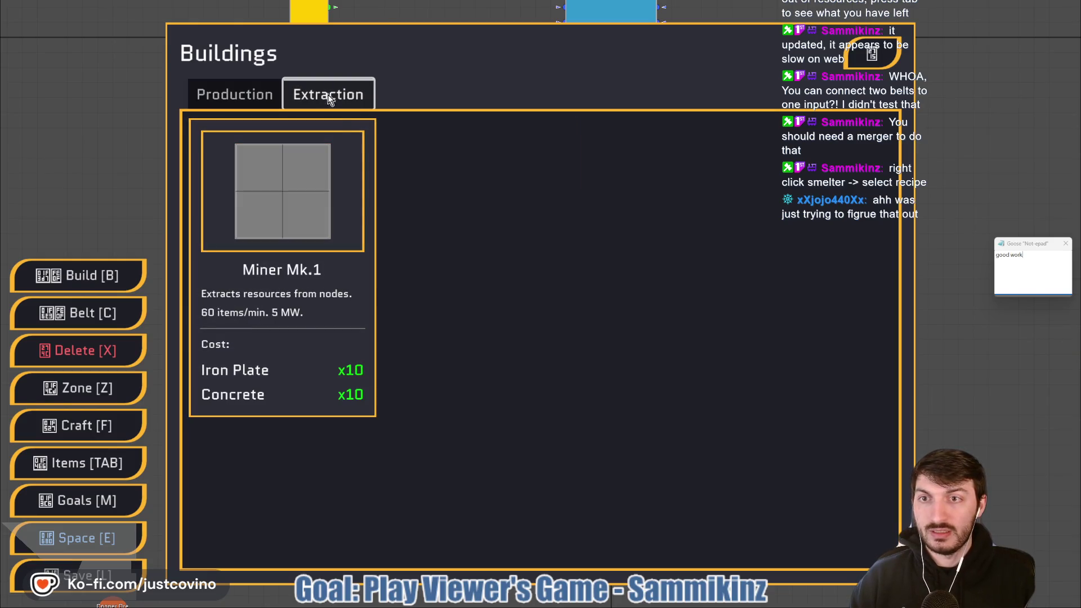
click(300, 222)
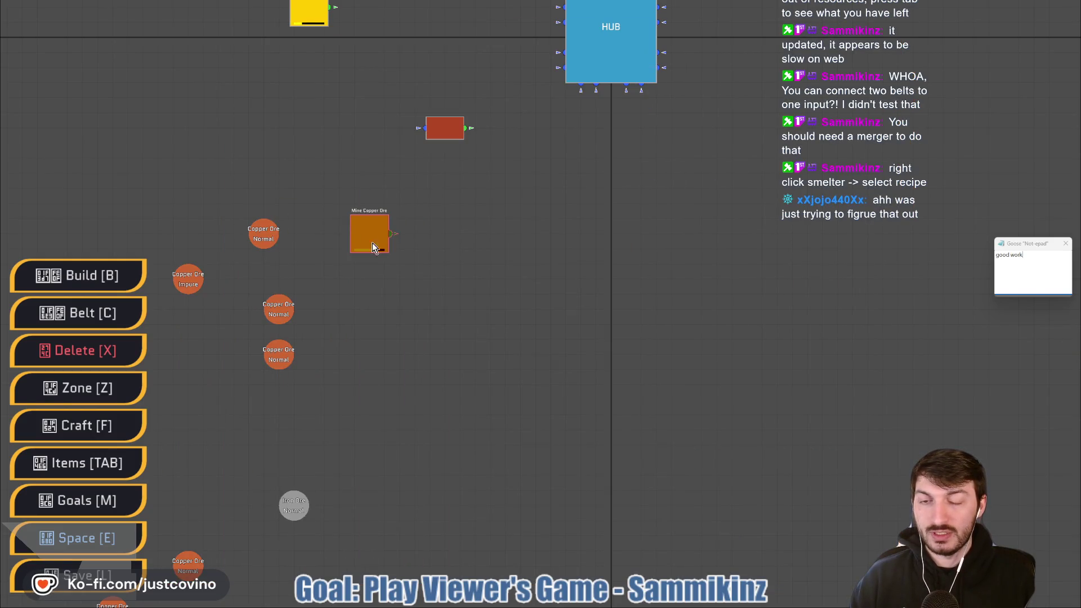
click(372, 243)
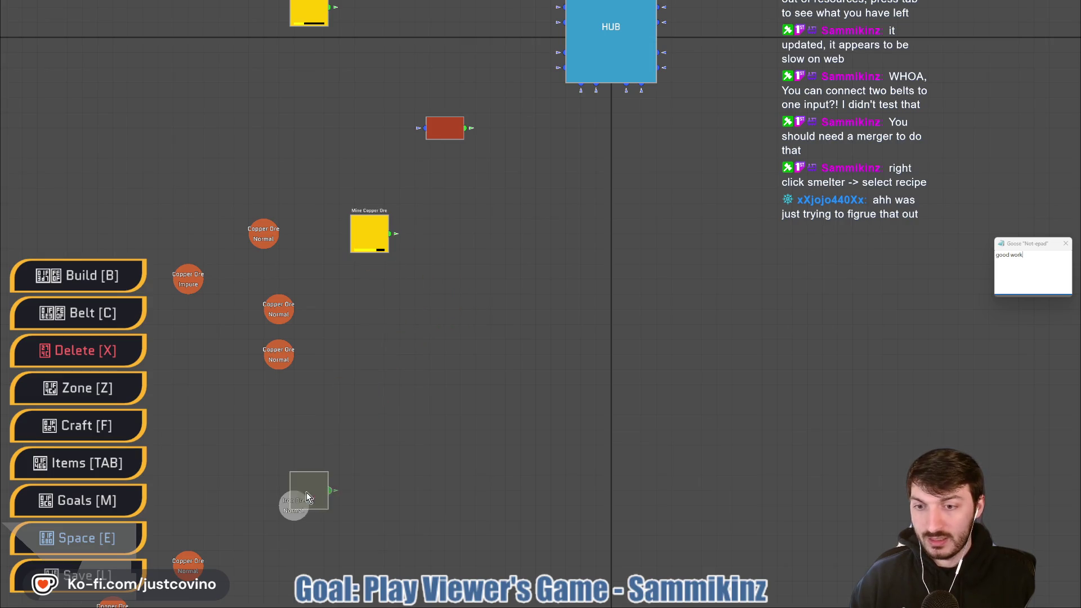
click(294, 504)
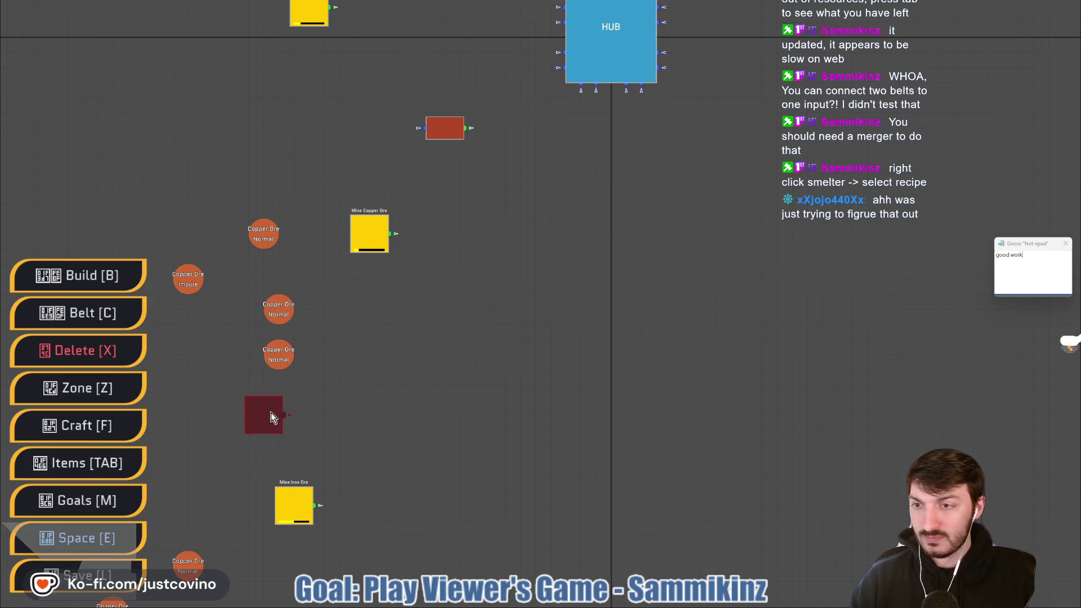
Place a Smelter to the right of the iron miner
key(b)
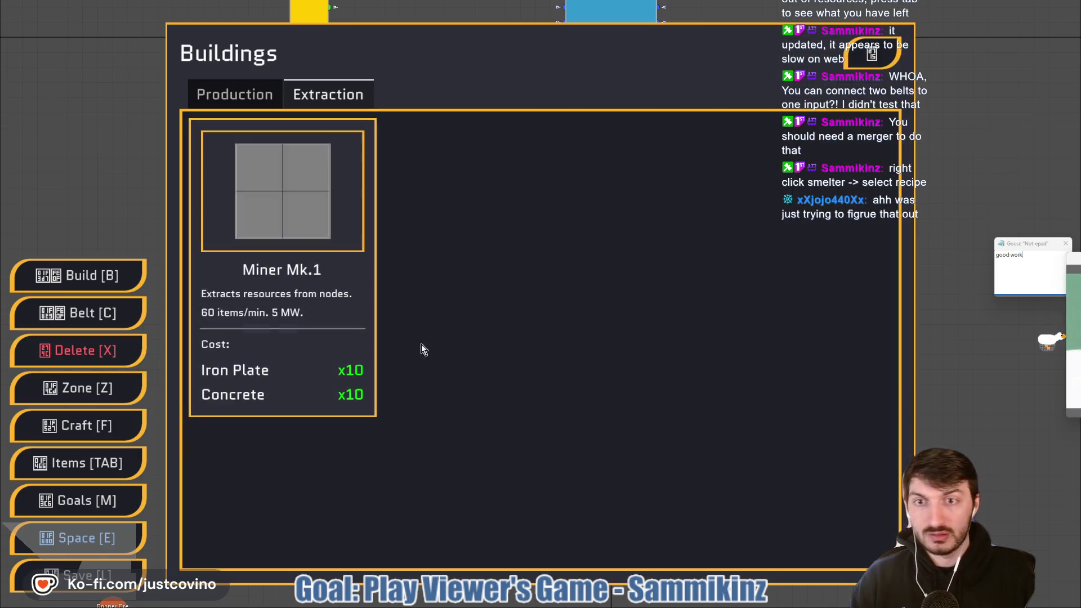
click(242, 96)
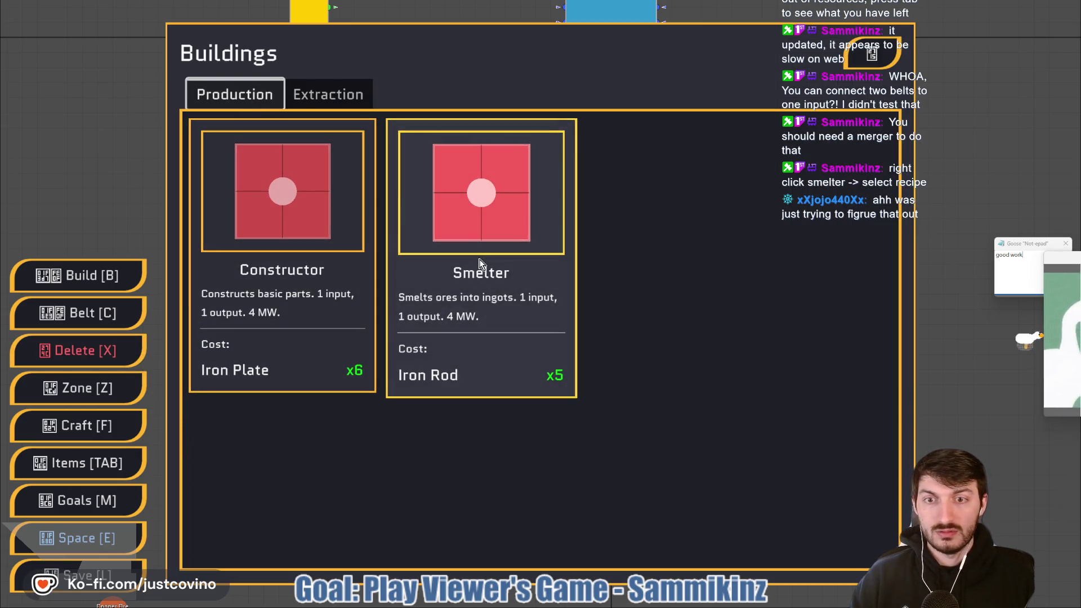
click(481, 273)
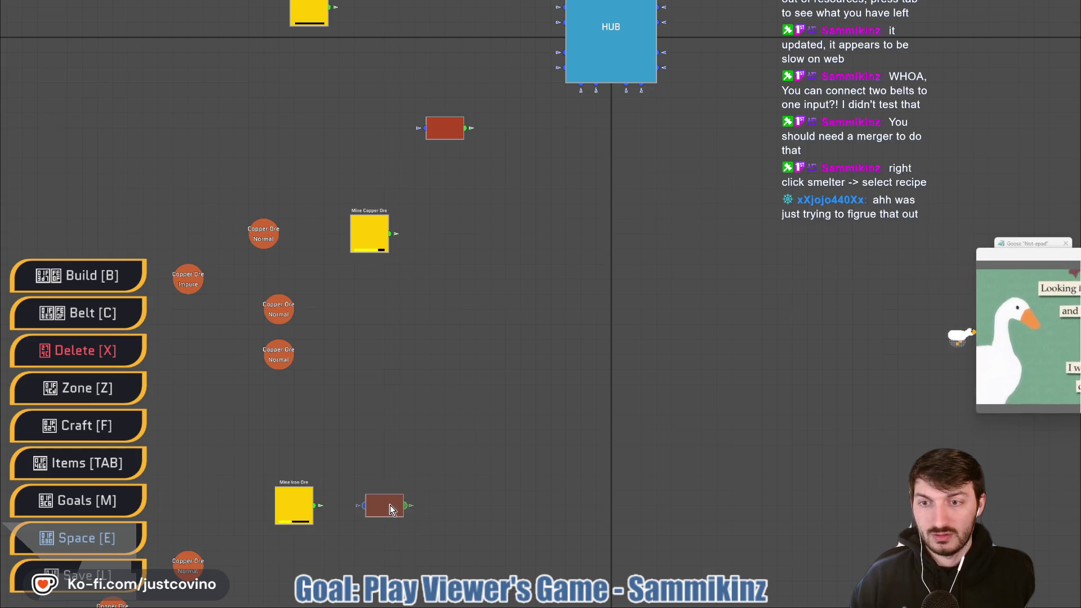
click(389, 509)
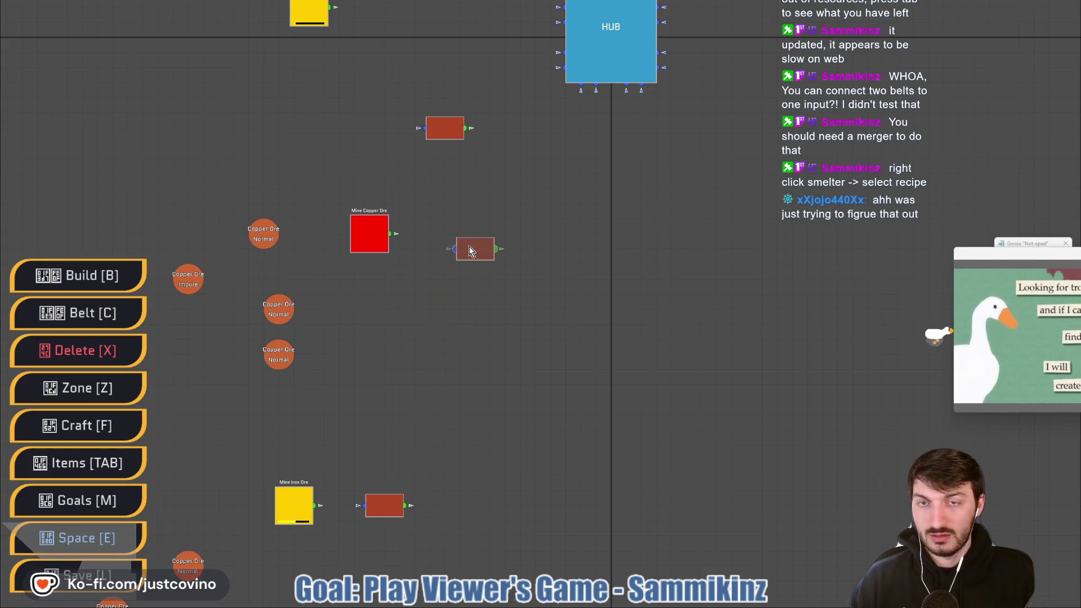
Belt the iron miner into the new smelter and the copper miner into the upper smelter
key(c)
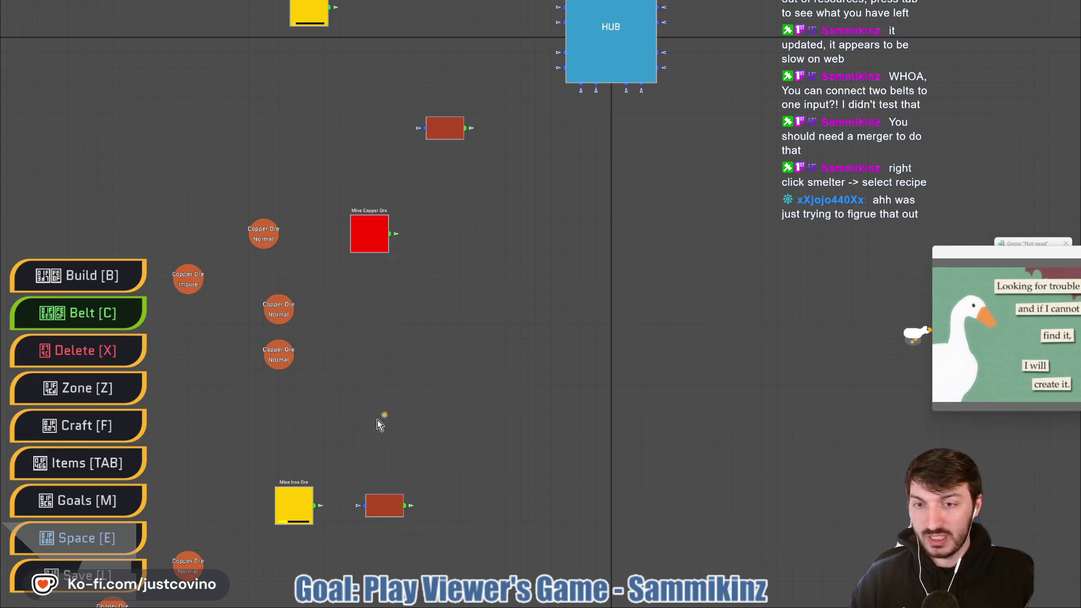
drag(314, 505, 367, 505)
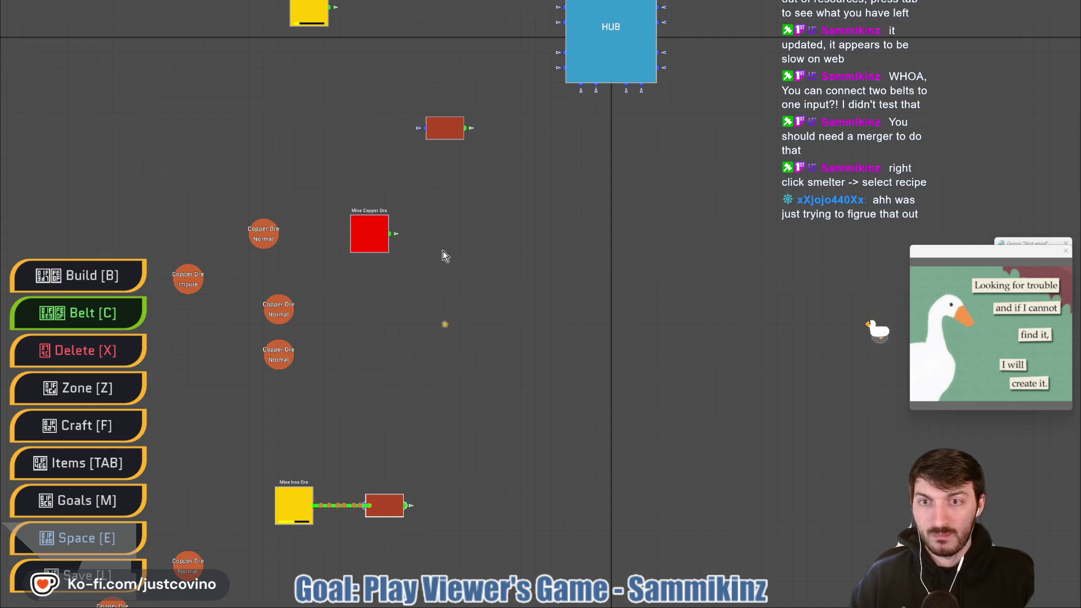
drag(389, 233, 426, 128)
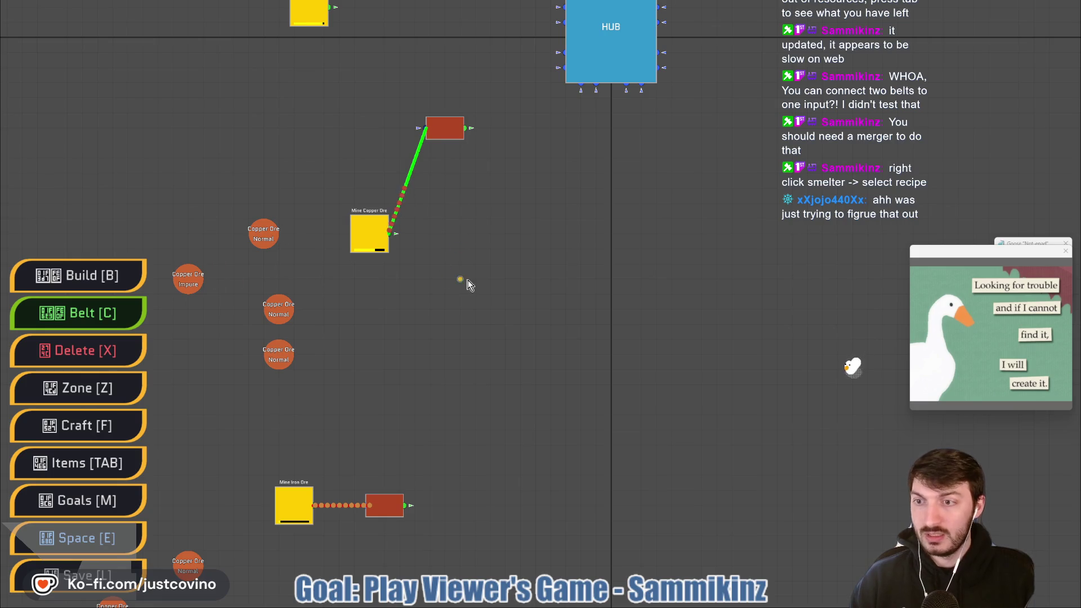
Place a Constructor just left of the HUB
key(b)
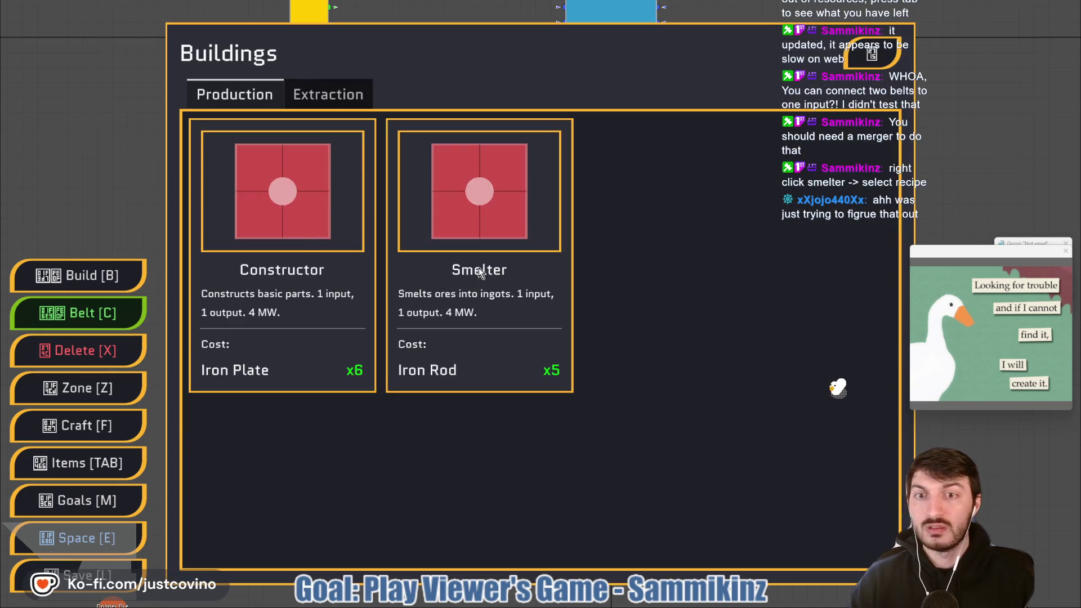
click(270, 228)
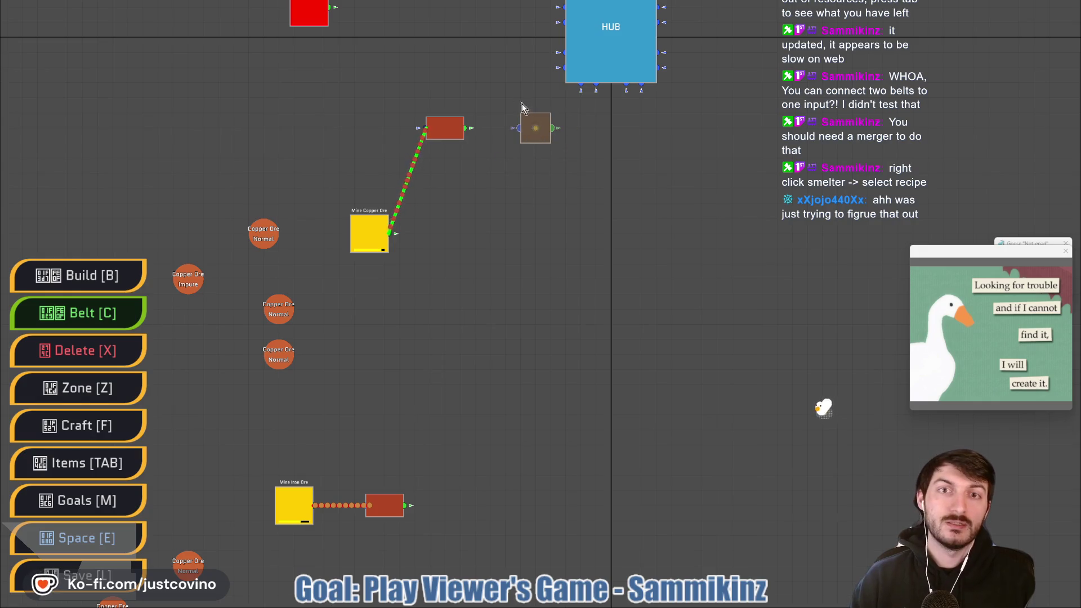
click(505, 73)
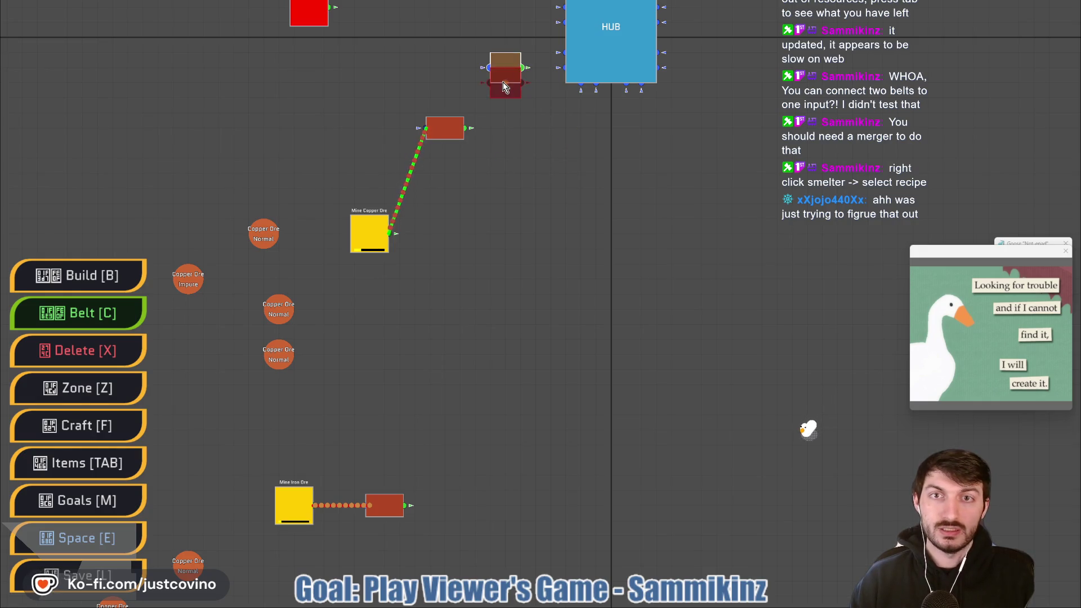
key(Escape)
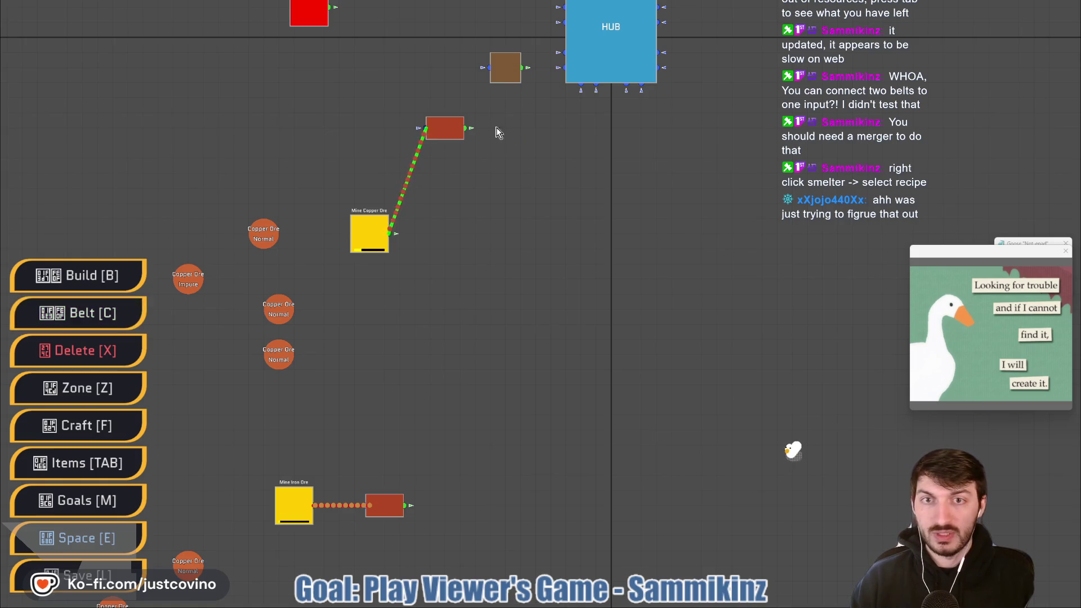
Set the upper smelter to Copper Ingot and the smelter by the iron mine to Iron Ingot
right_click(445, 128)
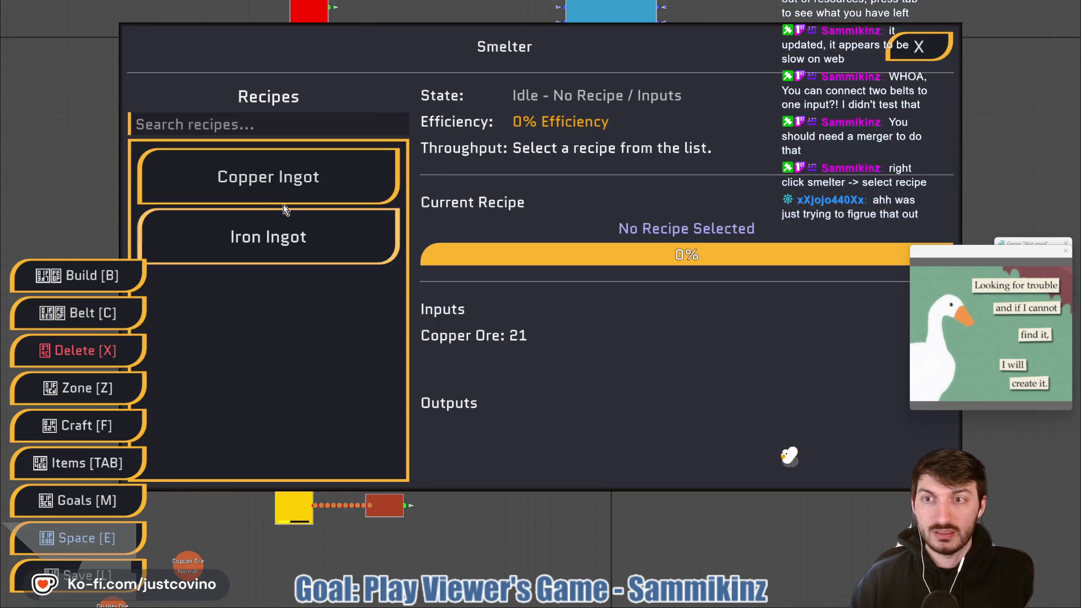
click(279, 180)
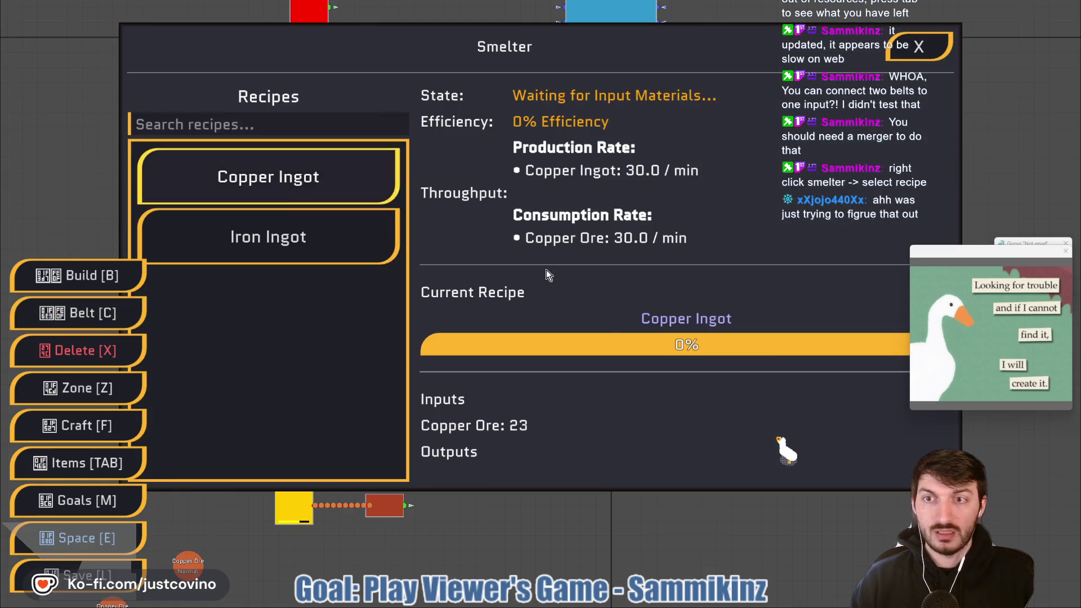
click(919, 46)
right_click(382, 509)
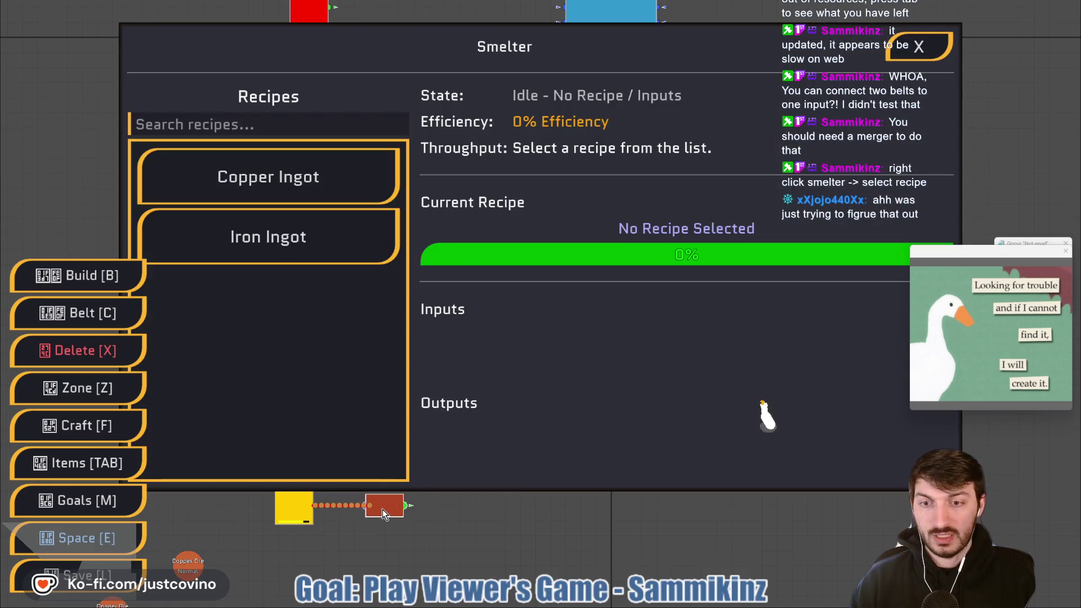
click(282, 237)
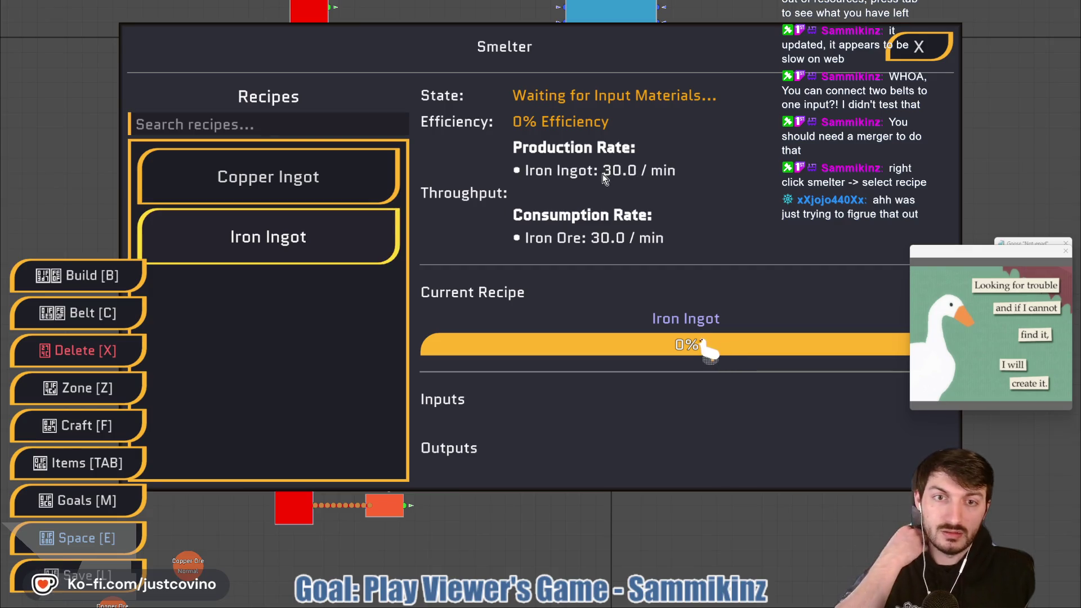
click(920, 46)
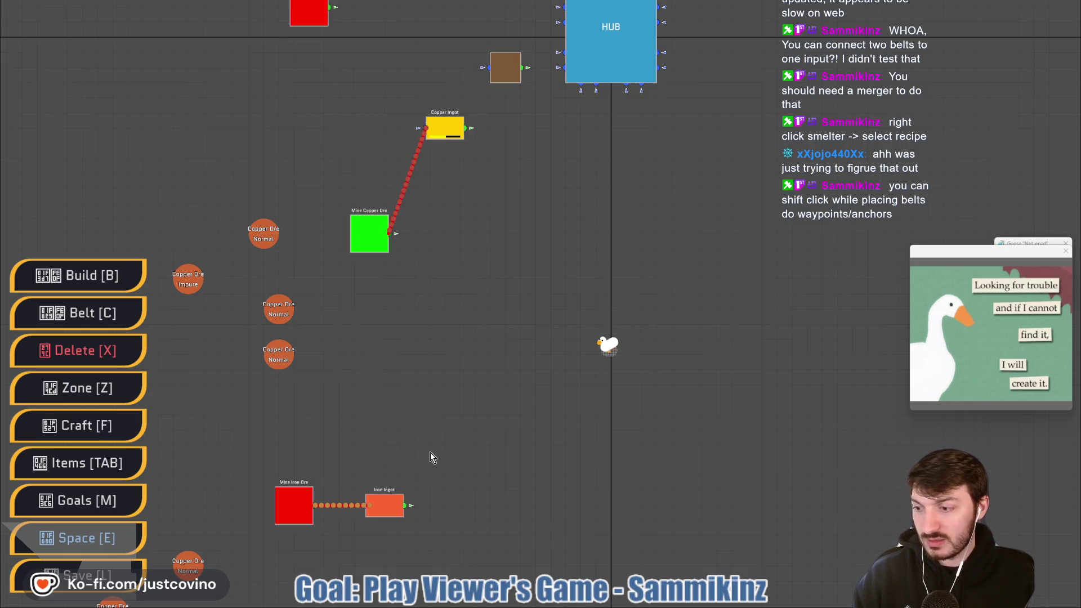
Recheck that the iron-mine smelter keeps the Iron Ingot recipe
mouse_move(430, 454)
mouse_down()
mouse_move(465, 378)
mouse_move(427, 423)
mouse_up()
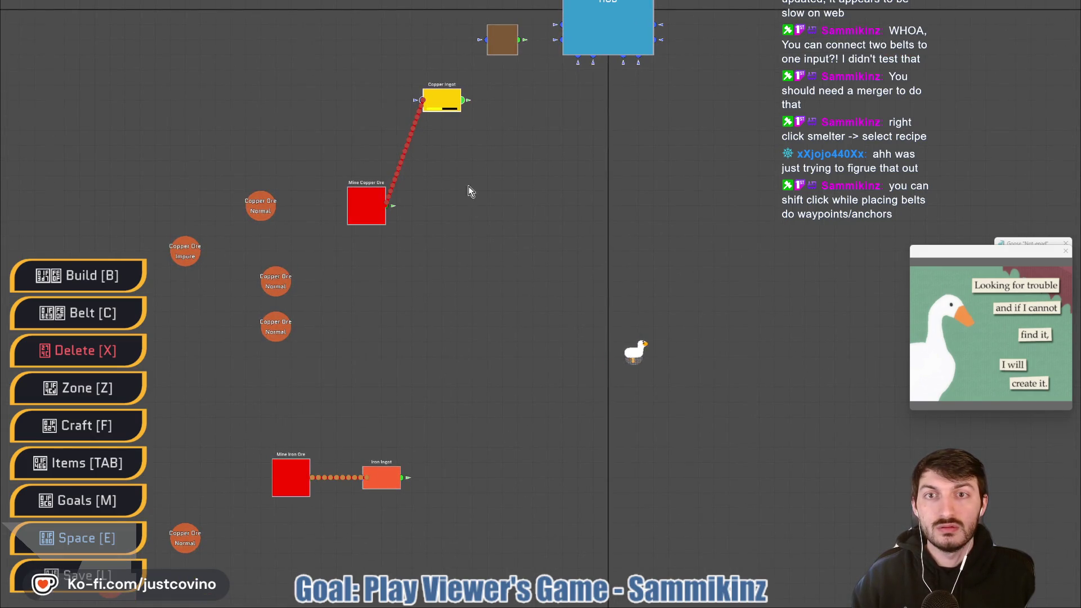
right_click(382, 482)
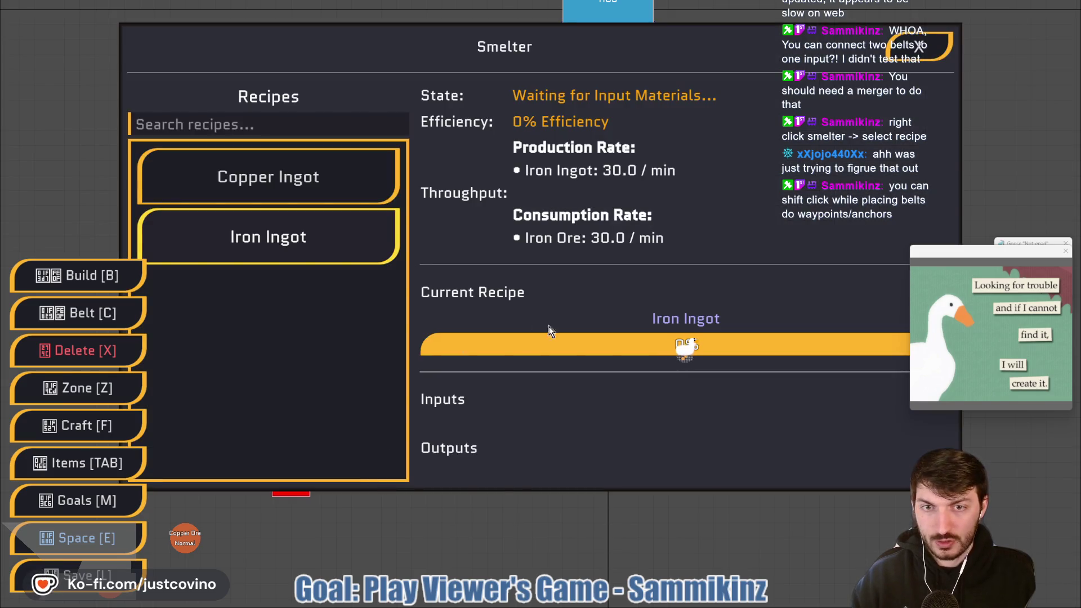
click(332, 232)
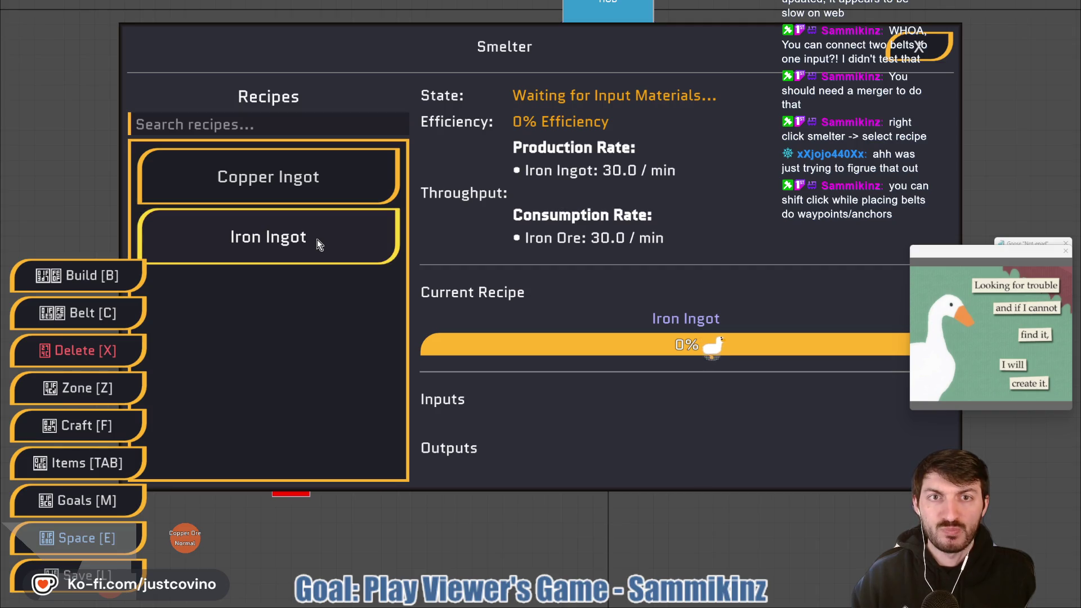
key(Escape)
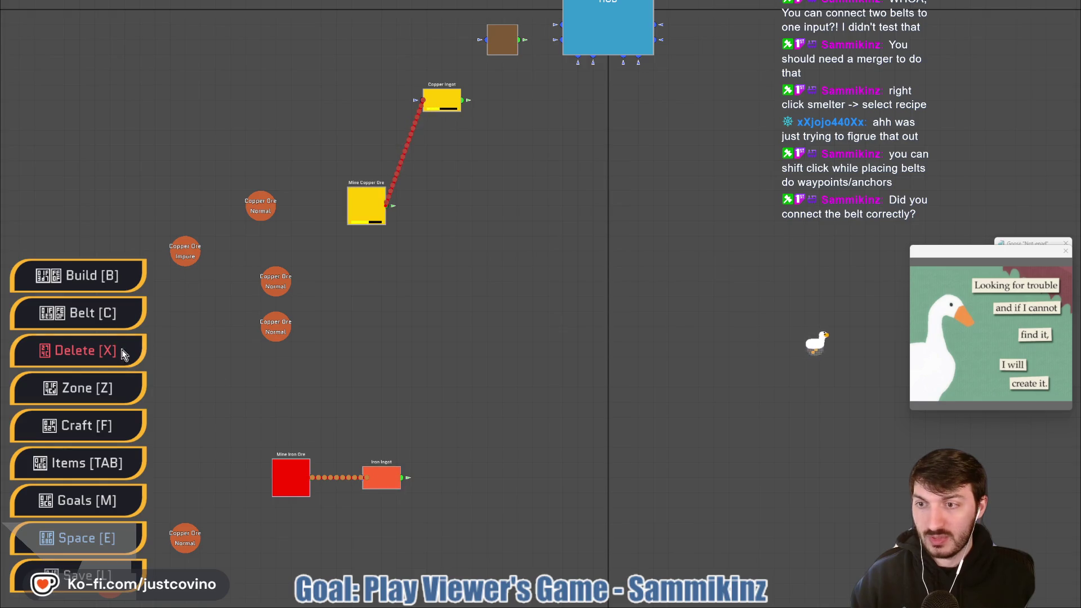
Delete the iron mine's belt and lay a new one into the Iron Ingot smelter
key(x)
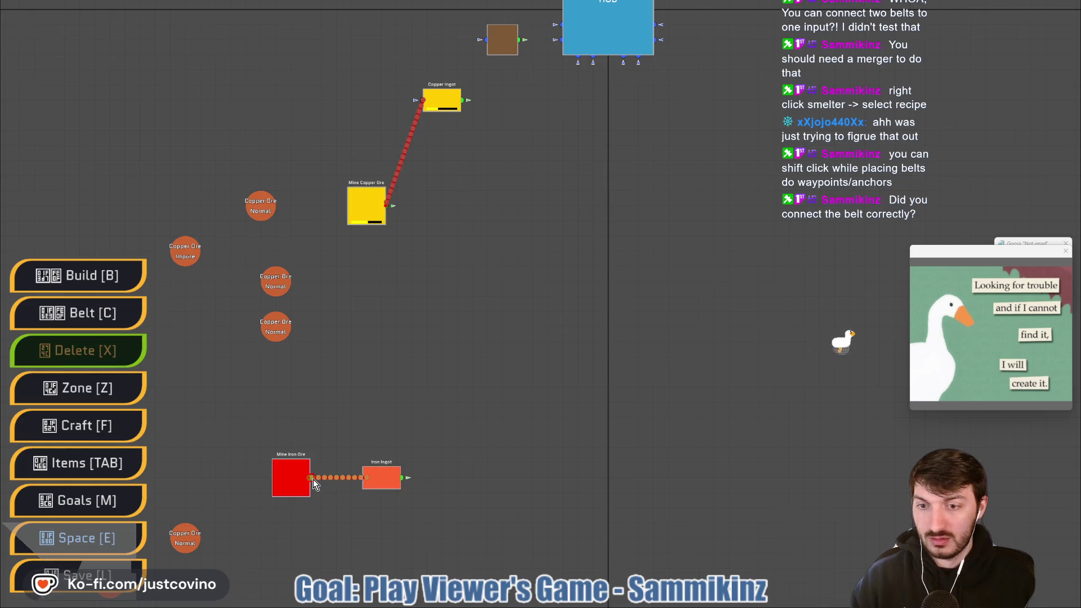
click(313, 479)
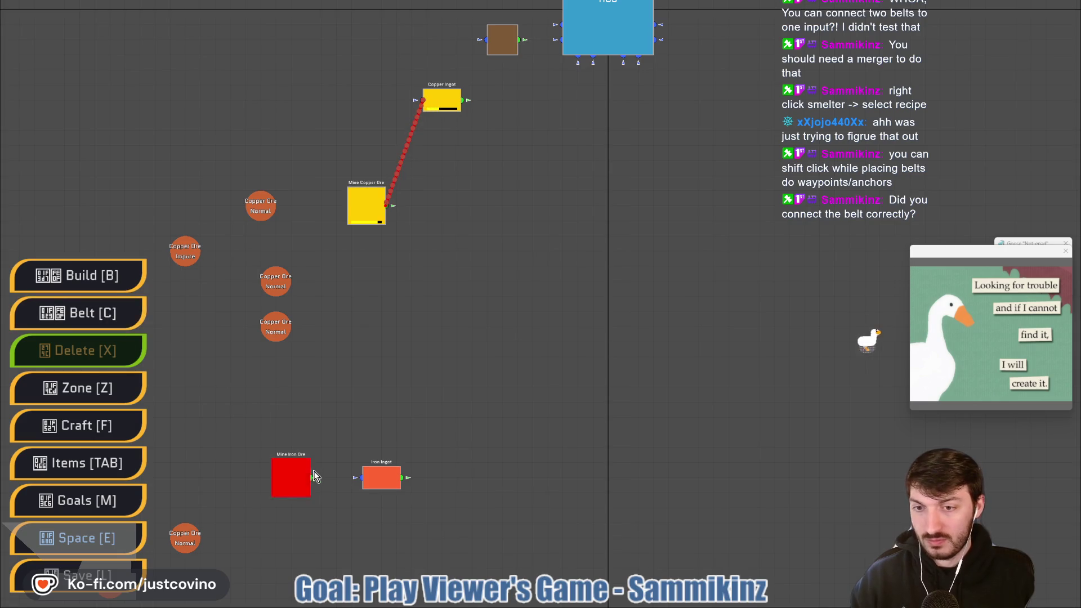
key(c)
drag(311, 478, 367, 486)
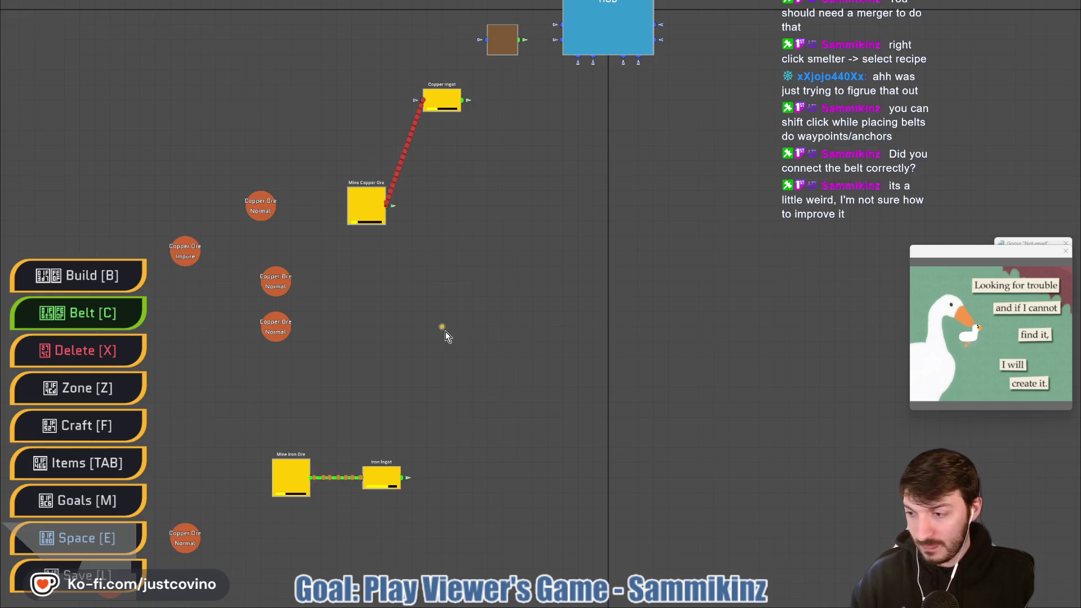
Remove the brown block beside the hub and place a Constructor in its spot
key(b)
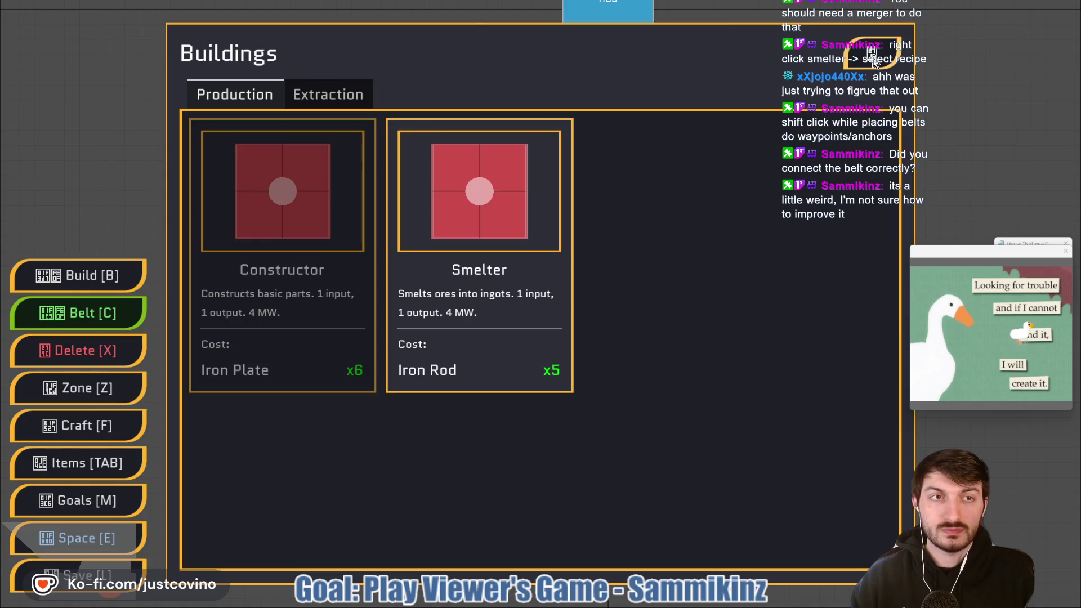
key(Escape)
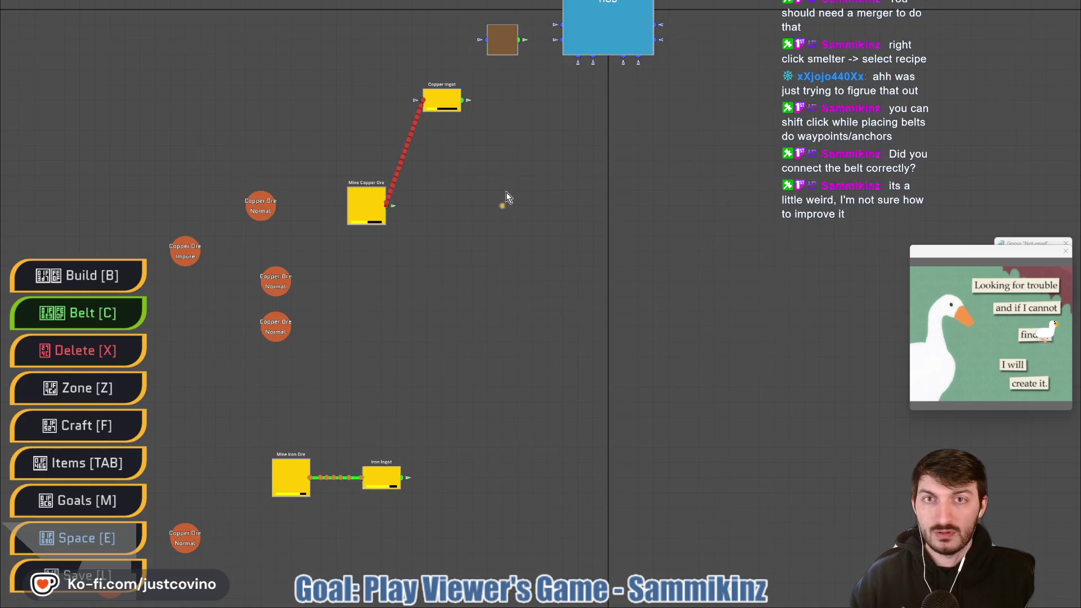
key(x)
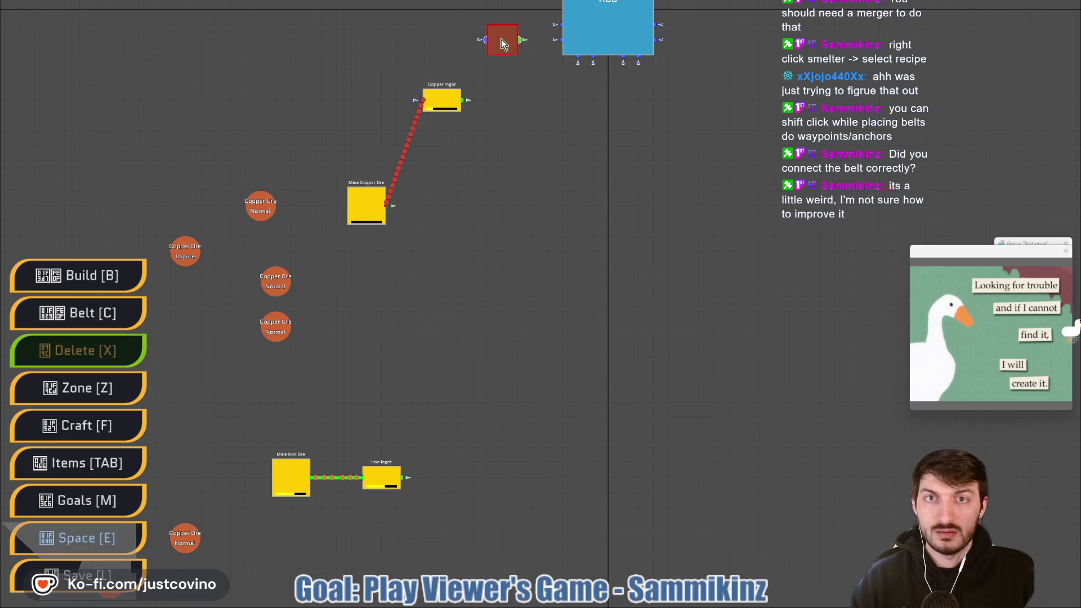
click(503, 45)
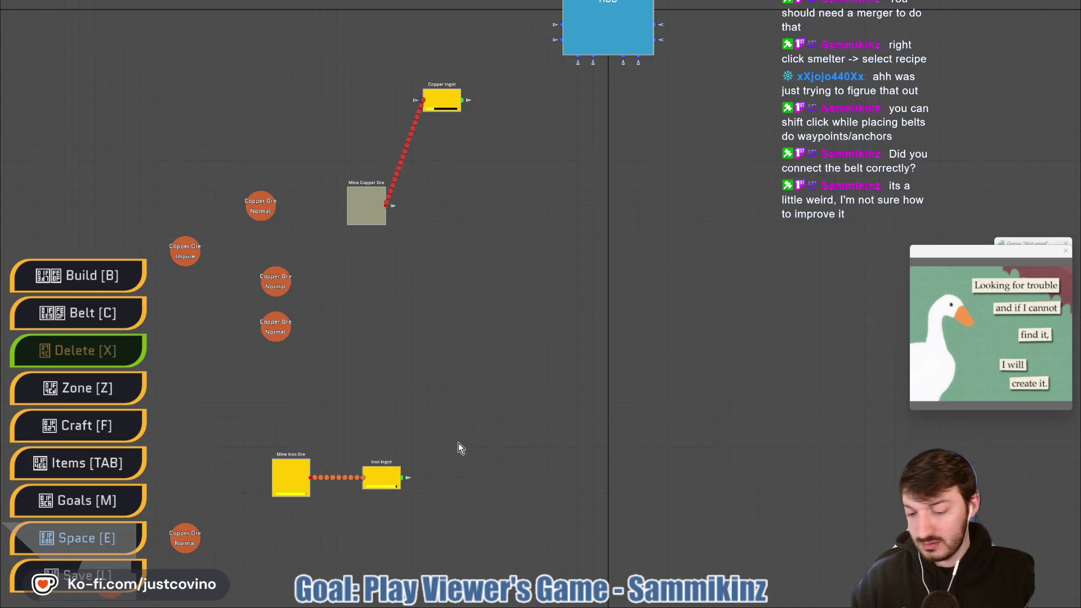
key(b)
click(299, 255)
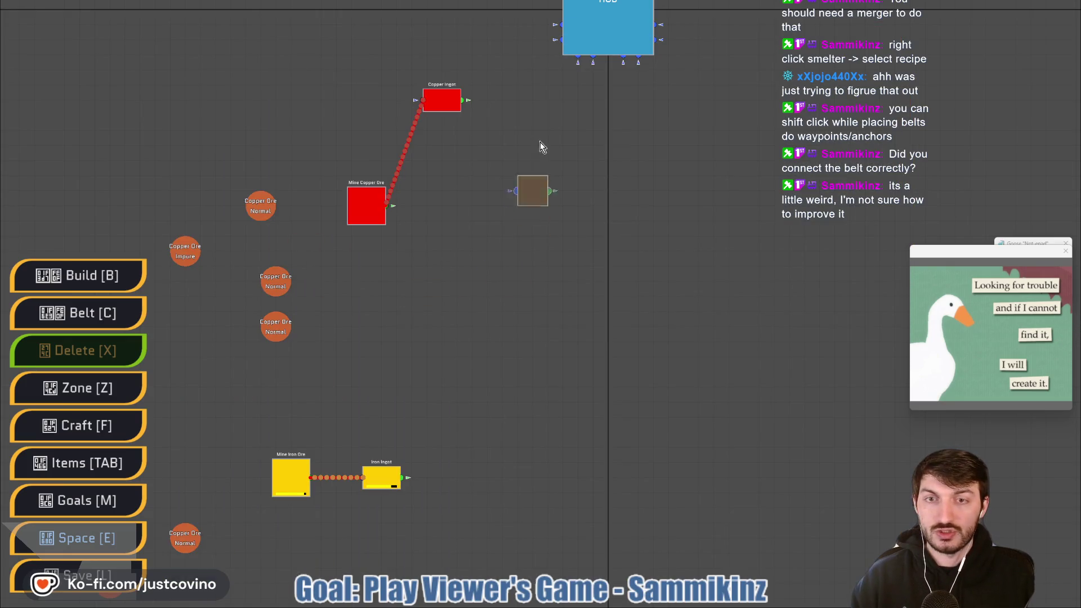
click(516, 43)
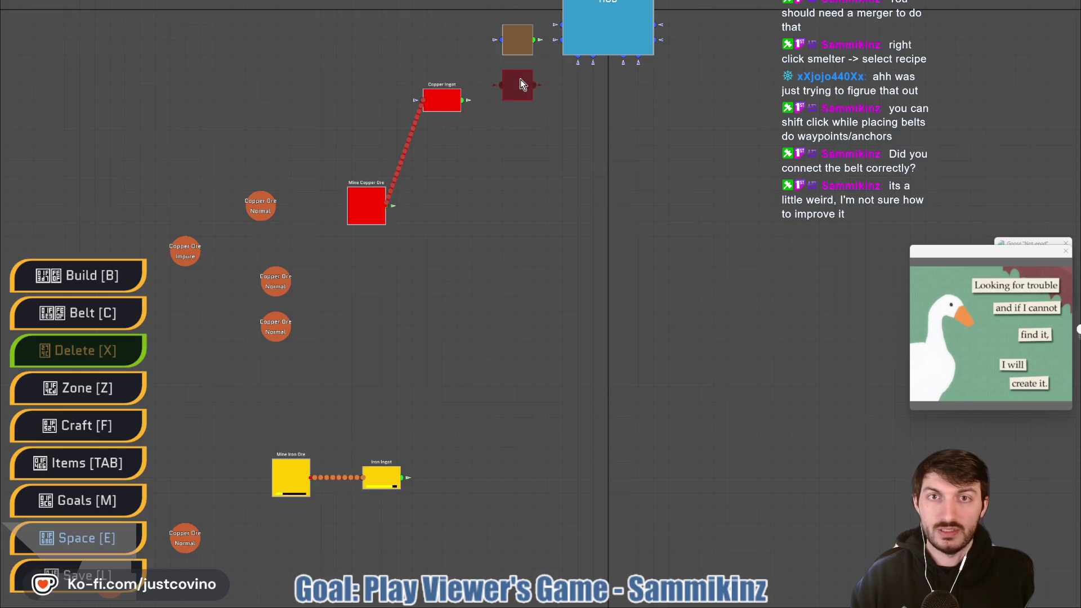
Belt the Iron Ingot smelter's output into the Constructor and set its recipe to Iron Plate
key(c)
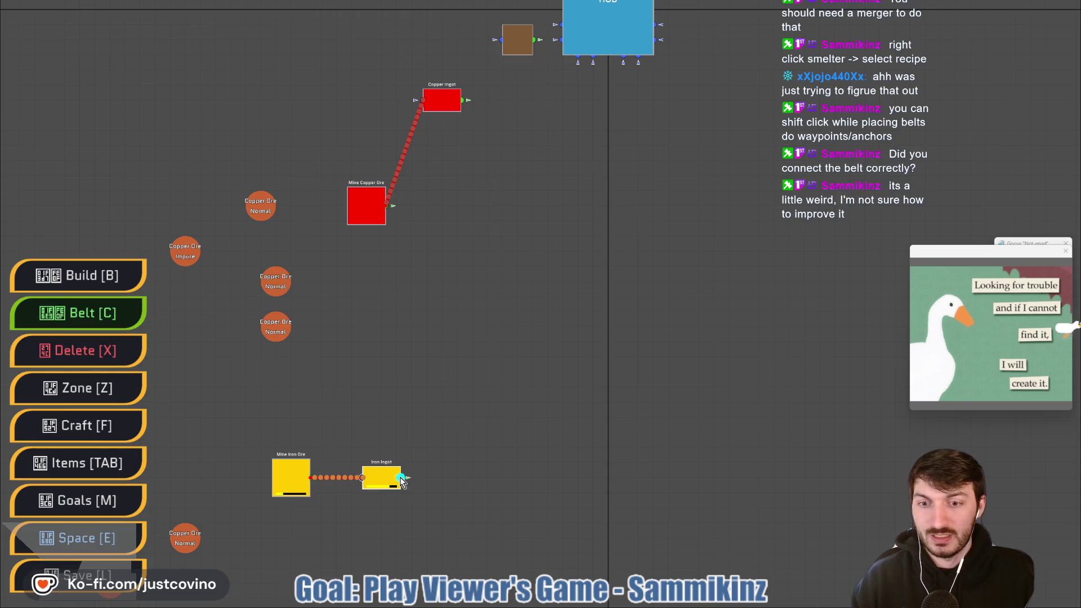
click(402, 478)
click(516, 45)
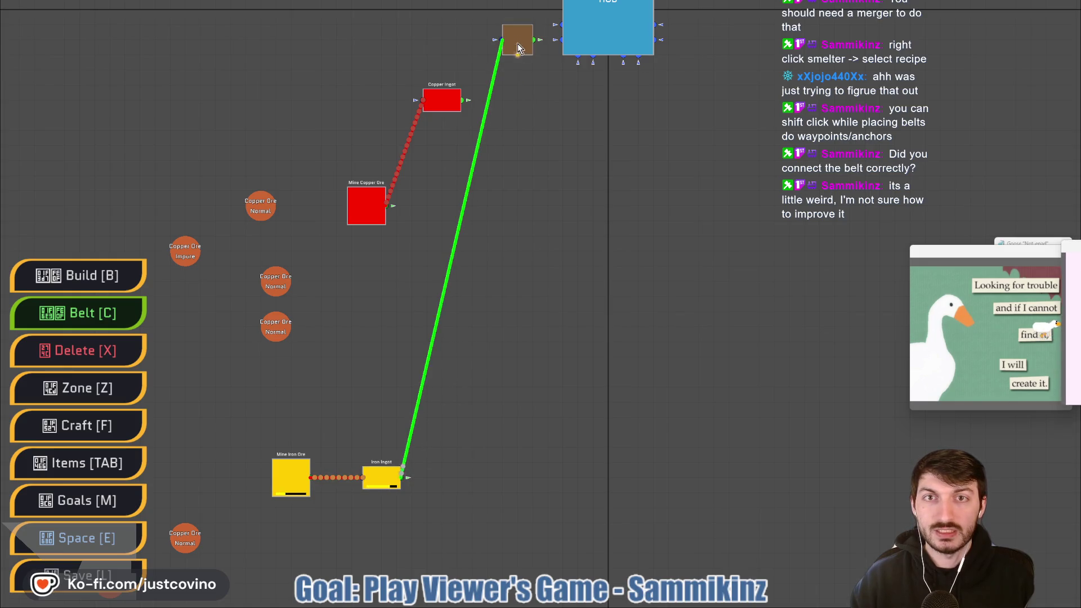
right_click(518, 41)
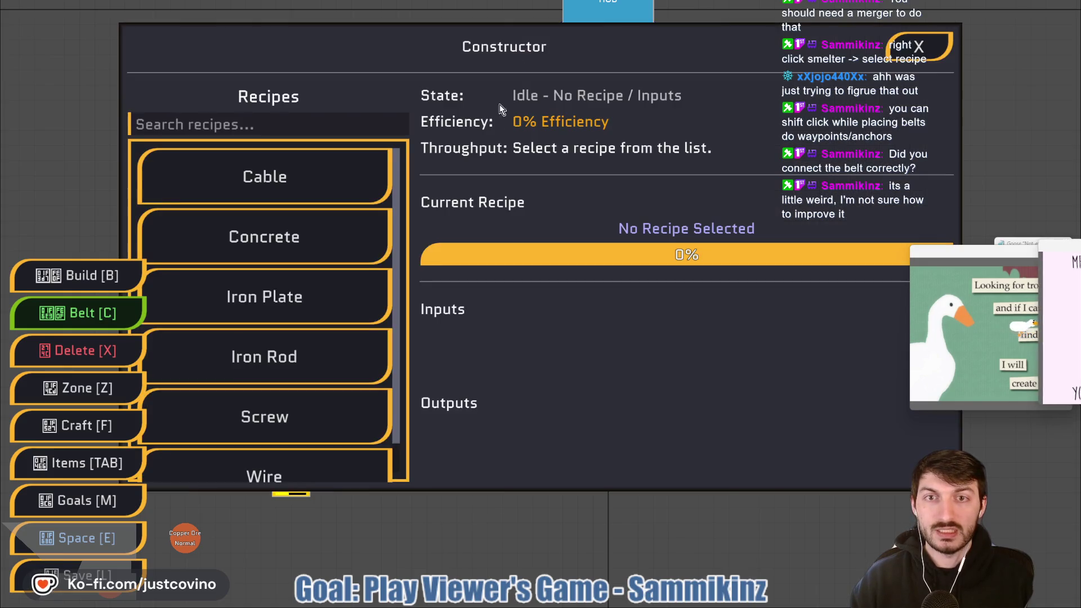
scroll(304, 276, down, 1)
scroll(307, 298, up, 1)
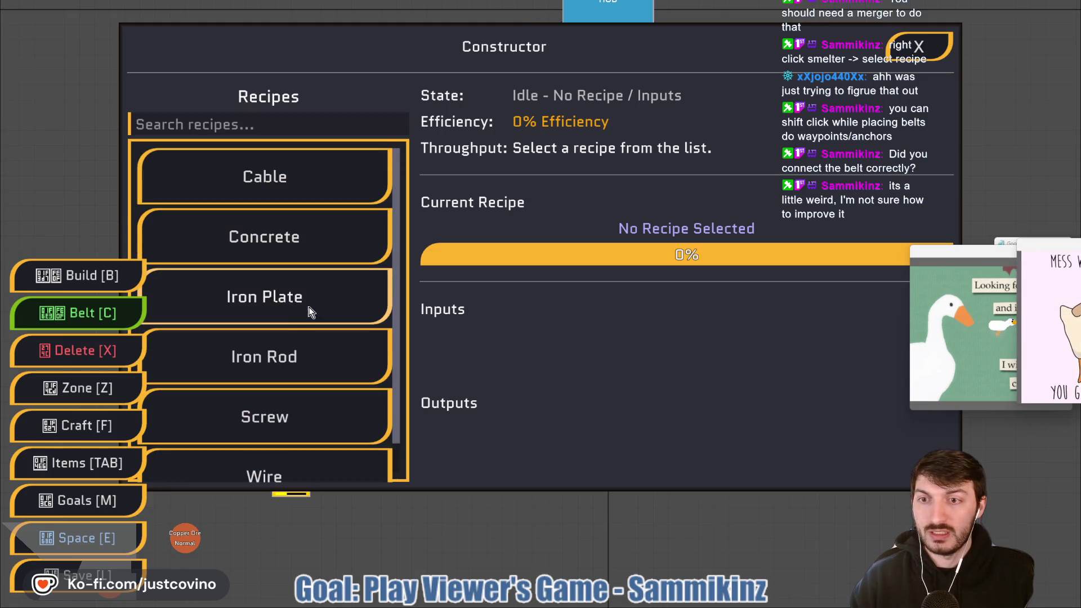
click(278, 298)
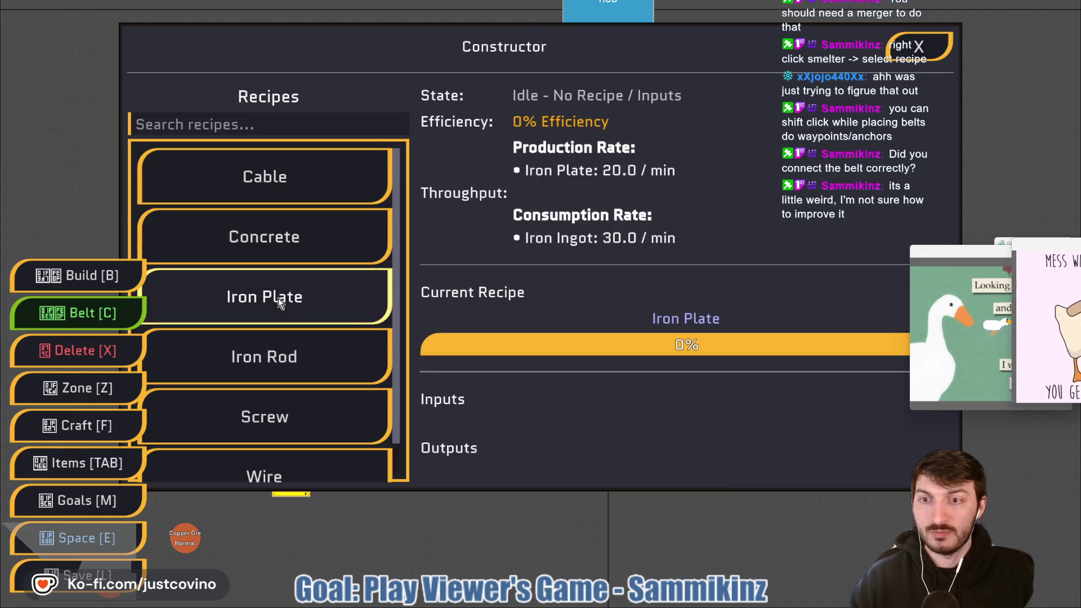
click(912, 46)
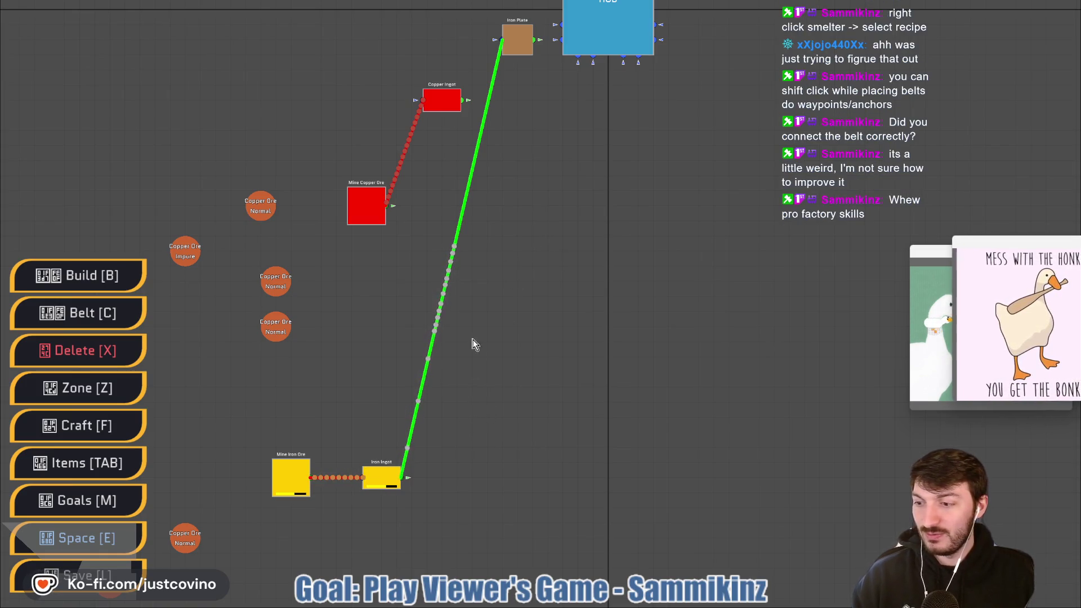
Confirm the Iron Plate constructor's recipe and belt its output into the hub's left input
key(w)
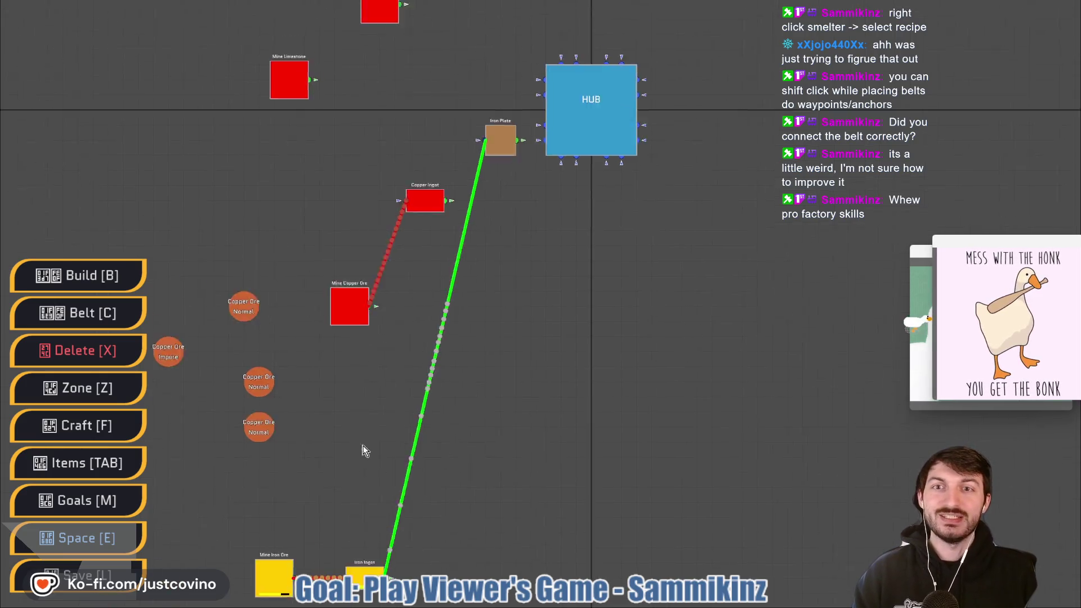
drag(332, 325, 381, 316)
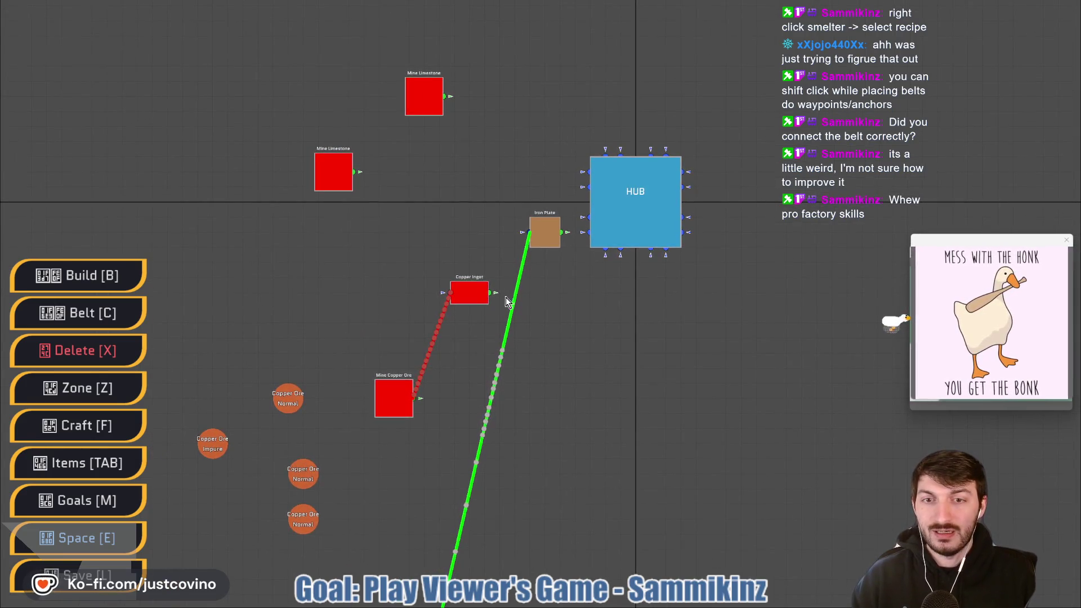
right_click(545, 232)
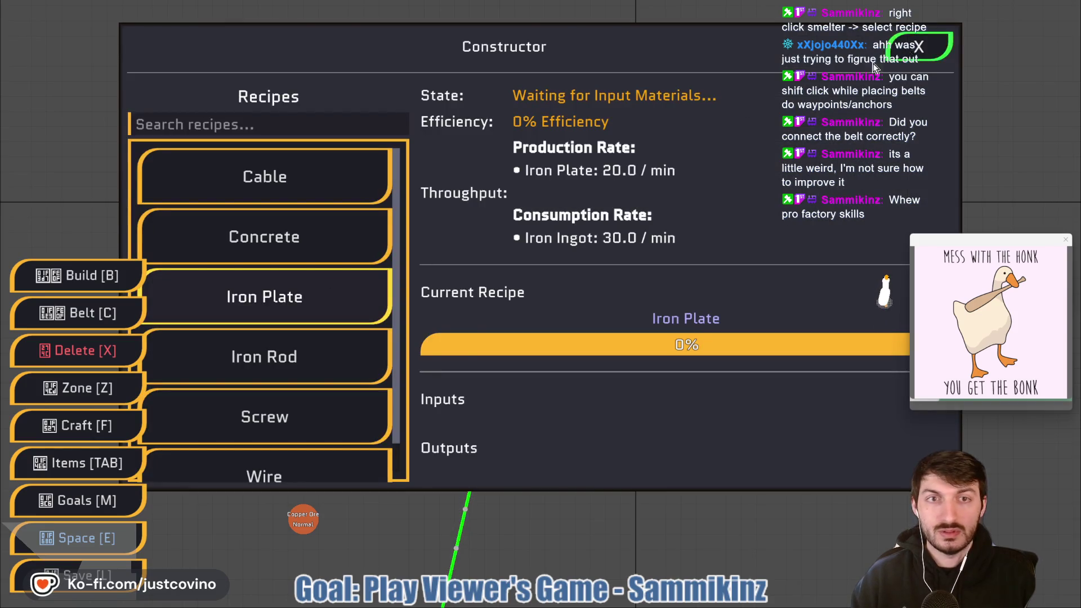
click(918, 46)
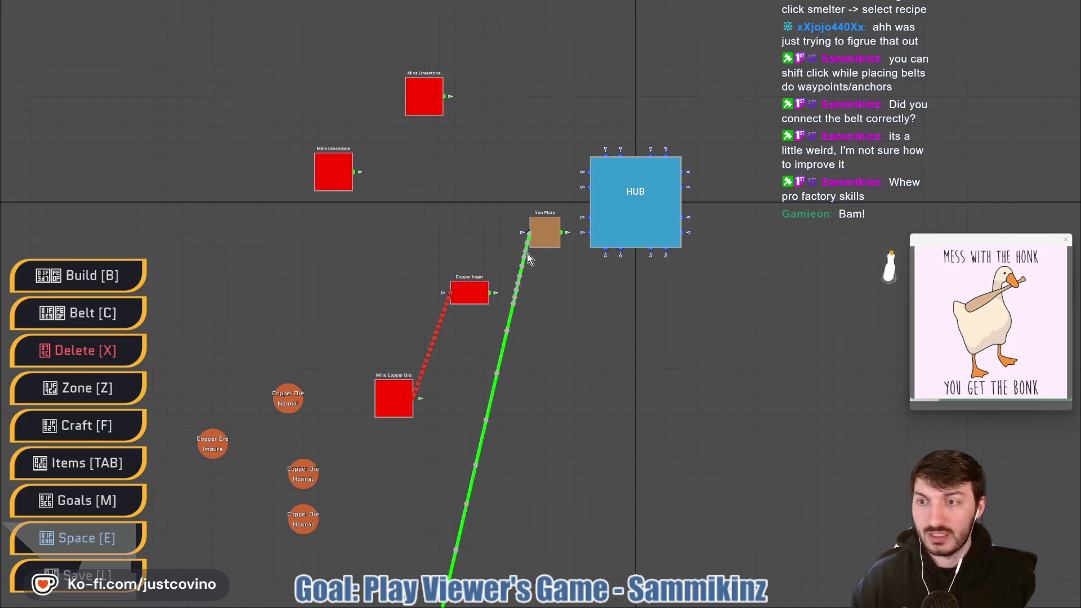
click(564, 236)
click(590, 233)
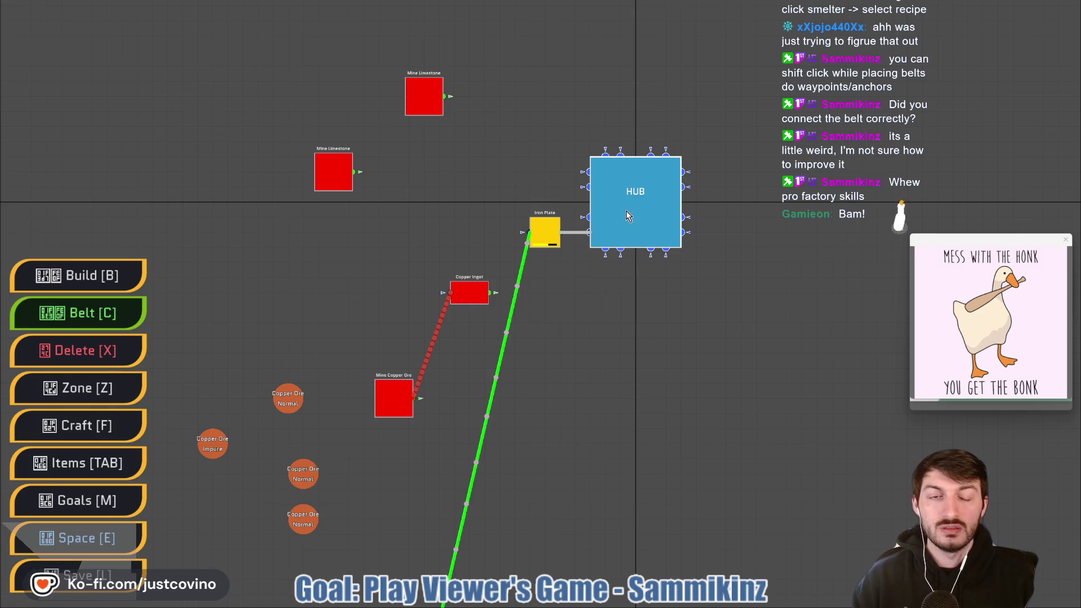
Review the stored items in the inventory
key(Tab)
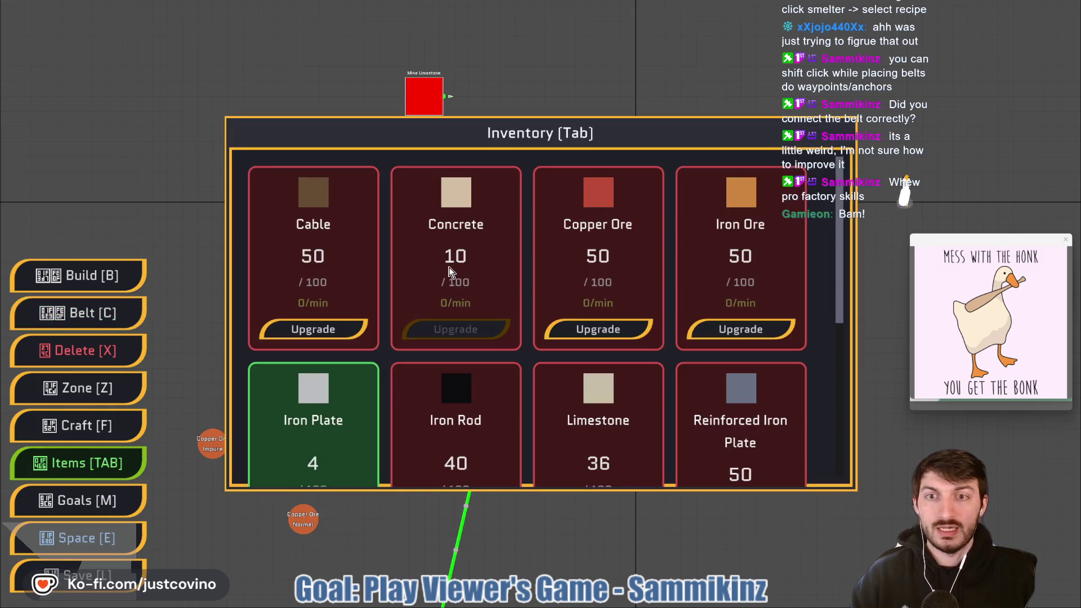
scroll(431, 354, down, 5)
scroll(484, 365, up, 3)
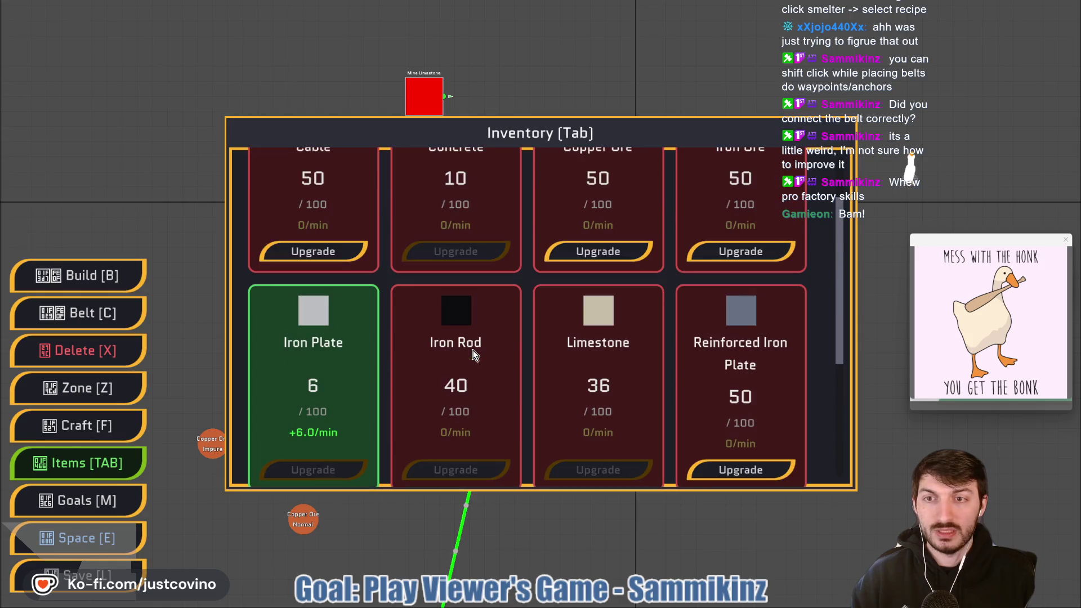
scroll(468, 350, down, 3)
scroll(468, 350, up, 5)
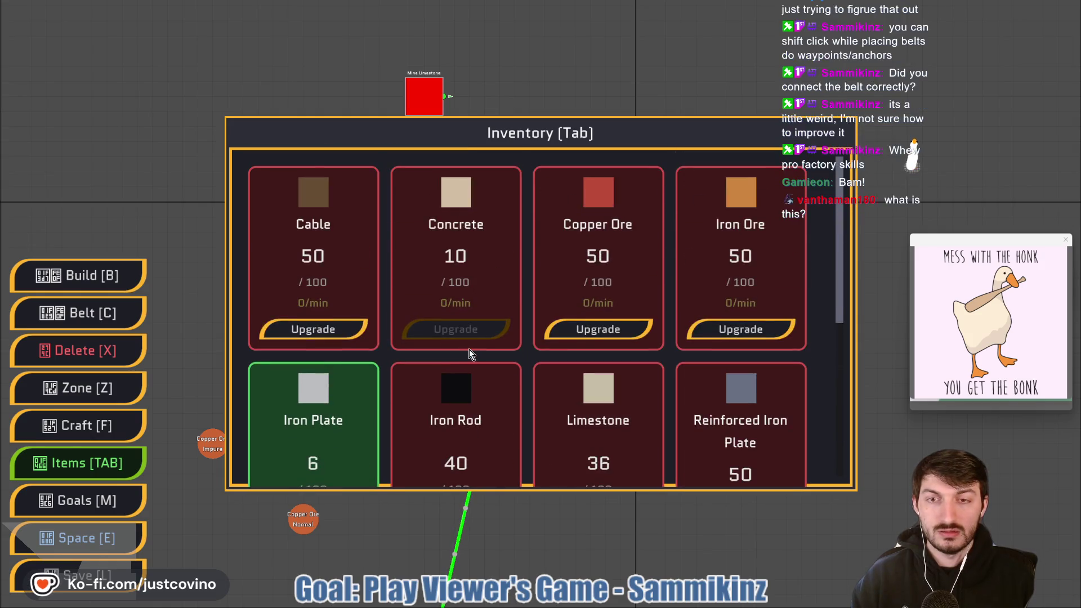
key(Tab)
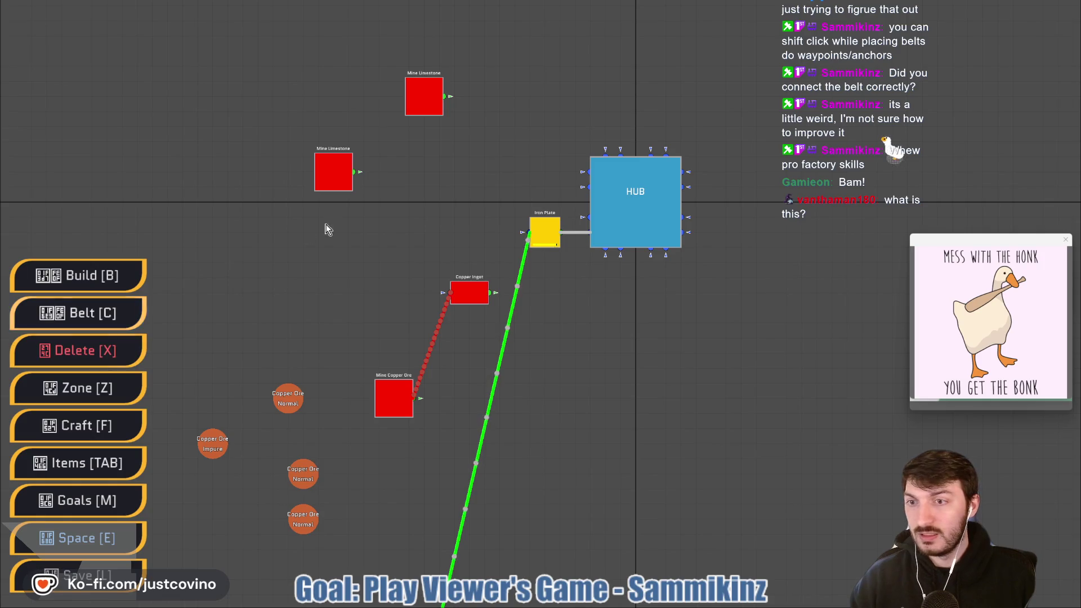
Place a Constructor left of the HUB and set its recipe to Concrete
key(b)
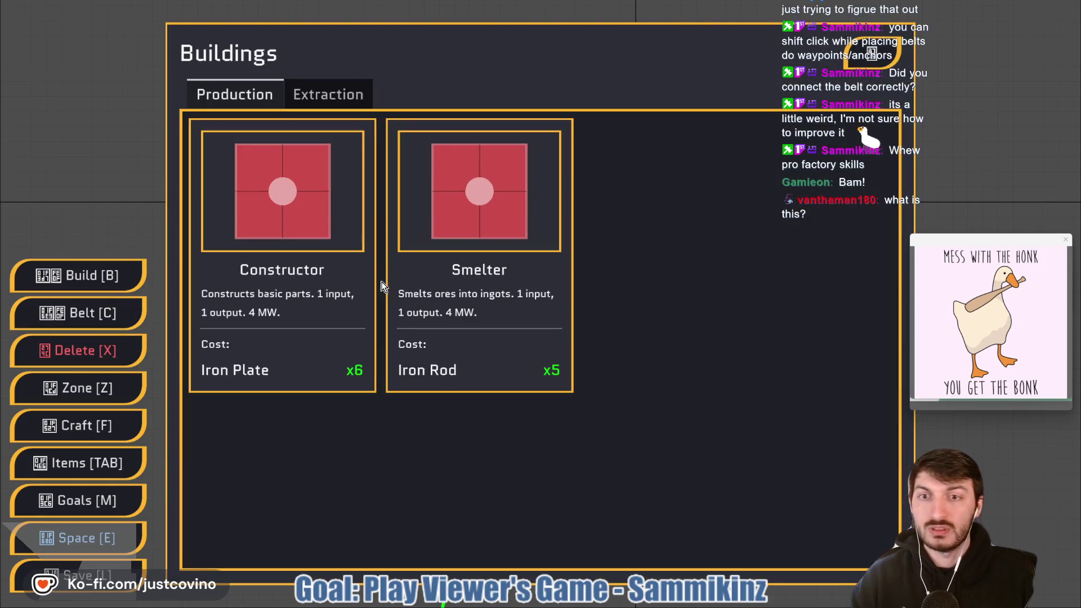
click(272, 249)
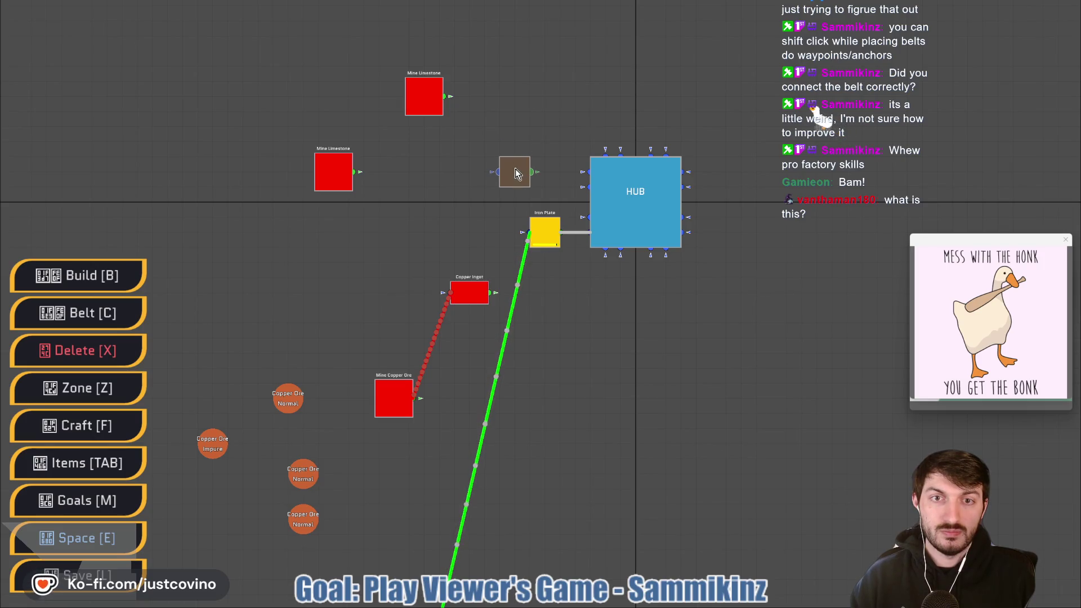
click(518, 174)
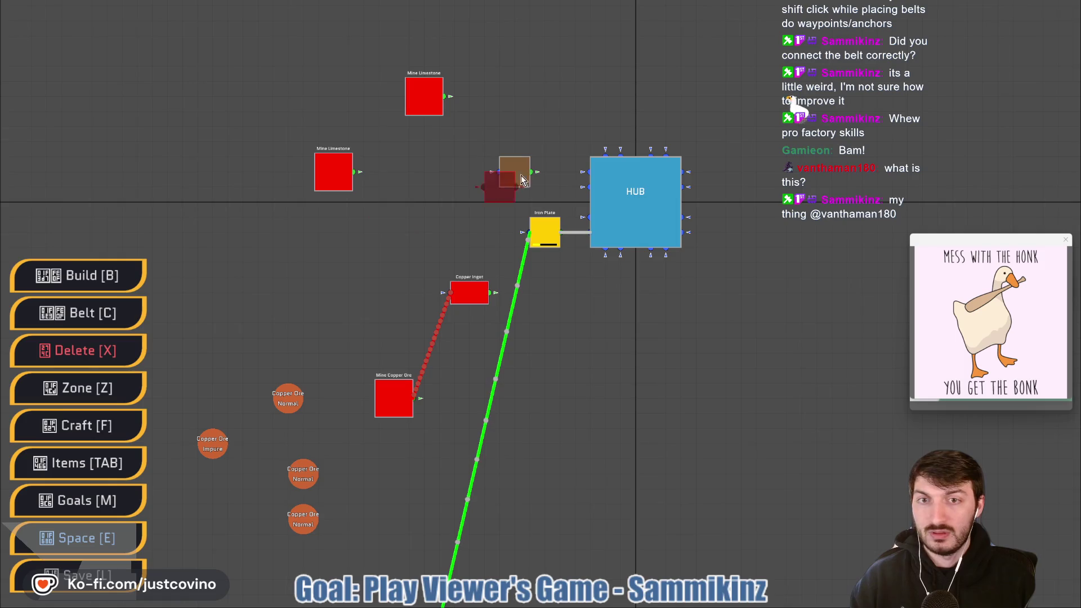
click(515, 174)
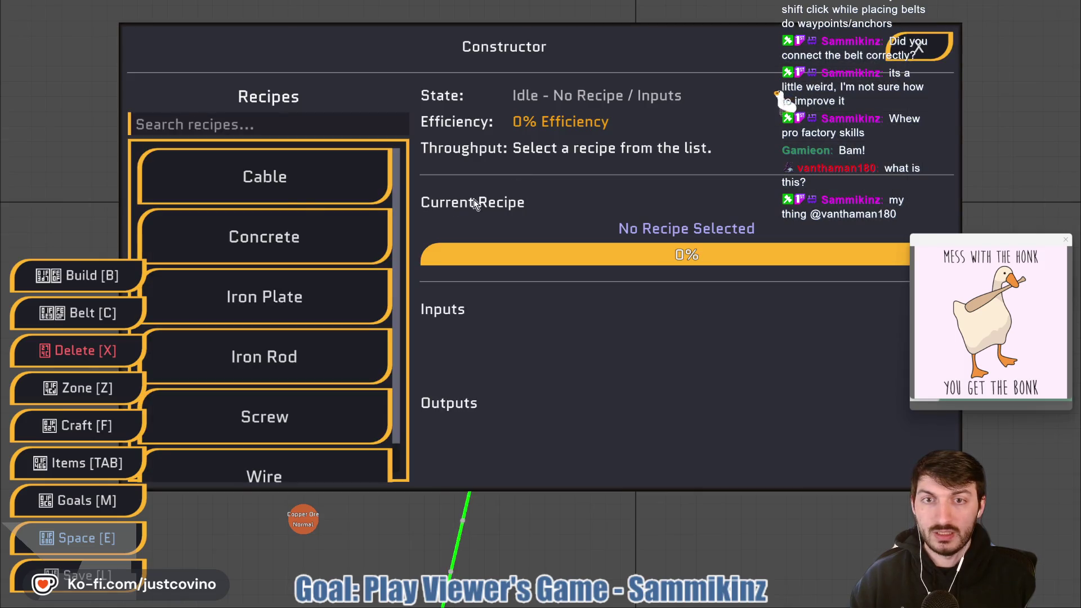
click(292, 236)
click(919, 56)
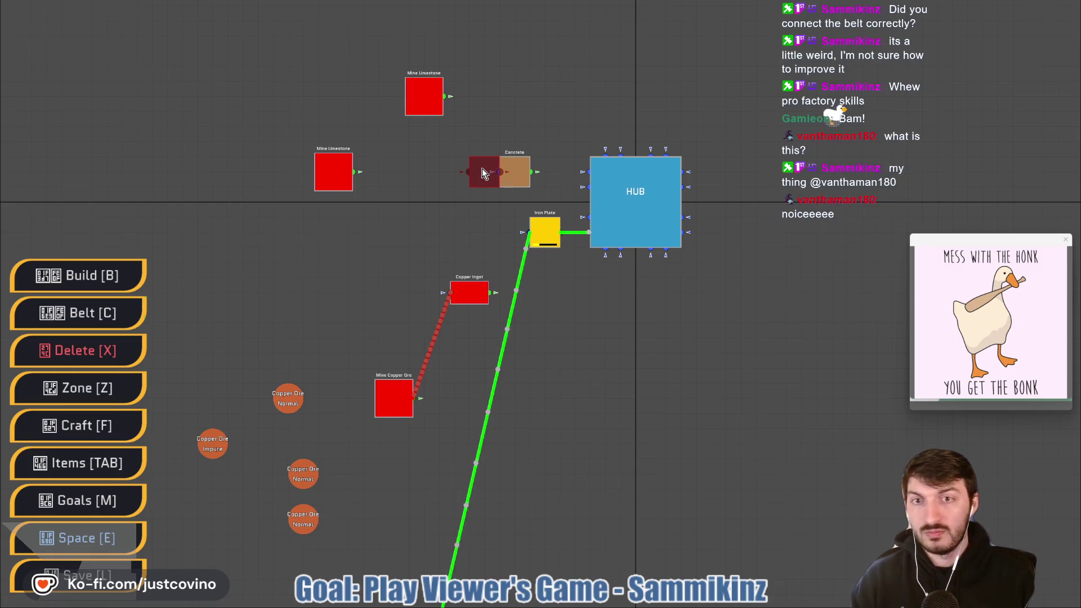
Belt both limestone mines into the Concrete constructor and its output into the HUB
key(c)
click(495, 173)
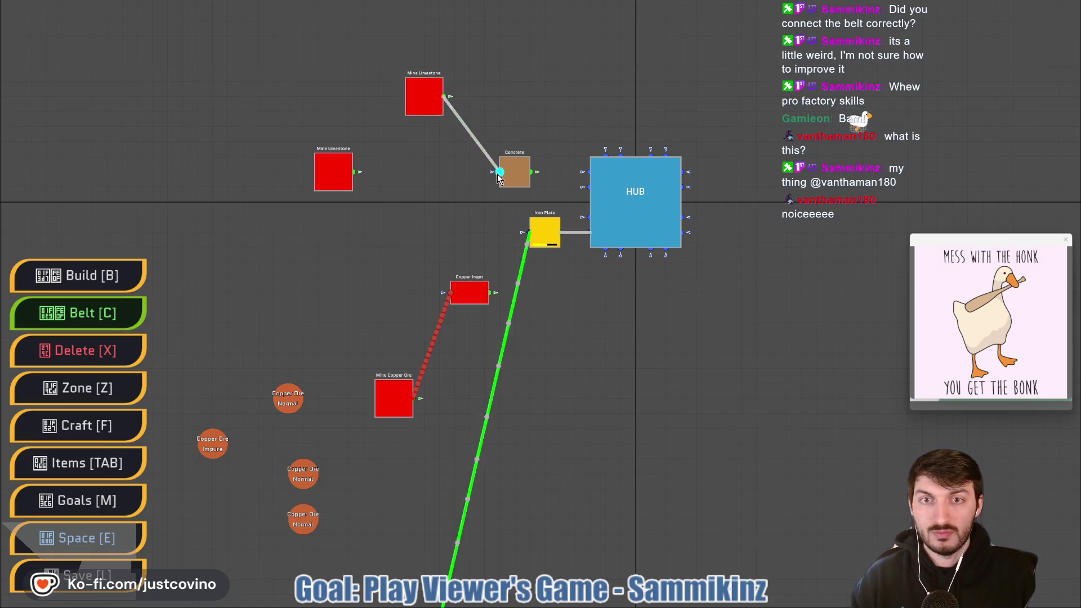
click(353, 171)
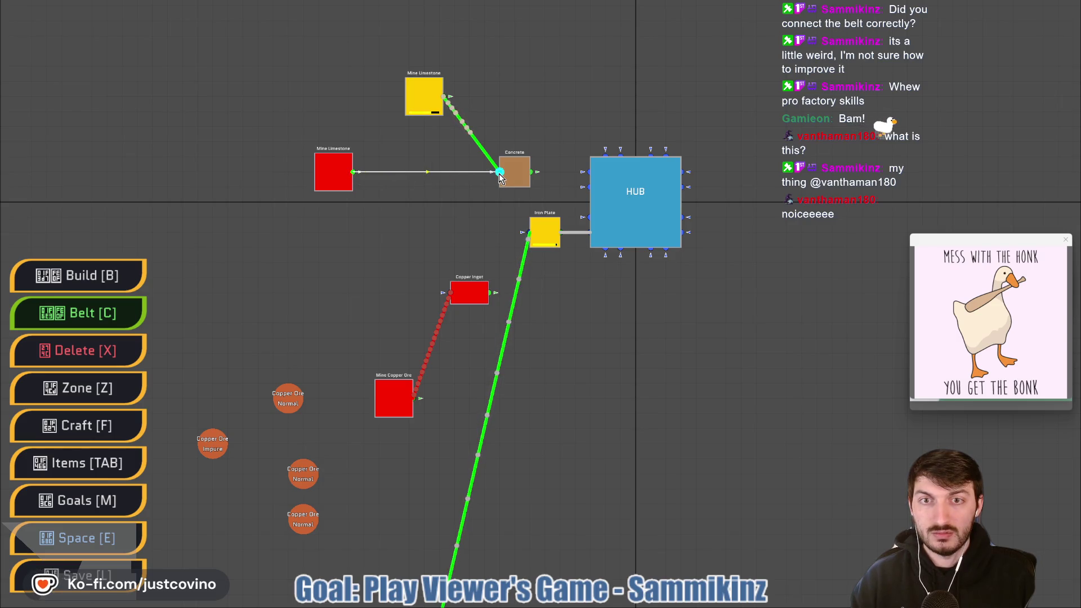
click(493, 172)
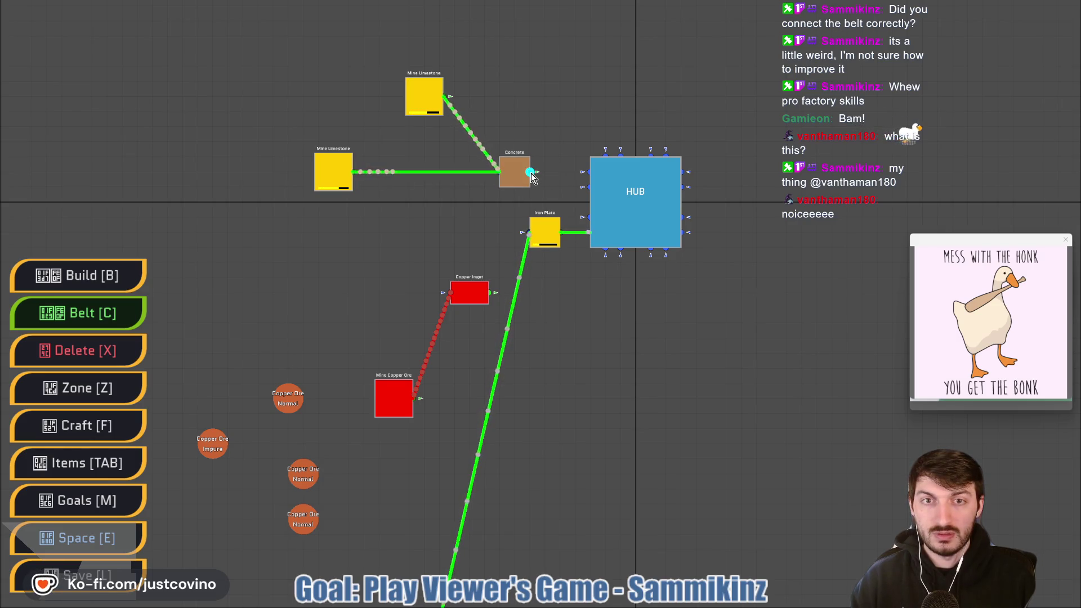
click(531, 172)
click(589, 173)
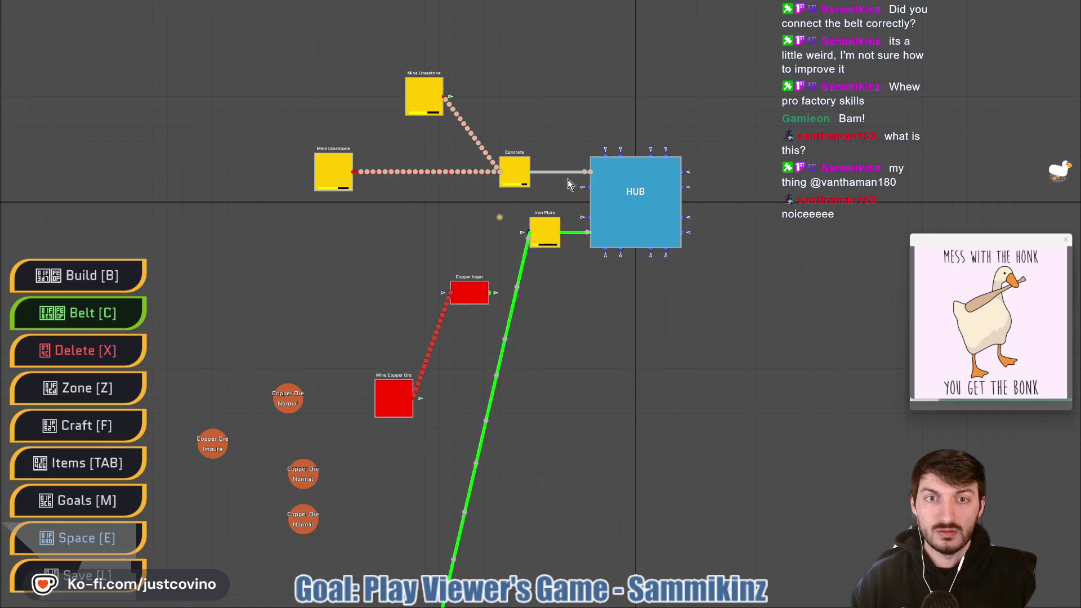
key(x)
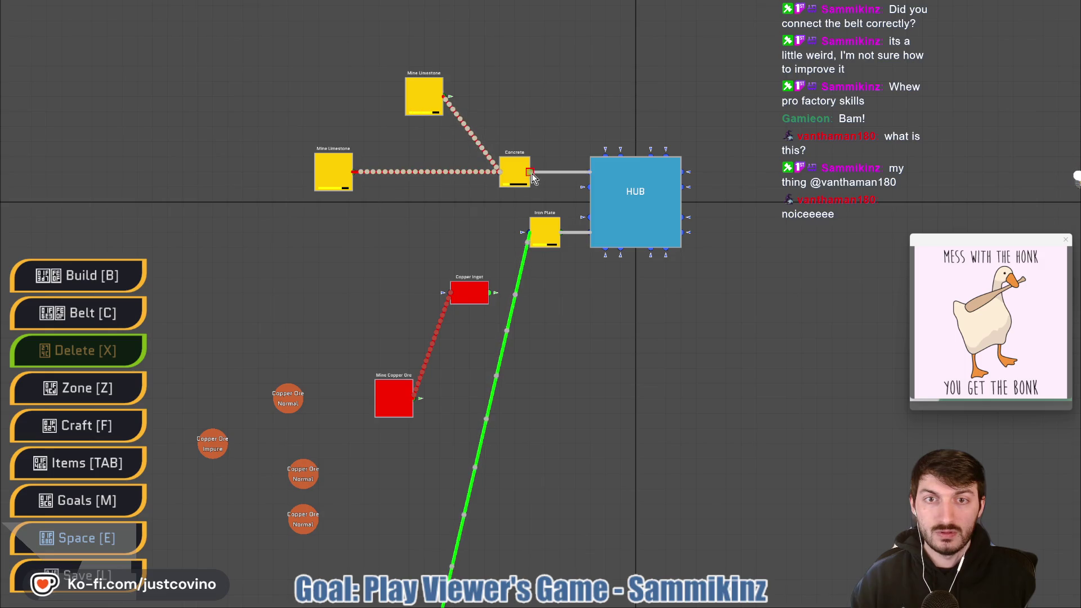
key(c)
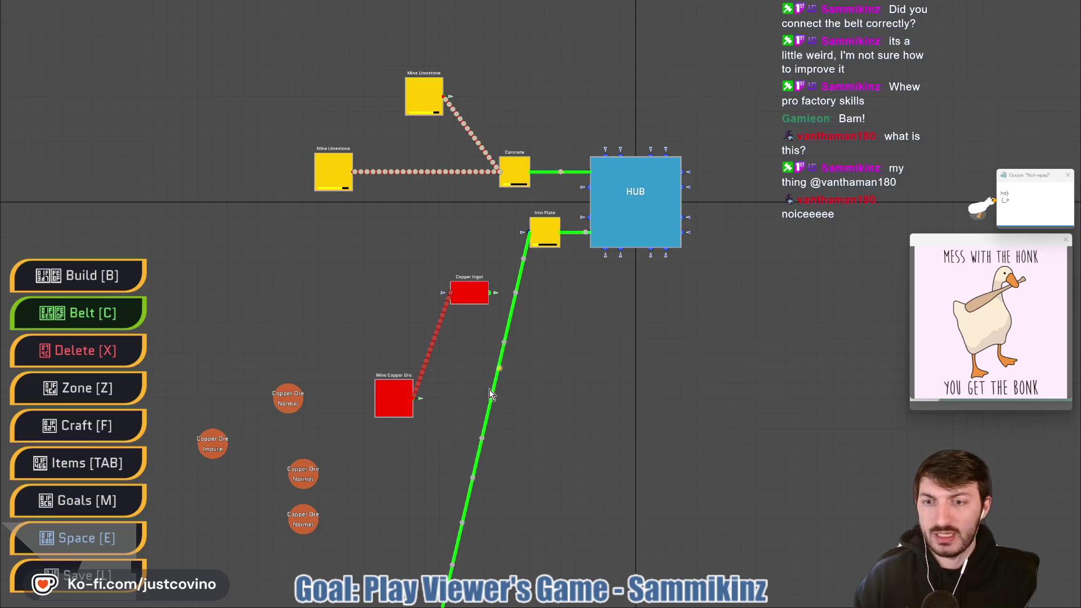
mouse_move(616, 386)
mouse_down()
mouse_move(540, 379)
mouse_move(502, 460)
mouse_move(490, 389)
mouse_move(272, 369)
mouse_move(495, 379)
mouse_move(615, 402)
mouse_up()
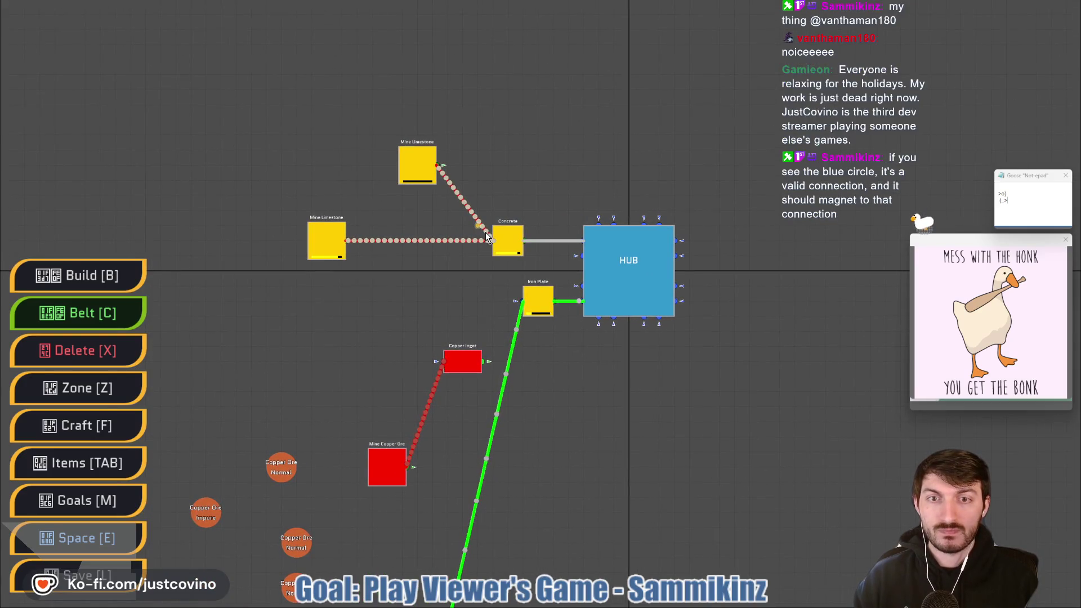
click(494, 242)
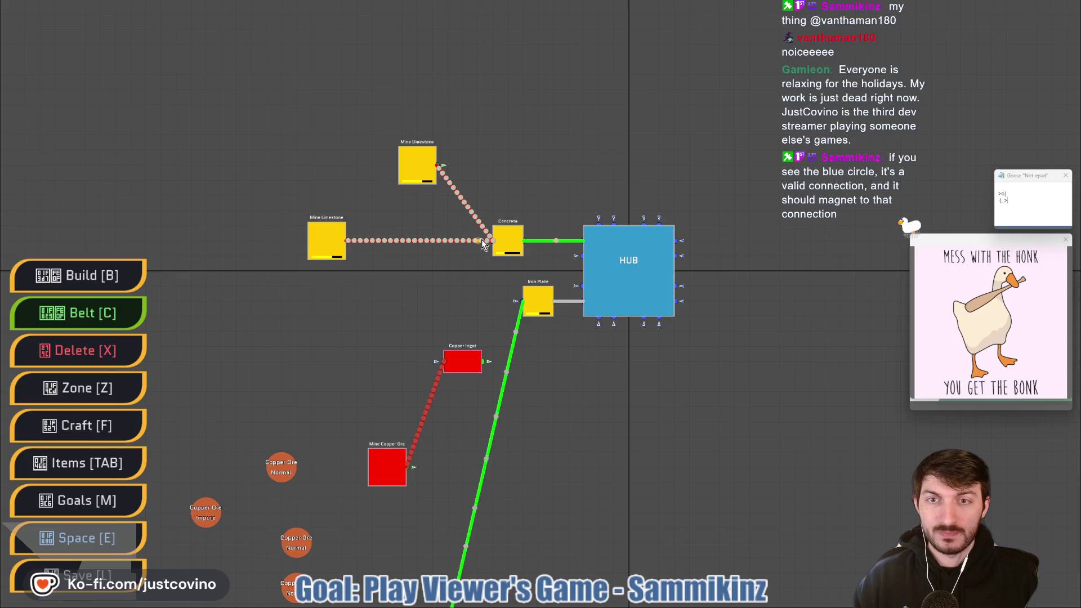
Pan to the distant ore nodes and place a Miner Mk.1 on the iron ore node
drag(391, 340, 392, 94)
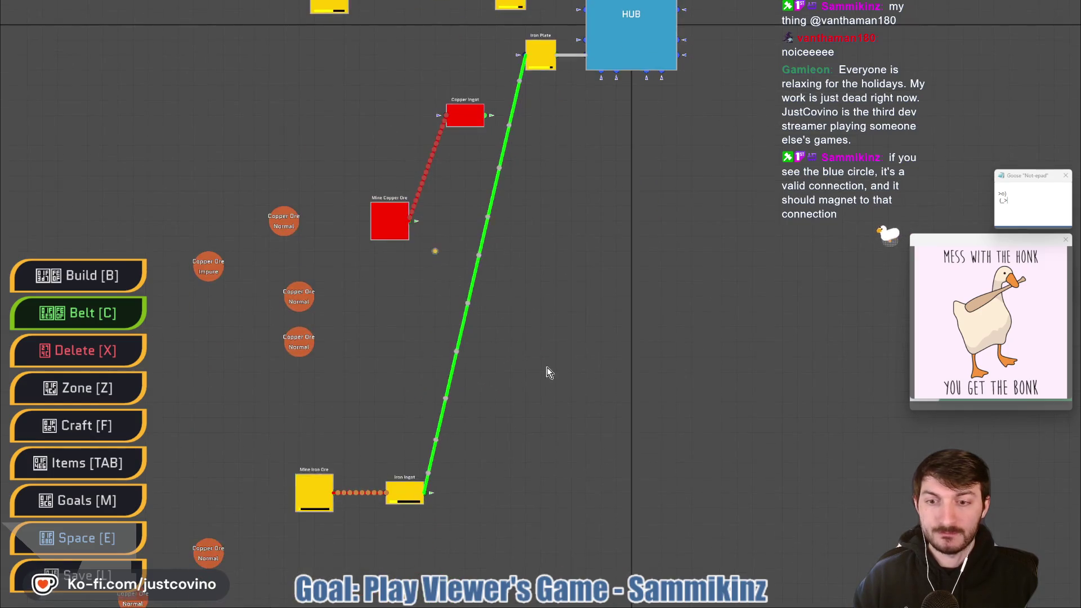
drag(550, 370, 434, 101)
mouse_move(487, 333)
mouse_down()
mouse_move(371, 180)
mouse_move(241, 212)
mouse_up()
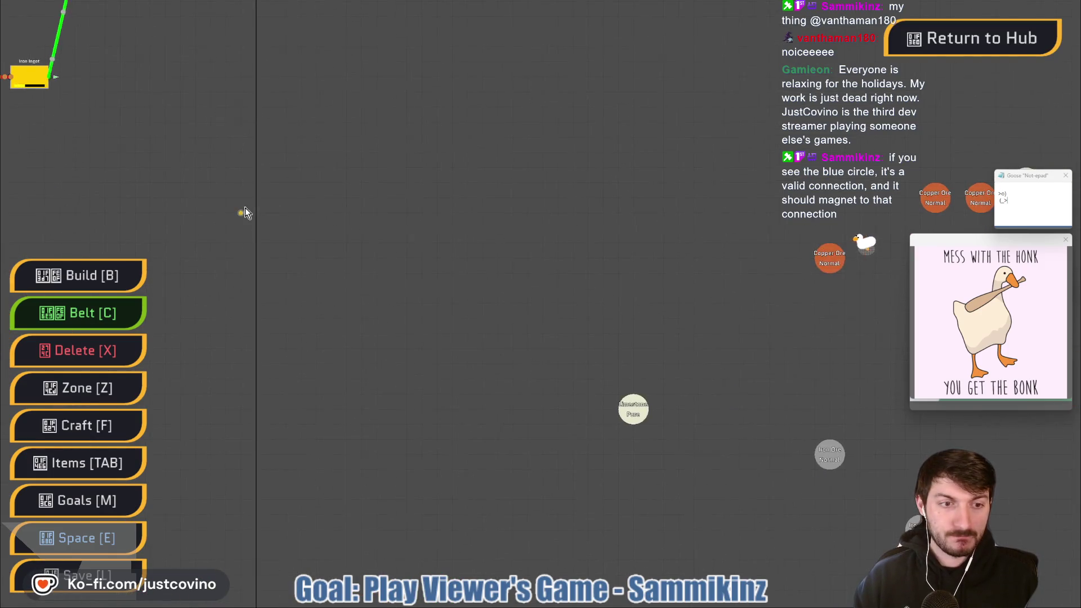
mouse_move(593, 305)
mouse_down()
mouse_move(466, 82)
mouse_move(466, 152)
mouse_move(444, 171)
mouse_up()
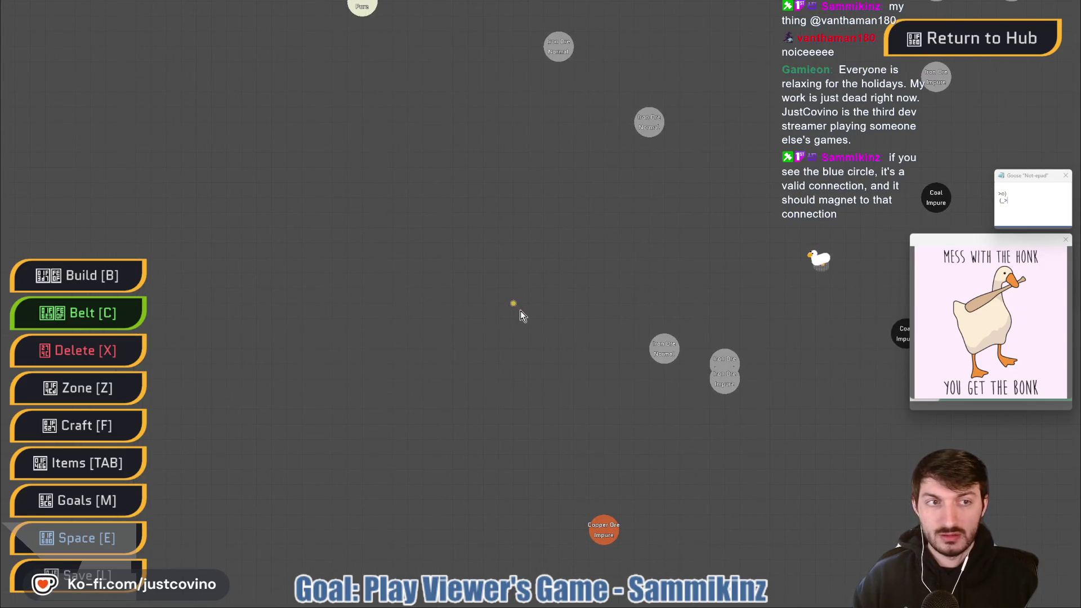
key(b)
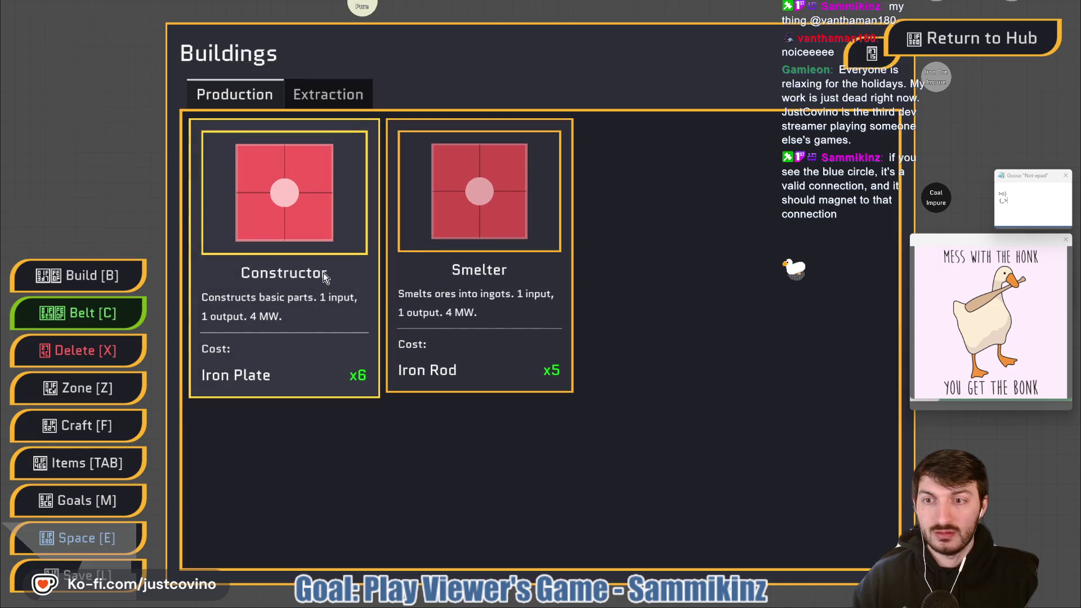
click(333, 95)
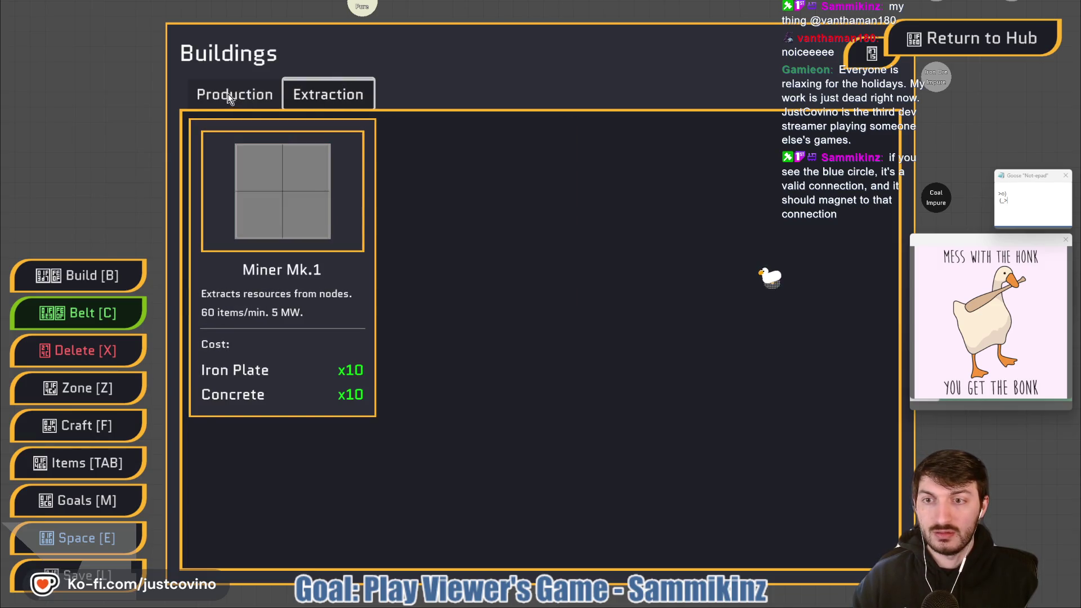
click(306, 255)
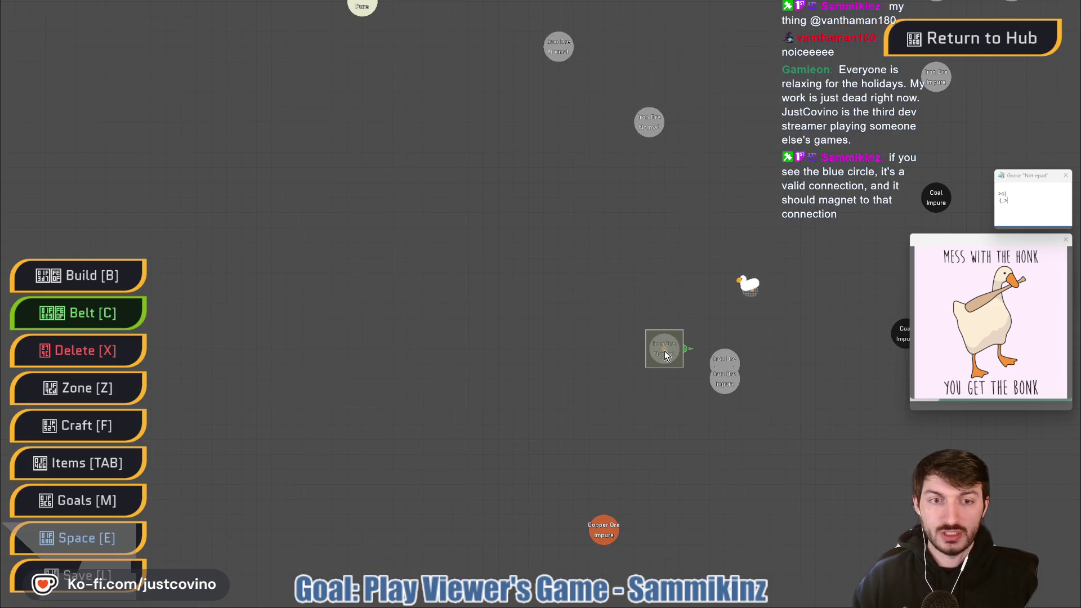
click(724, 362)
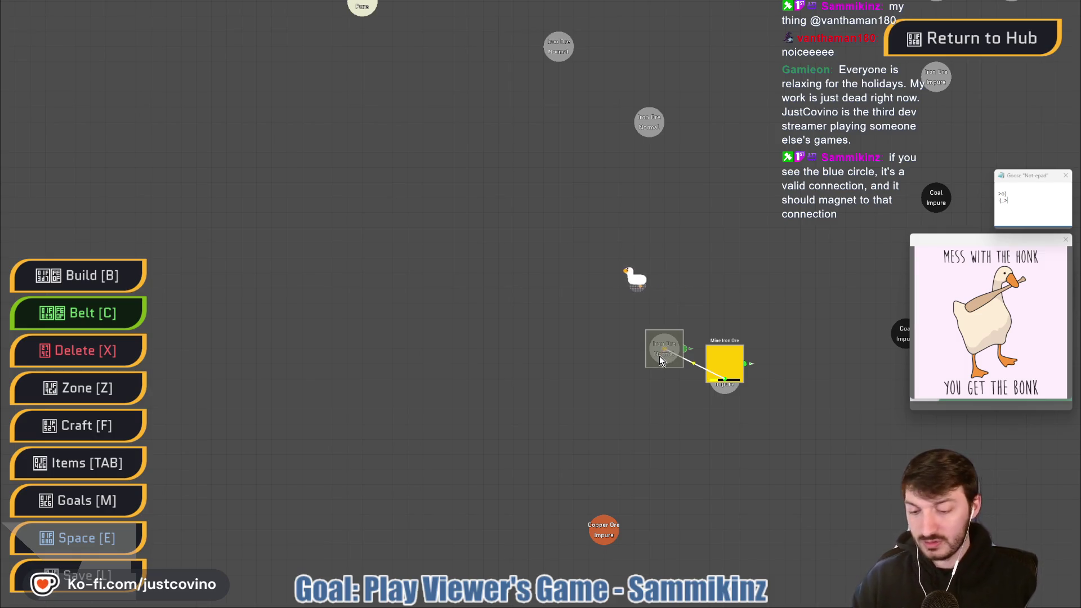
Delete the misplaced Mine Iron Ore miner and re-place a Miner Mk.1 on the iron ore node
key(b)
click(285, 242)
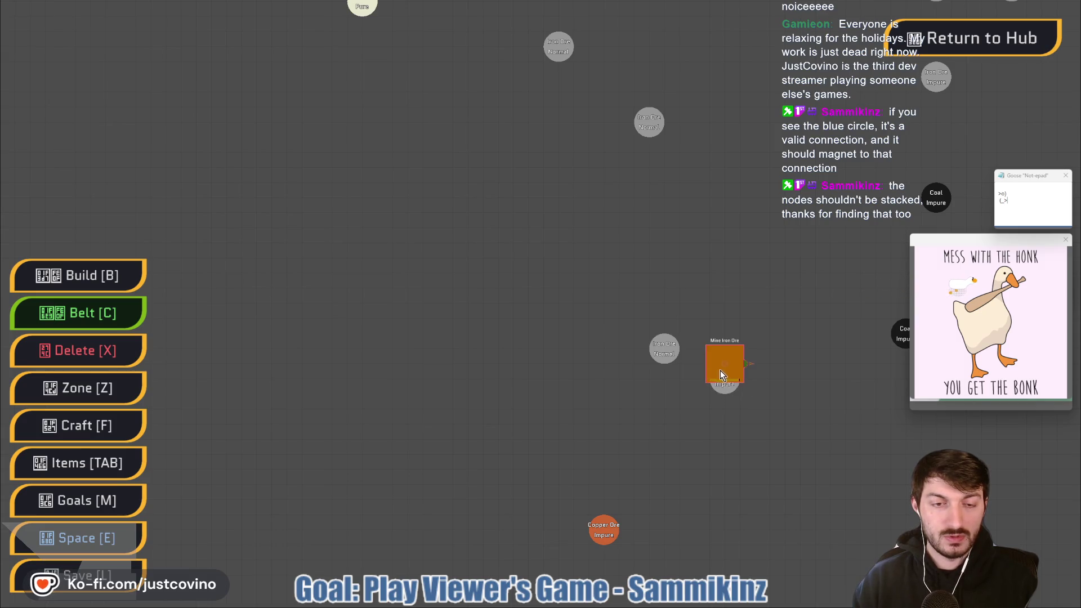
key(x)
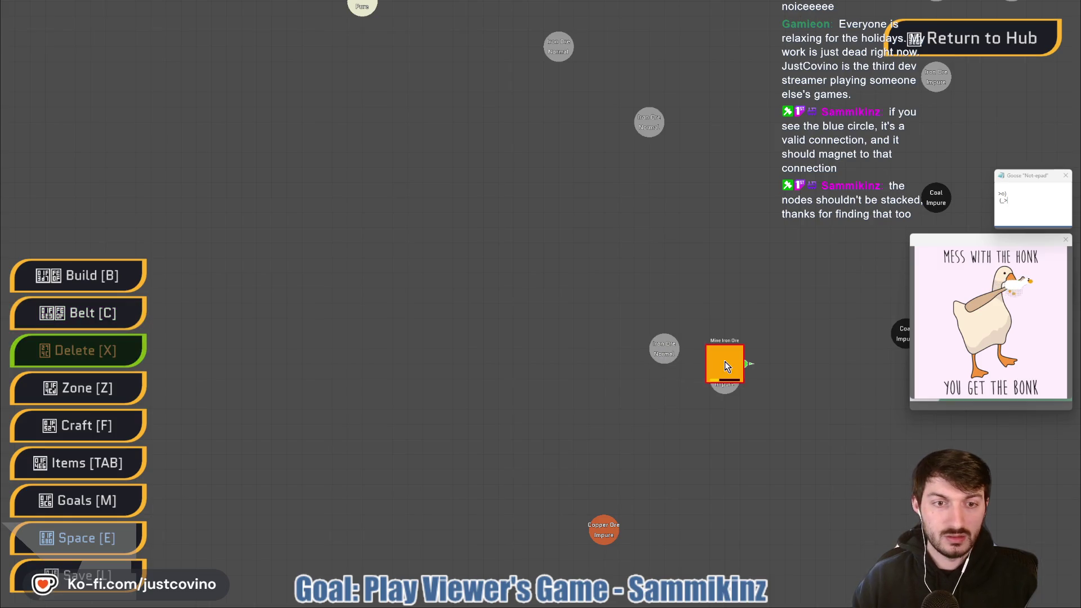
click(723, 380)
click(109, 277)
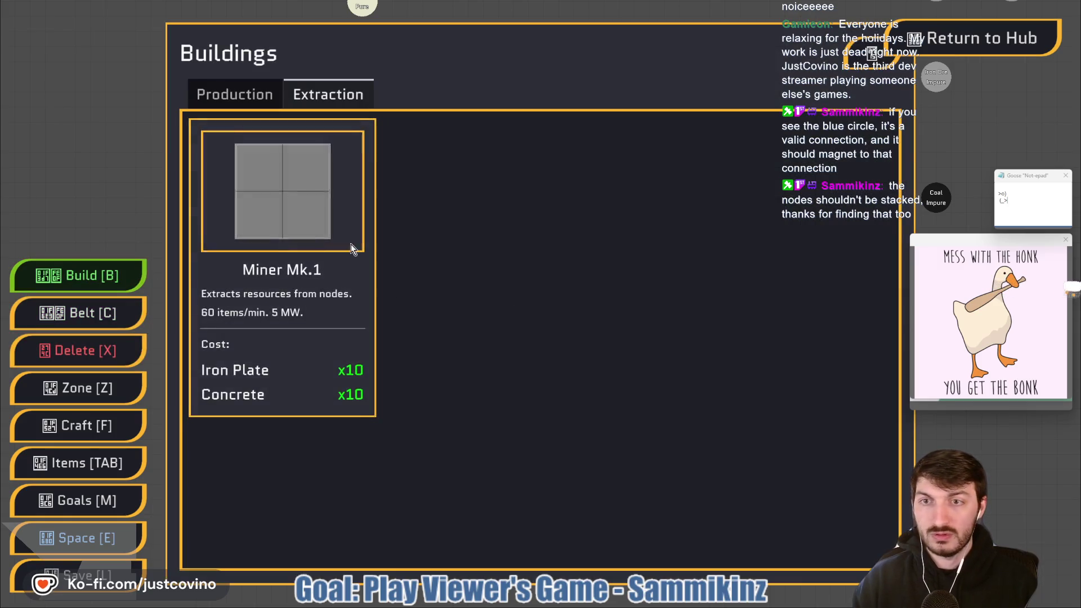
click(350, 244)
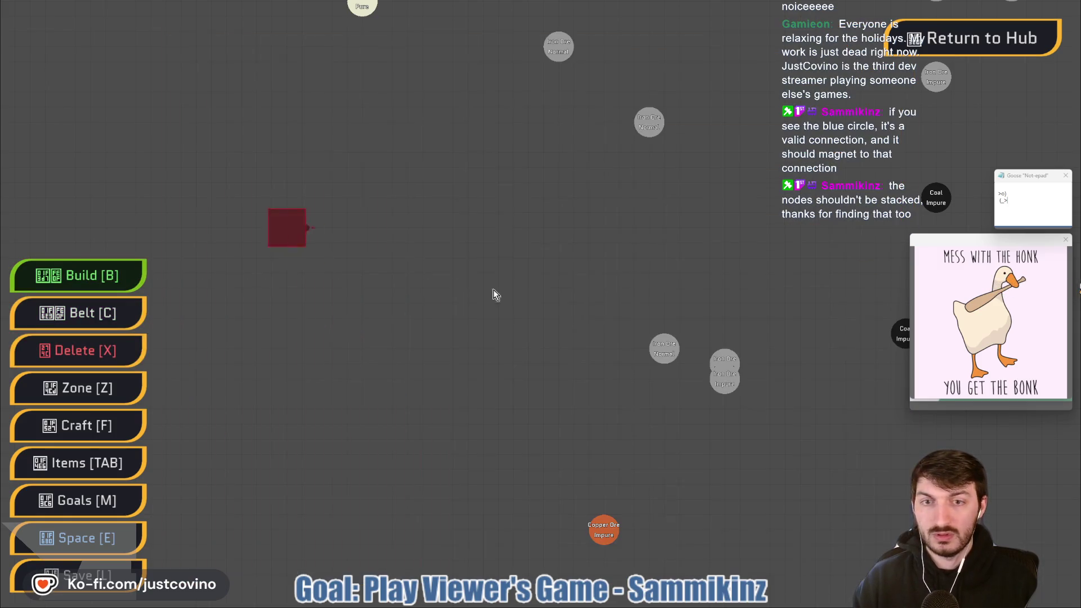
click(724, 374)
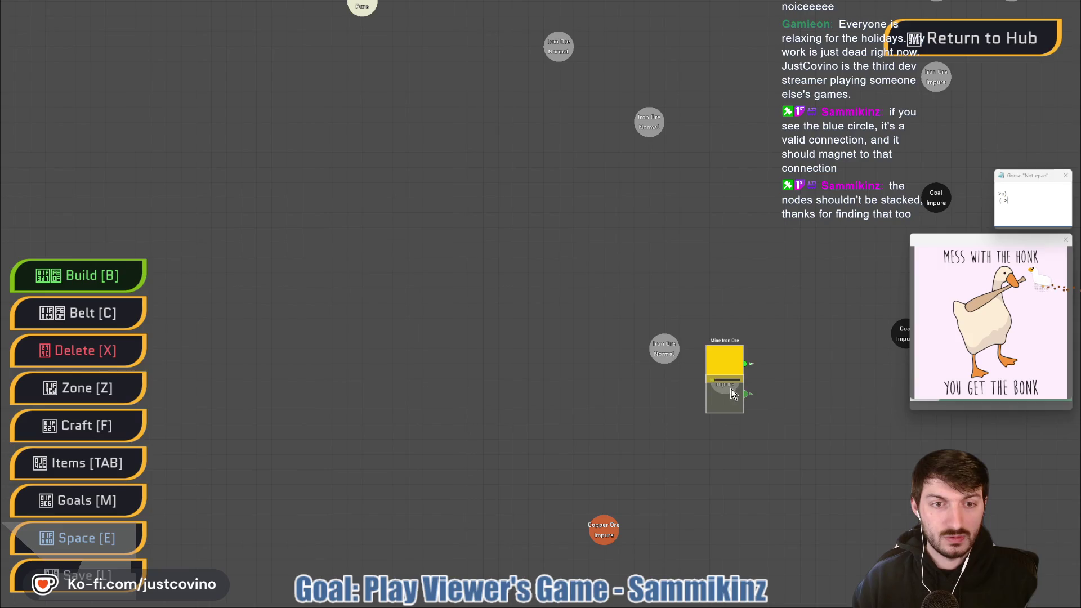
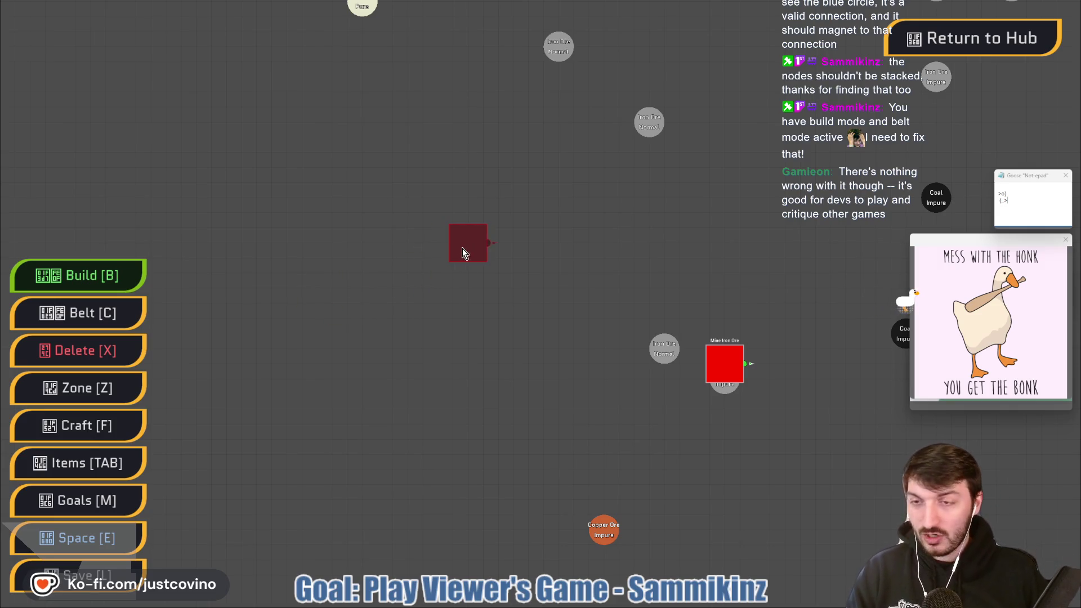
Lay a long belt from the distant Mine Iron Ore back to the smelter near the HUB
key(c)
scroll(526, 282, down, 3)
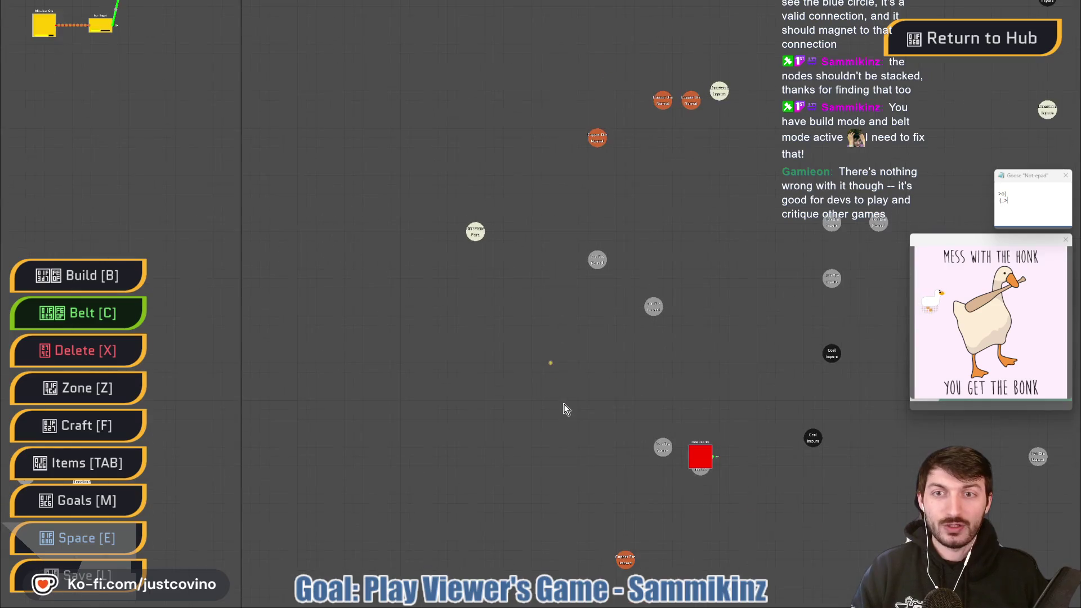
key(w)
key(a)
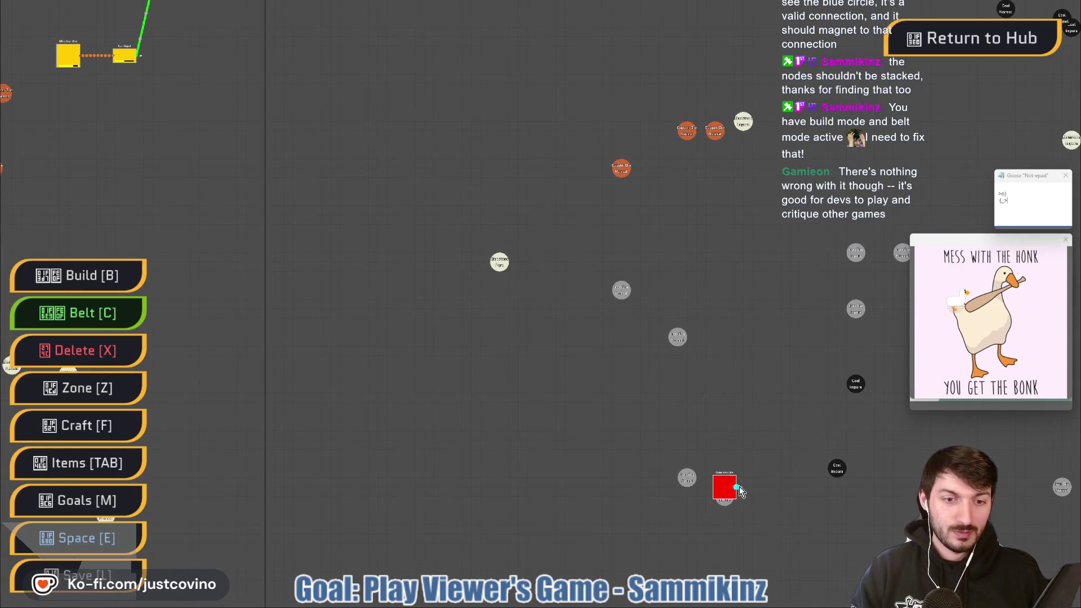
mouse_move(742, 489)
mouse_down()
mouse_move(374, 285)
mouse_move(254, 133)
mouse_move(181, 77)
mouse_move(143, 86)
mouse_move(284, 242)
mouse_move(250, 213)
mouse_up()
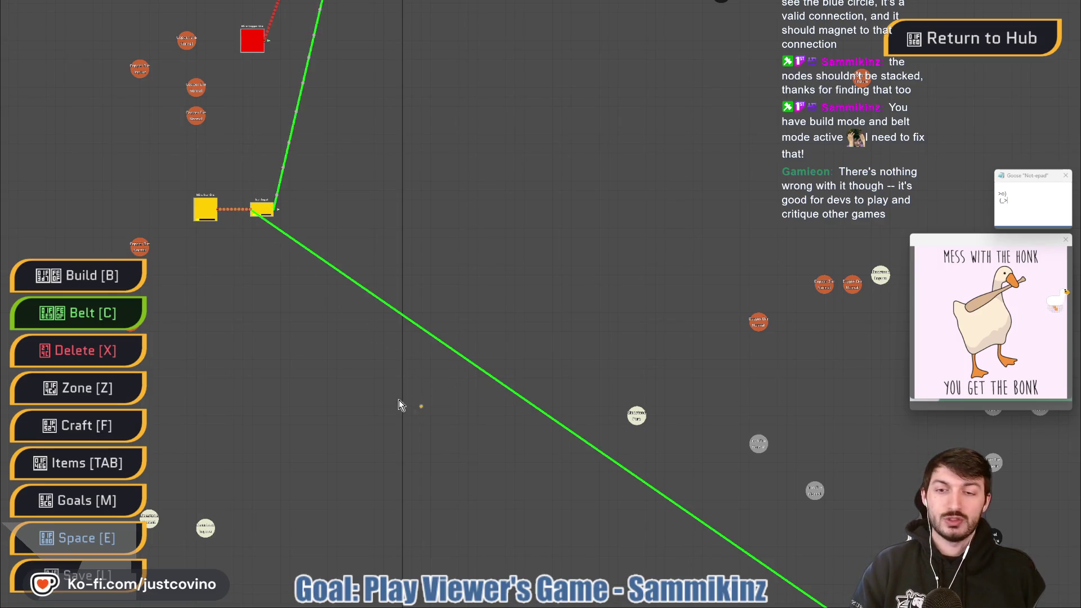
key(s)
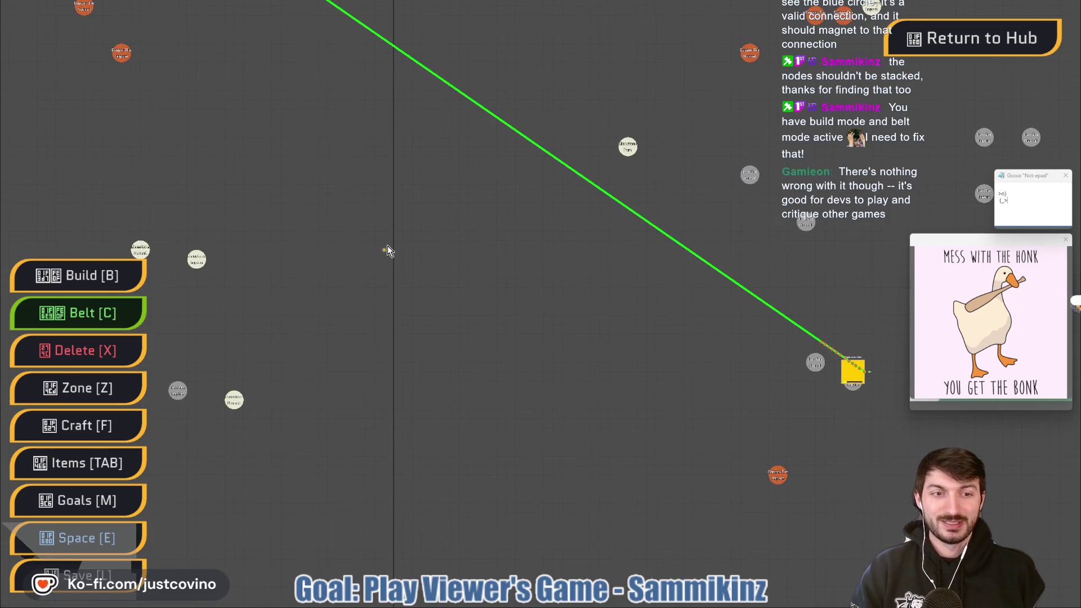
key(w)
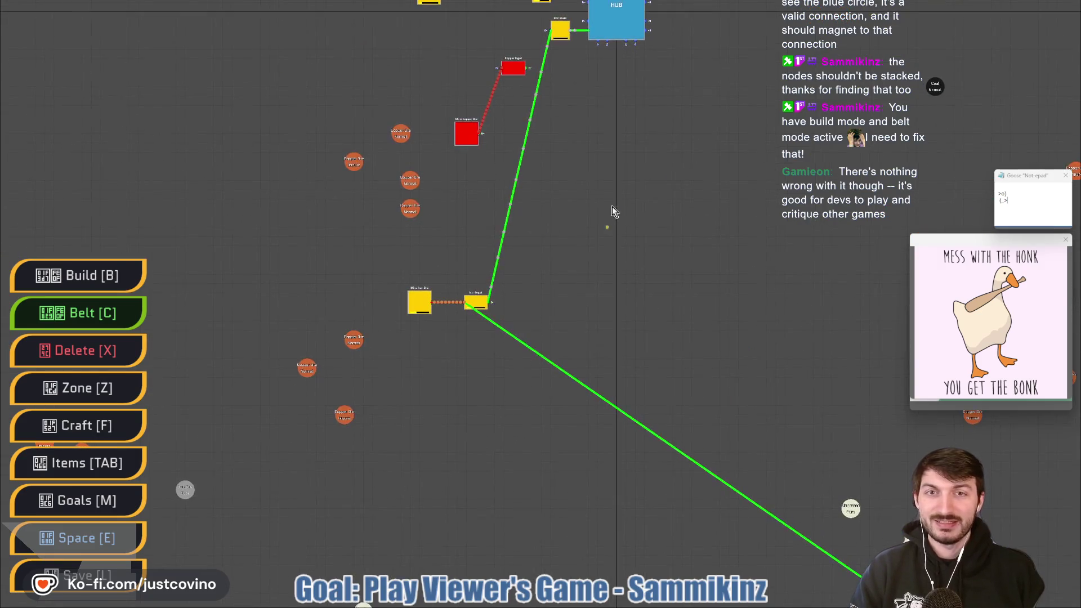
mouse_move(613, 206)
mouse_down()
mouse_move(518, 367)
mouse_move(518, 339)
mouse_up()
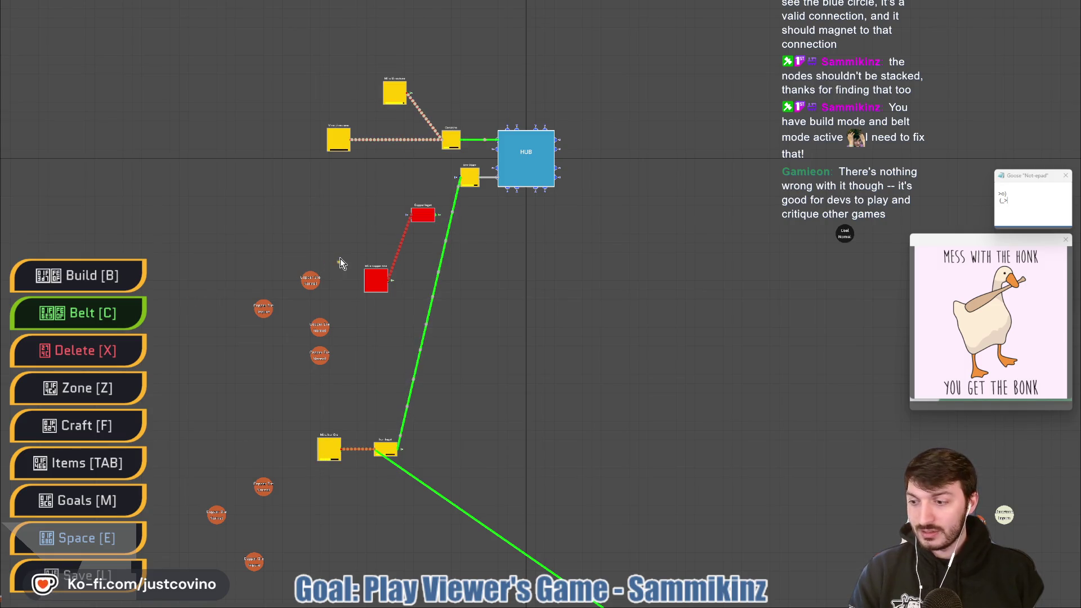
Place a Constructor beside the HUB and set its recipe to Wire
key(b)
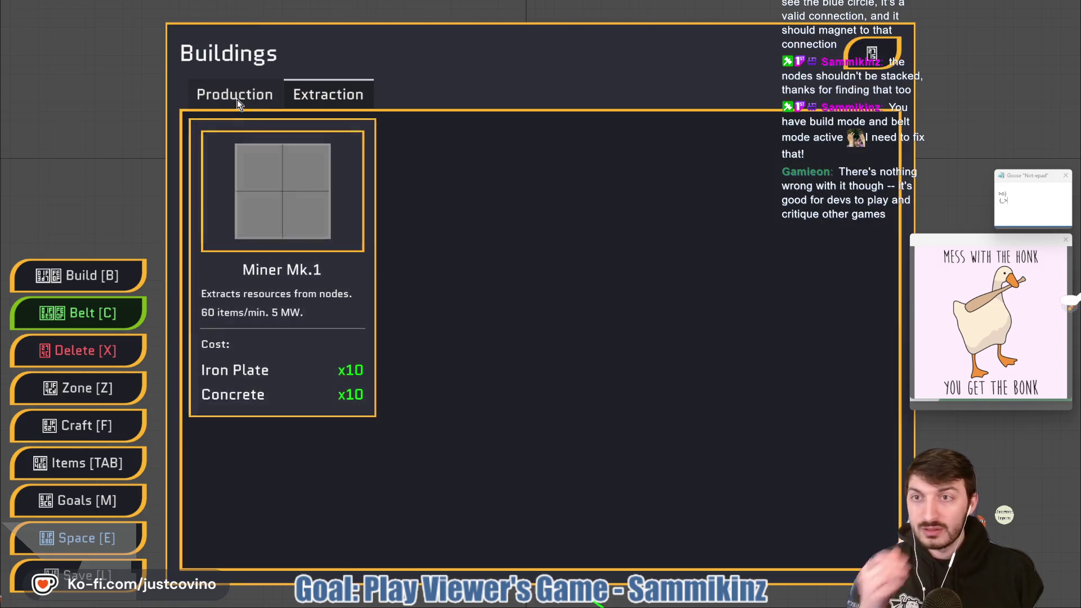
click(237, 99)
click(284, 191)
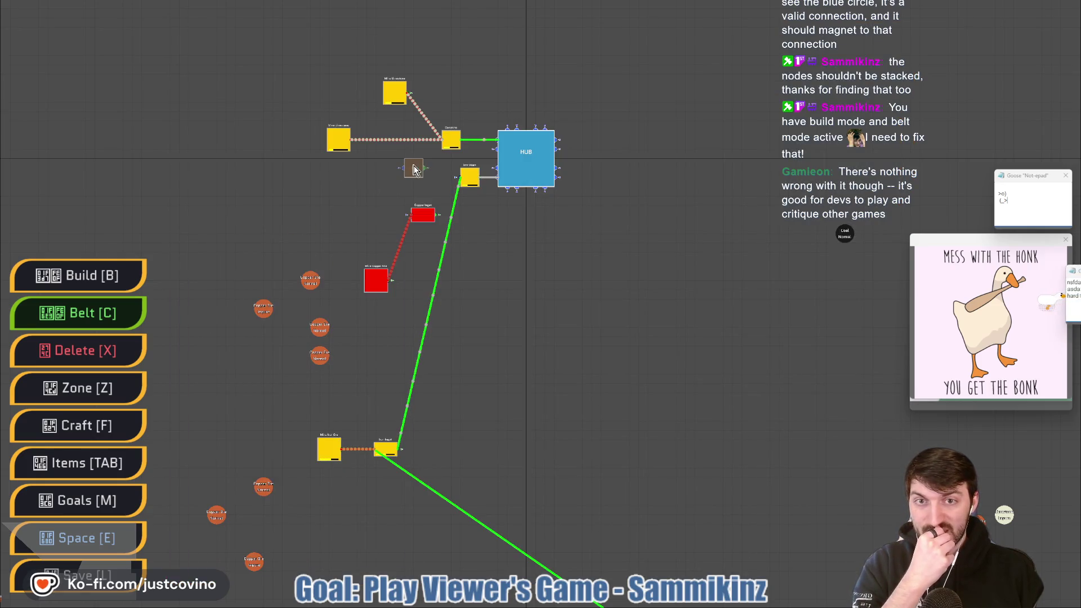
click(409, 185)
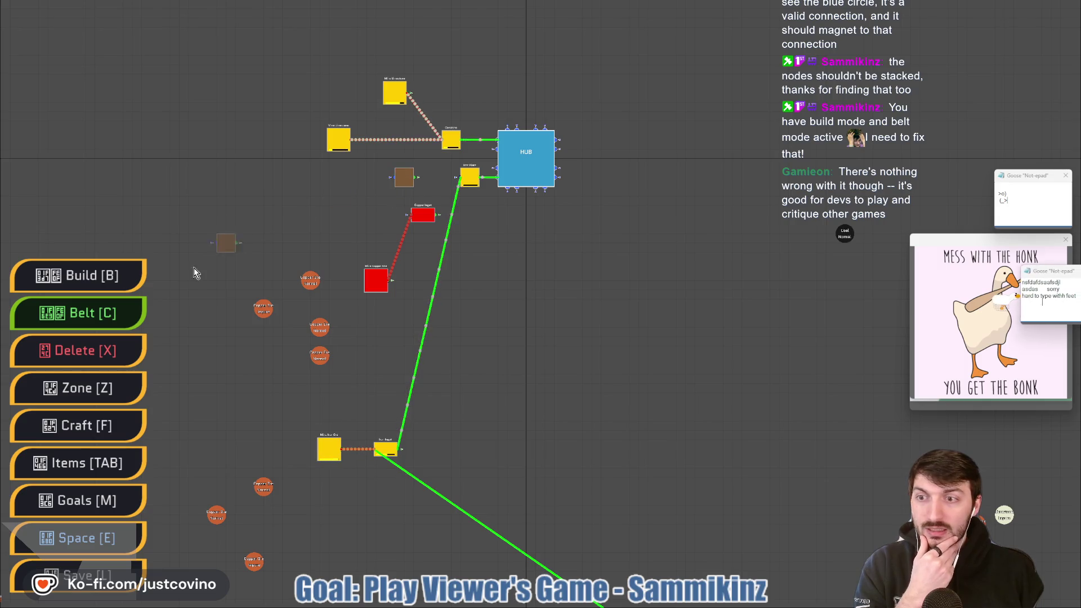
key(c)
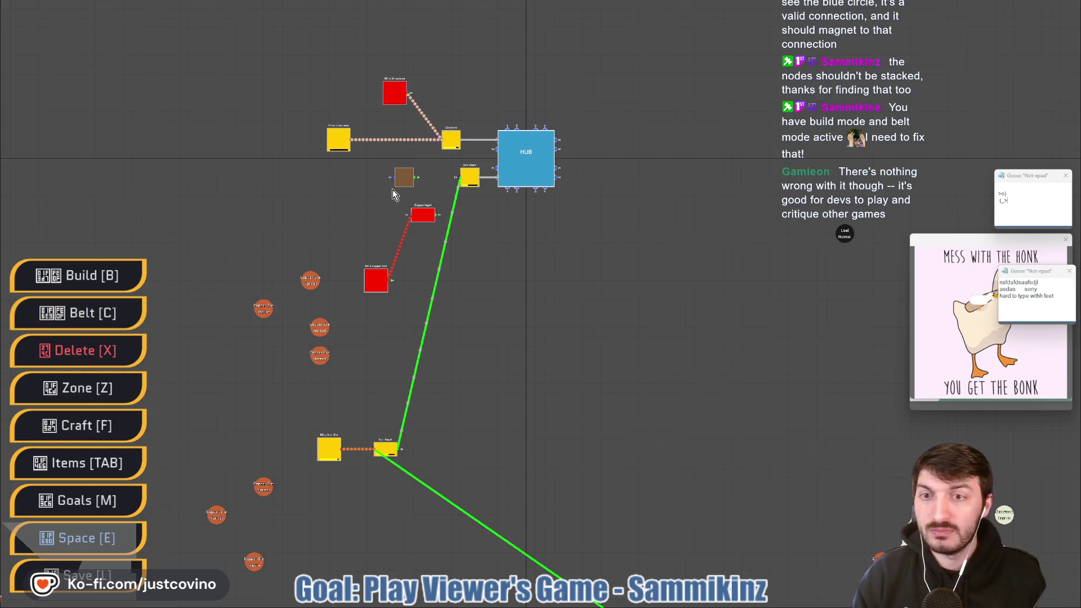
click(404, 176)
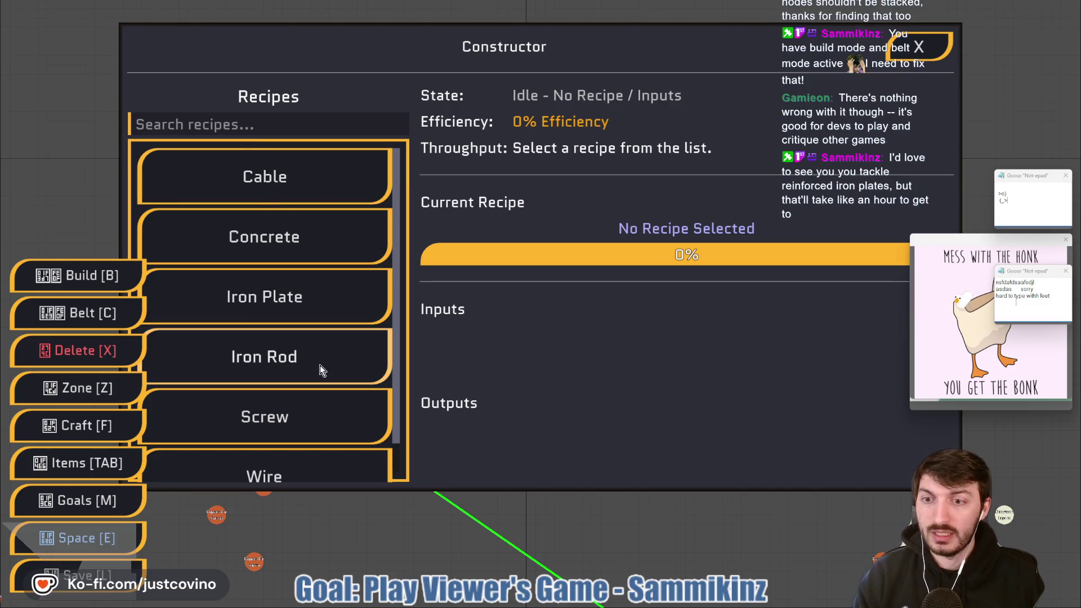
scroll(322, 365, down, 1)
click(324, 442)
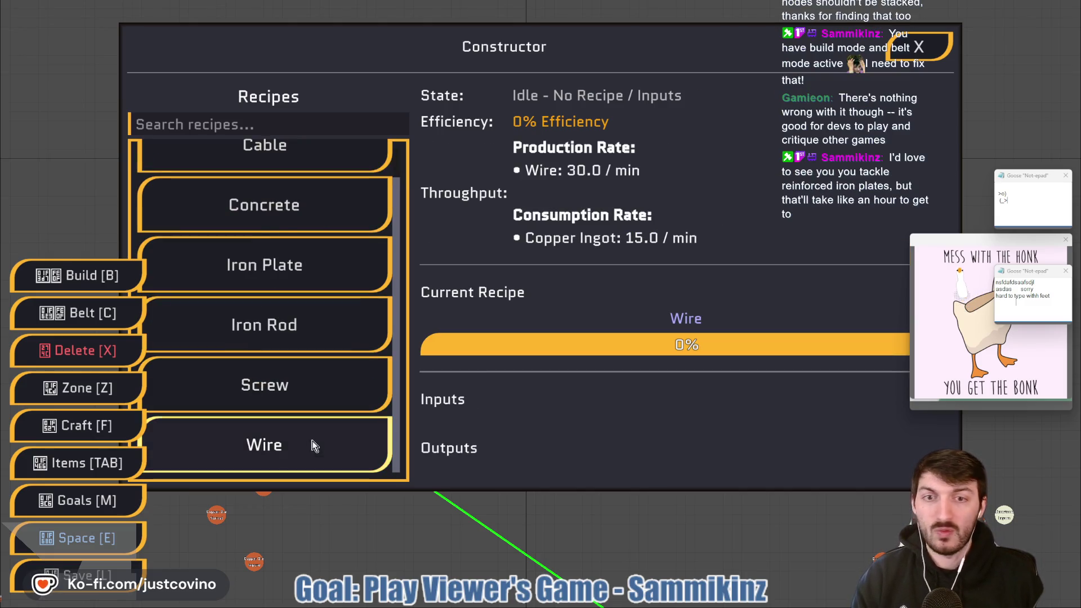
click(911, 50)
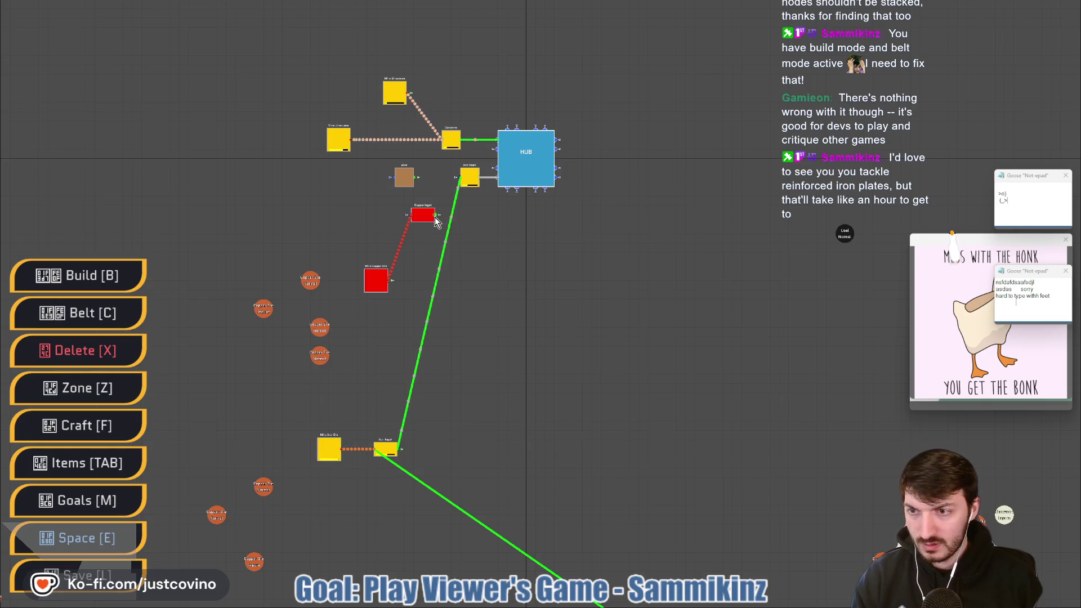
Belt Copper Ingot into the wire constructor and its output into the HUB
key(c)
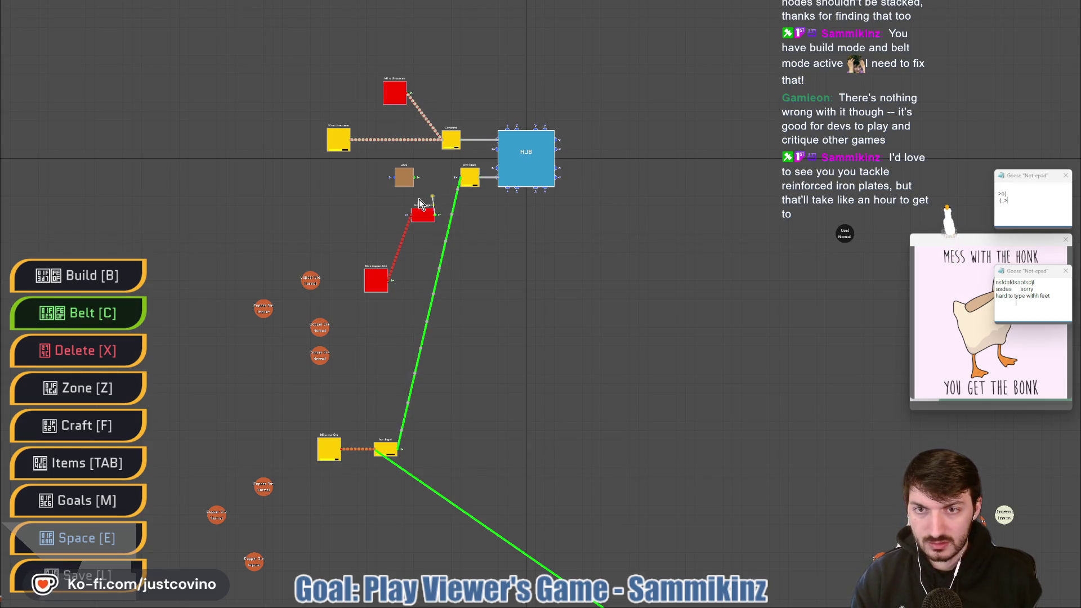
click(394, 179)
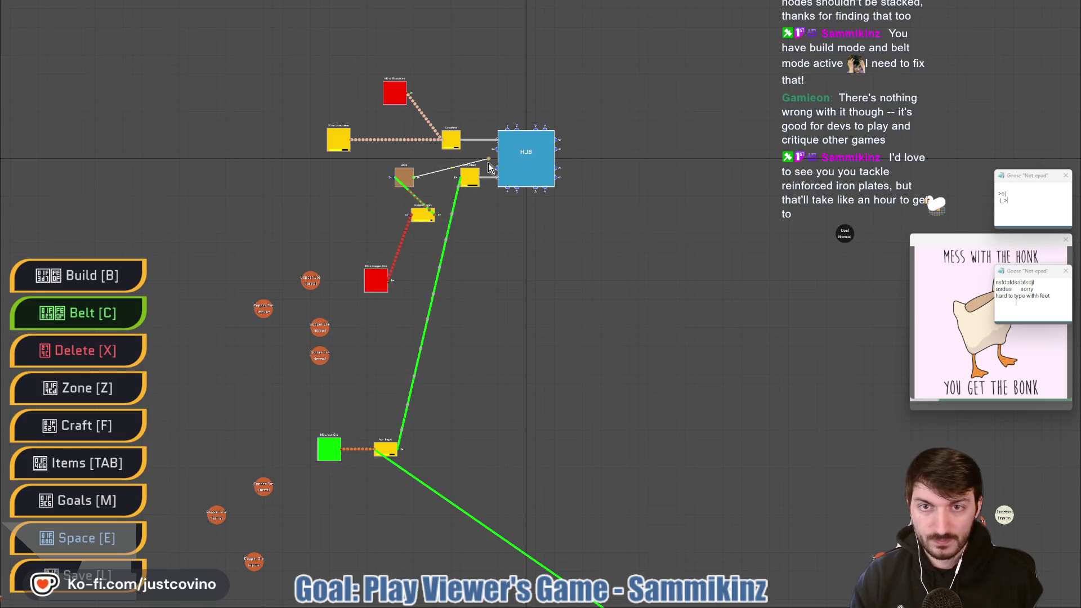
click(499, 148)
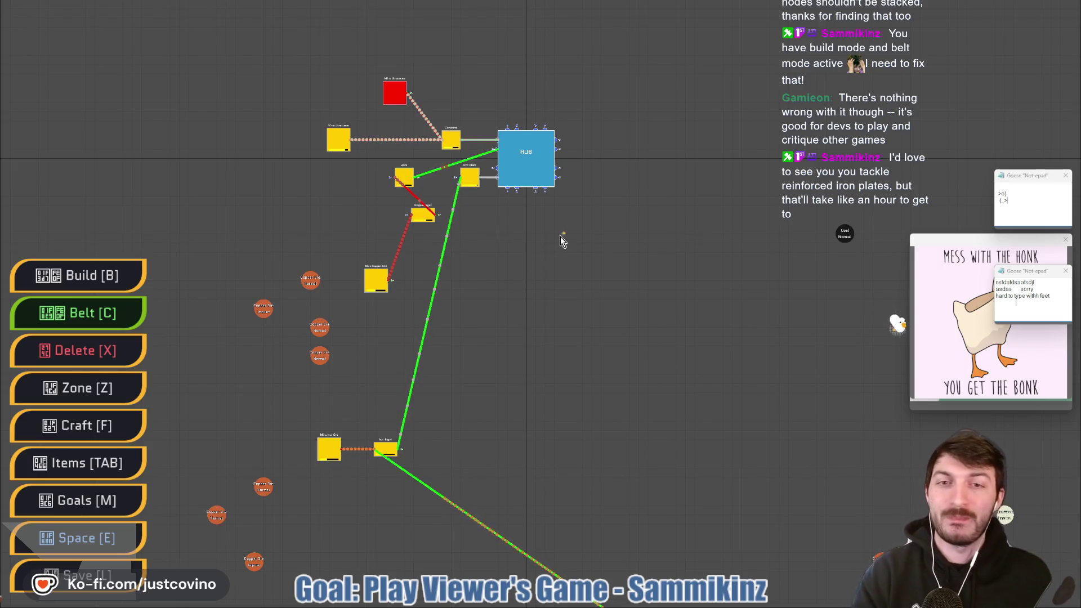
scroll(560, 245, up, 5)
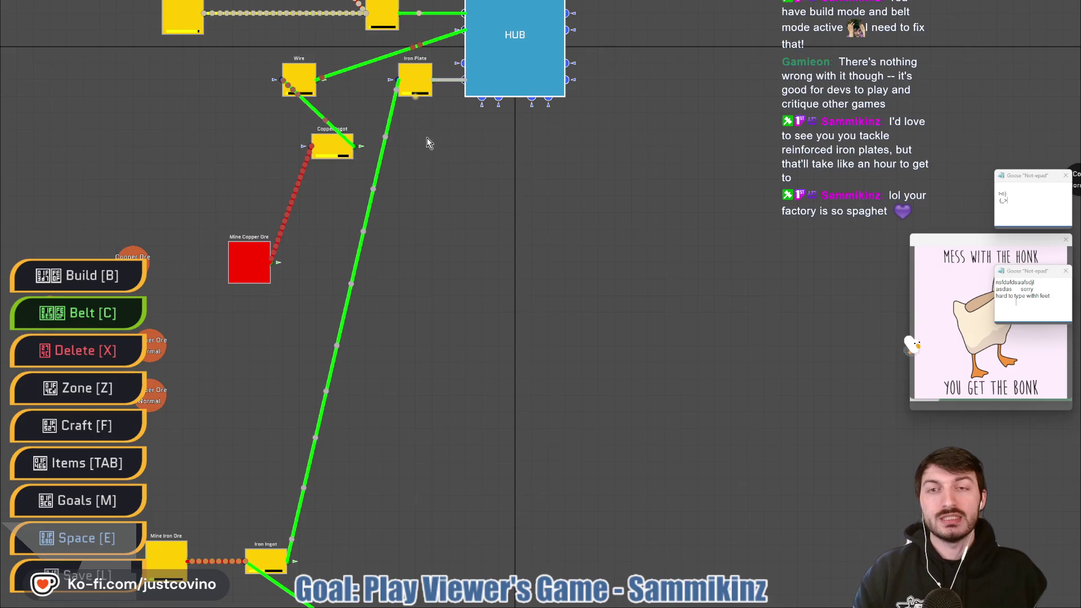
scroll(499, 366, down, 2)
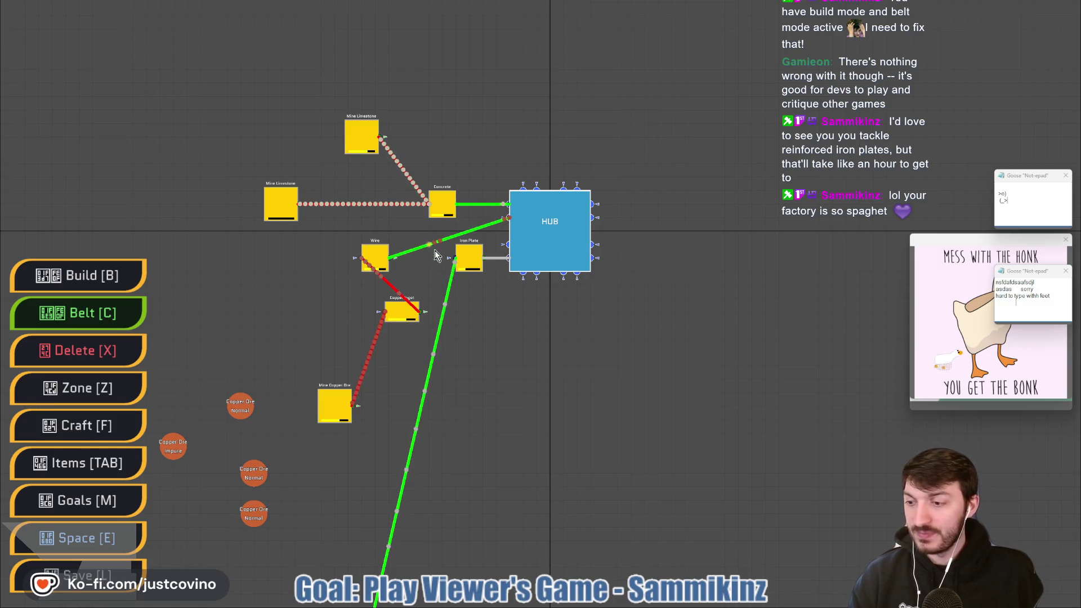
scroll(509, 405, down, 1)
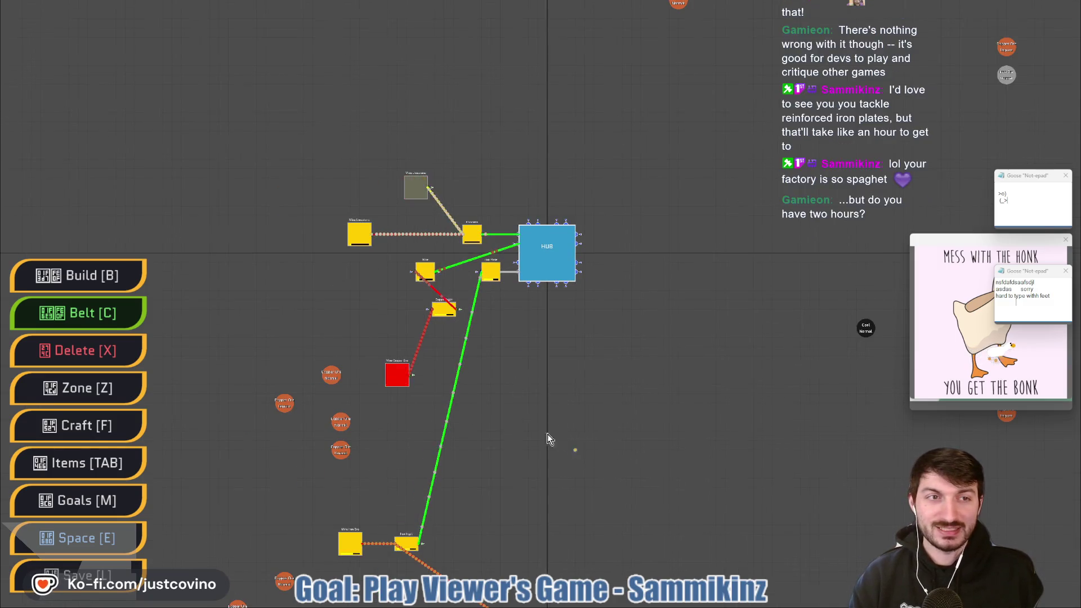
key(d)
key(s)
key(w)
key(a)
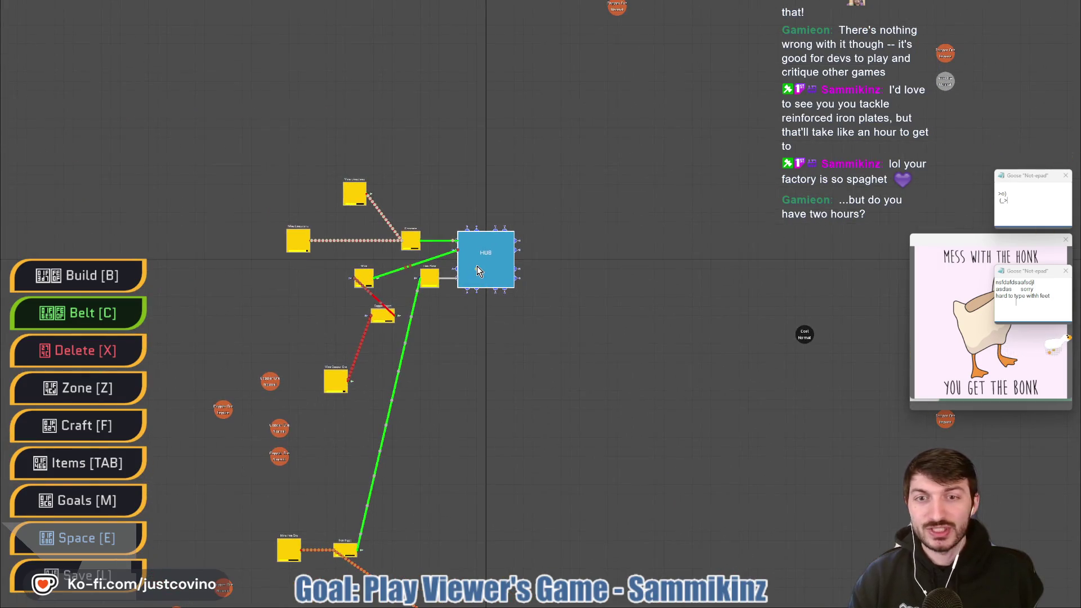
click(407, 243)
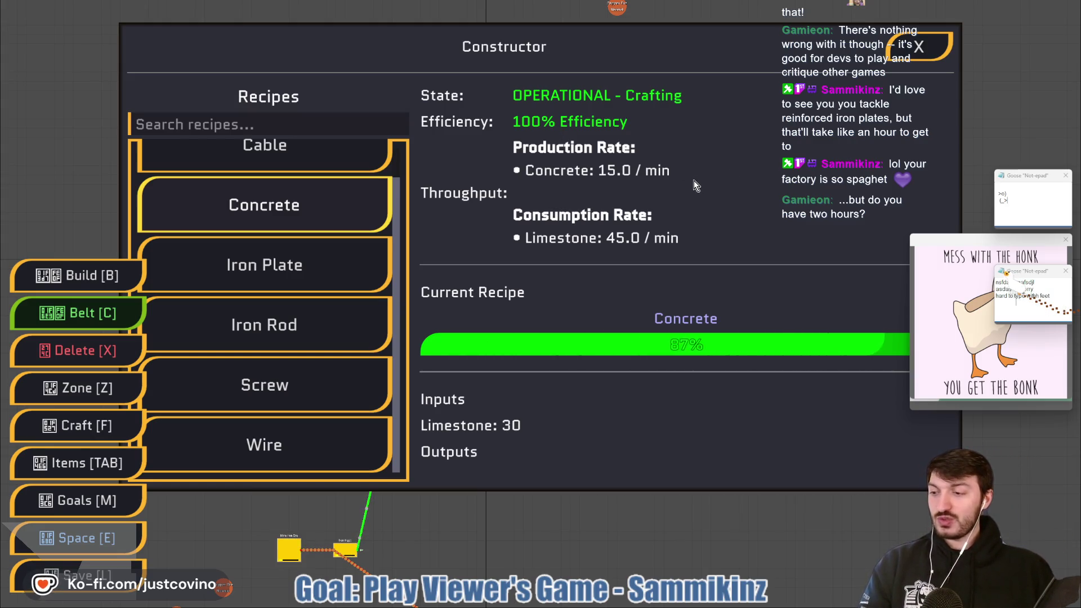
click(918, 46)
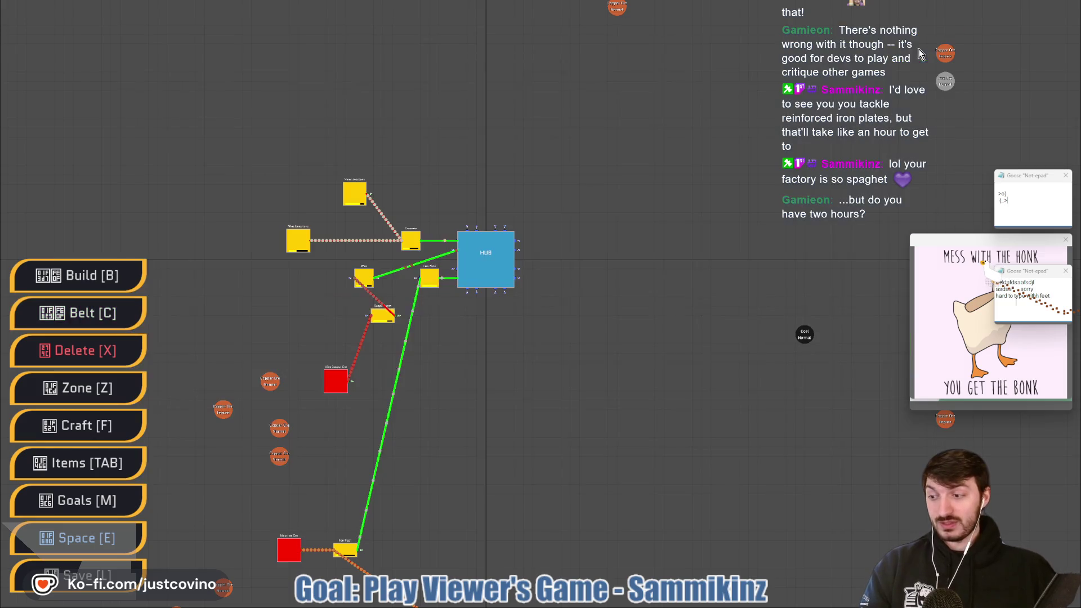
click(429, 282)
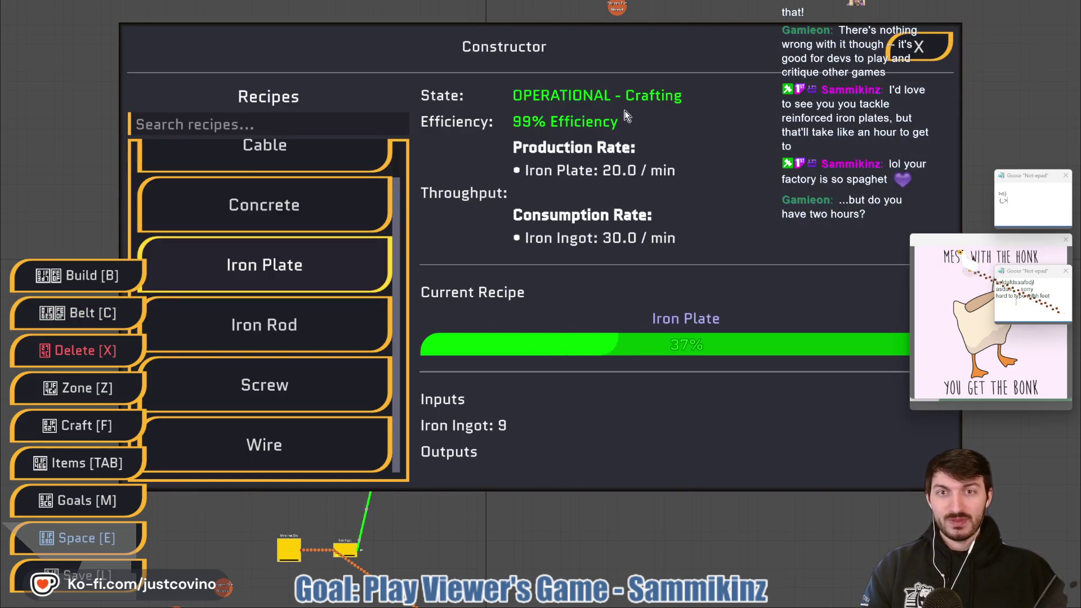
click(918, 46)
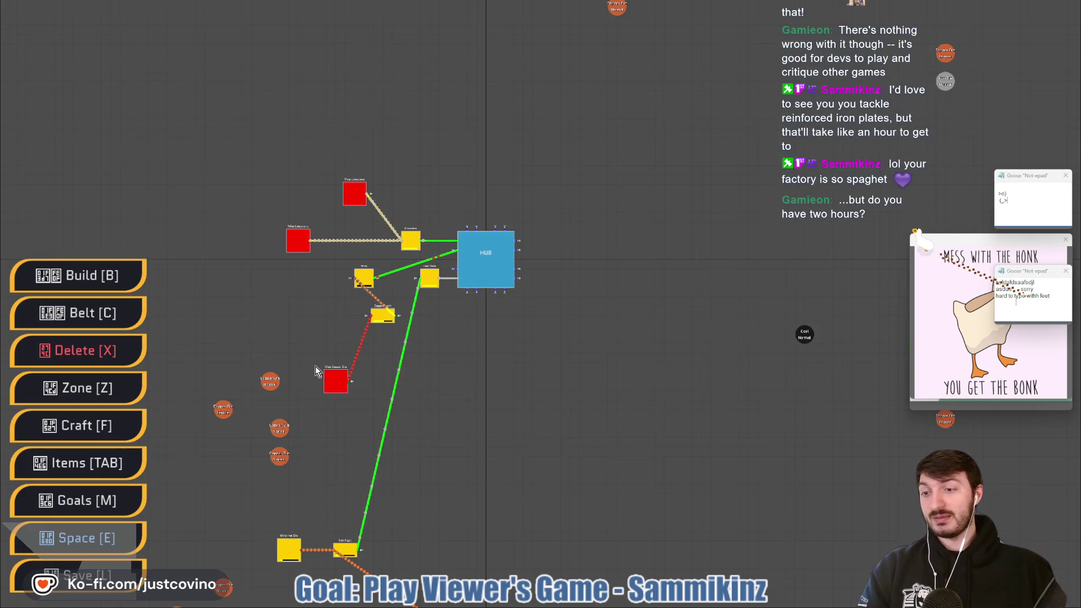
key(m)
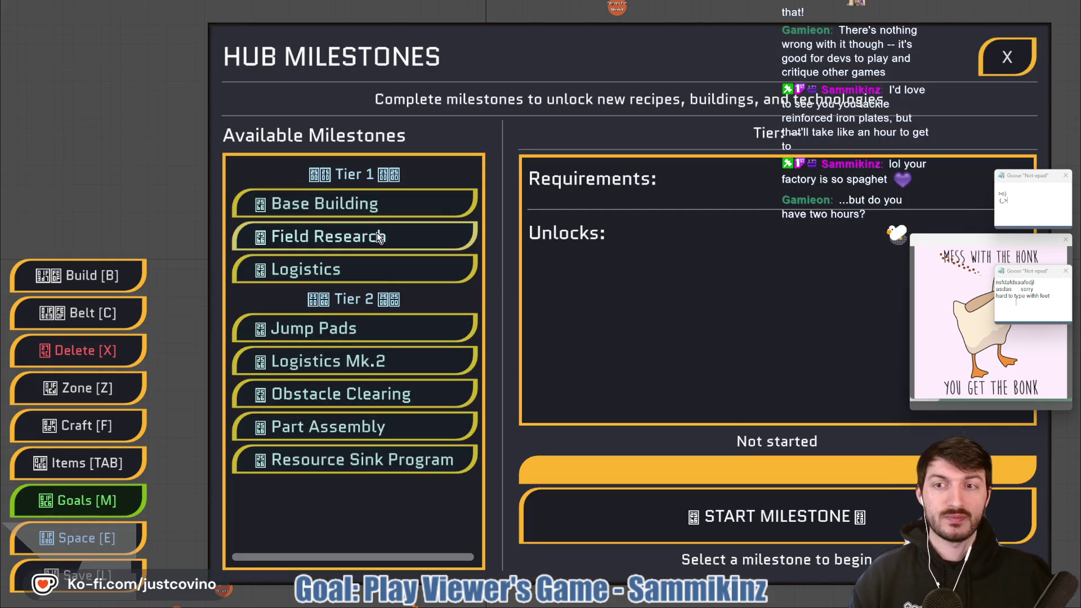
click(361, 204)
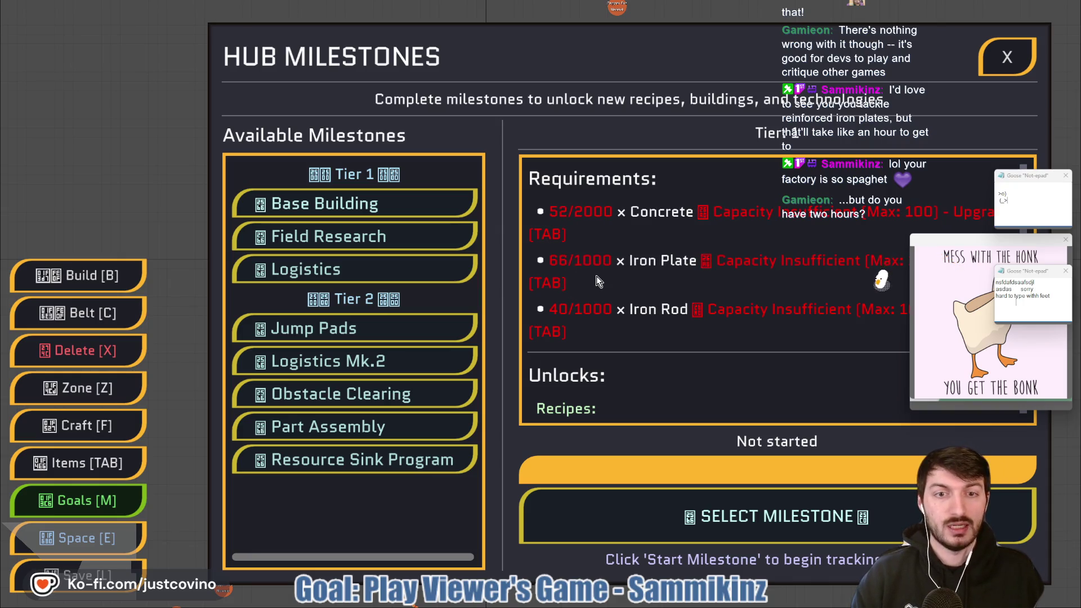
click(1008, 57)
Find an open iron ore node and place a Miner on it
key(s)
key(d)
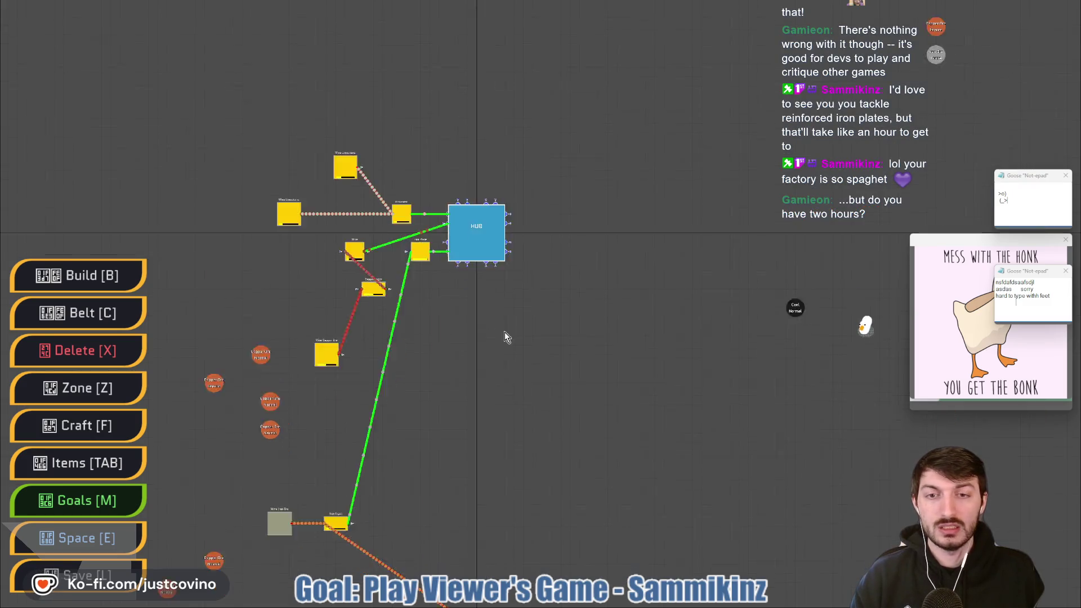
key(s)
key(d)
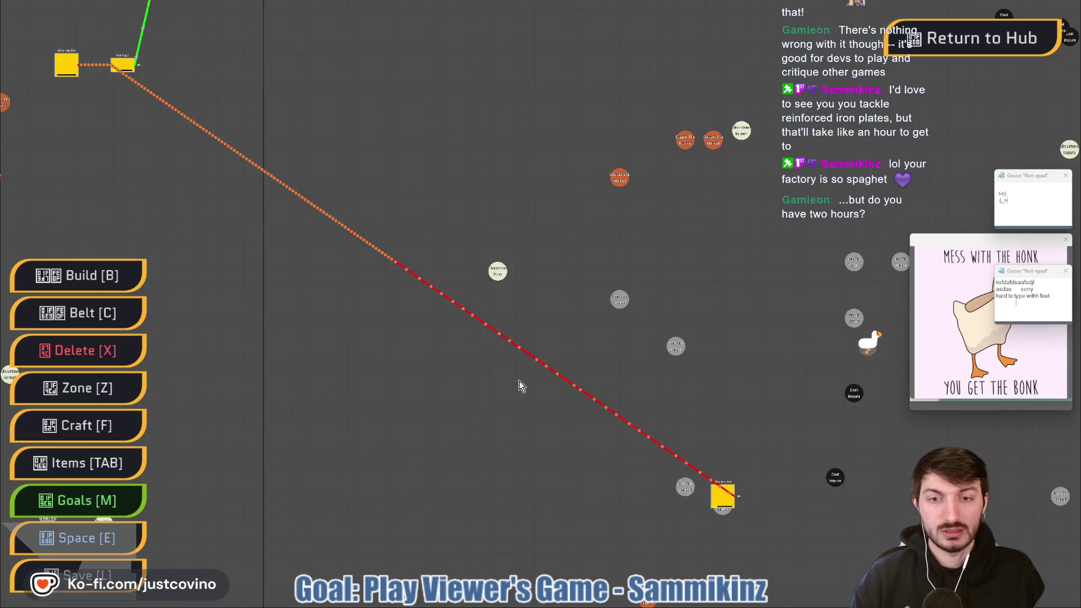
scroll(693, 258, up, 3)
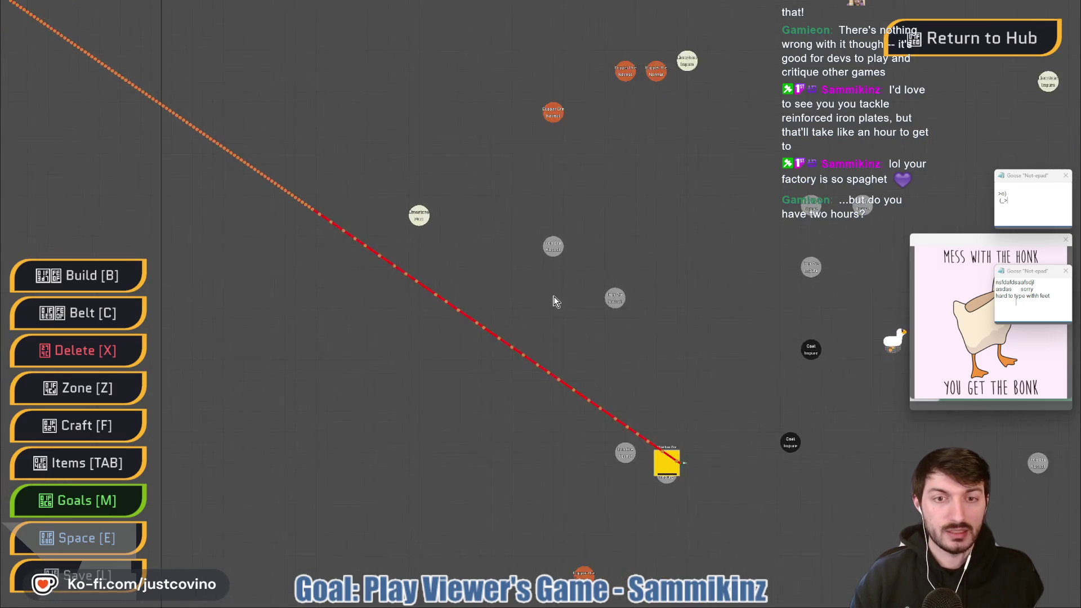
key(d)
key(w)
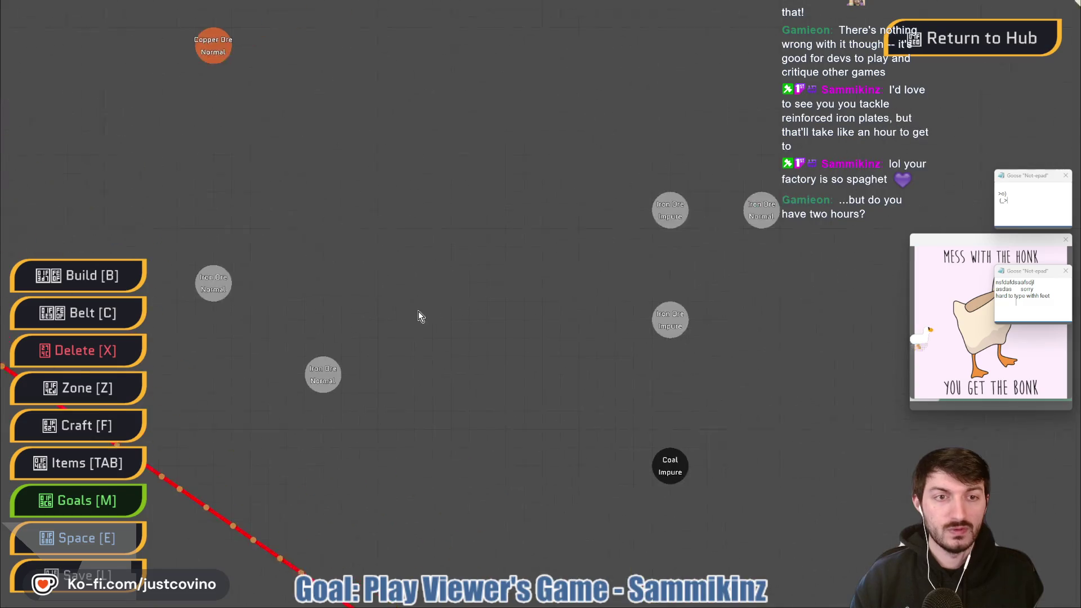
key(a)
key(s)
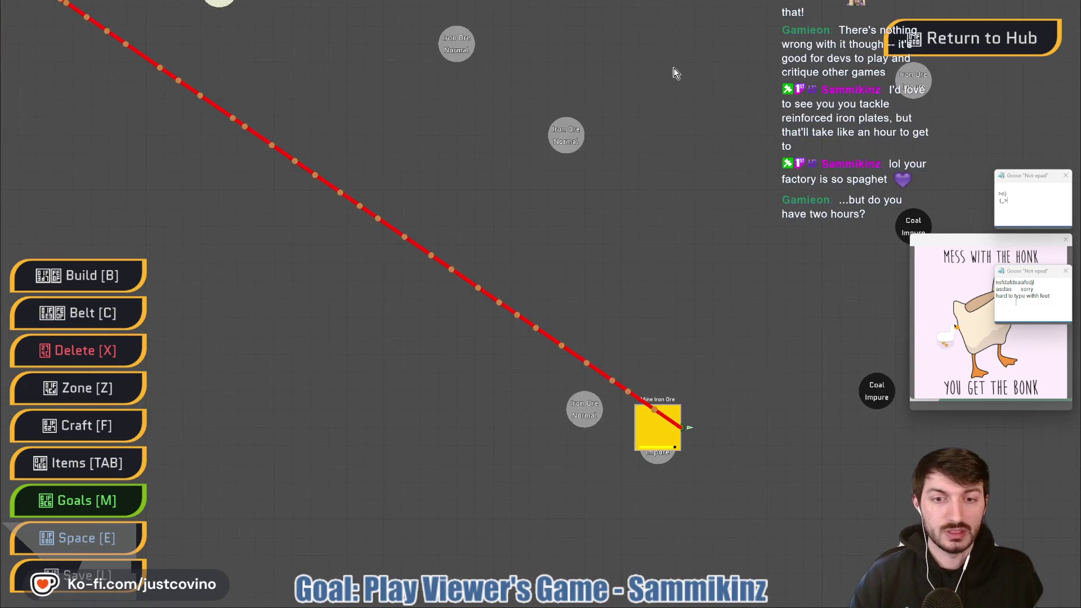
key(w)
key(a)
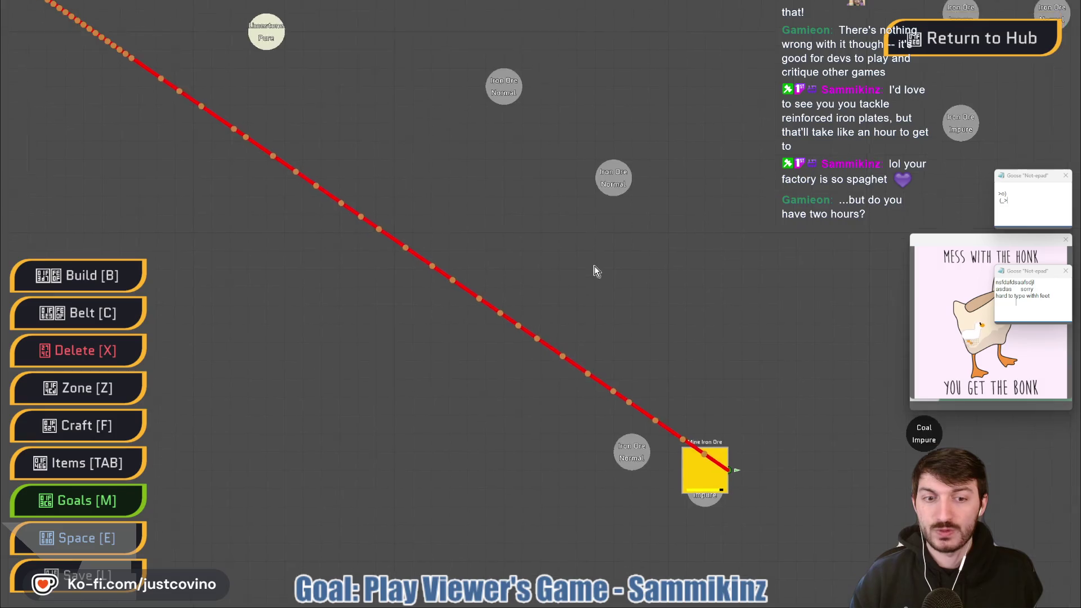
key(w)
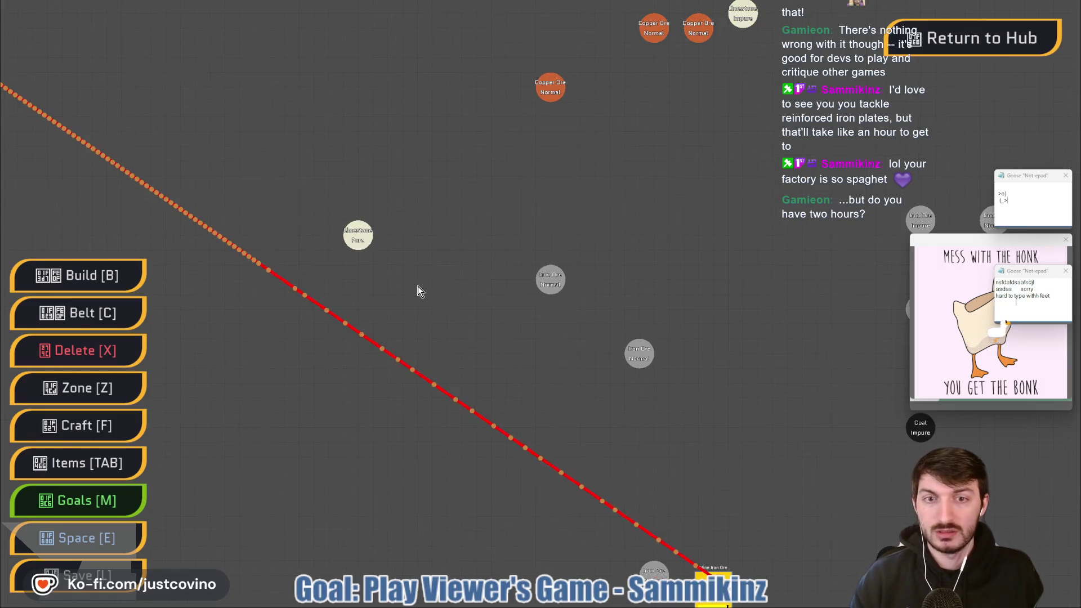
key(a)
key(b)
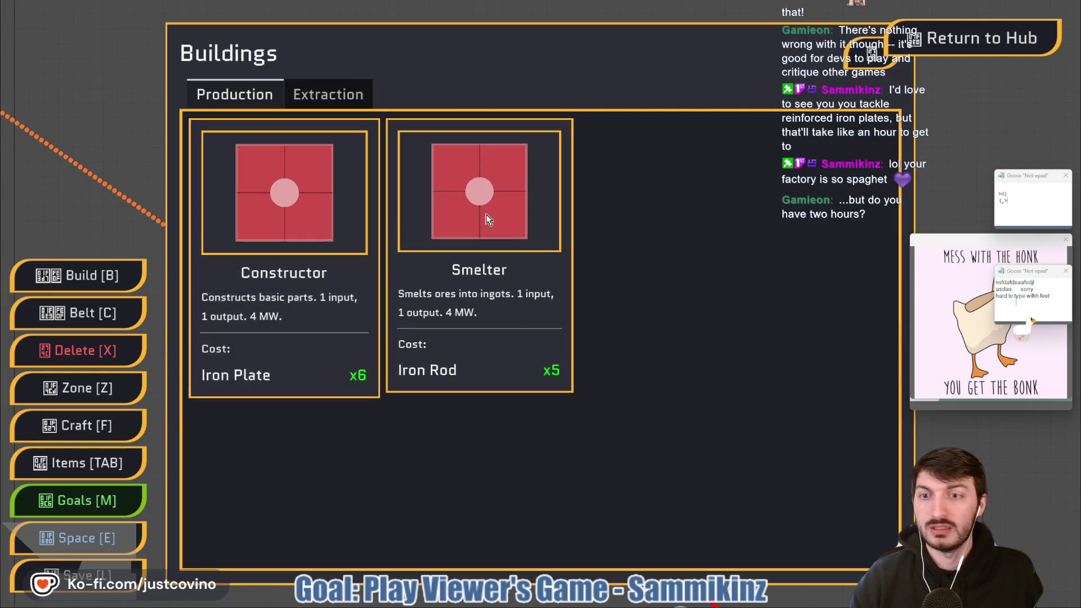
click(322, 93)
click(309, 215)
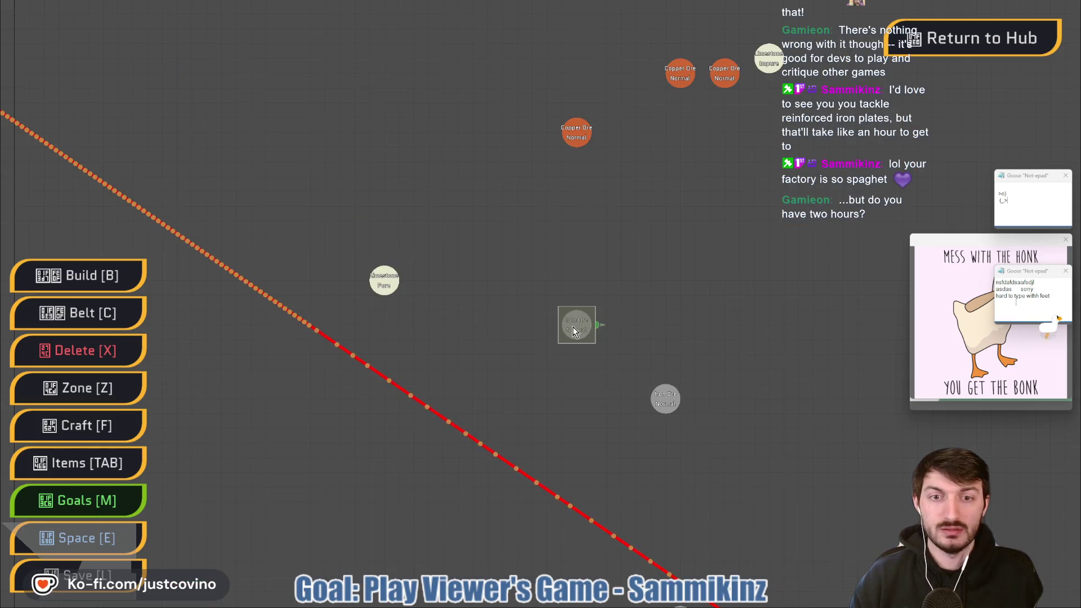
click(583, 331)
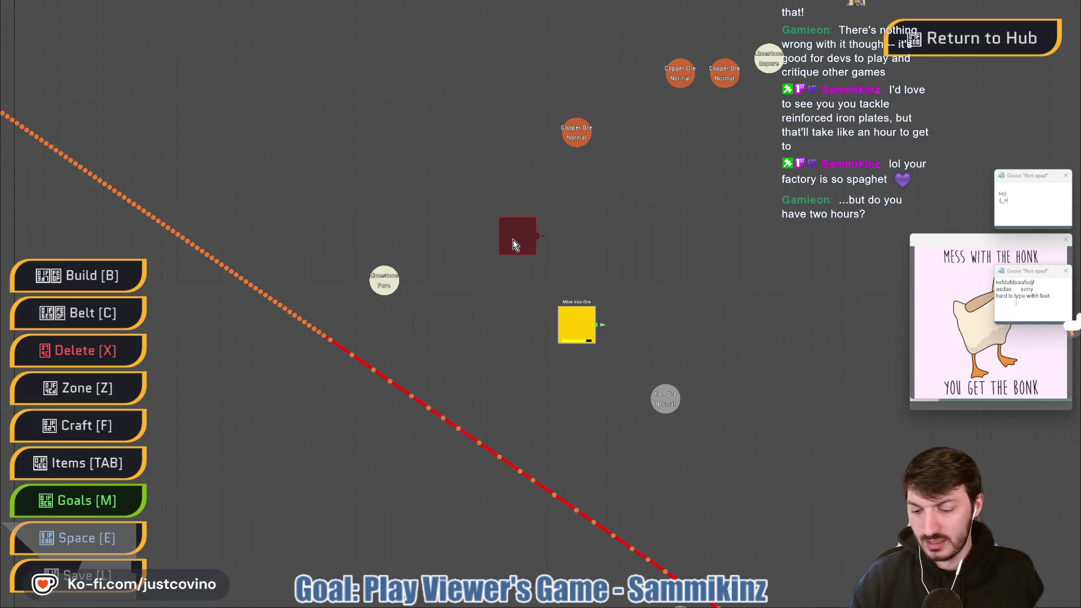
Place a Smelter beside the new miner and a Constructor above the smelter
key(b)
click(239, 94)
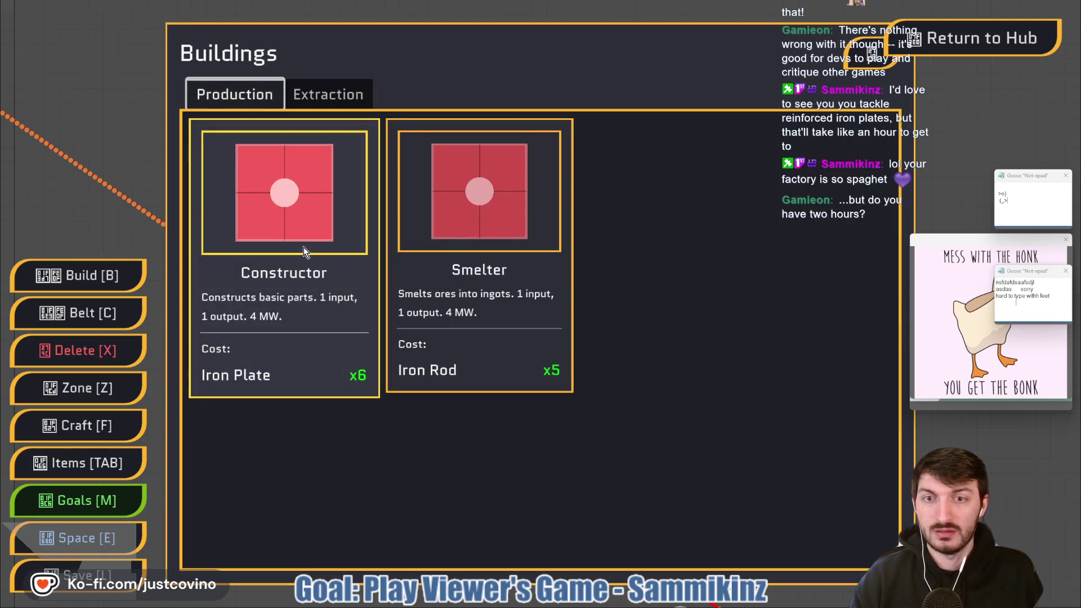
click(493, 238)
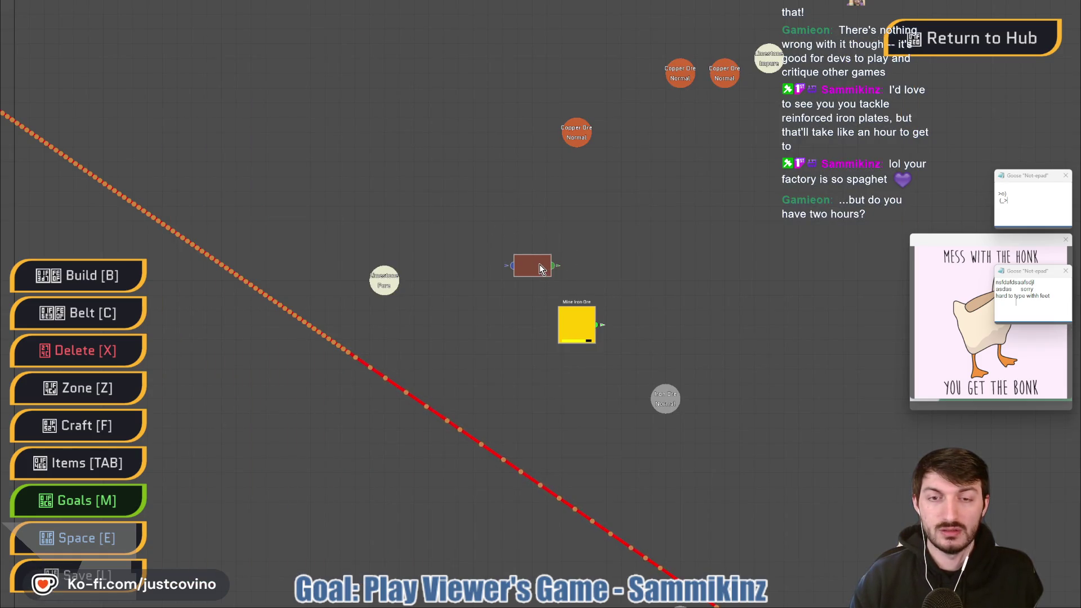
click(551, 268)
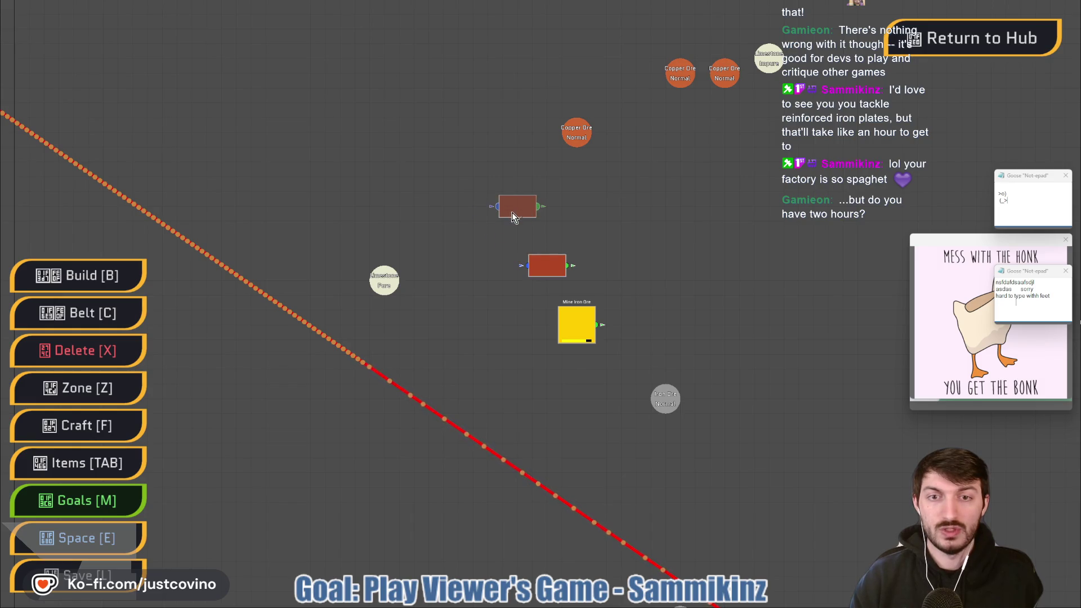
key(b)
click(285, 232)
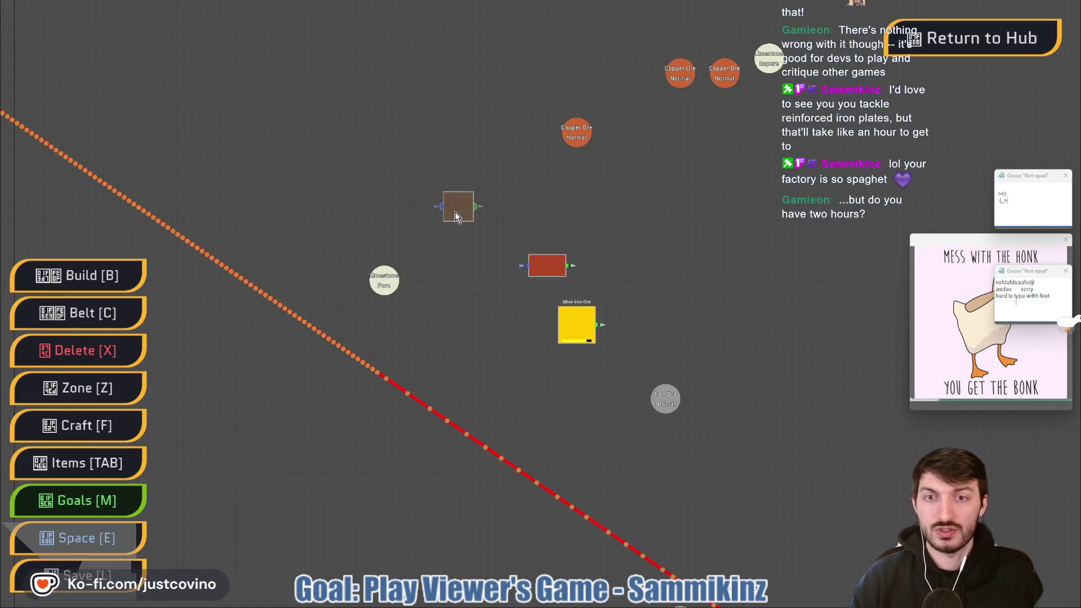
click(471, 228)
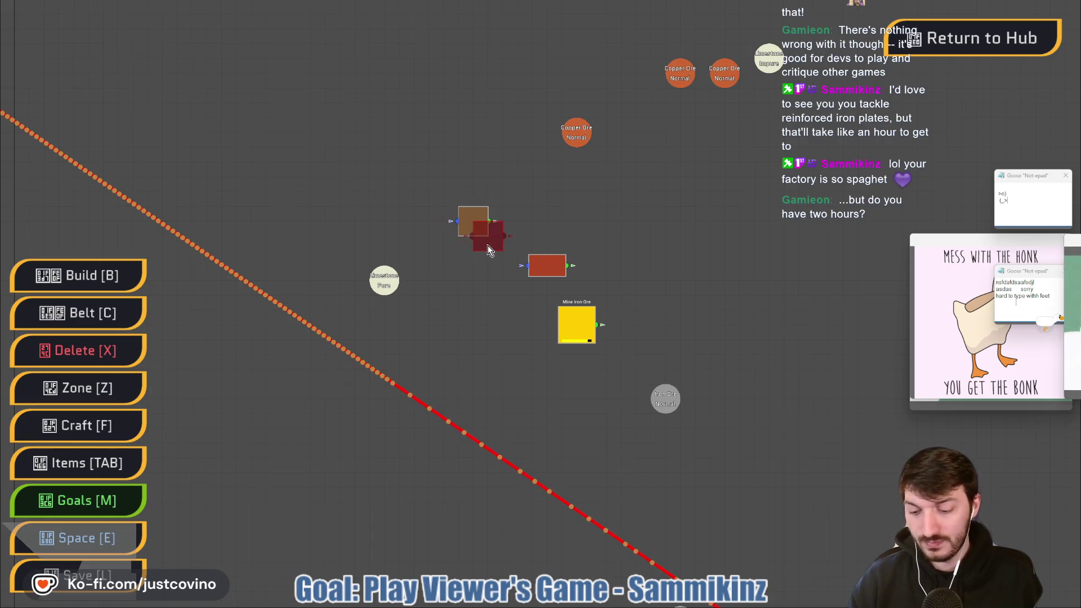
Belt the miner into the smelter, the smelter into the constructor, and the constructor into the HUB
key(c)
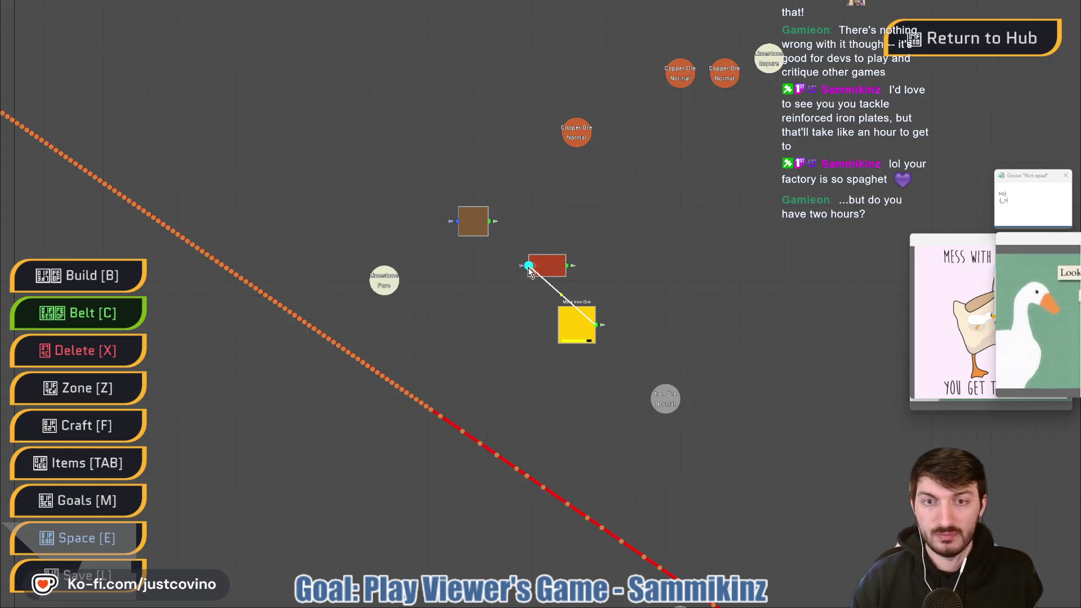
click(531, 267)
click(570, 269)
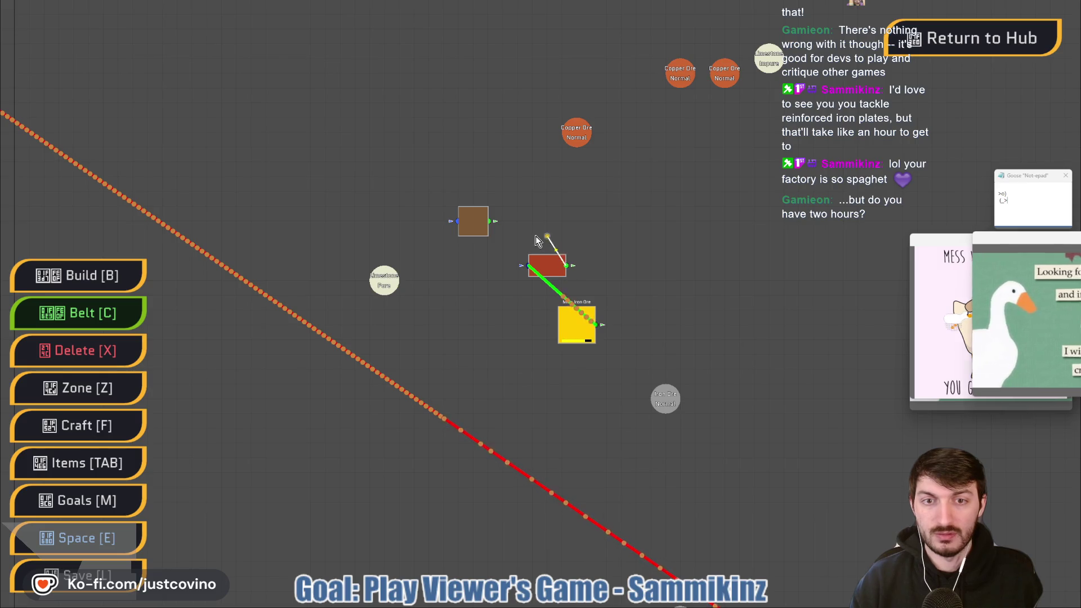
click(489, 221)
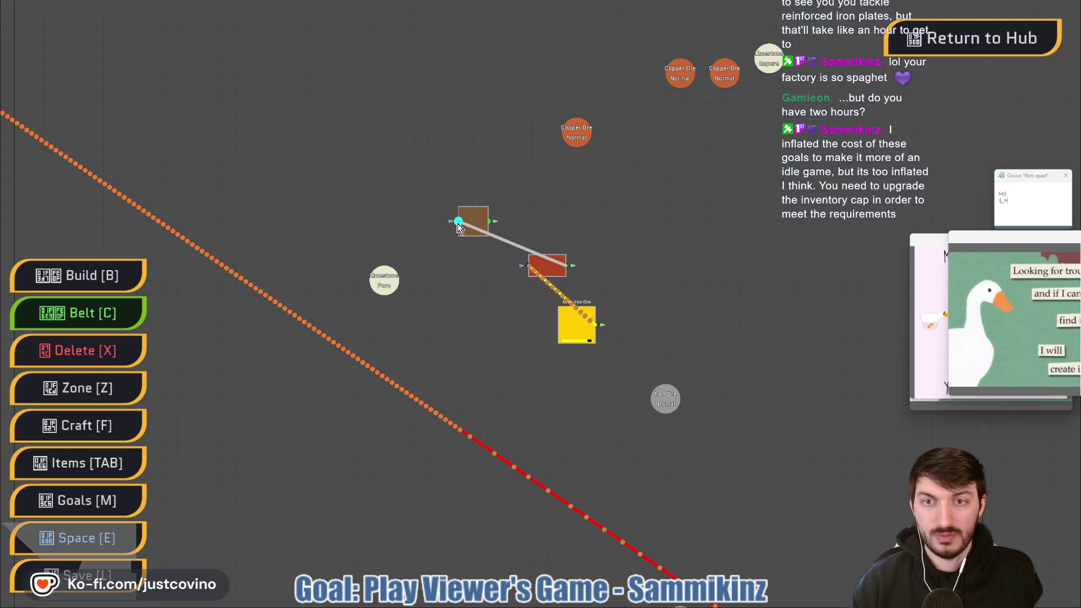
click(490, 225)
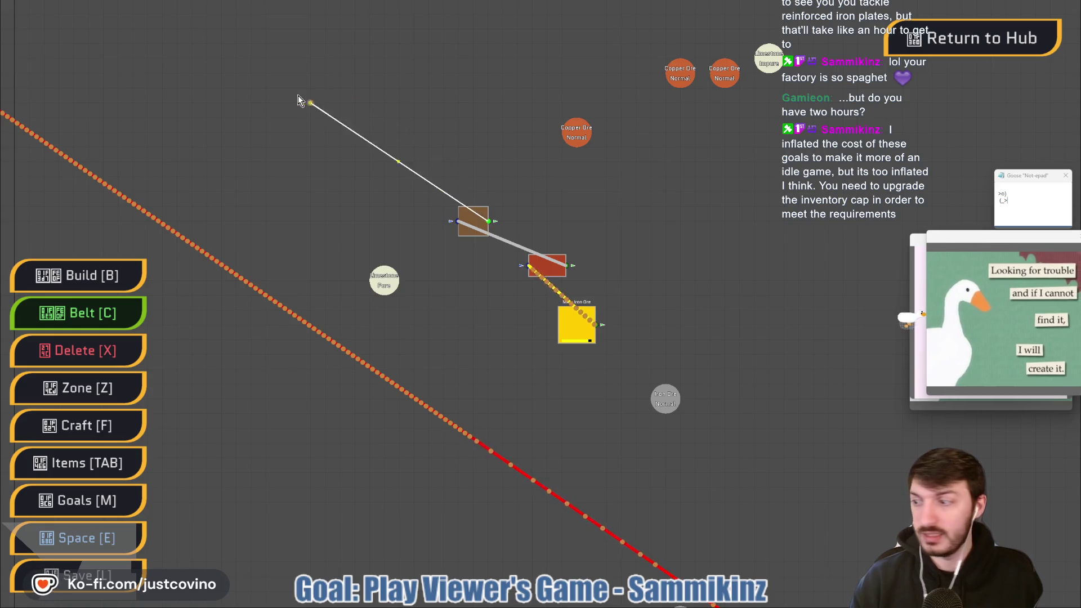
mouse_move(299, 96)
mouse_down()
mouse_move(470, 317)
mouse_move(642, 442)
mouse_up()
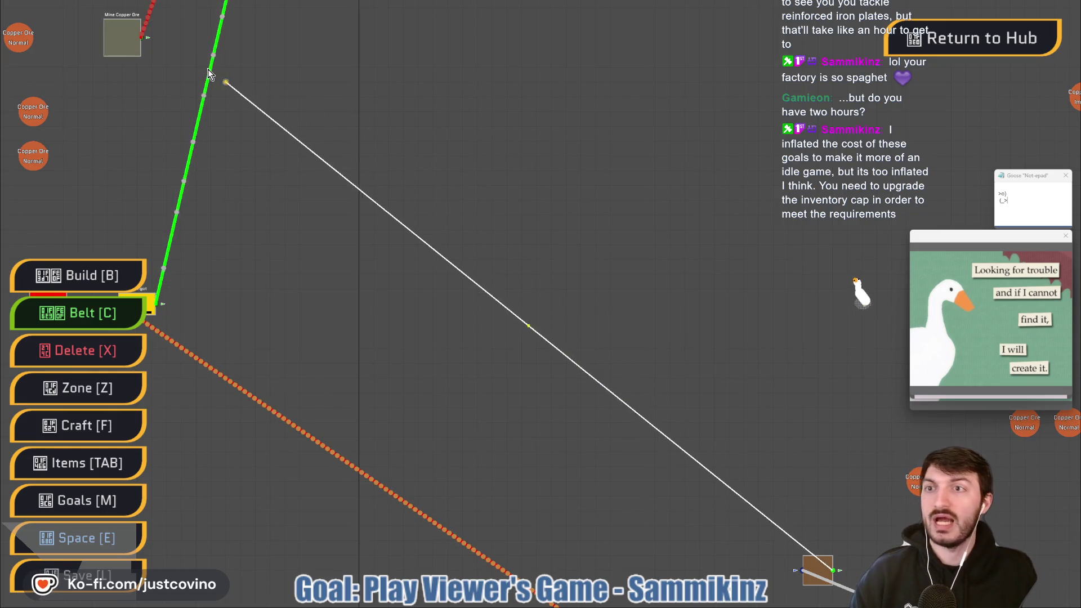
drag(277, 92, 500, 315)
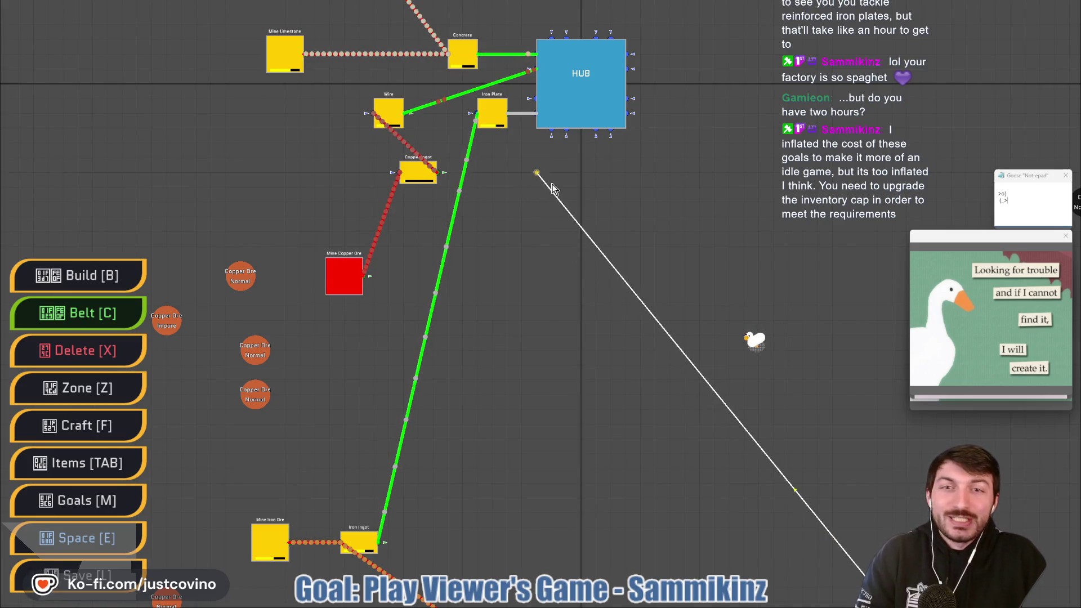
click(610, 134)
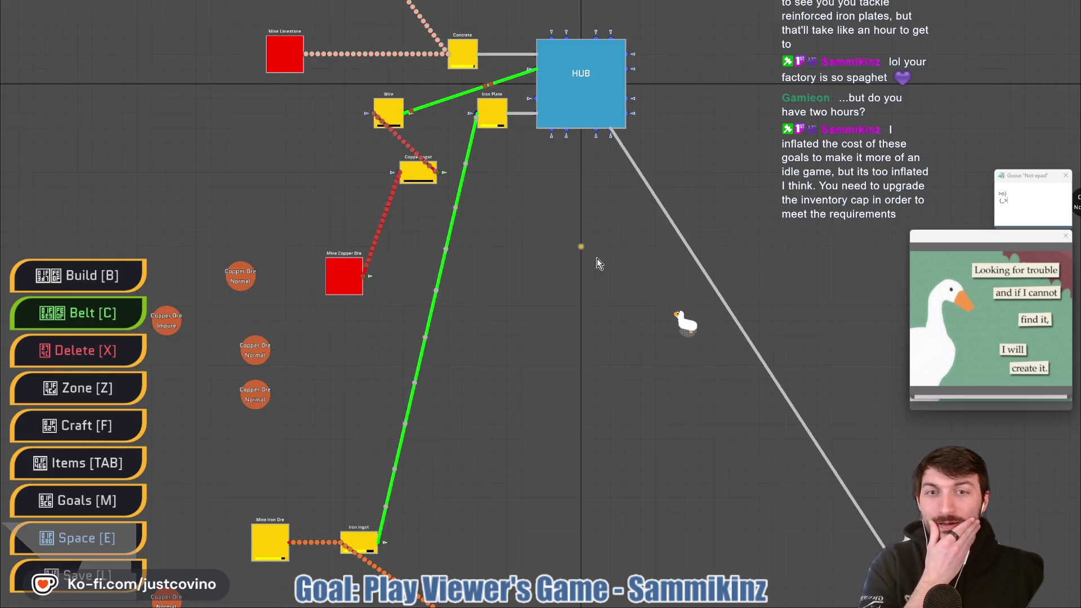
Survey the new iron production chain, then exit fullscreen to the game page
scroll(574, 299, down, 2)
drag(560, 332, 528, 268)
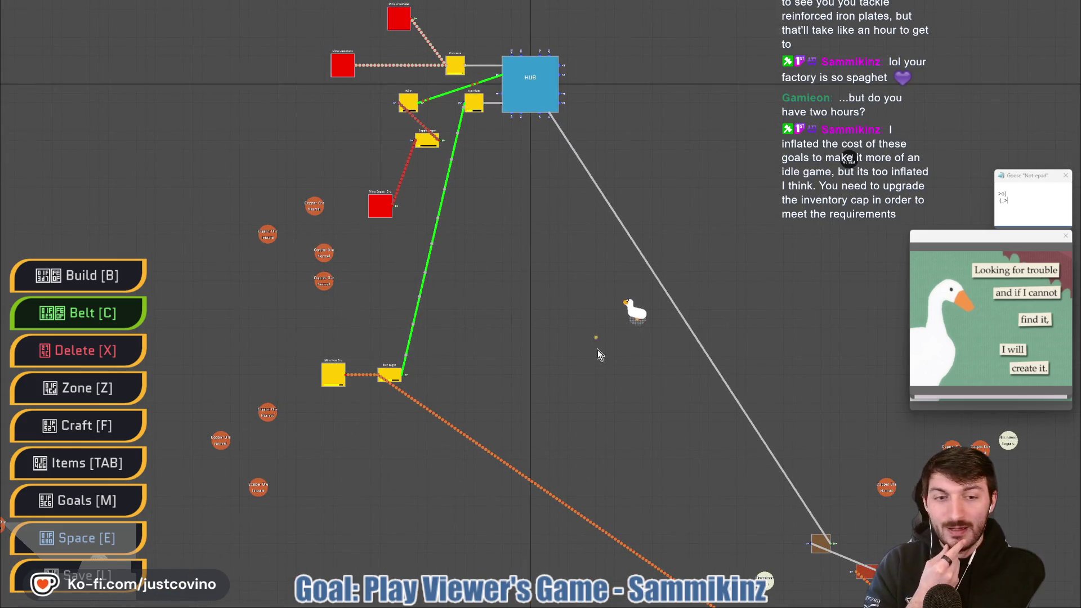
mouse_move(596, 349)
mouse_down()
mouse_move(531, 236)
mouse_move(558, 360)
mouse_up()
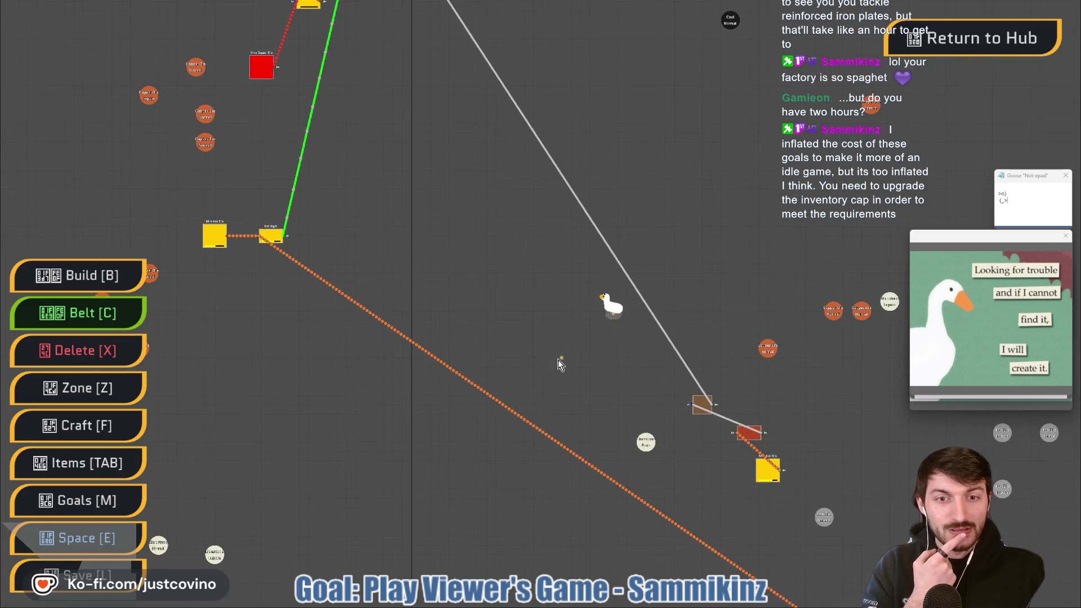
key(Escape)
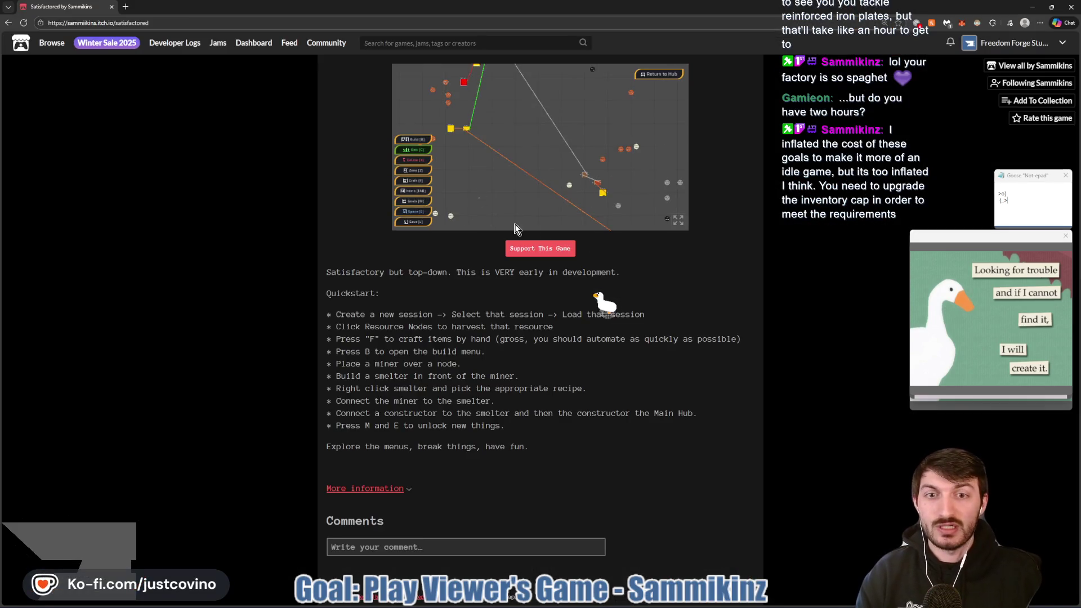
Bring the Godot editor forward and run the dungeon_course scene with F6
key(super)
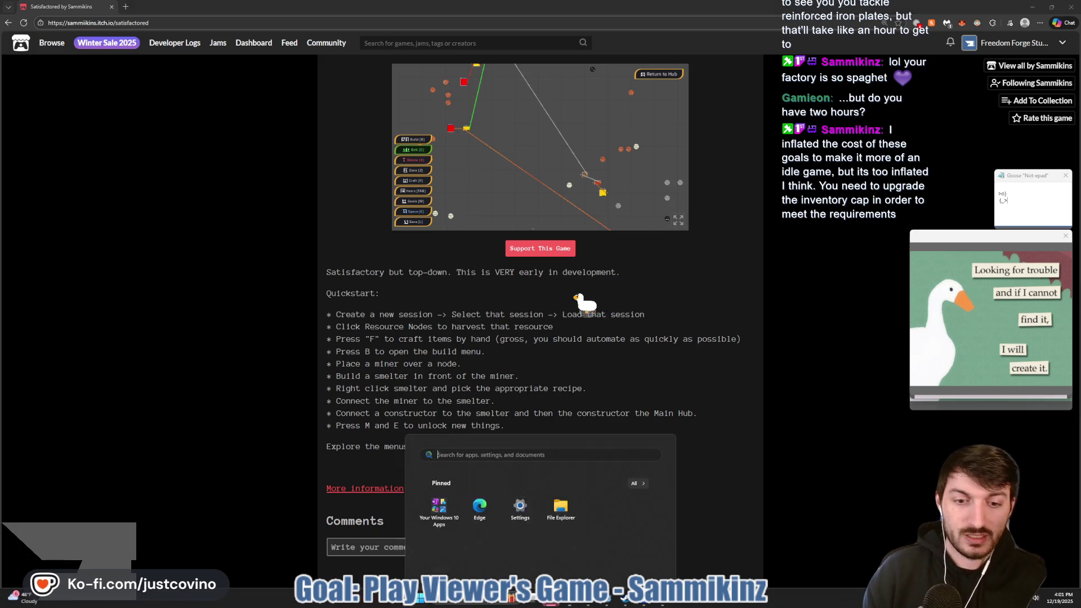
click(612, 601)
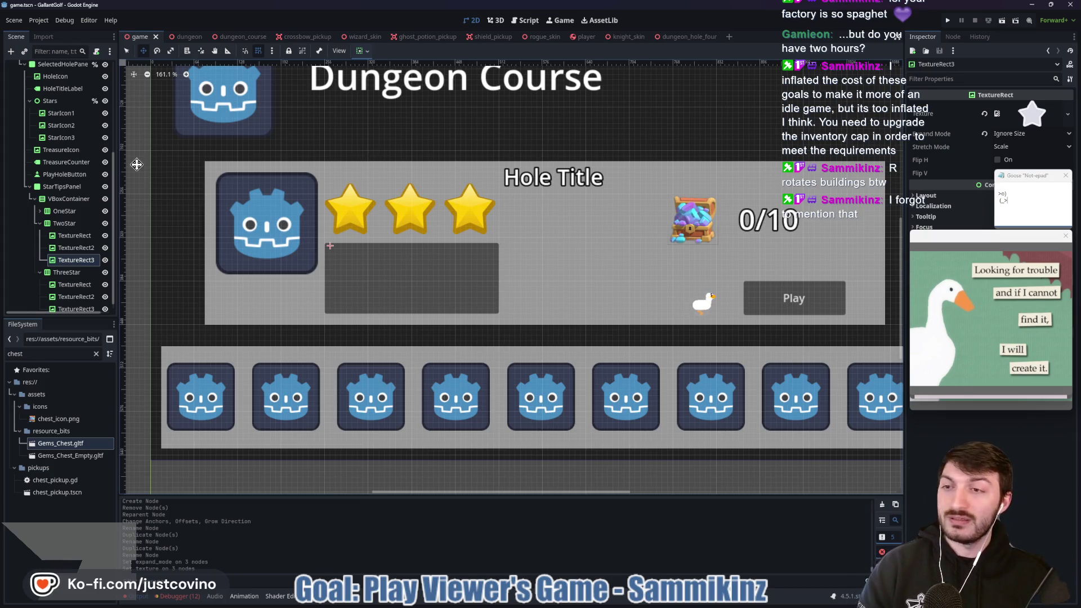
scroll(66, 211, up, 5)
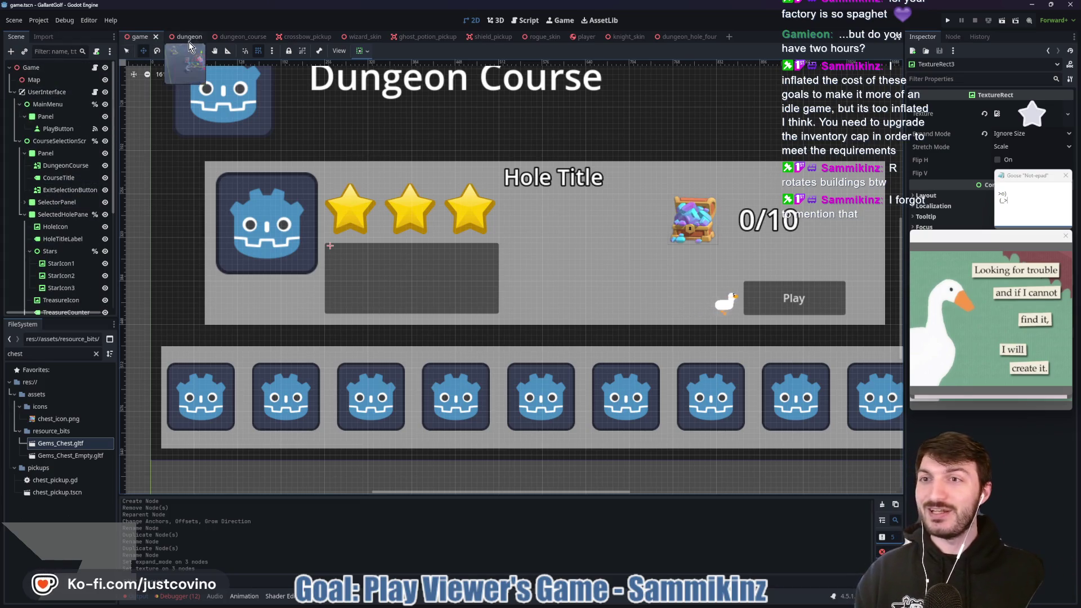
click(239, 37)
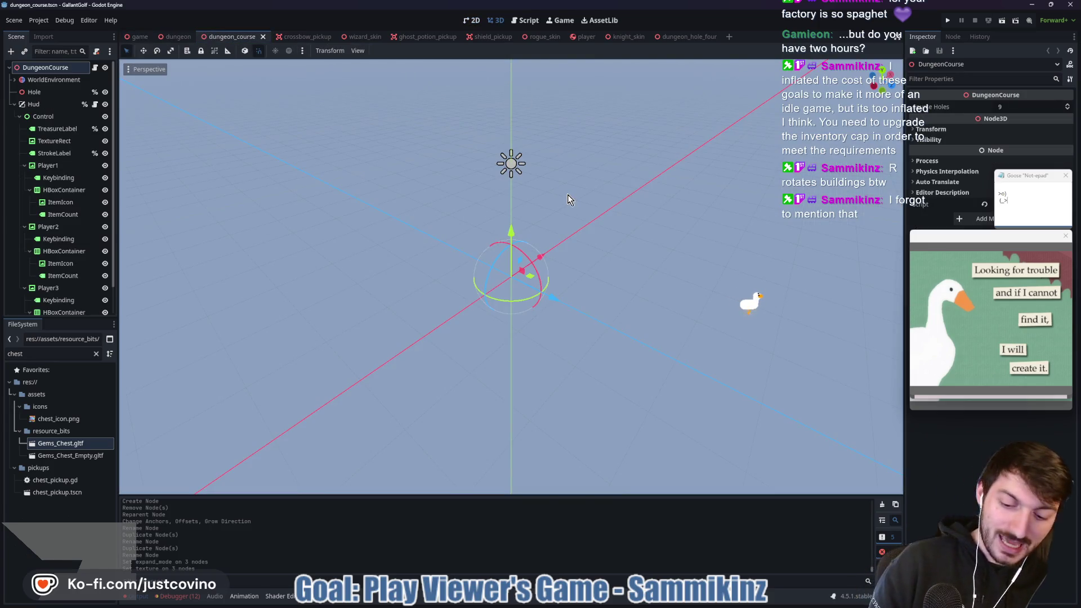
key(F6)
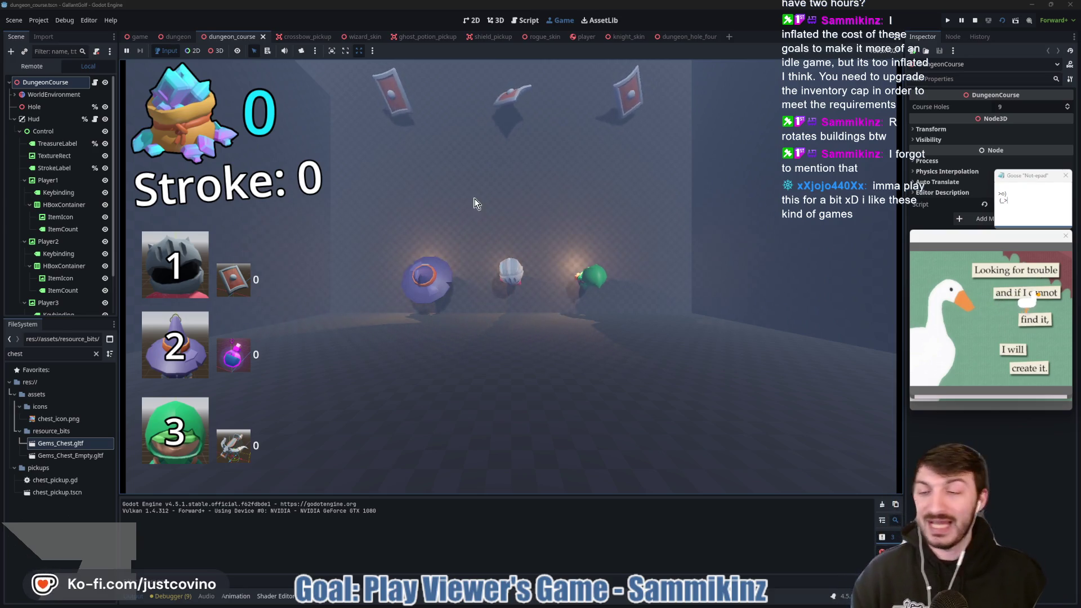
Shoot the knight, green and crossbow balls through the holes until camera_rig.gd errors
drag(534, 241, 505, 445)
mouse_move(515, 270)
mouse_down()
mouse_move(517, 465)
mouse_move(506, 493)
mouse_up()
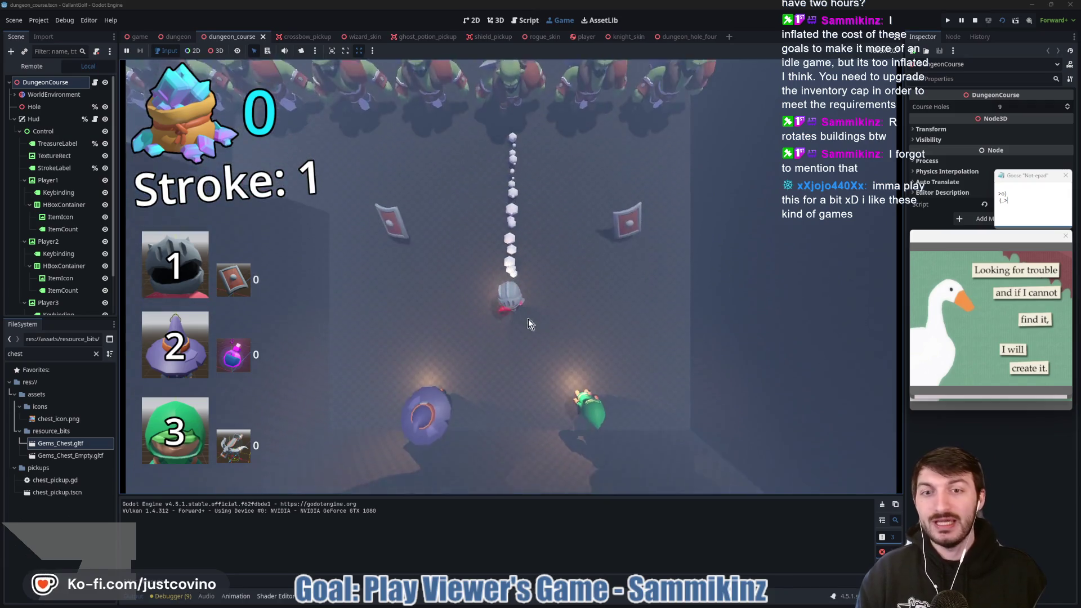
drag(507, 277, 569, 374)
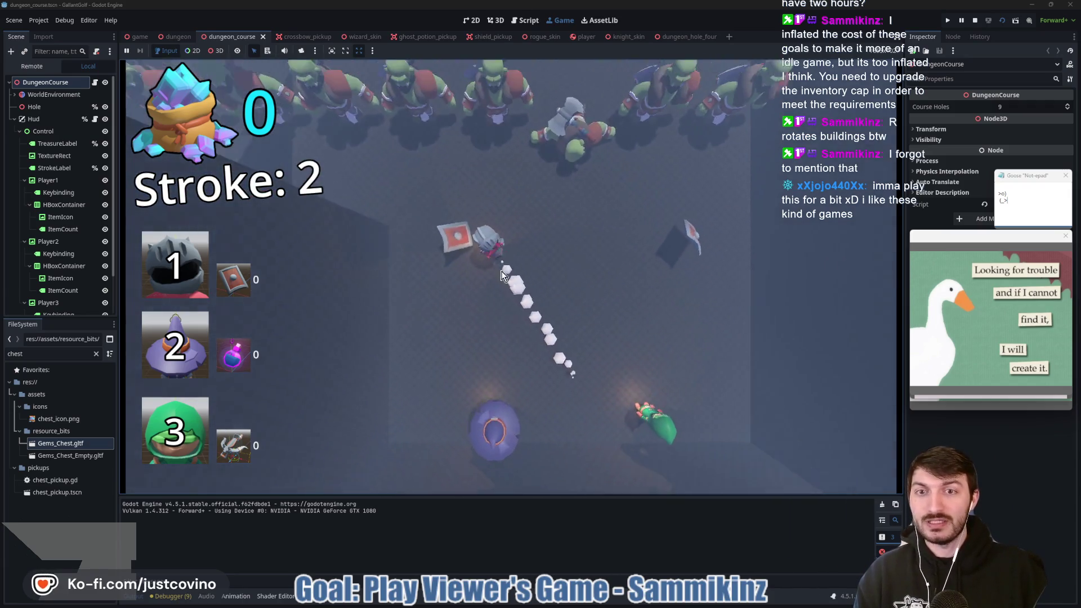
drag(483, 299, 592, 335)
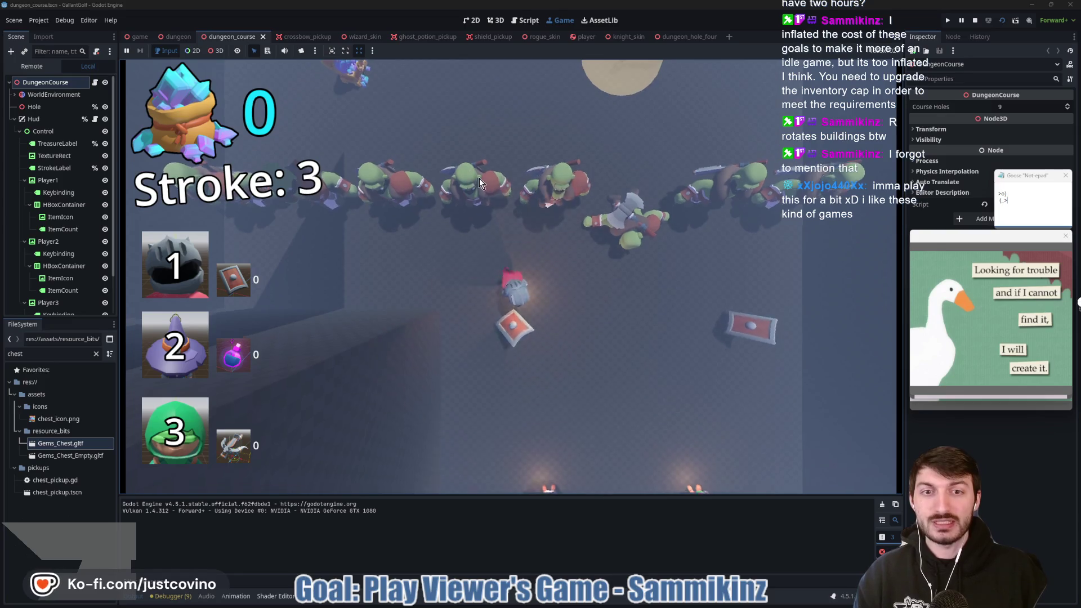
mouse_move(529, 295)
mouse_down()
mouse_move(502, 475)
mouse_move(515, 522)
mouse_up()
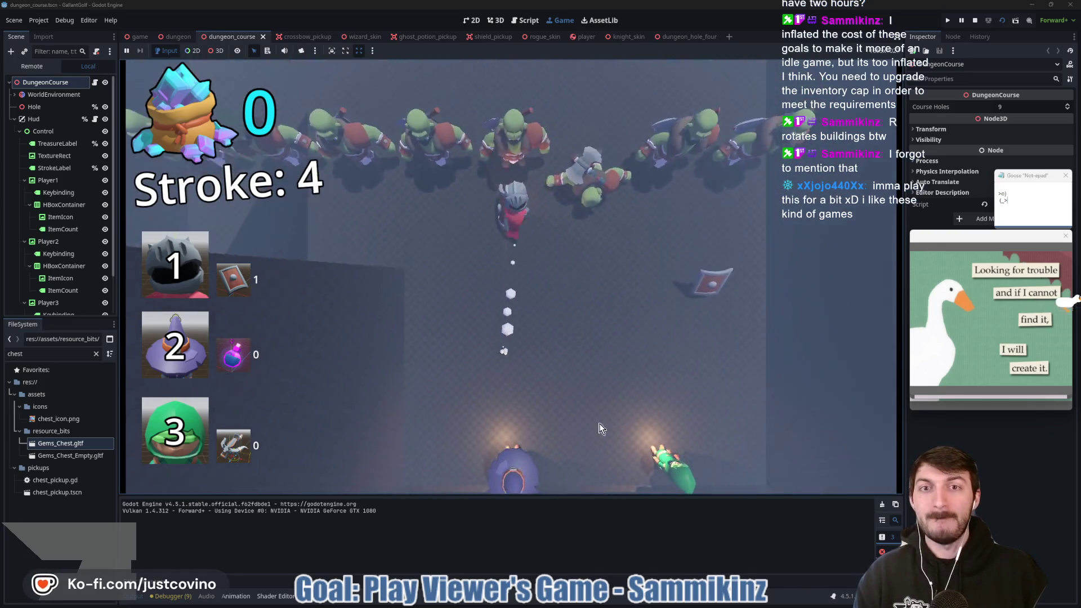
drag(491, 302, 481, 512)
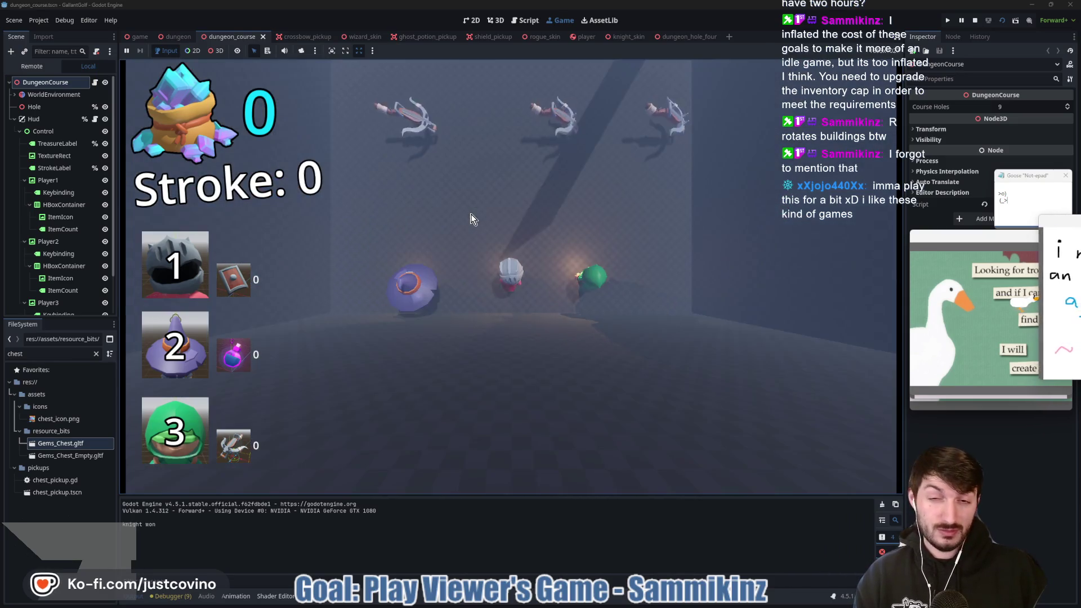
drag(556, 253, 508, 318)
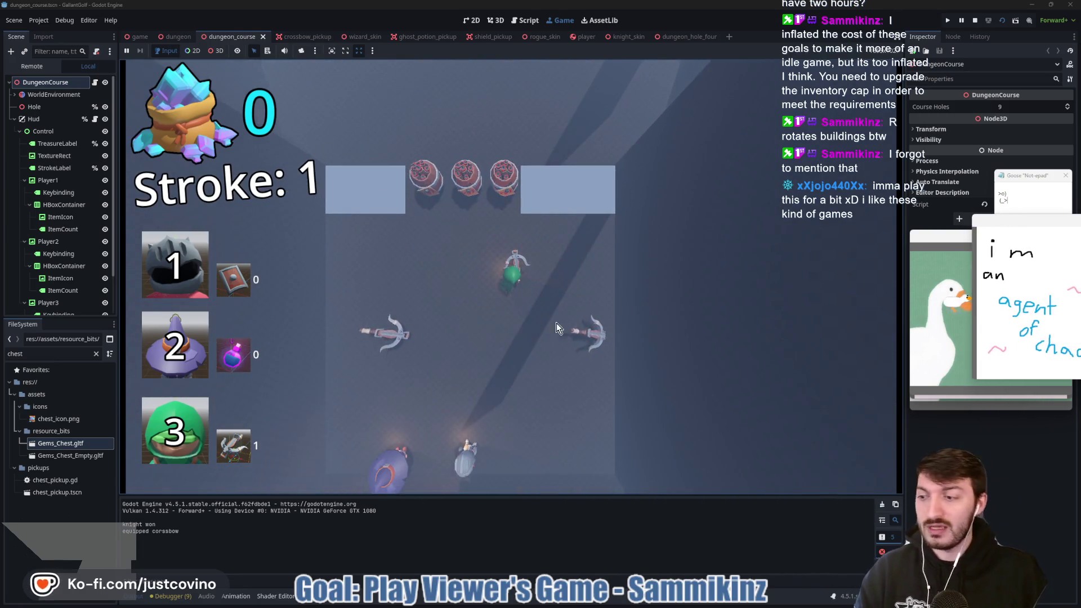
drag(511, 284, 605, 493)
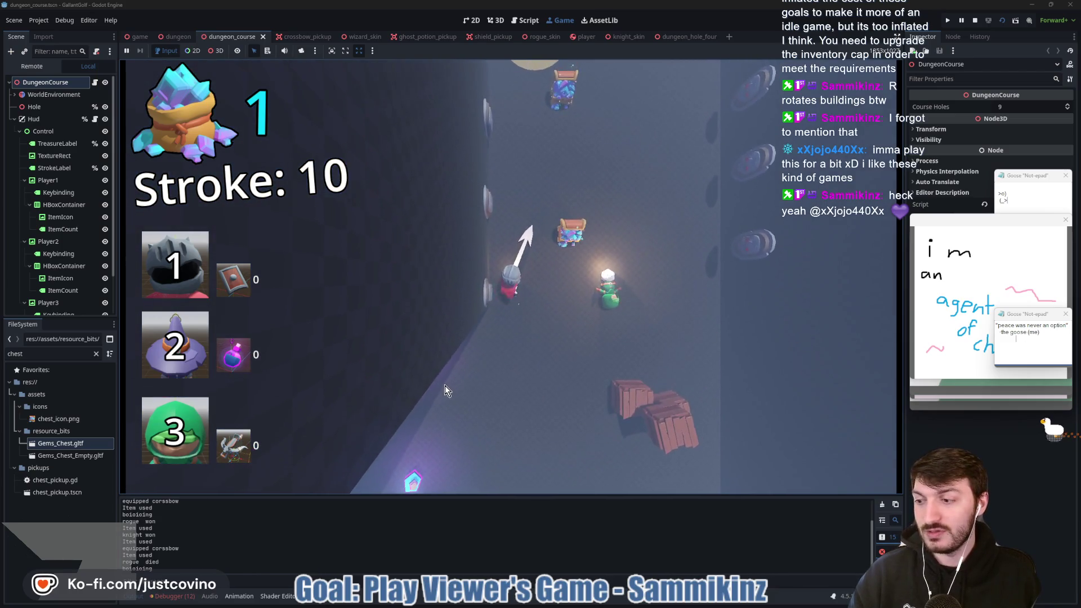
click(445, 385)
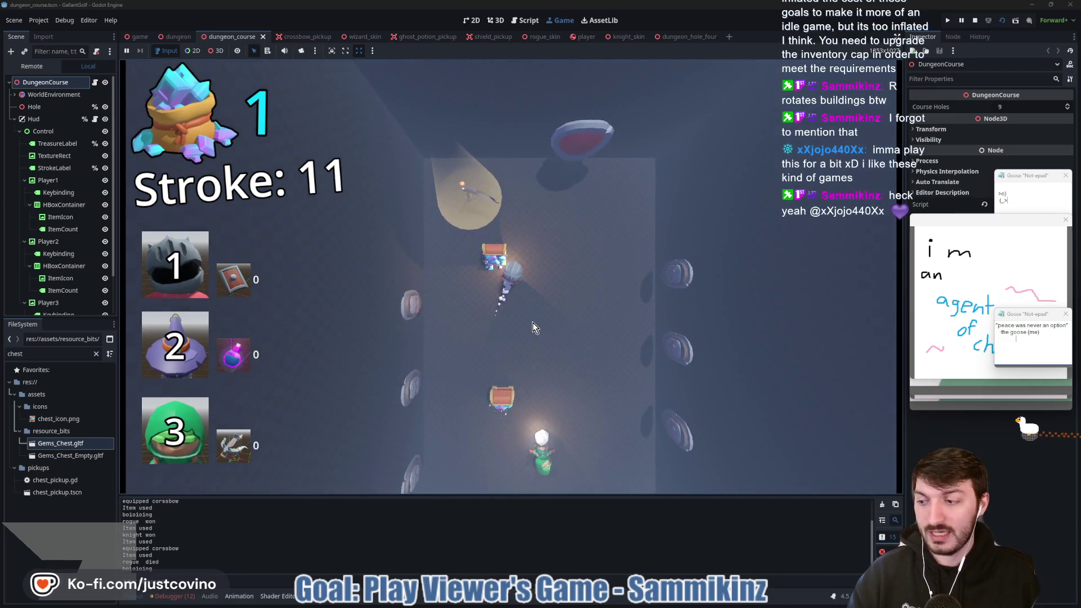
click(580, 379)
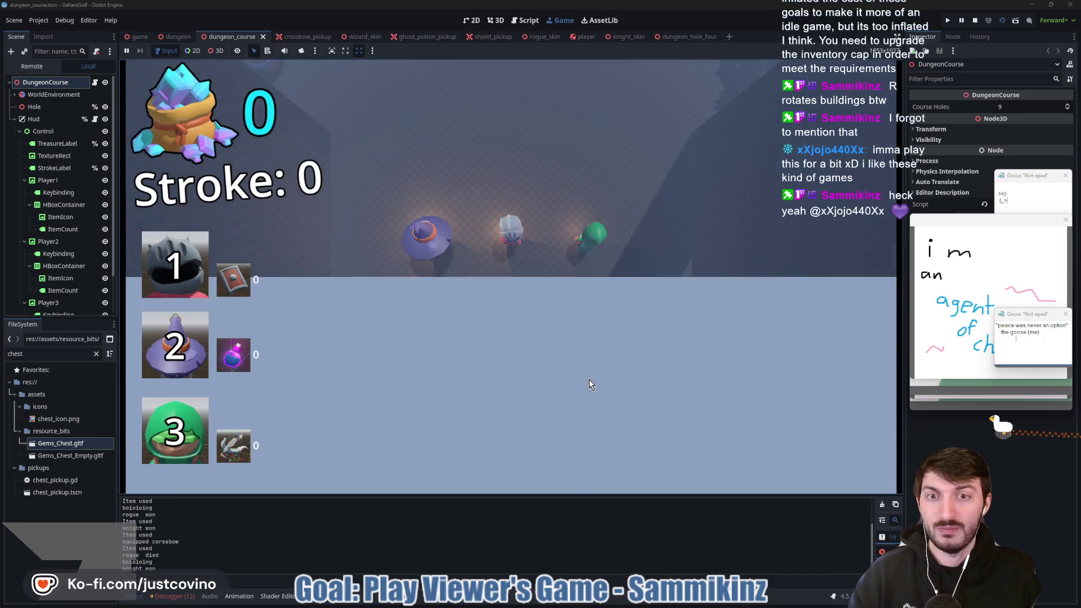
key(space)
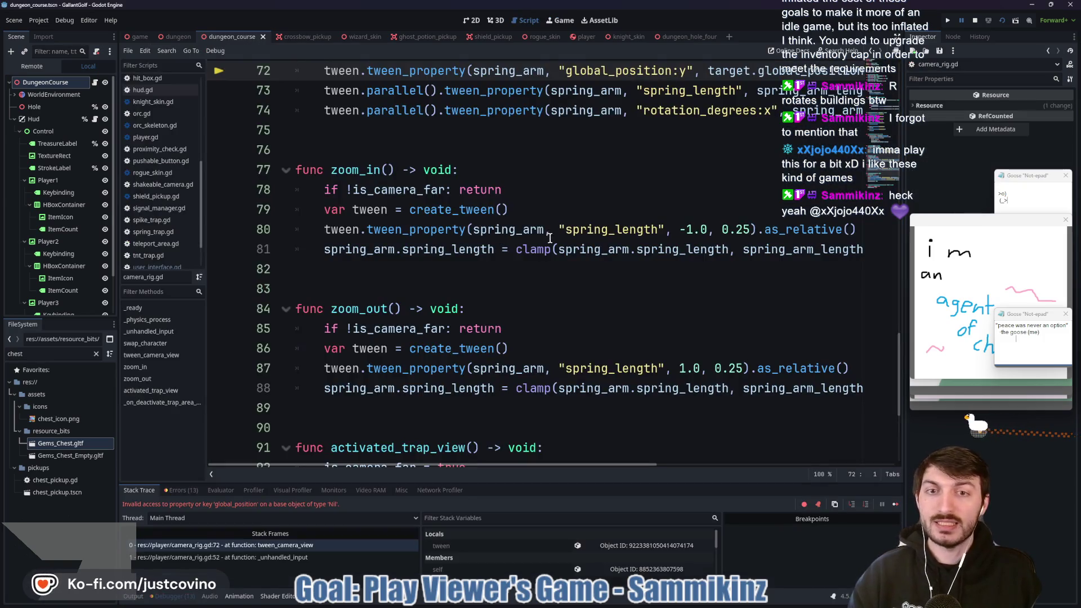
Stop the crashed run, show the game scene in 2D, then switch to the browser's game page
click(975, 23)
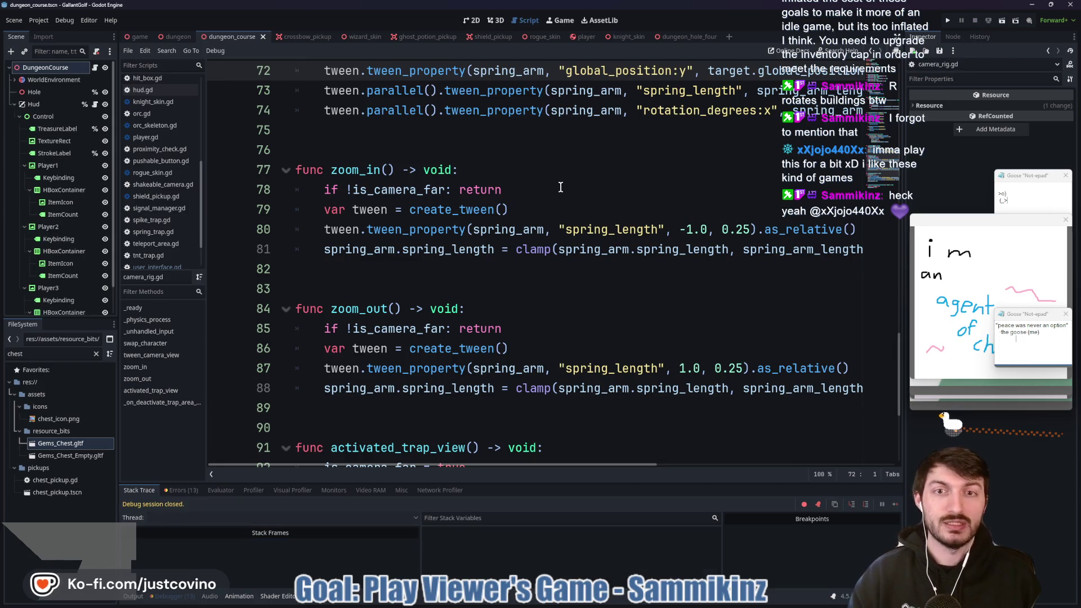
click(394, 149)
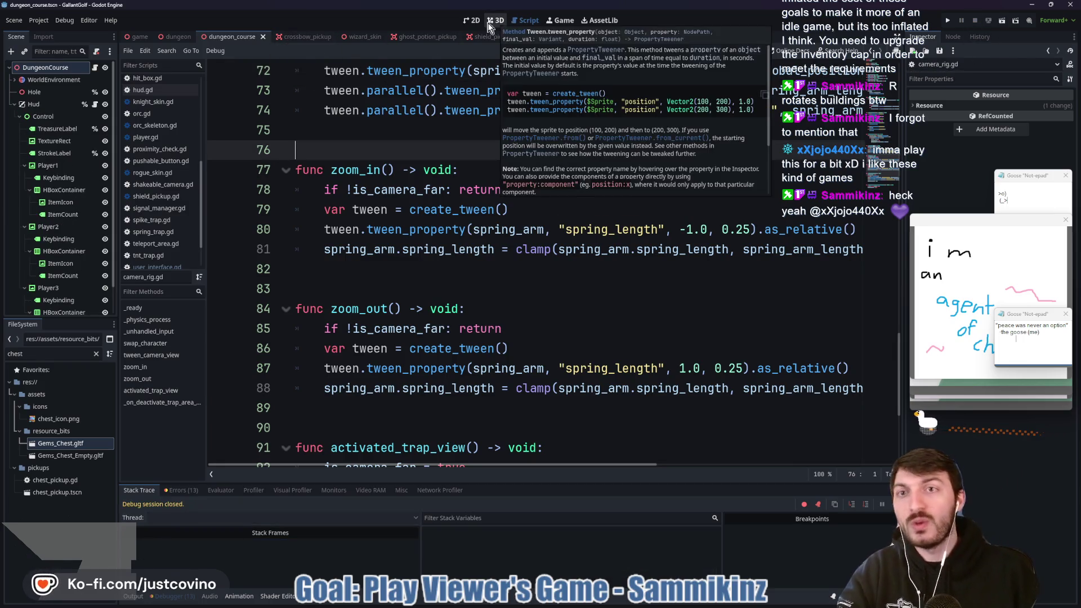
click(140, 37)
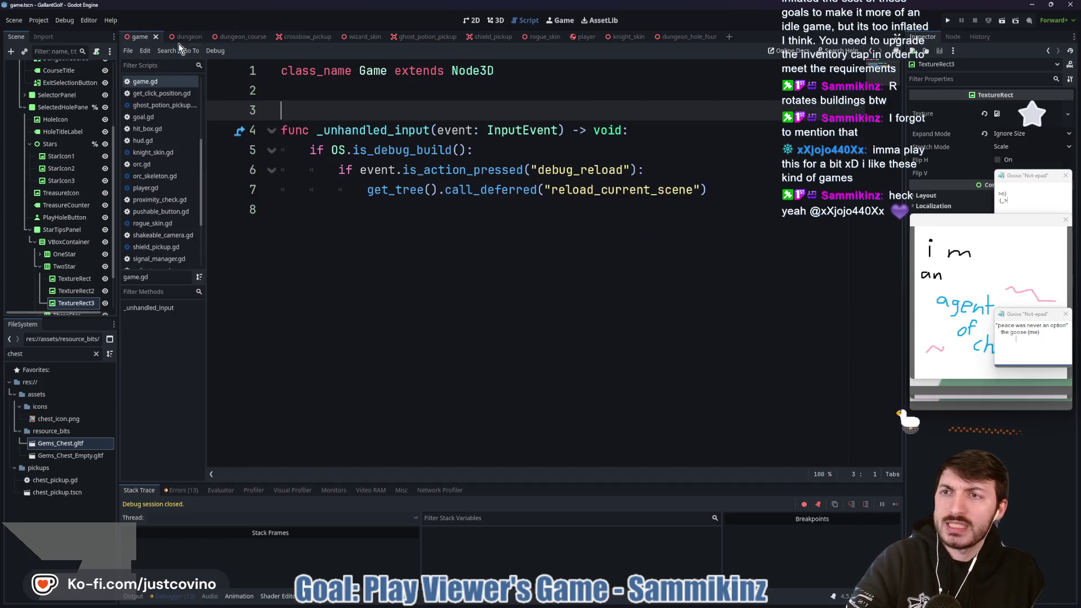
click(472, 23)
scroll(576, 185, down, 5)
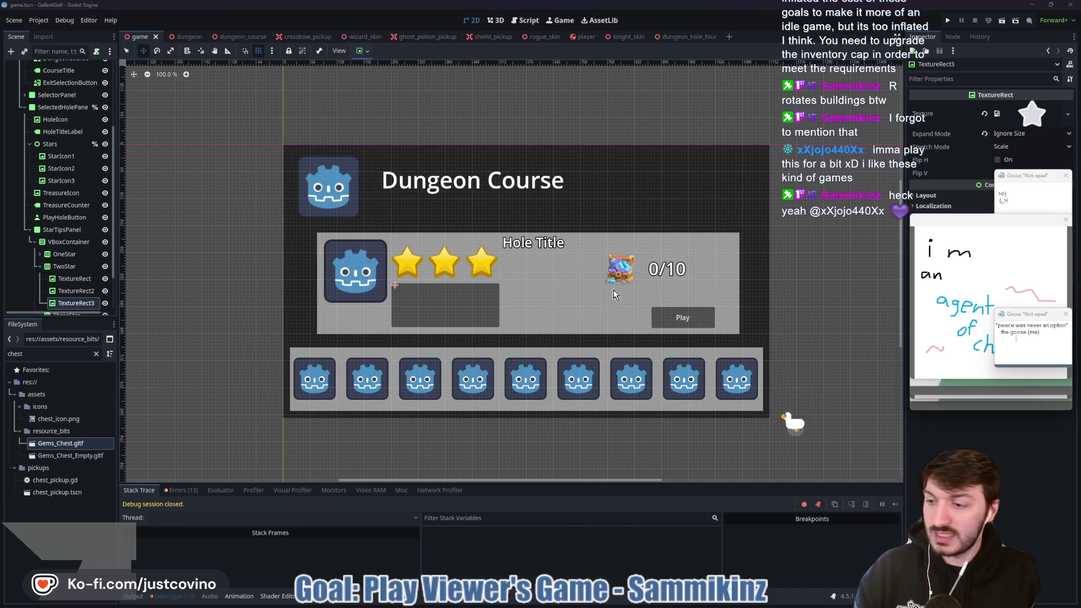
key(super)
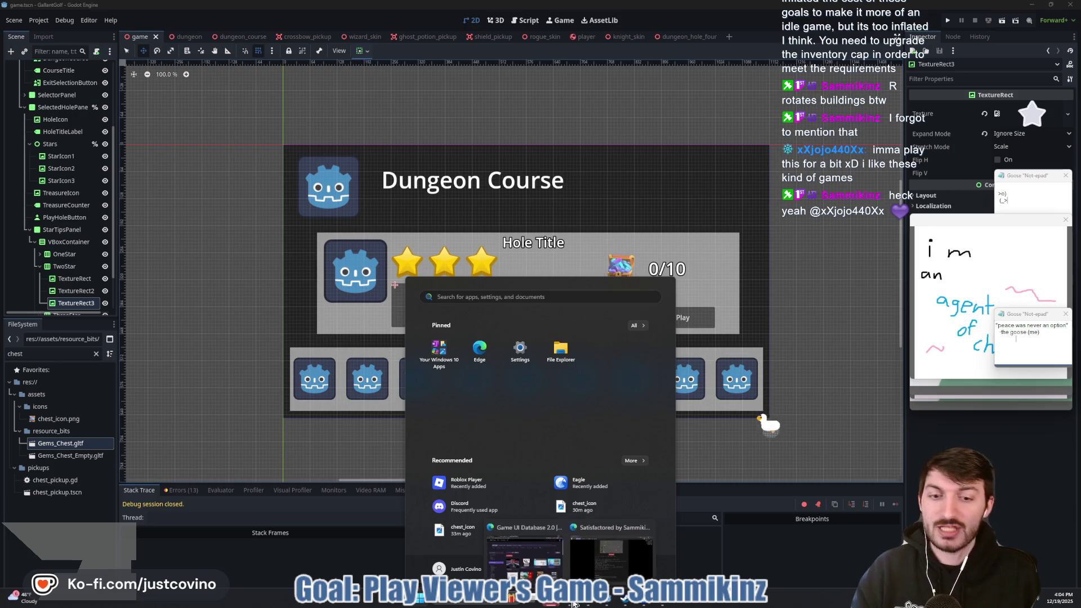
click(570, 605)
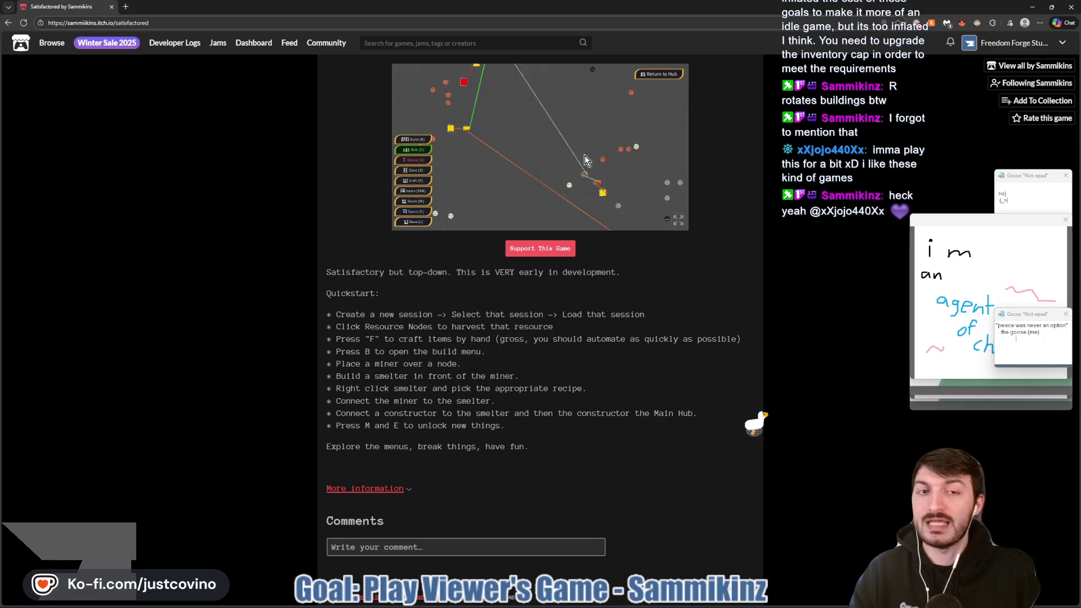
View the factory around the HUB in fullscreen, then exit and close the browser
click(679, 220)
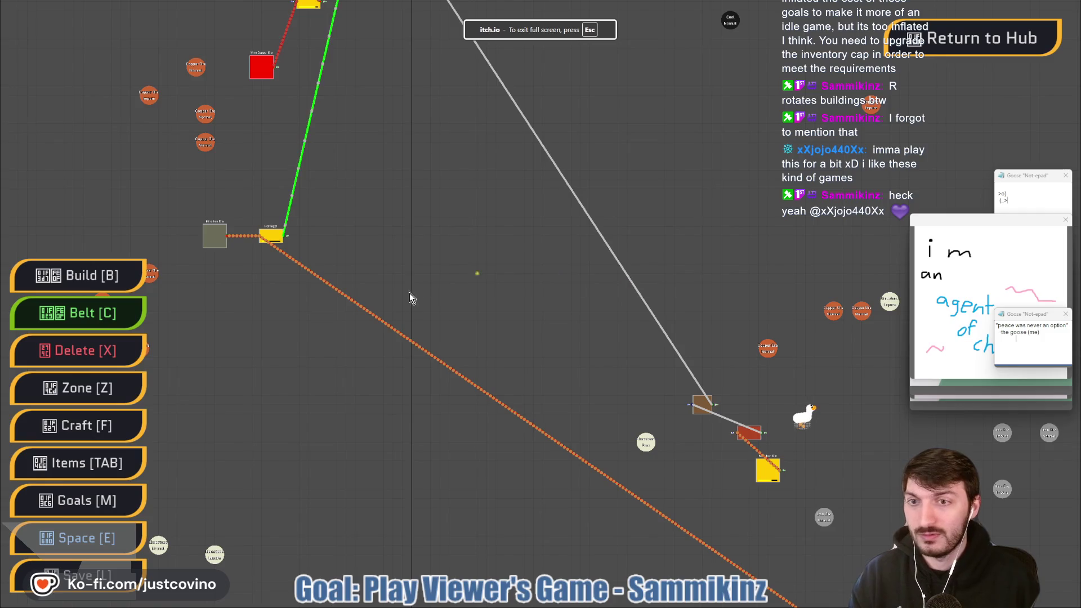
scroll(337, 262, up, 2)
scroll(215, 212, down, 2)
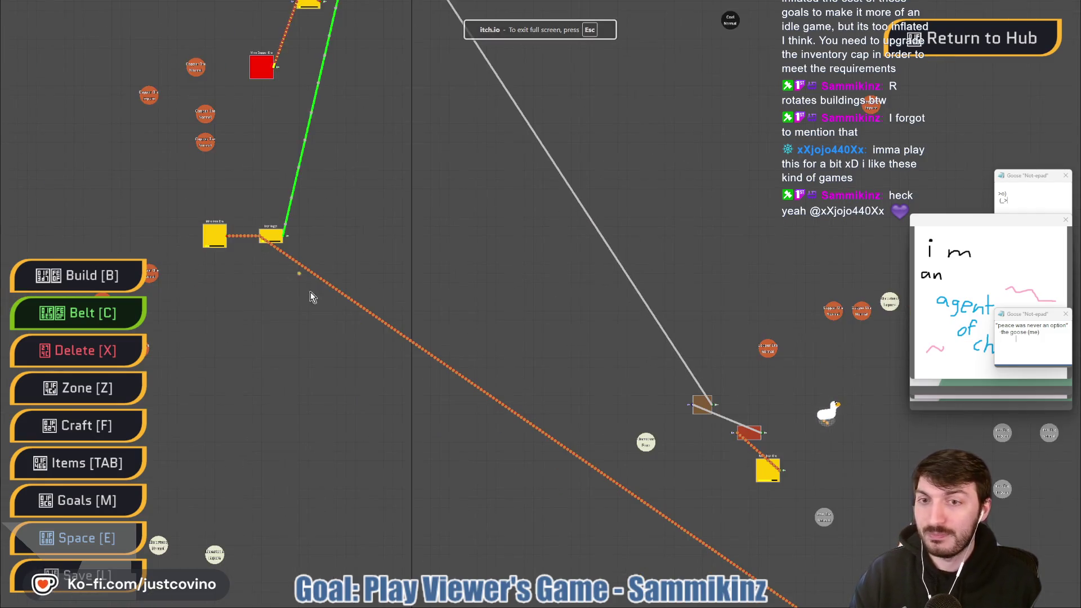
drag(350, 181, 350, 423)
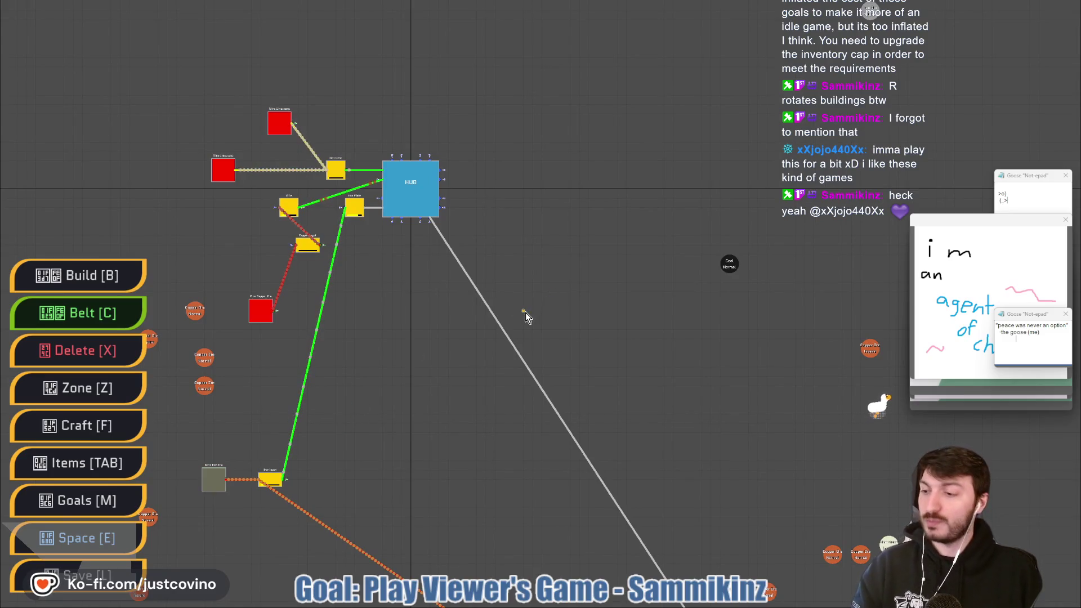
key(Escape)
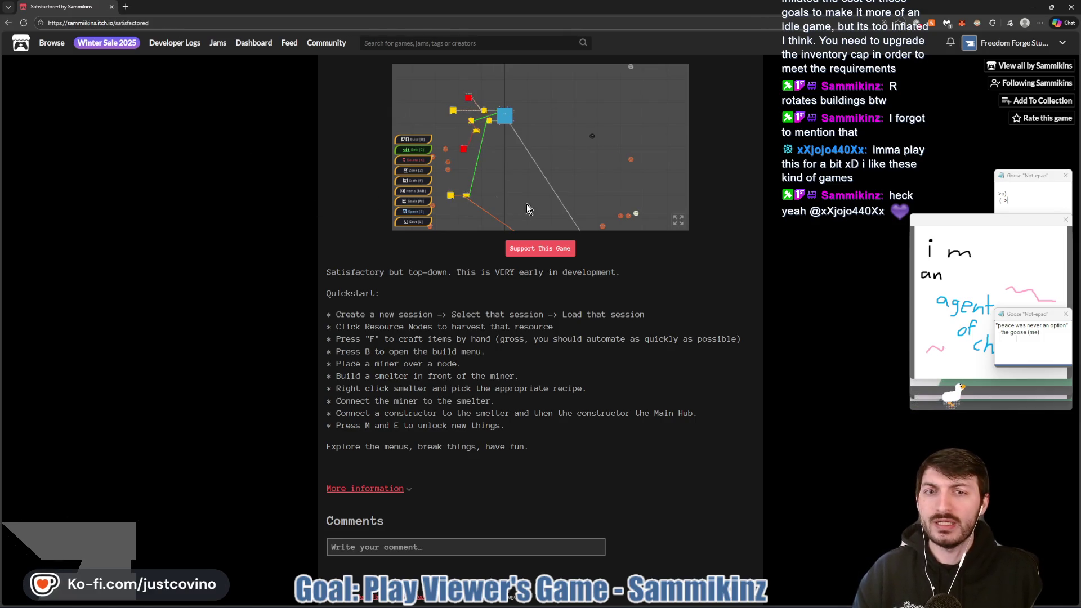
click(111, 10)
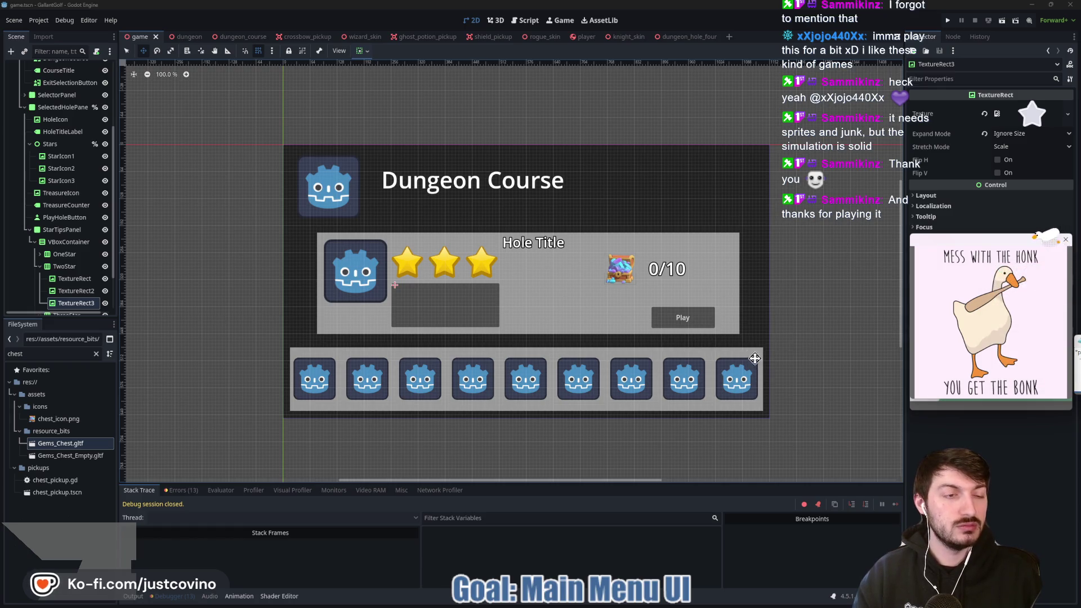
Close both goose meme pop-ups covering the Inspector
click(1065, 244)
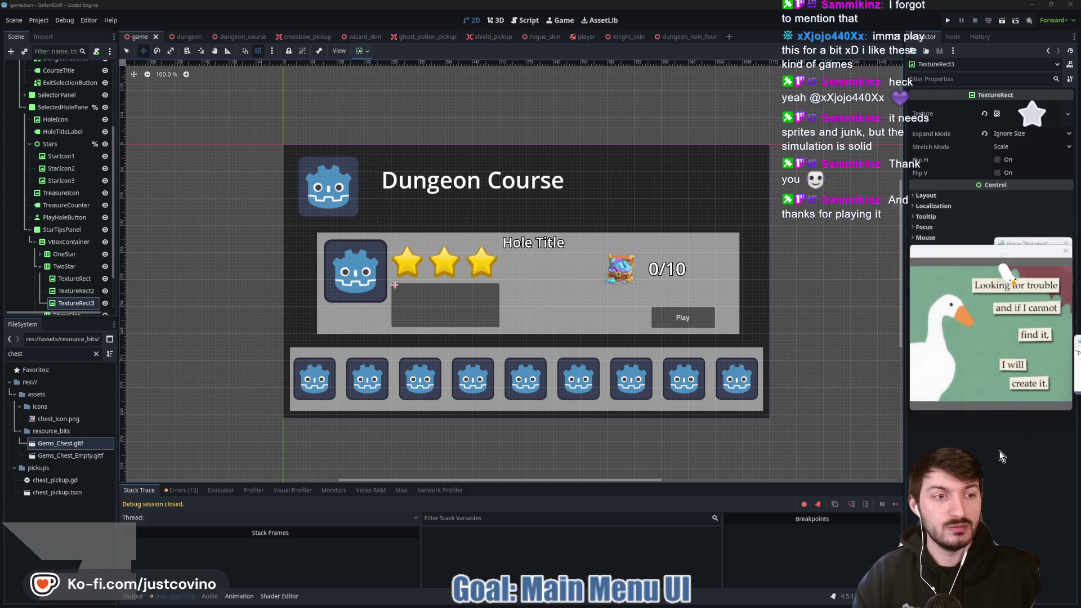
click(1065, 251)
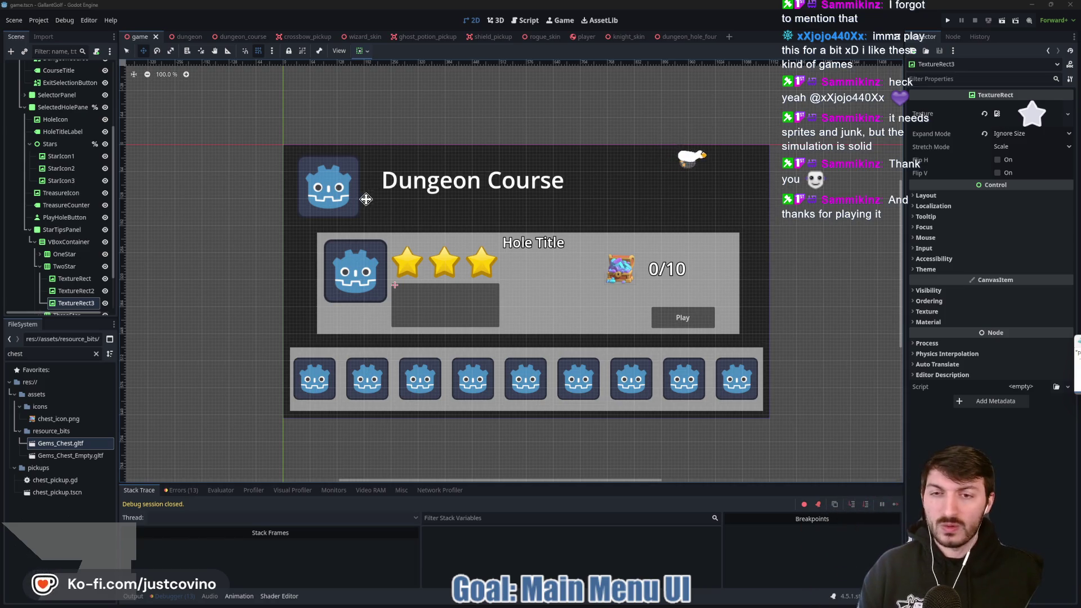
key(super)
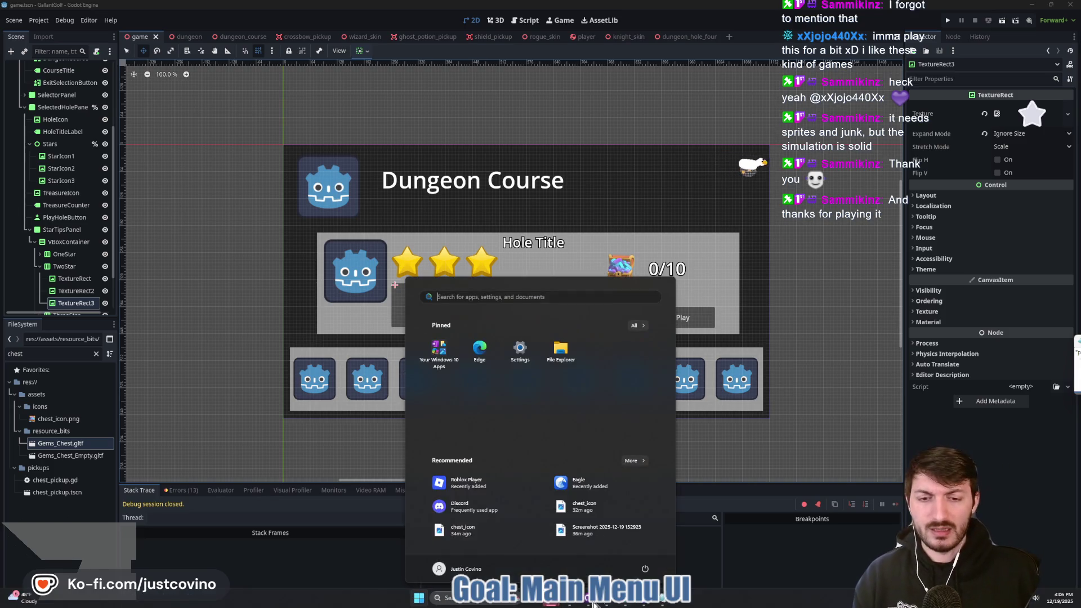
click(573, 604)
click(316, 72)
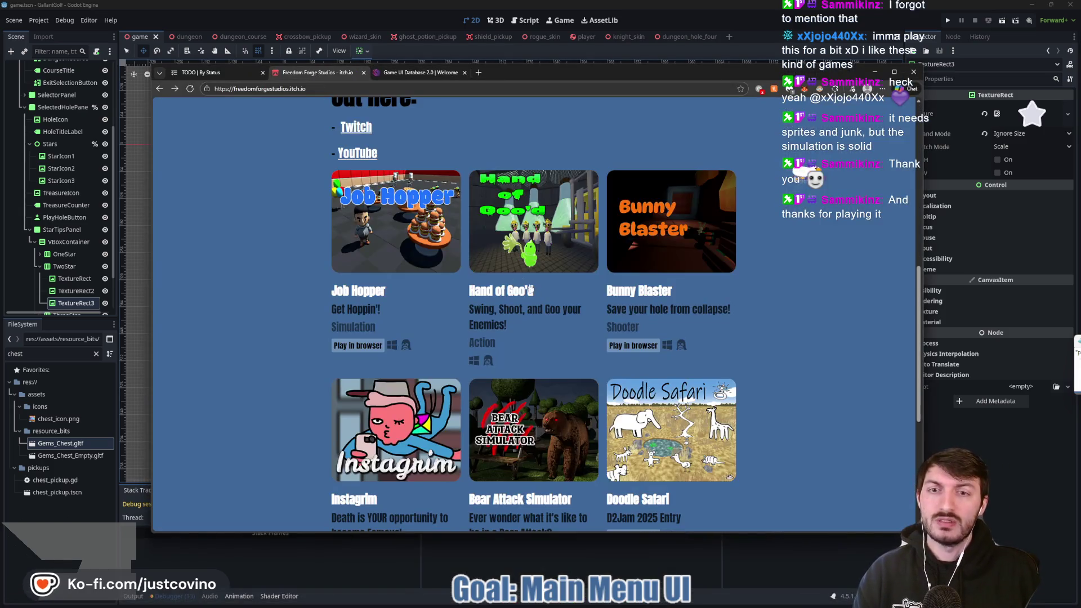
scroll(761, 292, down, 2)
scroll(763, 290, up, 6)
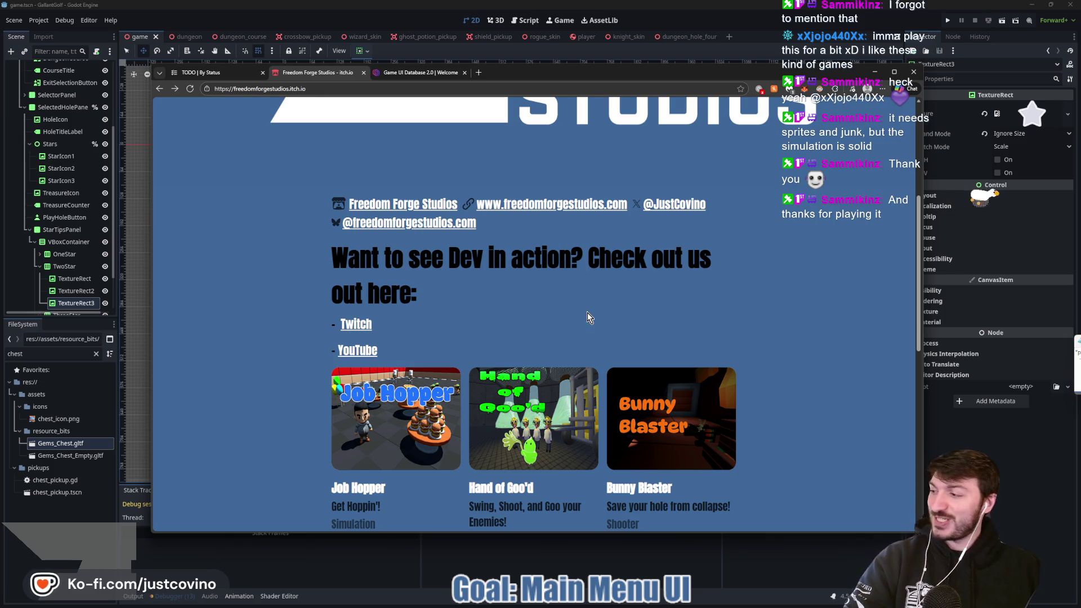
scroll(576, 298, down, 5)
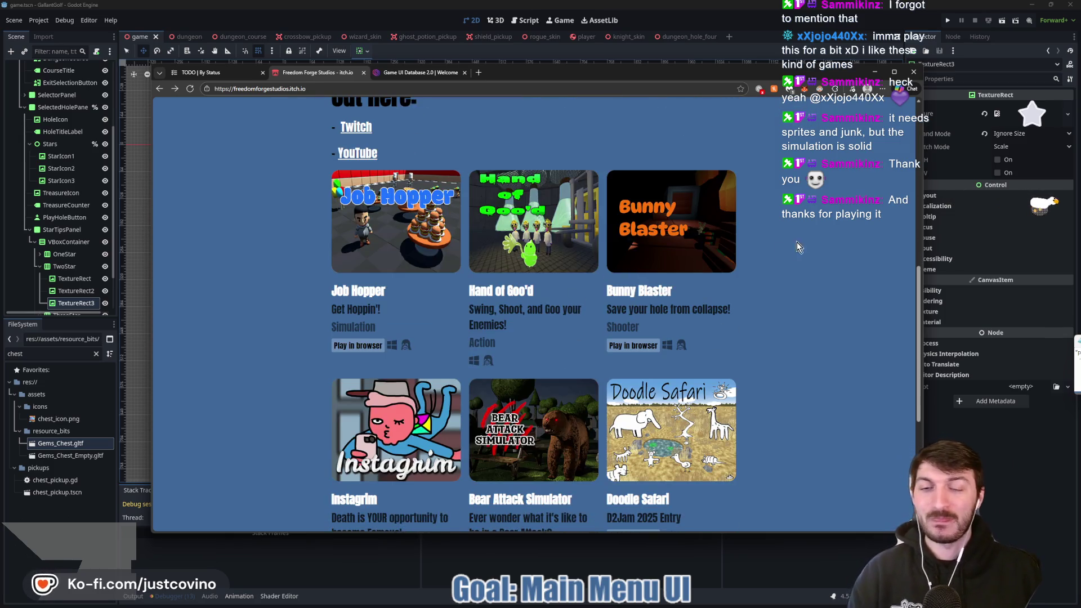
scroll(754, 246, down, 3)
scroll(766, 252, up, 6)
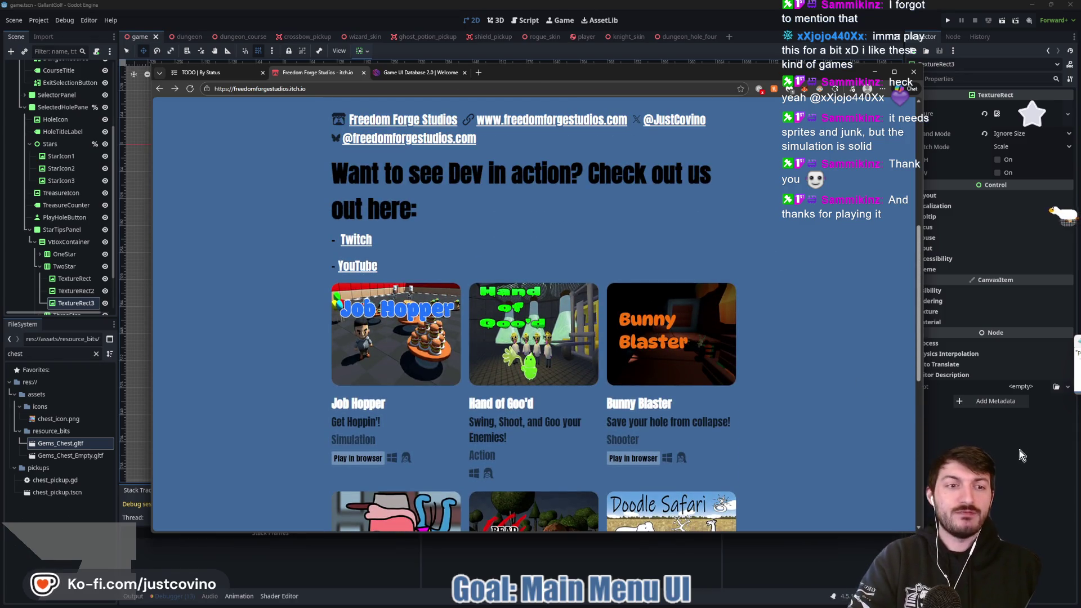
scroll(796, 385, down, 2)
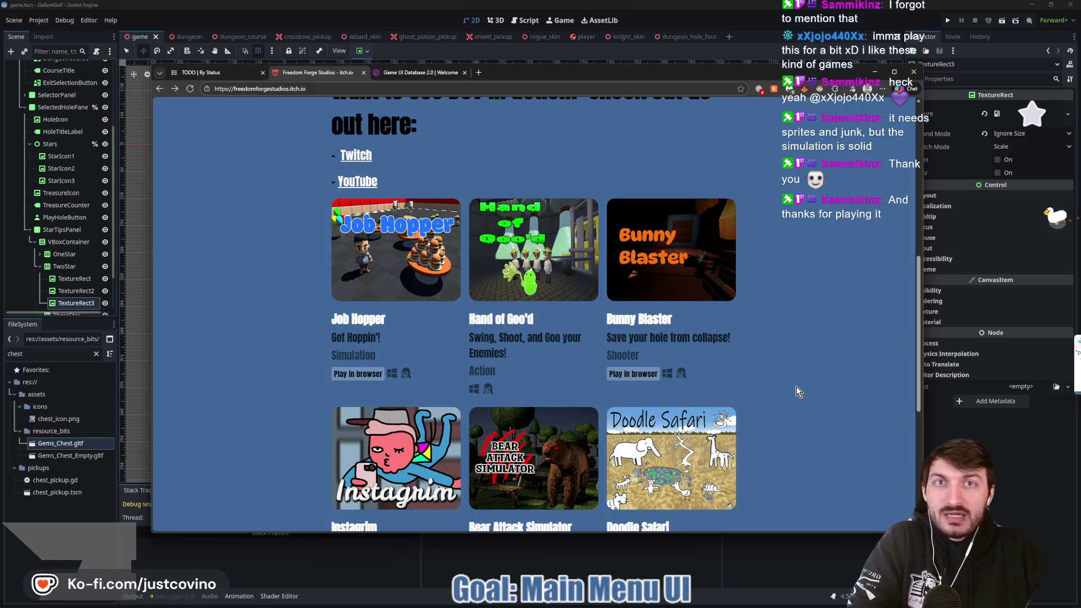
scroll(795, 385, down, 4)
scroll(822, 414, up, 5)
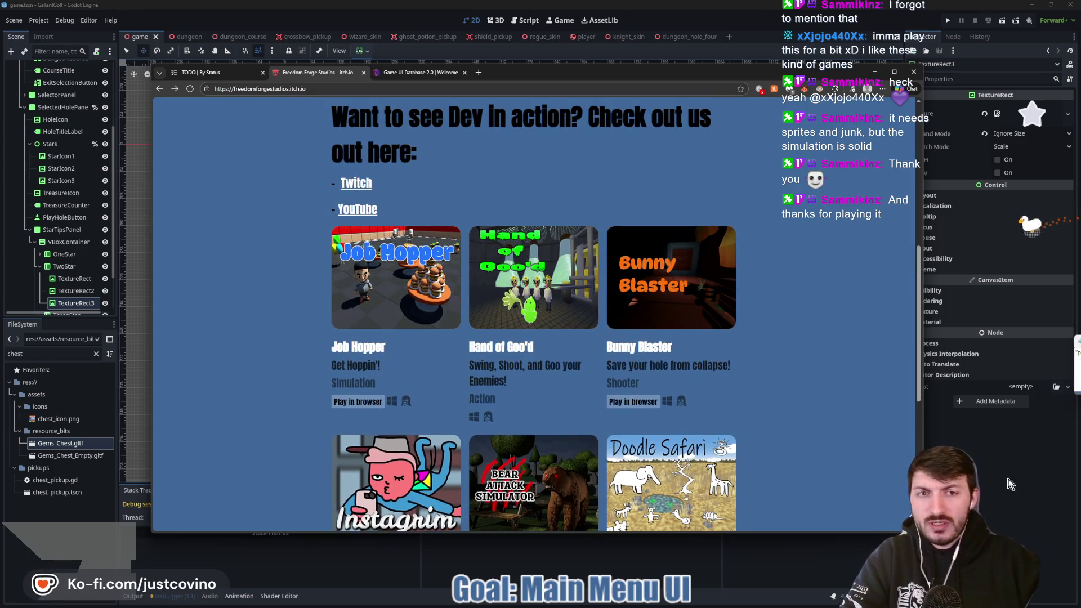
click(1016, 505)
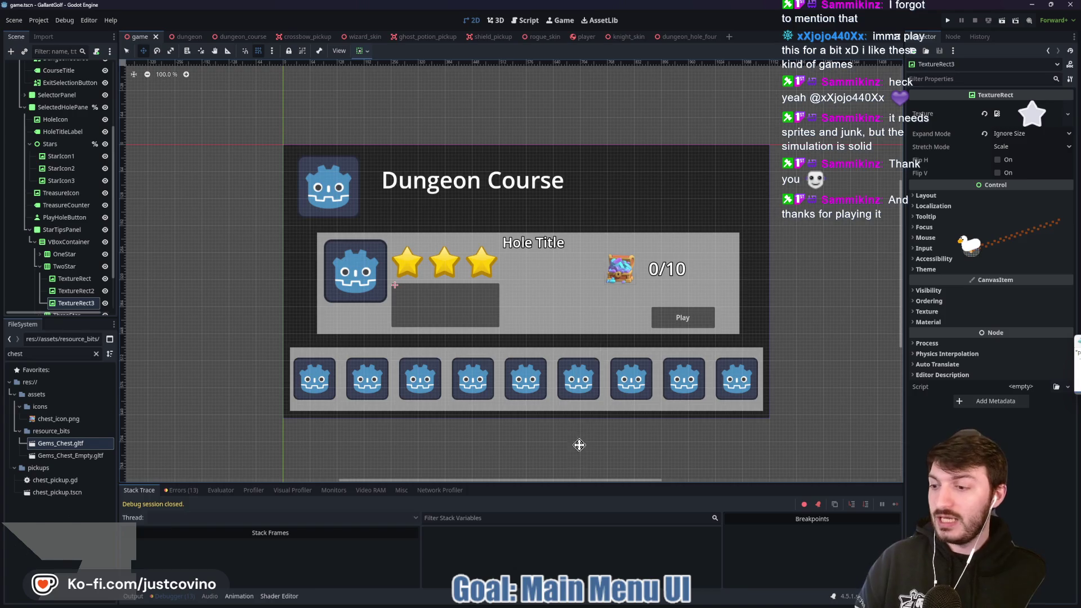
key(super)
click(609, 607)
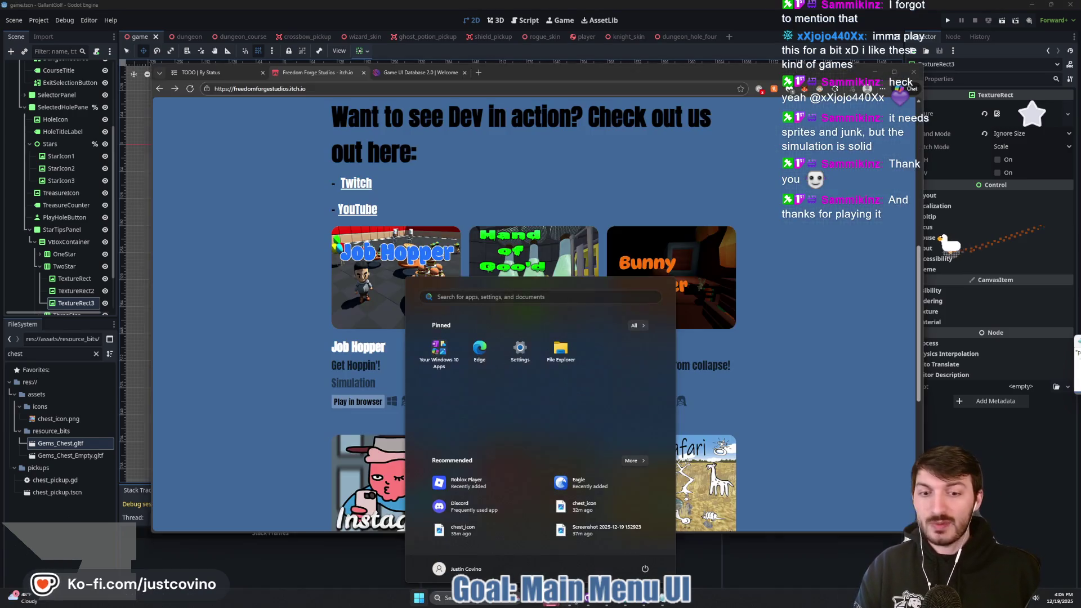
key(ctrl+l)
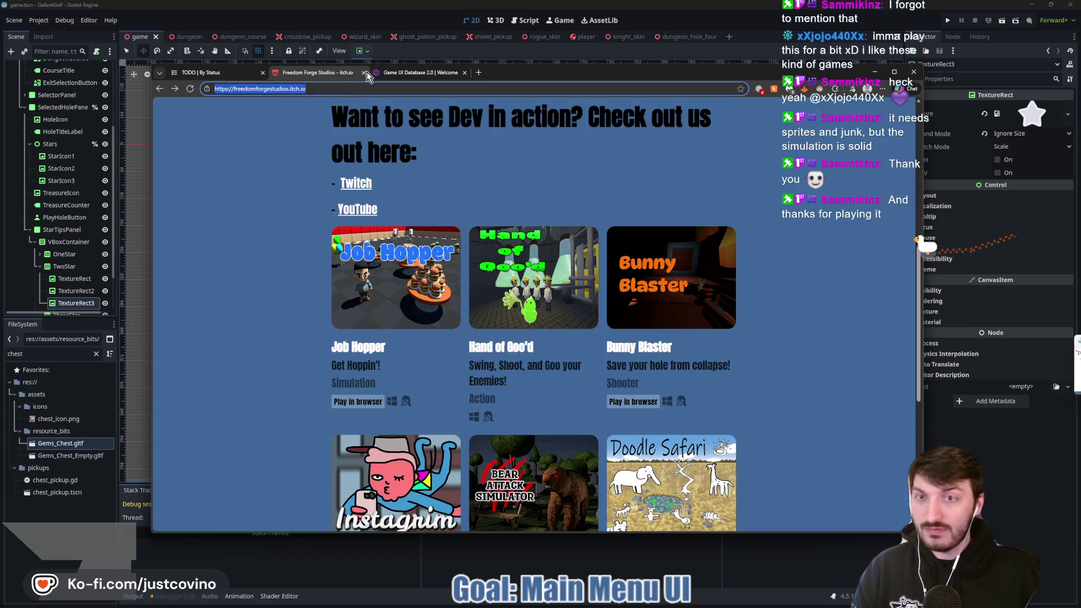
key(alt+Tab)
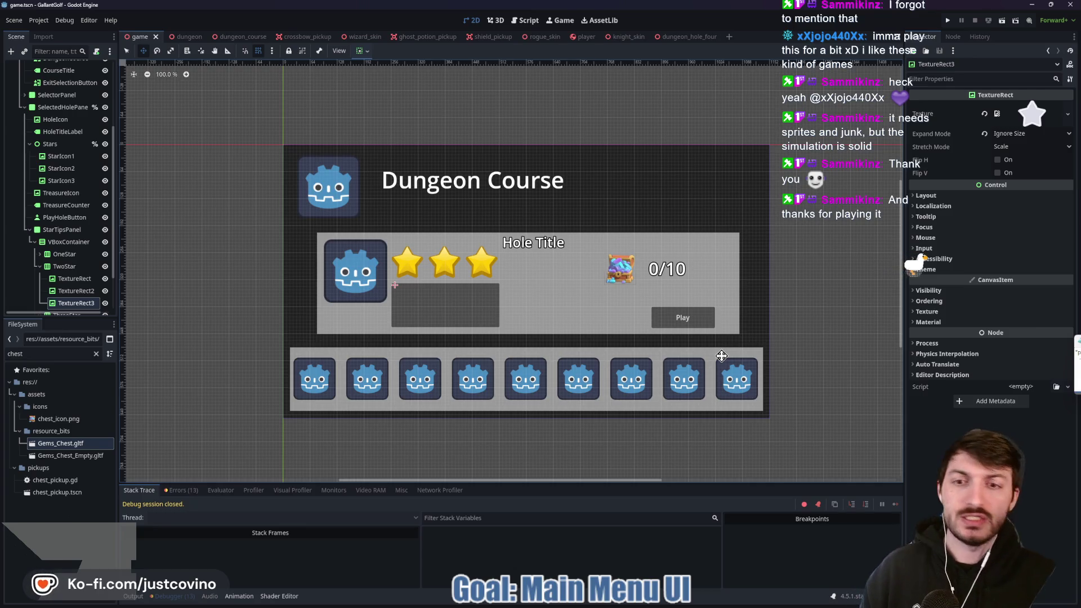
scroll(388, 296, up, 10)
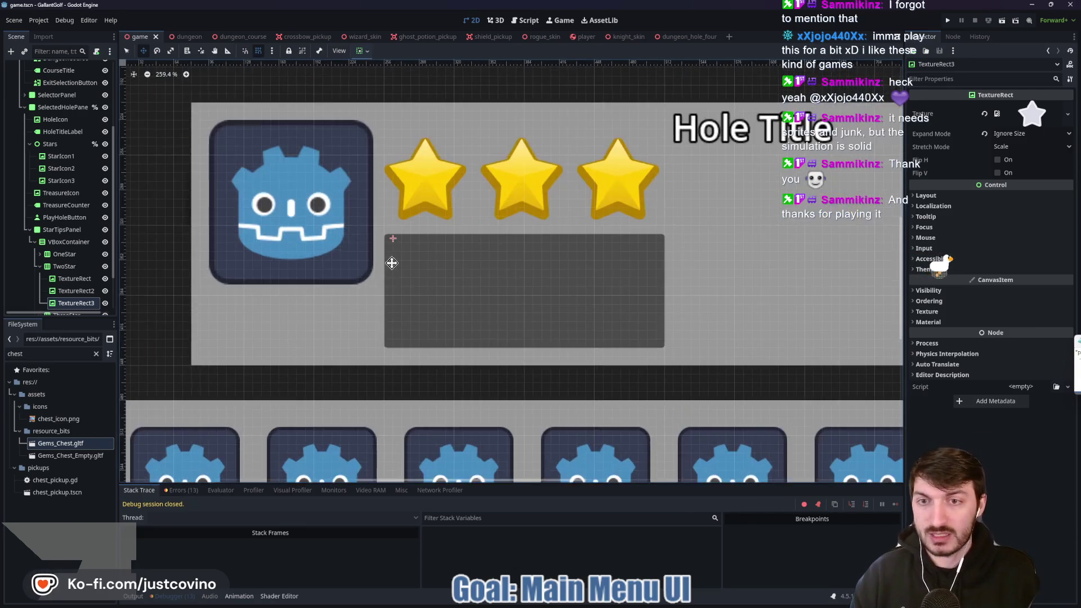
click(64, 254)
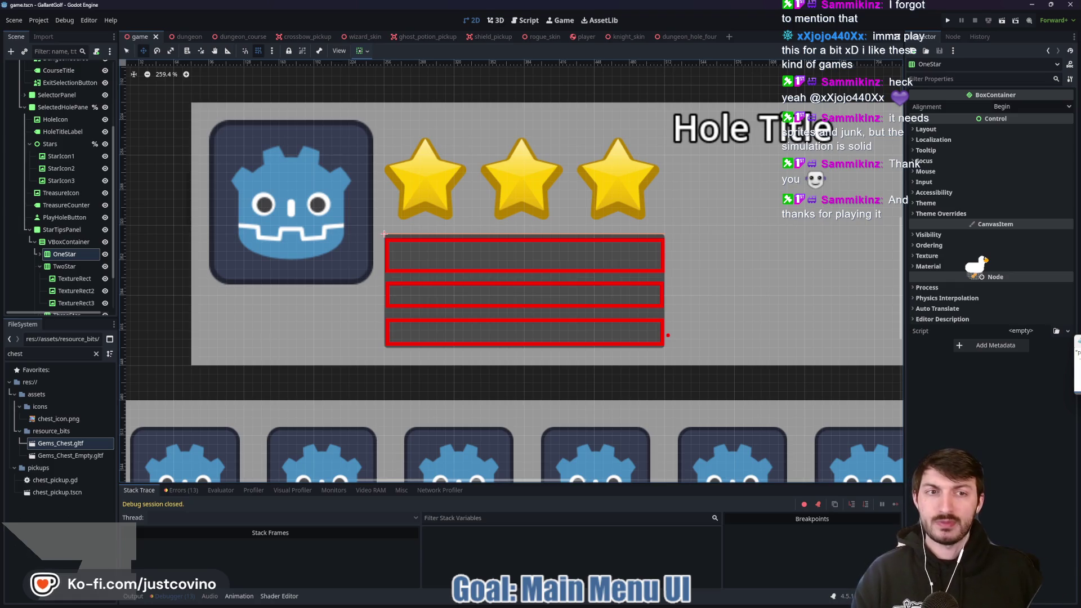
scroll(676, 304, down, 5)
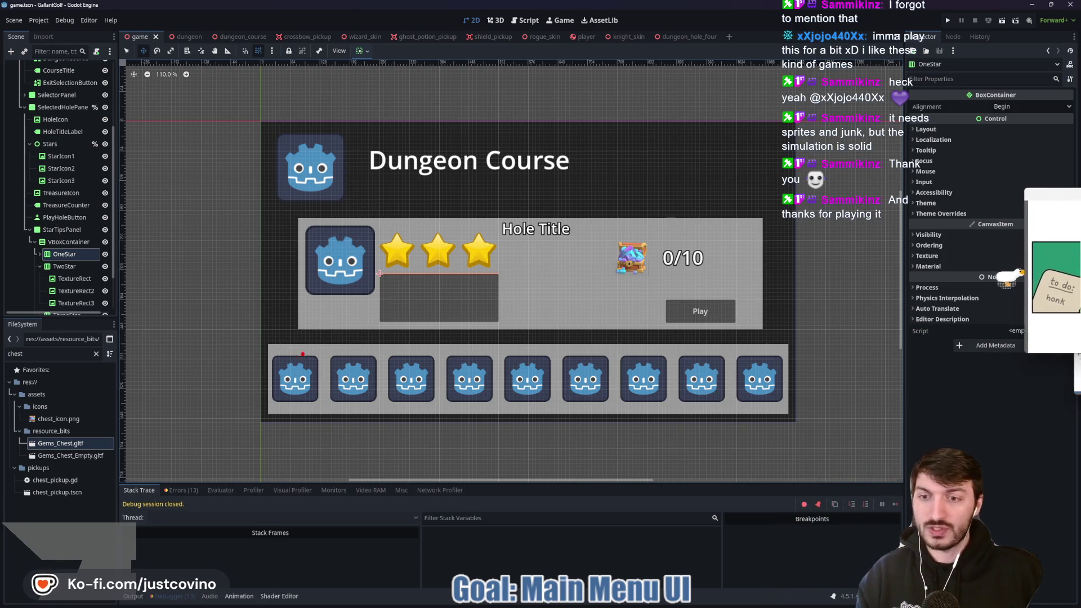
mouse_move(310, 344)
mouse_down()
mouse_move(264, 439)
mouse_move(318, 352)
mouse_move(337, 414)
mouse_move(324, 417)
mouse_up()
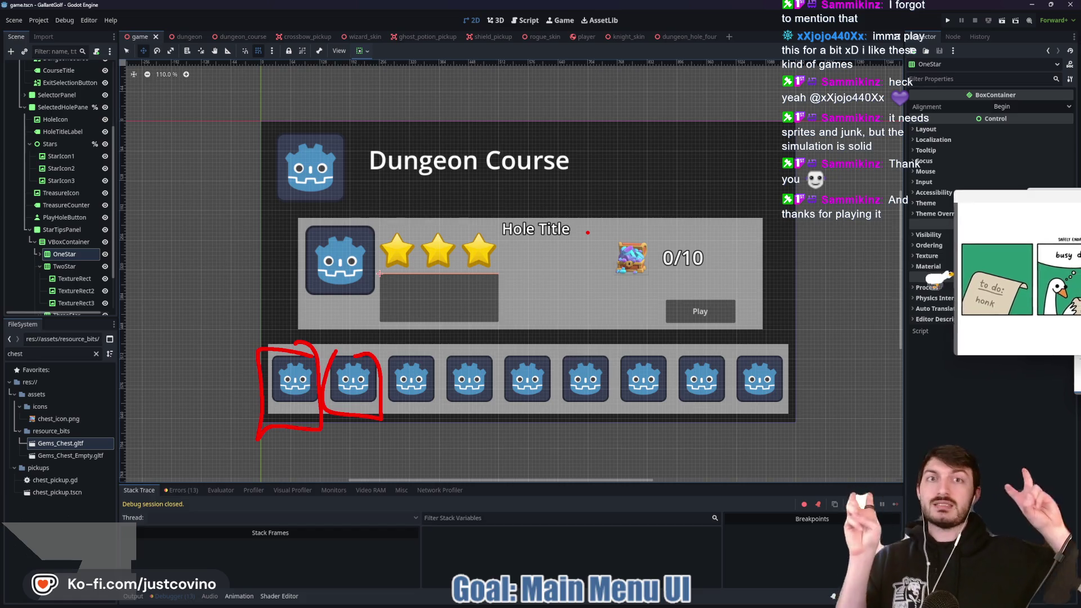
mouse_move(702, 294)
mouse_down()
mouse_move(724, 298)
mouse_move(703, 291)
mouse_up()
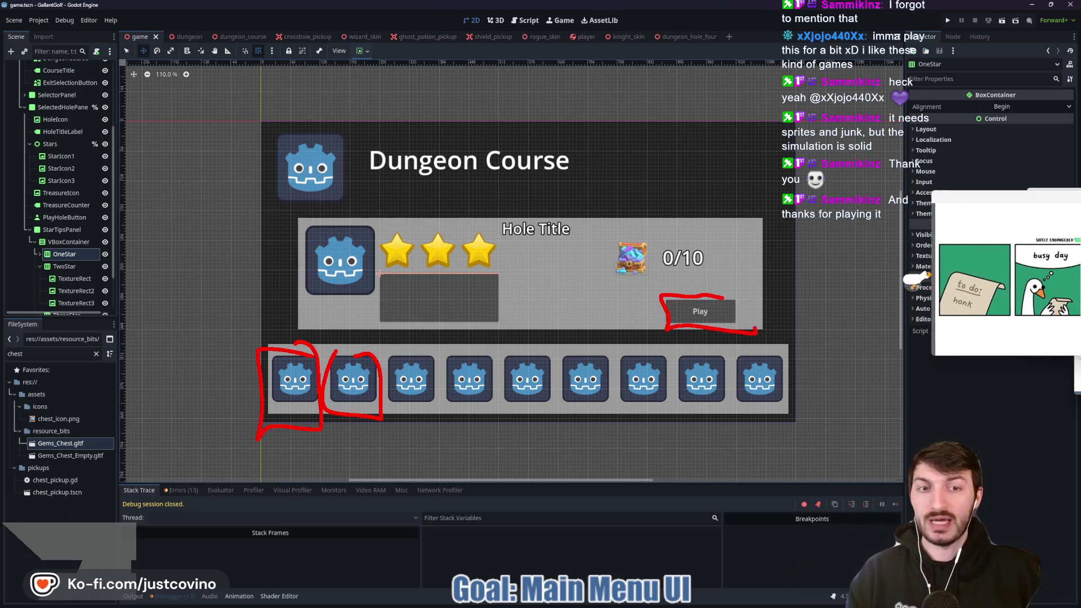
key(Escape)
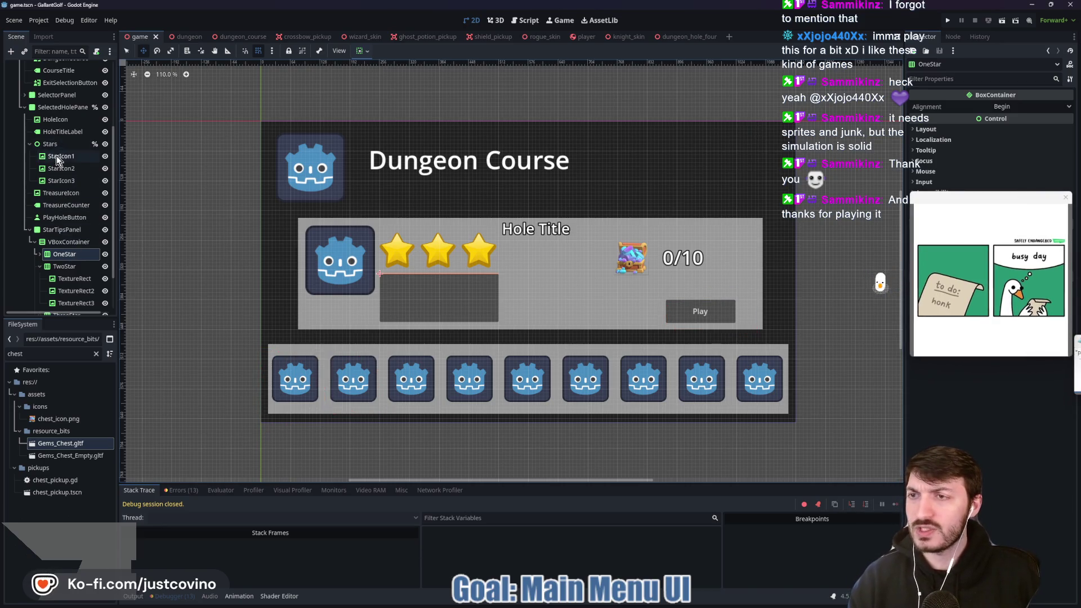
scroll(59, 156, up, 2)
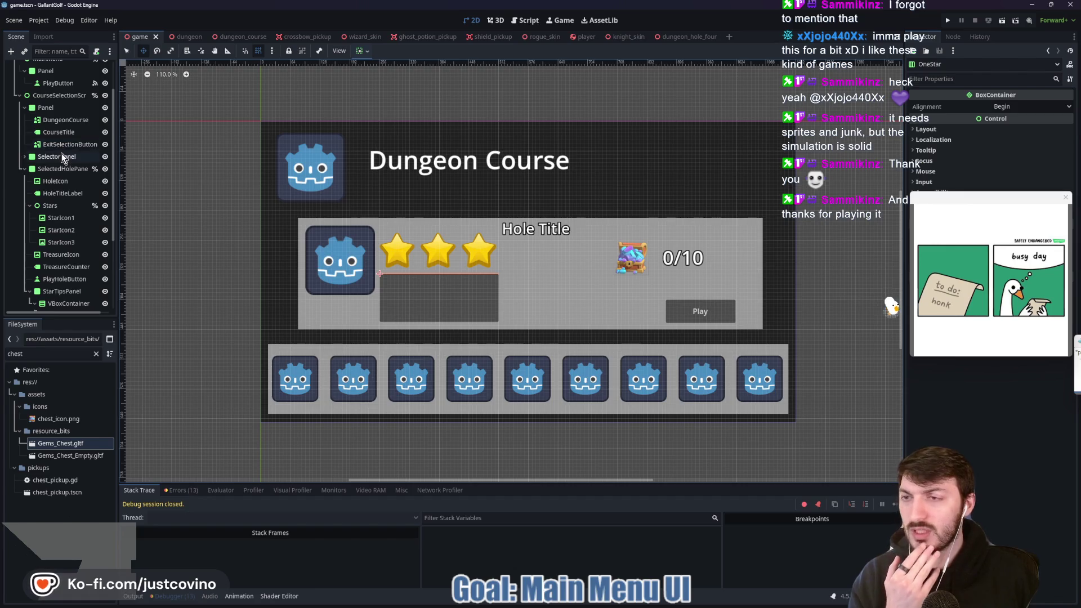
Set ExitSelectionButton's Normal texture to icon_cross.svg and save the scene
click(68, 144)
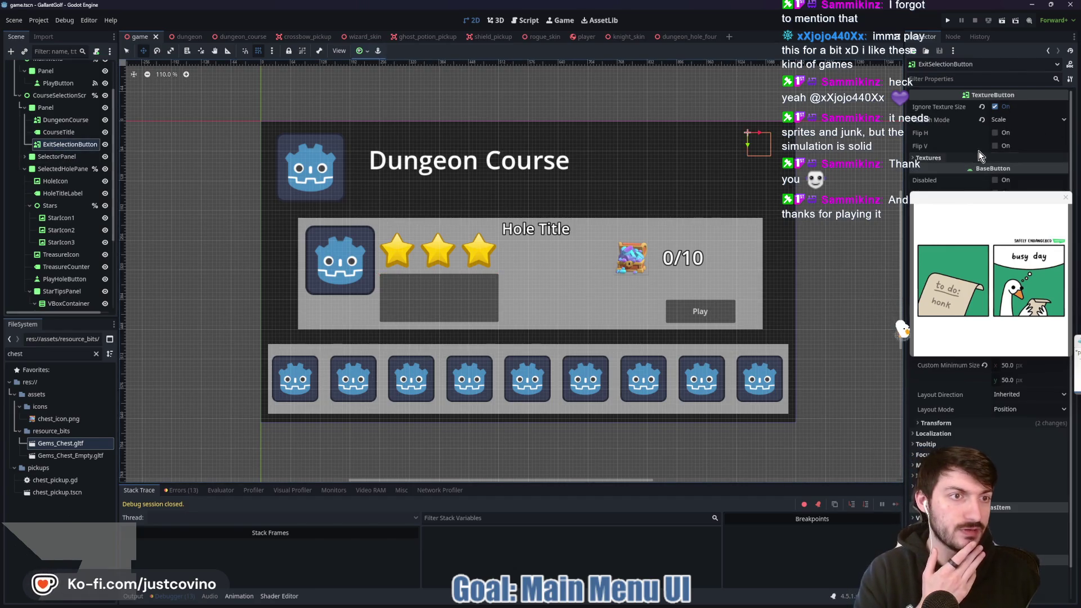
click(944, 159)
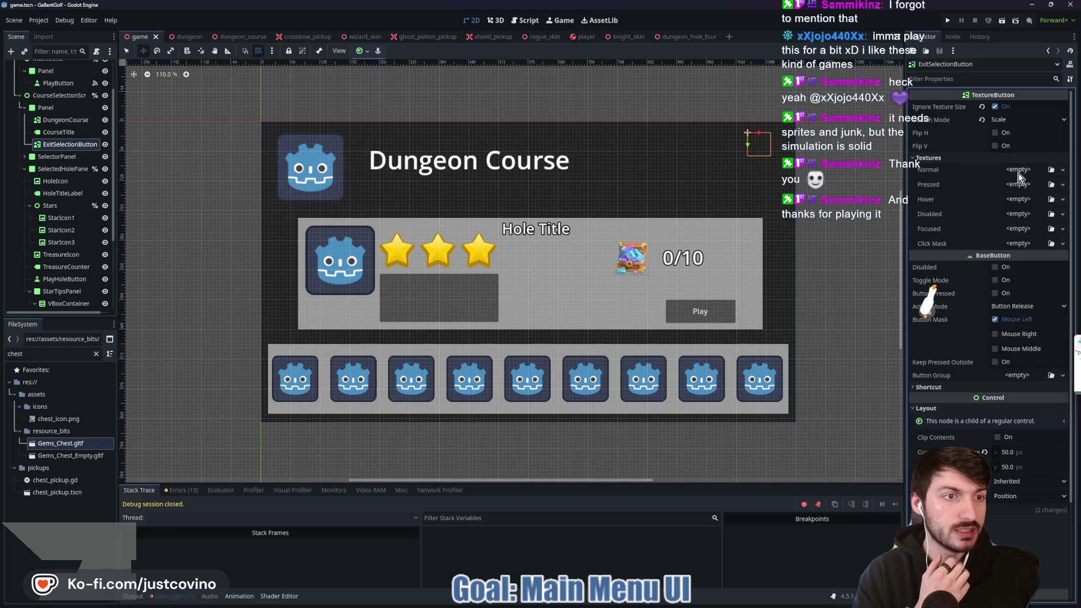
click(1019, 174)
click(1003, 406)
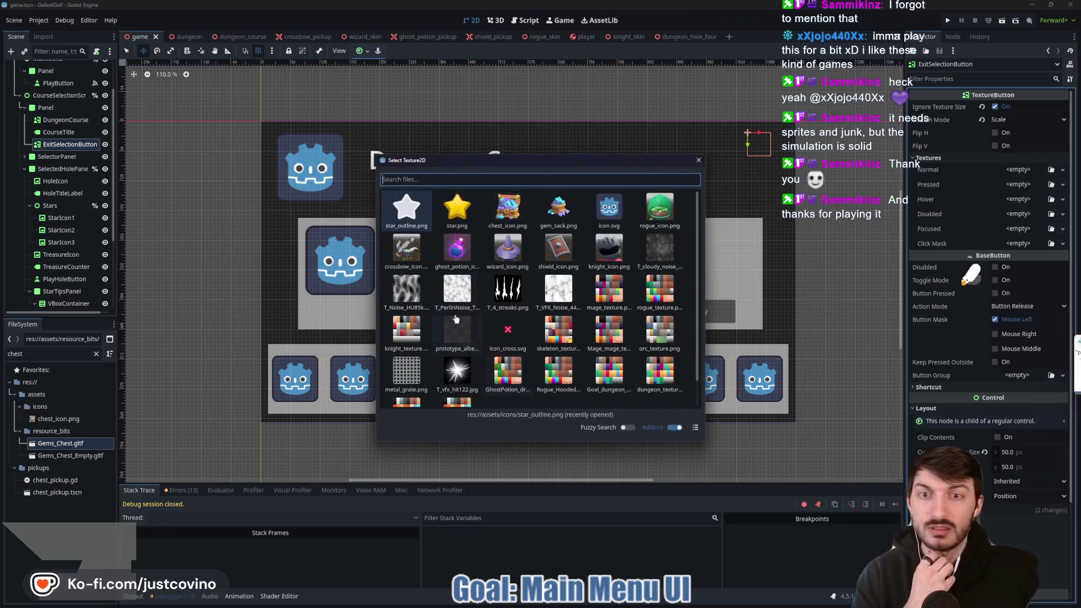
click(516, 309)
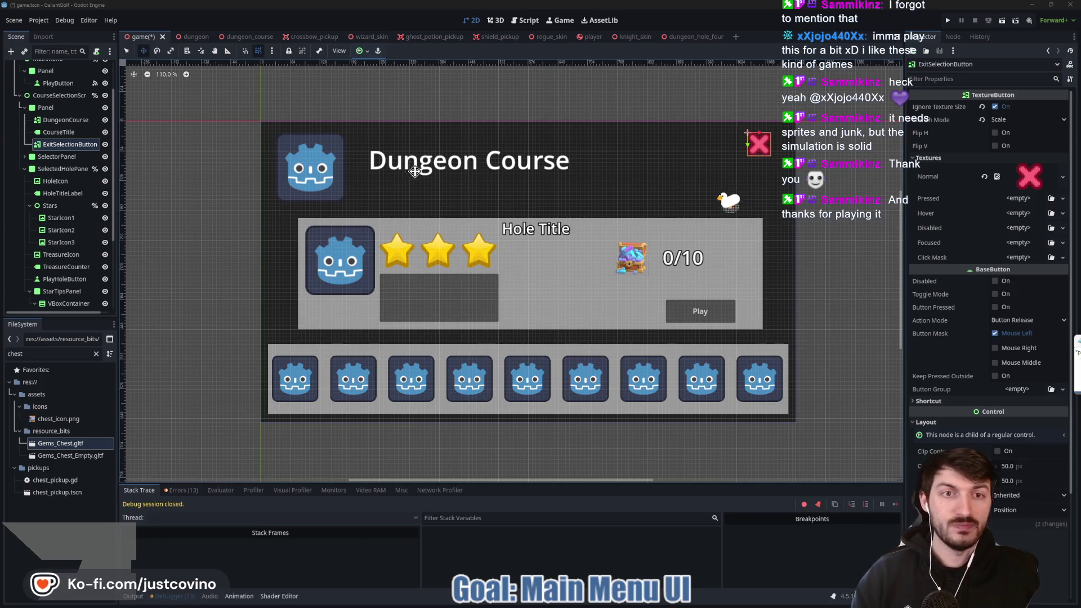
drag(229, 212, 244, 212)
key(ctrl+s)
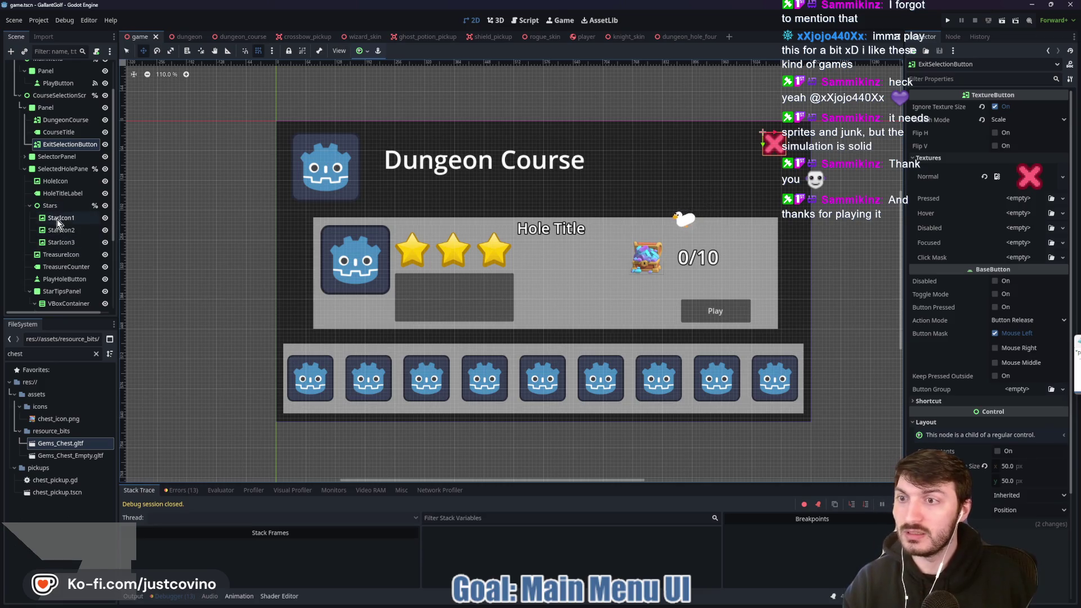
Assign star.png as the texture of OneStar's first TextureRect
scroll(62, 242, down, 3)
click(65, 256)
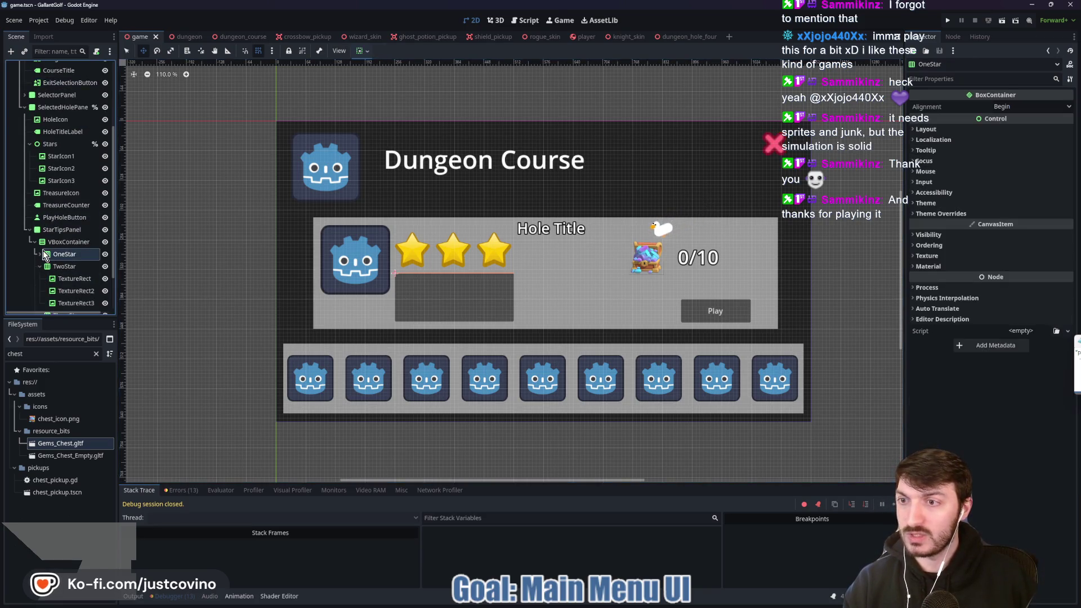
click(41, 254)
click(73, 267)
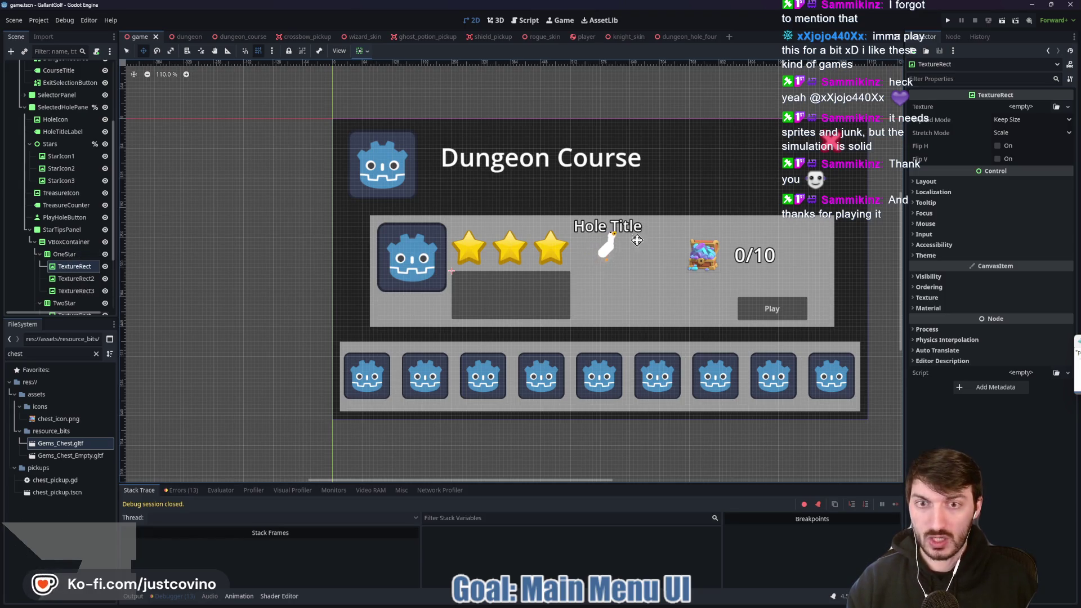
click(1016, 108)
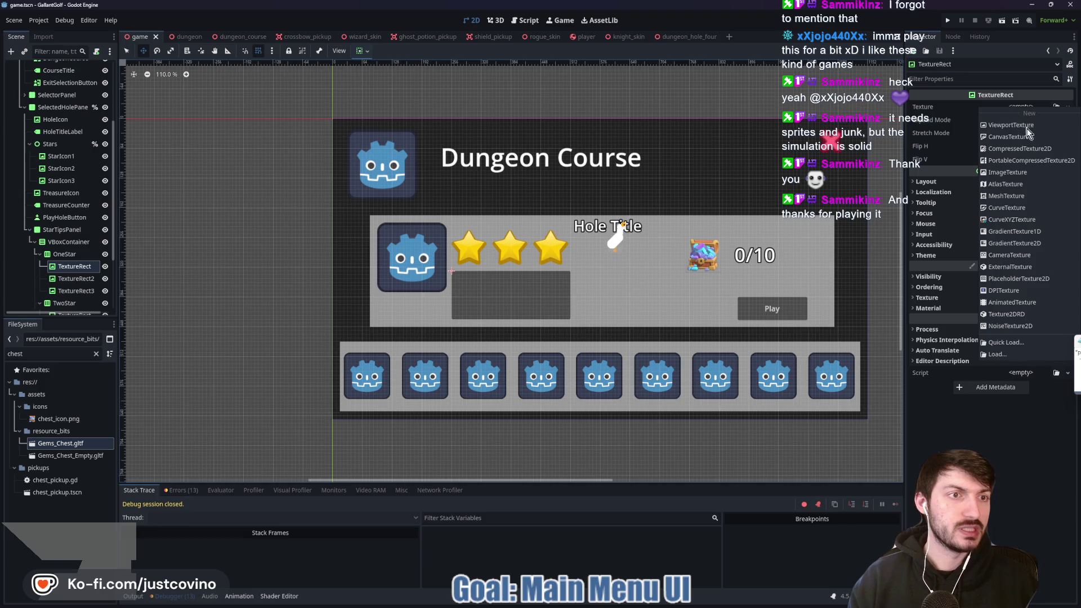
click(1007, 339)
double_click(508, 208)
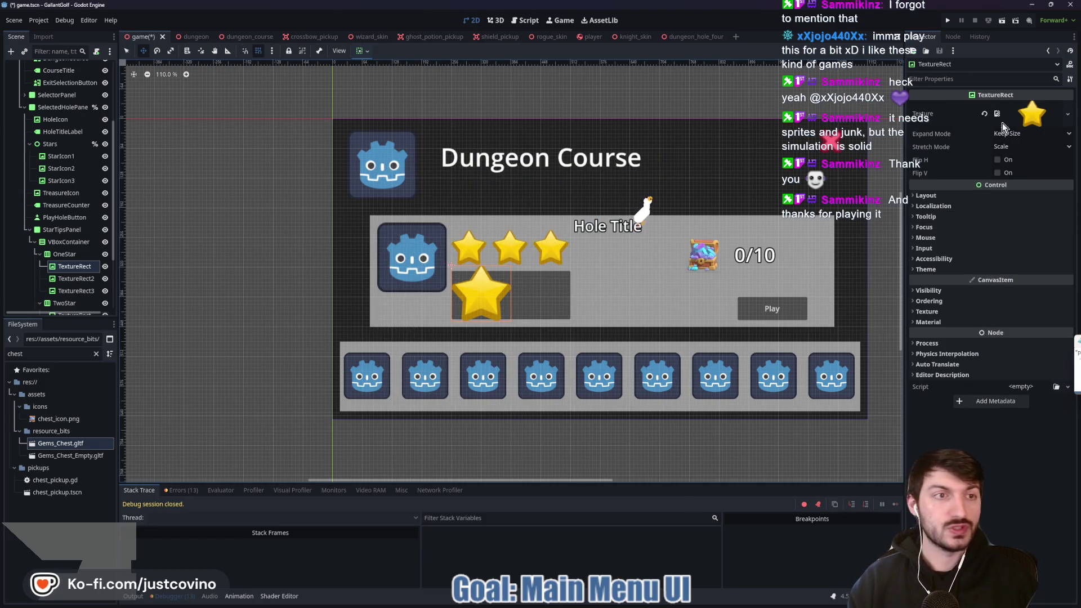
Give that star Expand Mode Ignore Size and a 25 × 25 custom minimum size
click(1022, 133)
click(1022, 160)
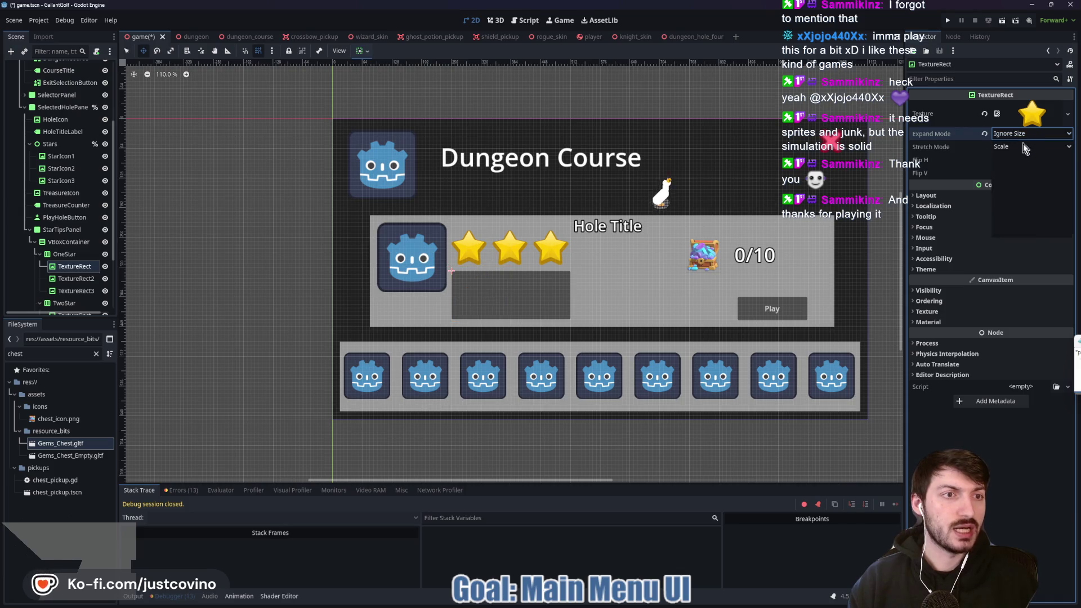
click(1014, 196)
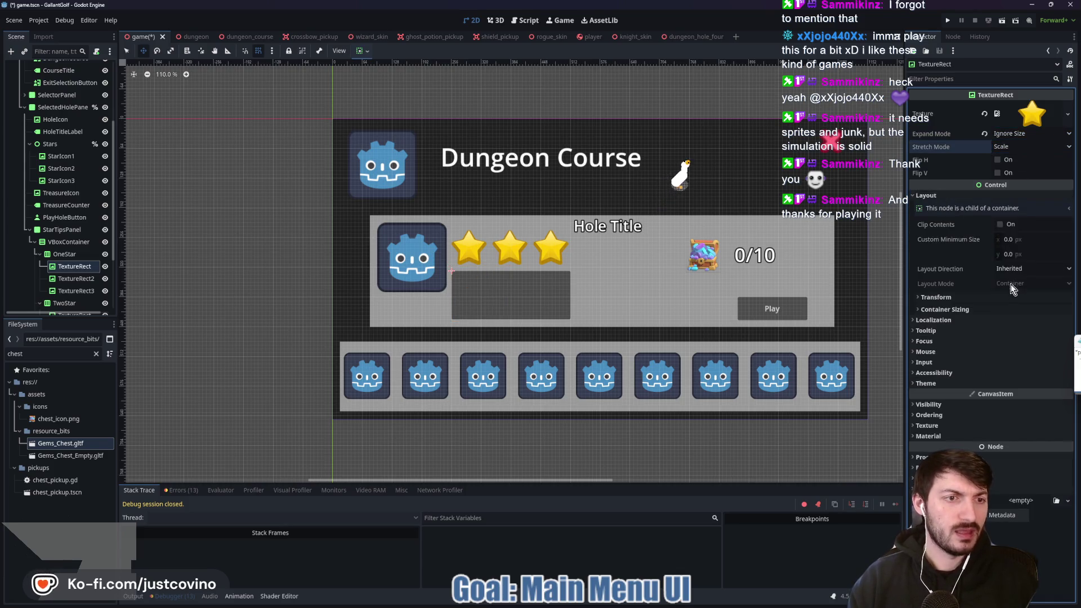
click(1016, 240)
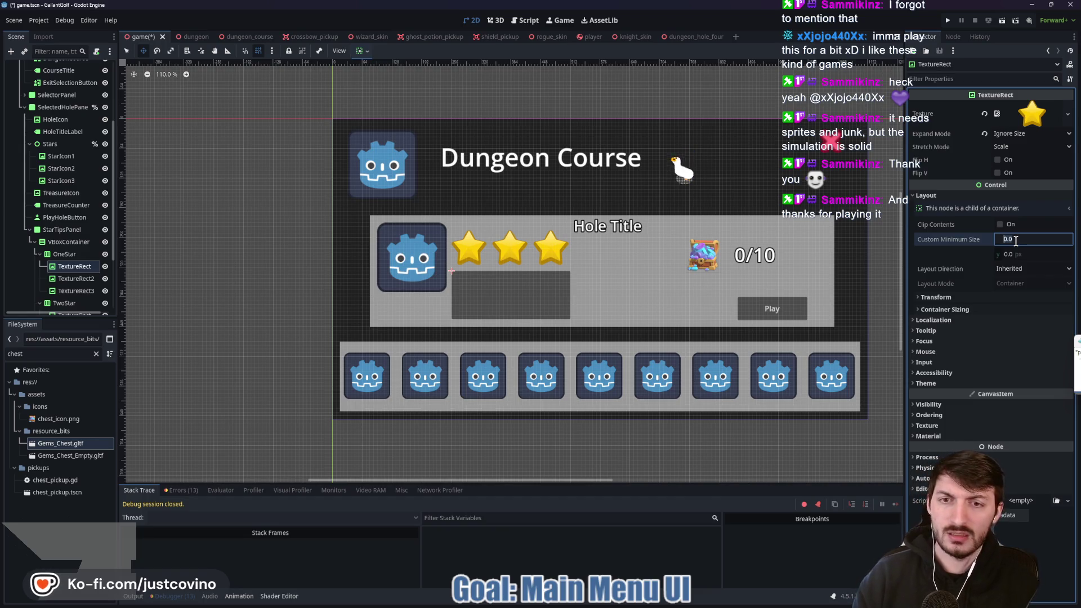
text(25)
key(Tab)
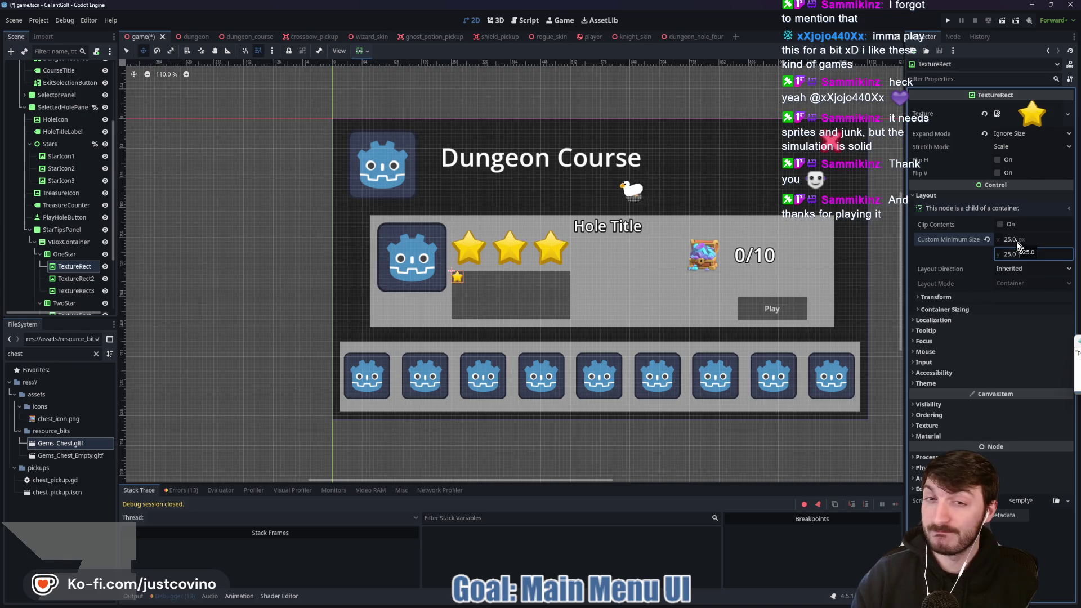
key(Return)
scroll(485, 288, up, 2)
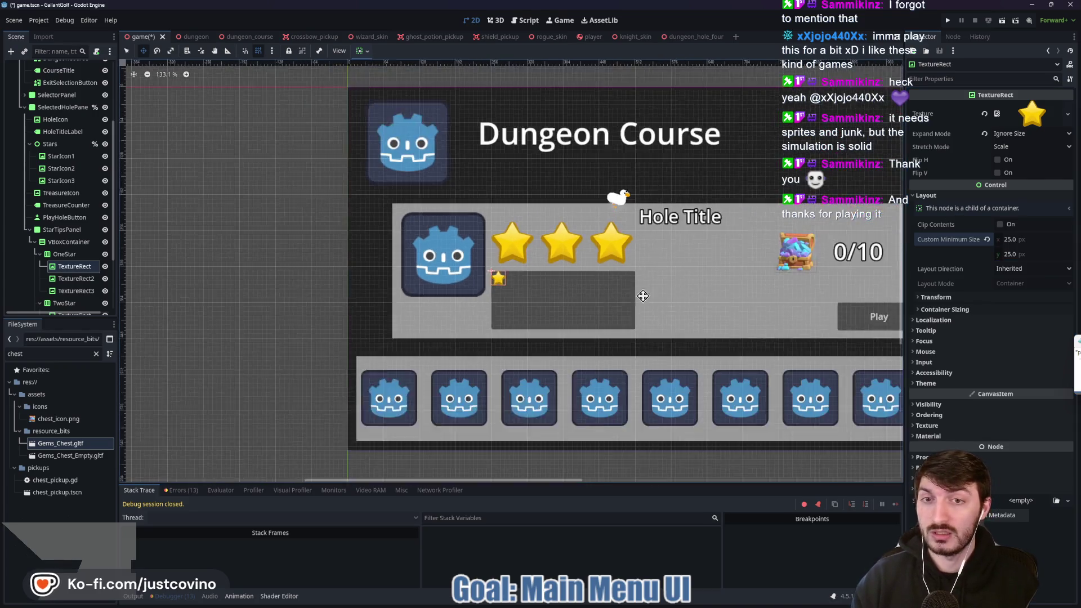
scroll(643, 295, down, 1)
scroll(620, 292, up, 2)
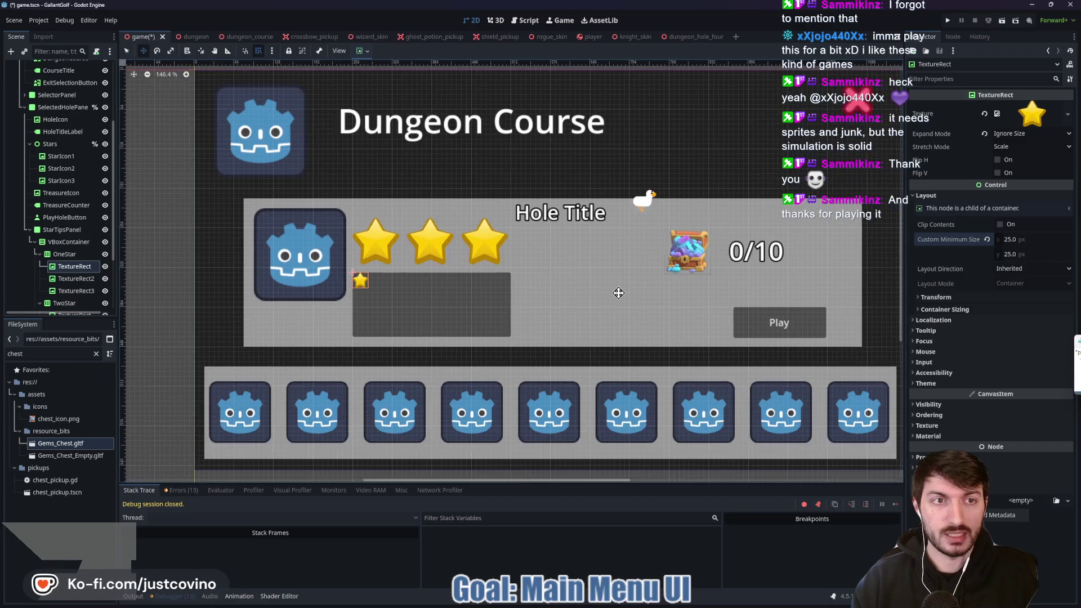
scroll(618, 293, up, 1)
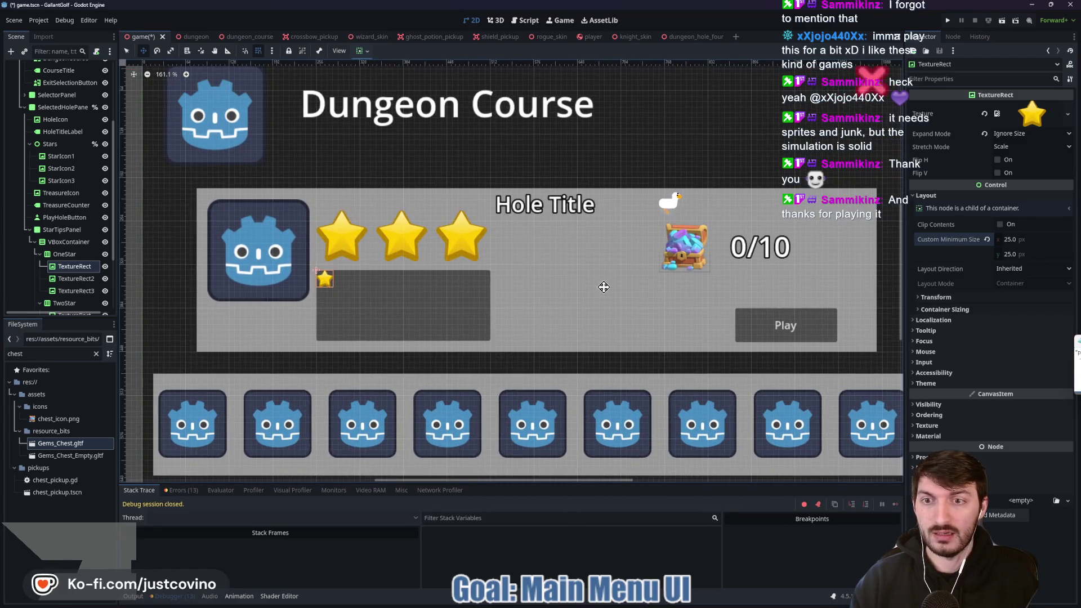
drag(604, 287, 574, 287)
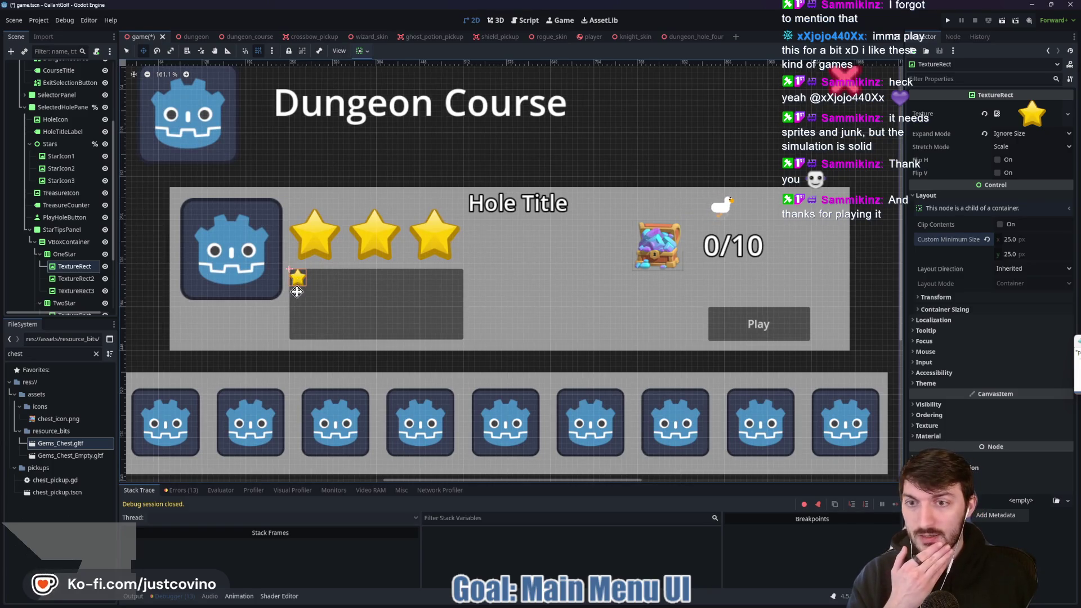
click(70, 280)
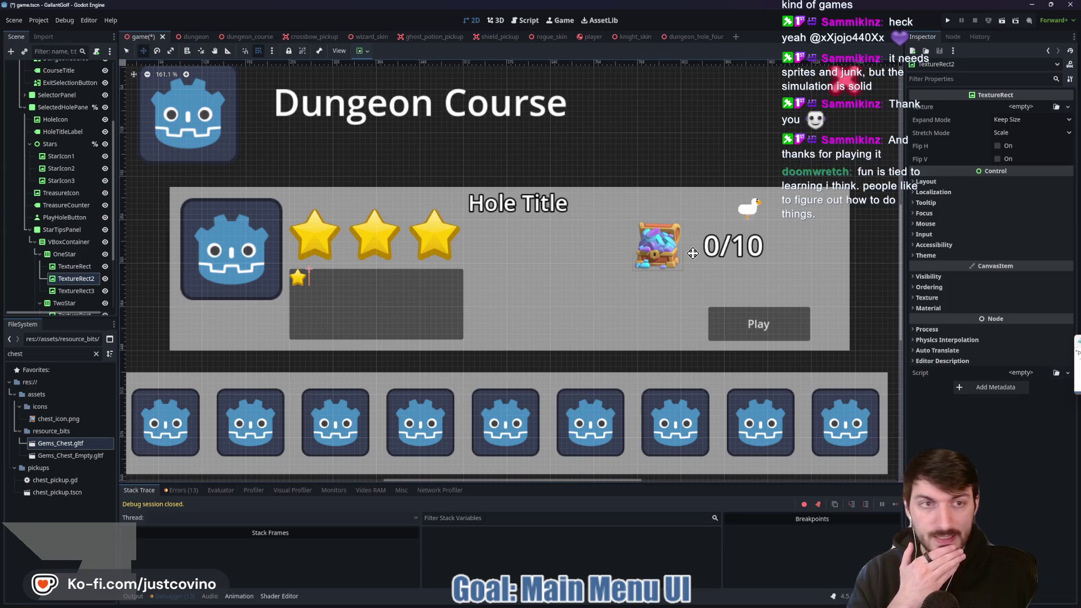
Give the second star Ignore Size expand mode, the star_outline.png texture and a 25×25 minimum size
click(1015, 119)
click(1021, 148)
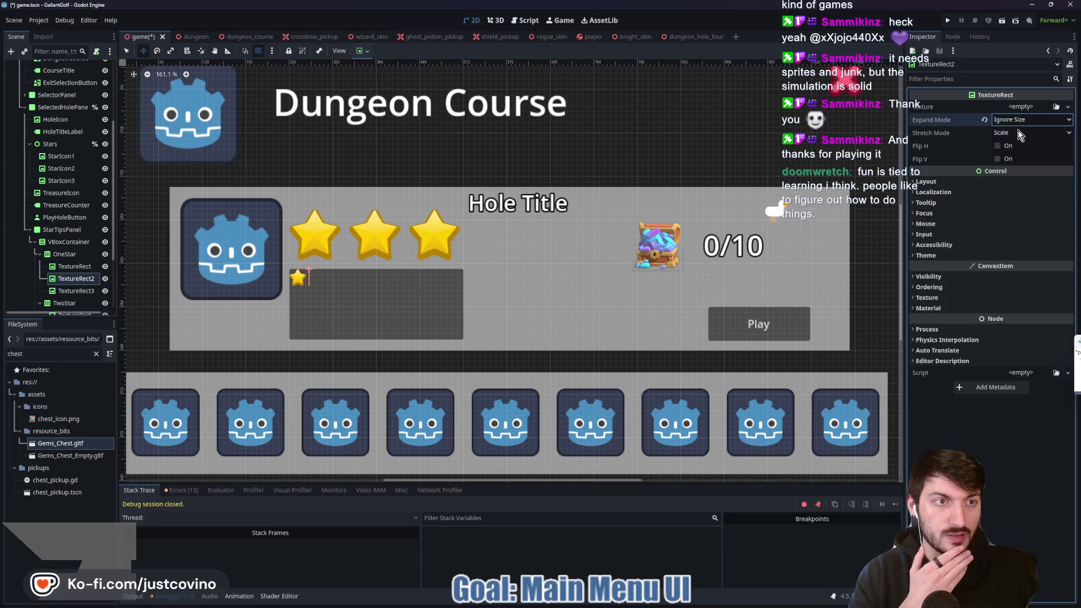
click(1017, 132)
click(1008, 146)
click(1021, 107)
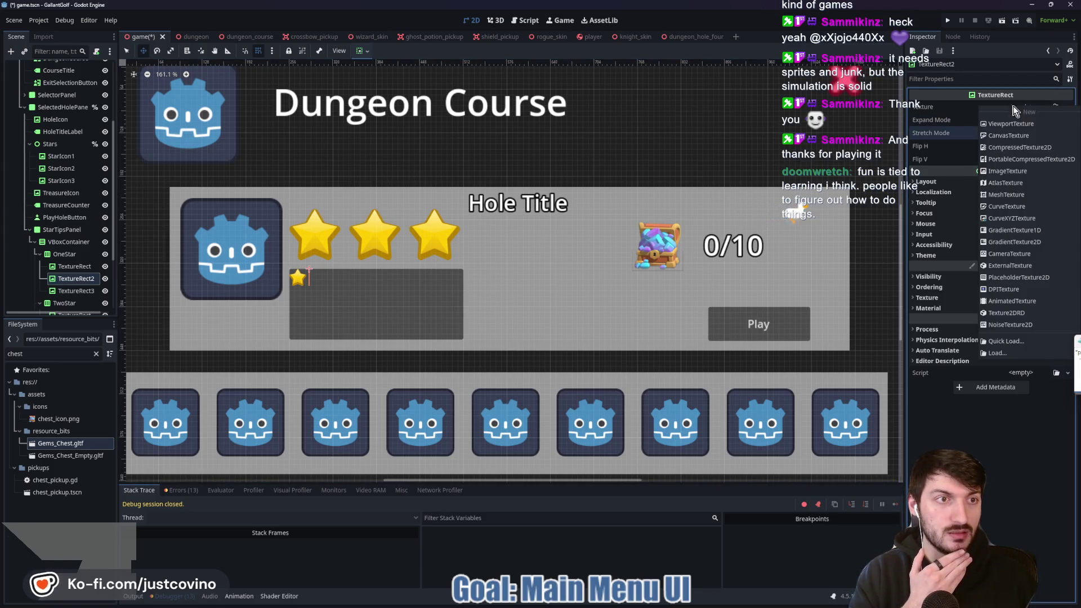
click(998, 340)
double_click(510, 205)
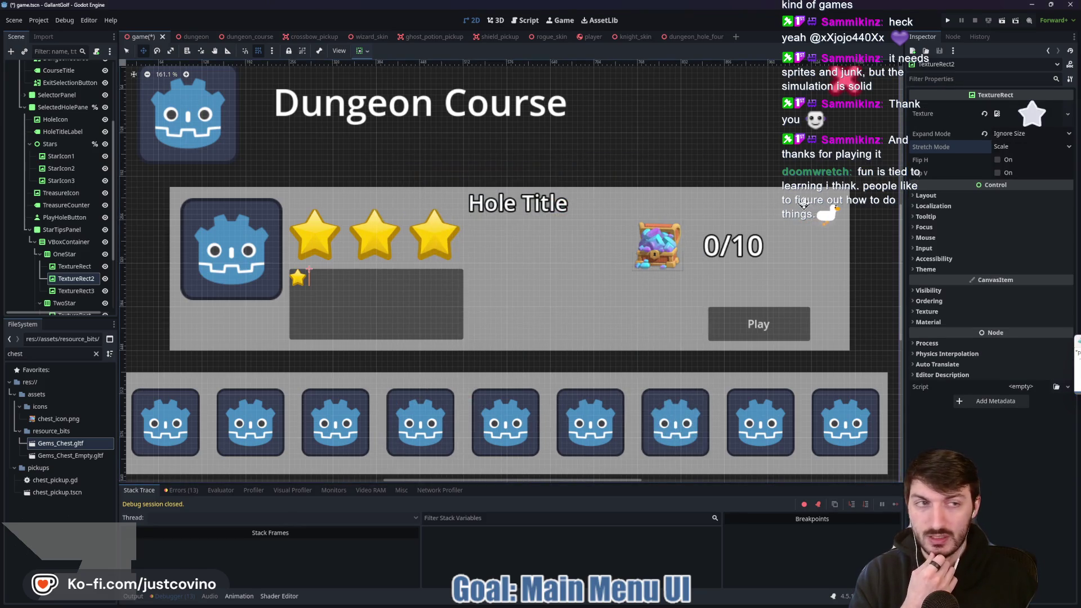
click(928, 196)
click(1020, 239)
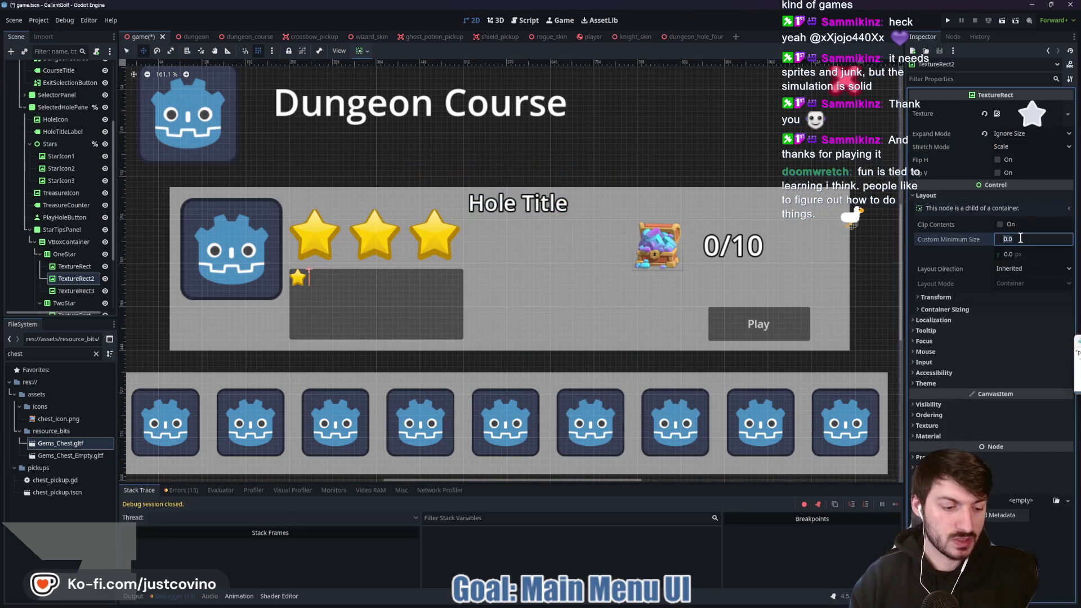
key(Tab)
text(25)
key(Return)
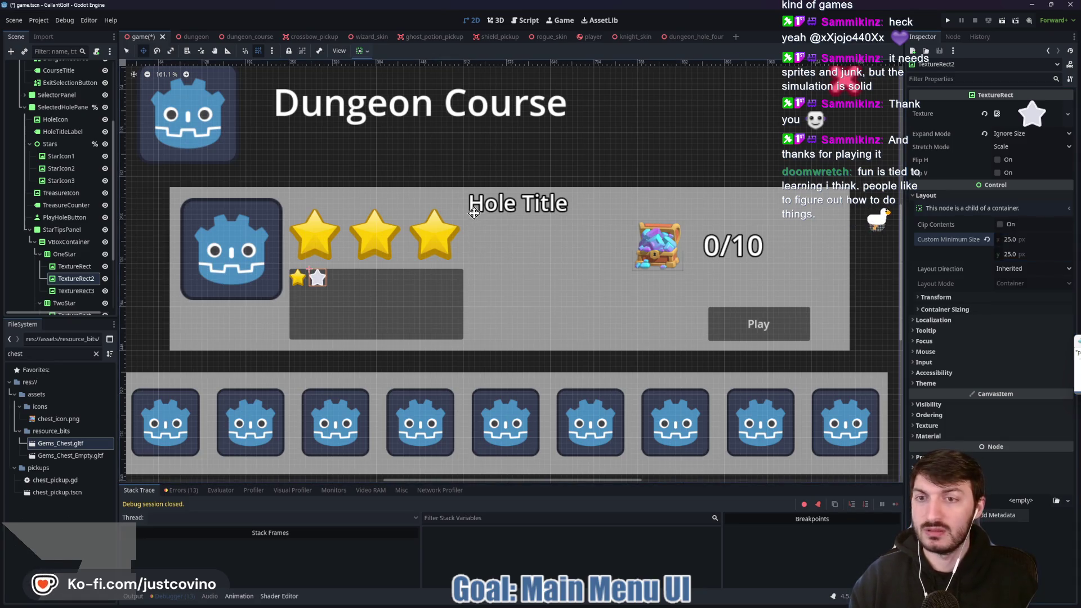
Set the third star slot to Ignore Size, 25×25 minimum size, with the outline star texture
click(70, 291)
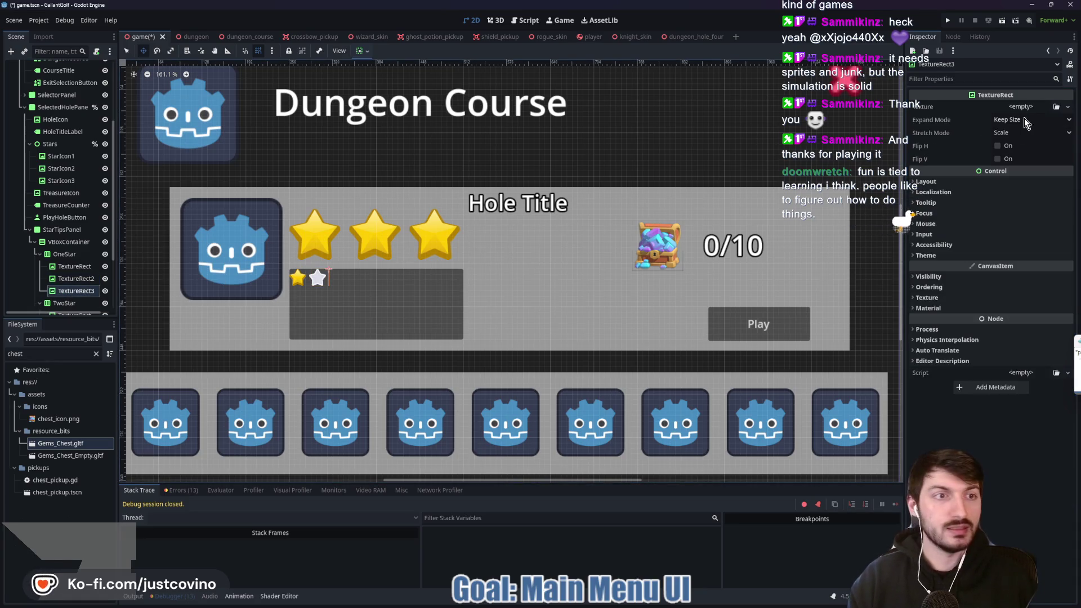
click(1019, 120)
click(1017, 144)
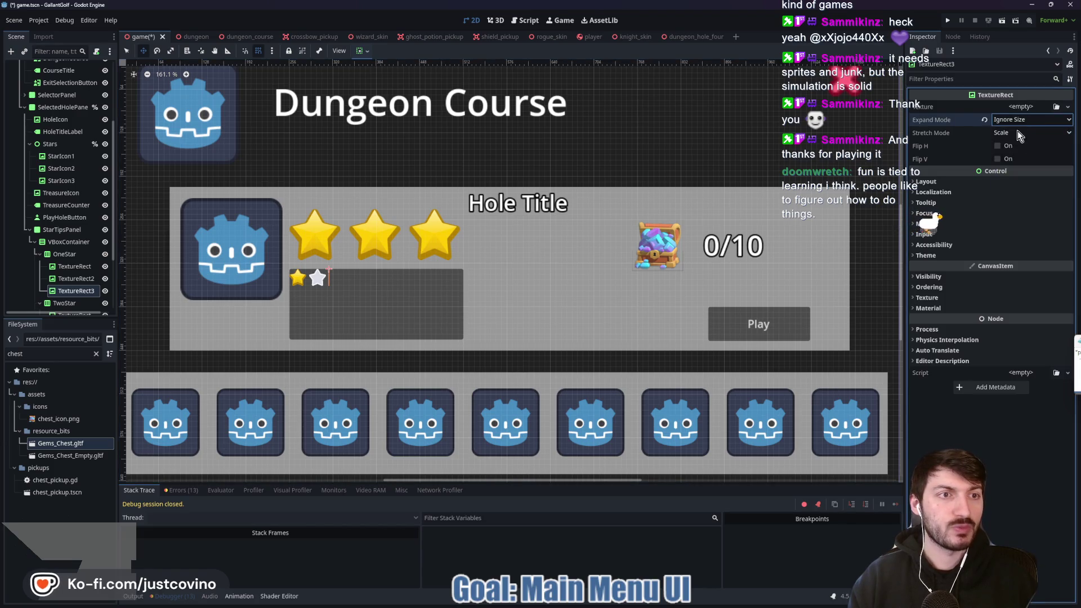
click(966, 183)
click(1029, 224)
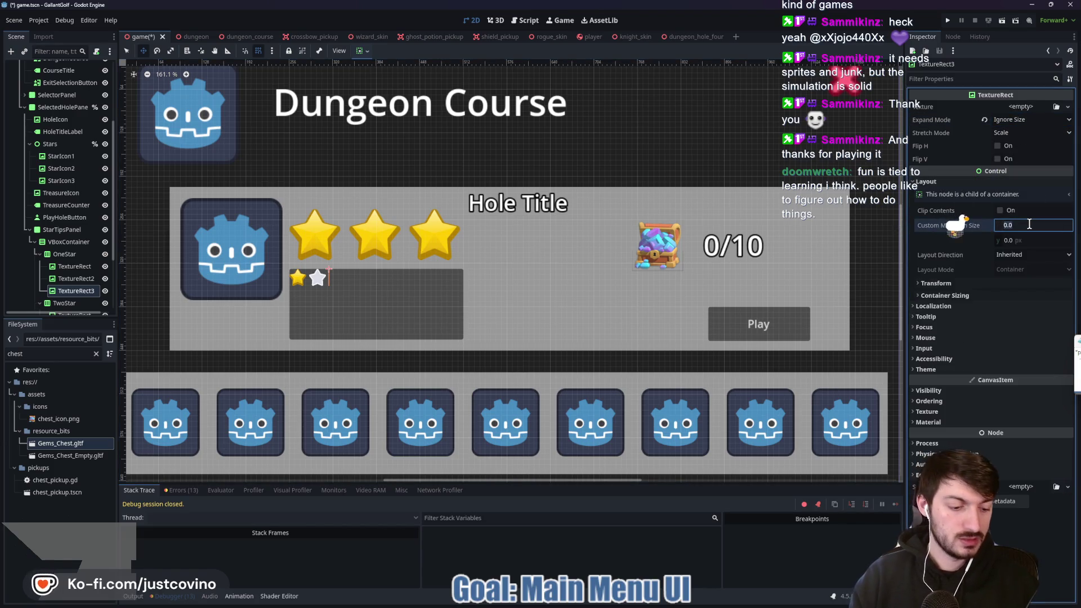
text(25)
key(Tab)
text(2)
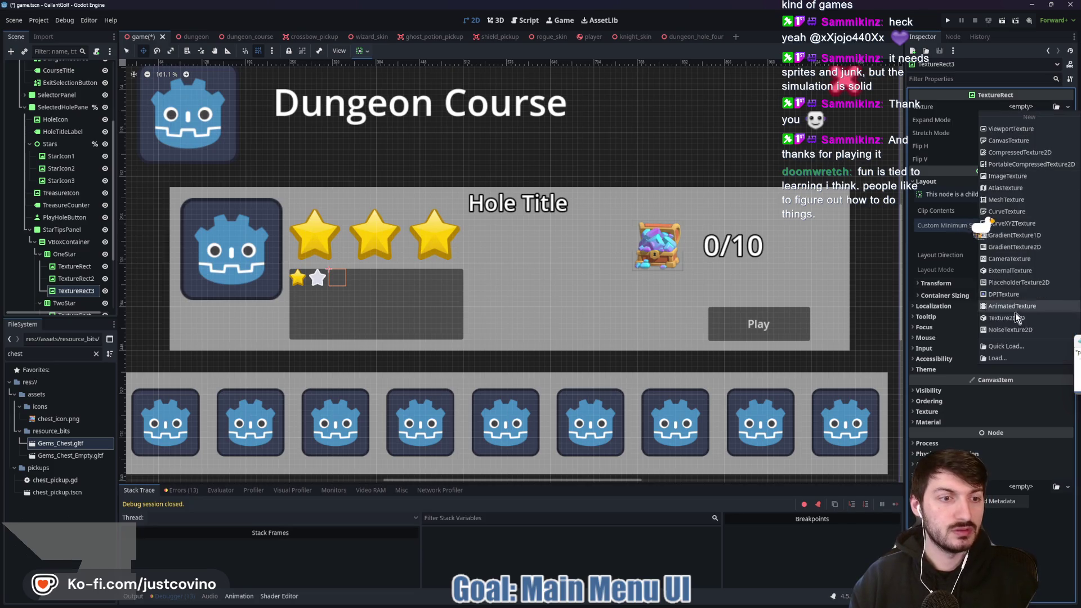
click(1020, 107)
double_click(413, 217)
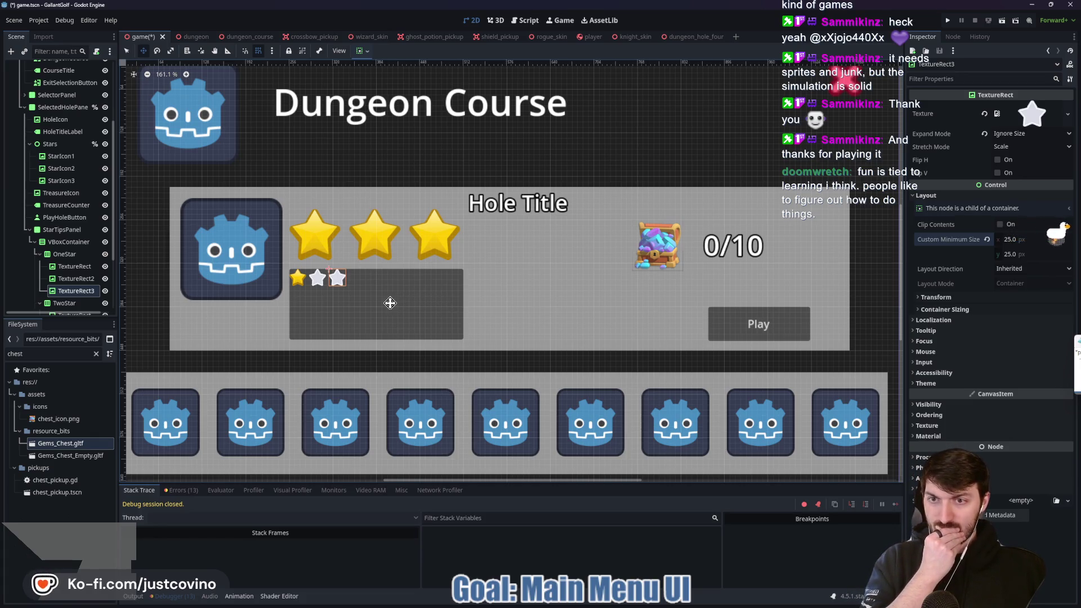
scroll(335, 301, up, 5)
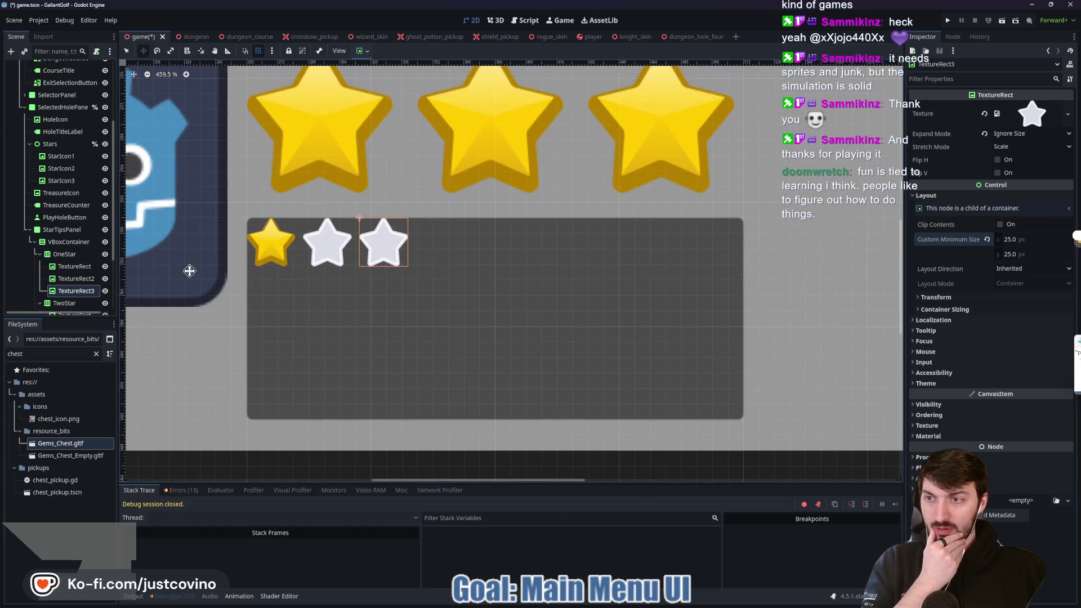
click(56, 241)
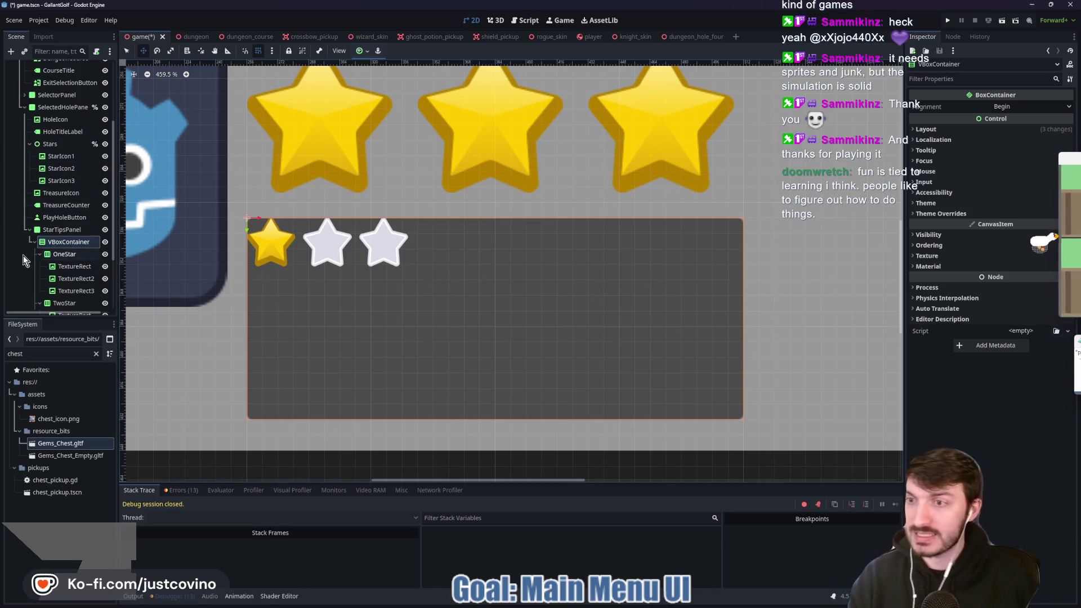
Delete the old TwoStar and ThreeStar rows from the VBoxContainer
click(33, 242)
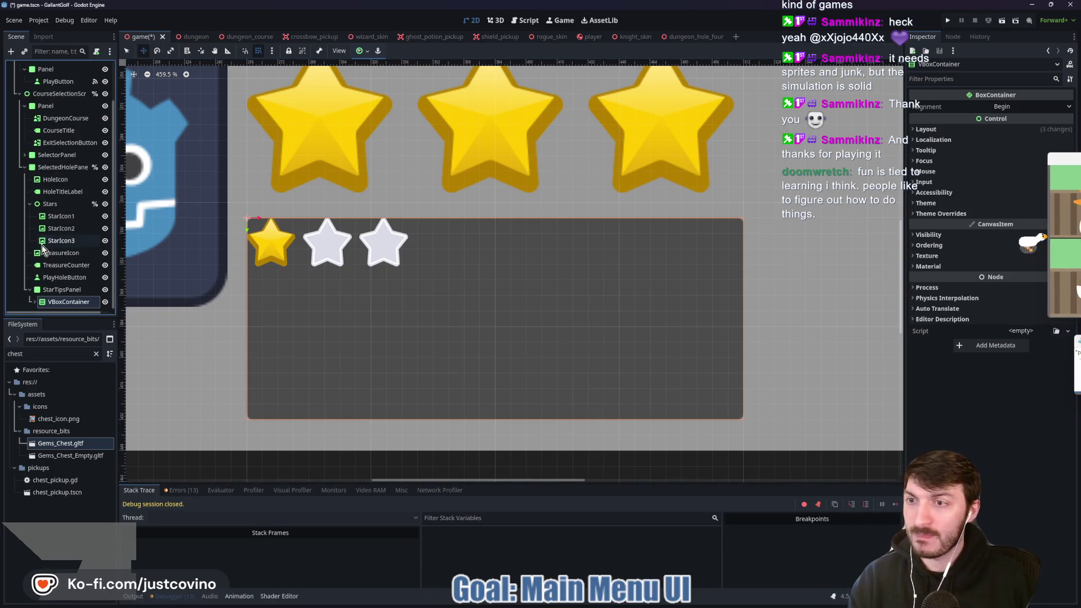
click(31, 302)
scroll(62, 259, down, 3)
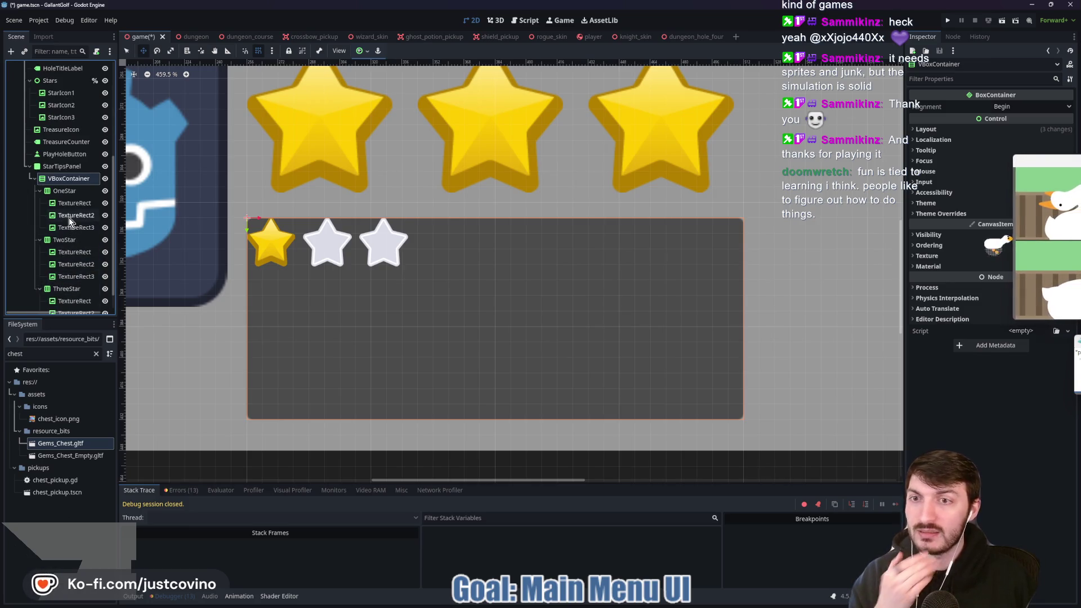
click(64, 241)
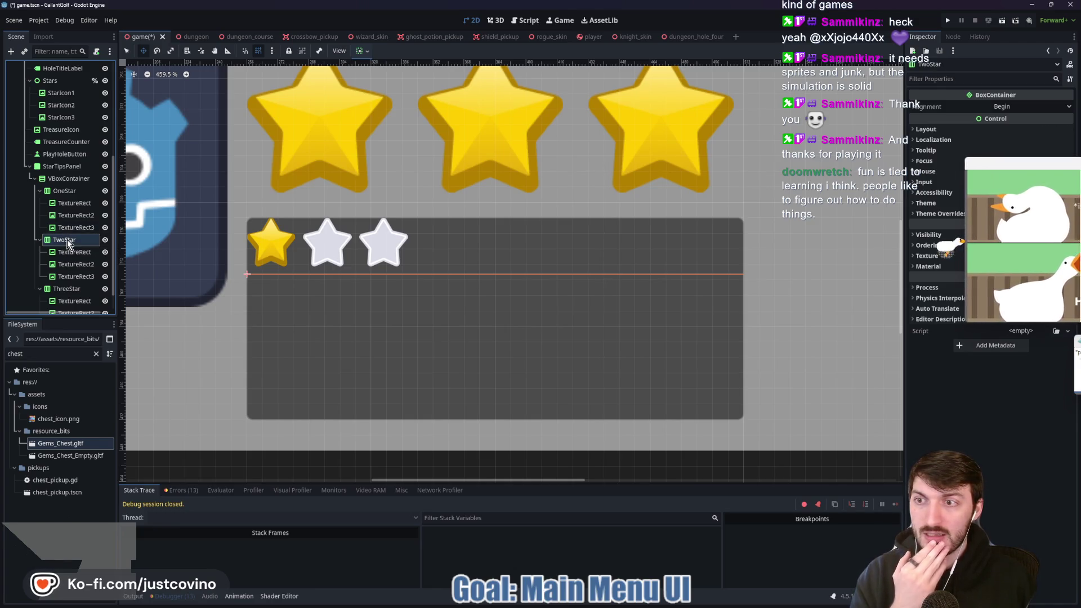
ctrl+click(60, 289)
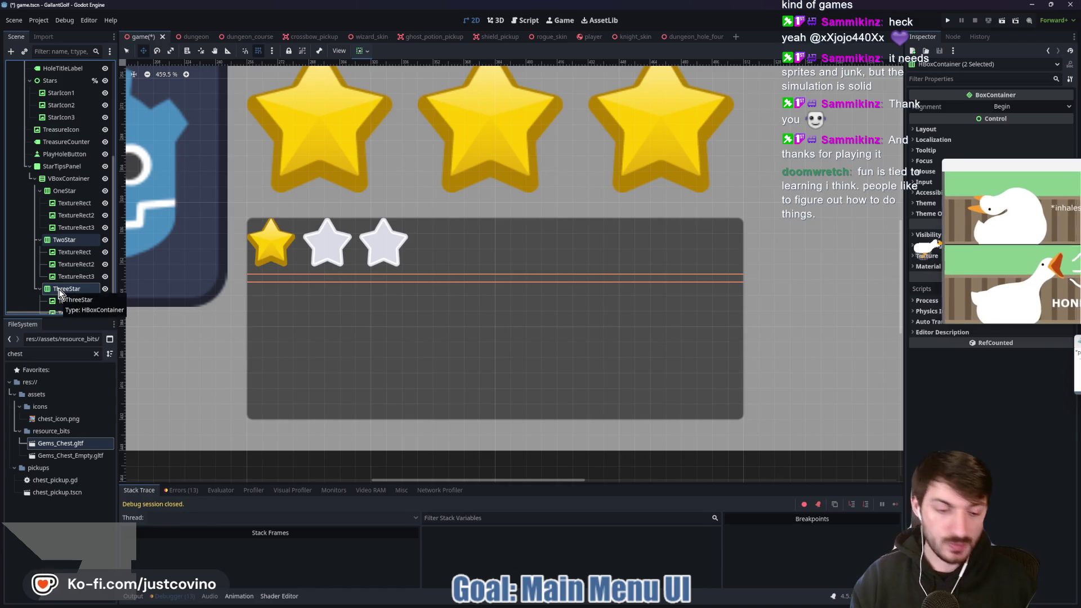
key(Delete)
key(Return)
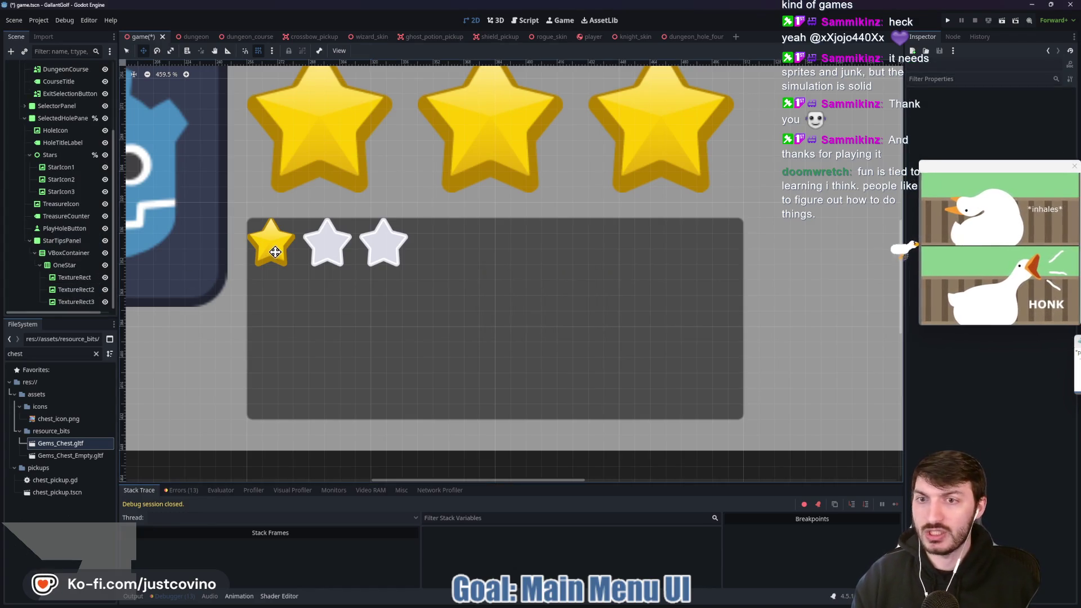
Duplicate the finished OneStar row twice
click(56, 265)
click(39, 265)
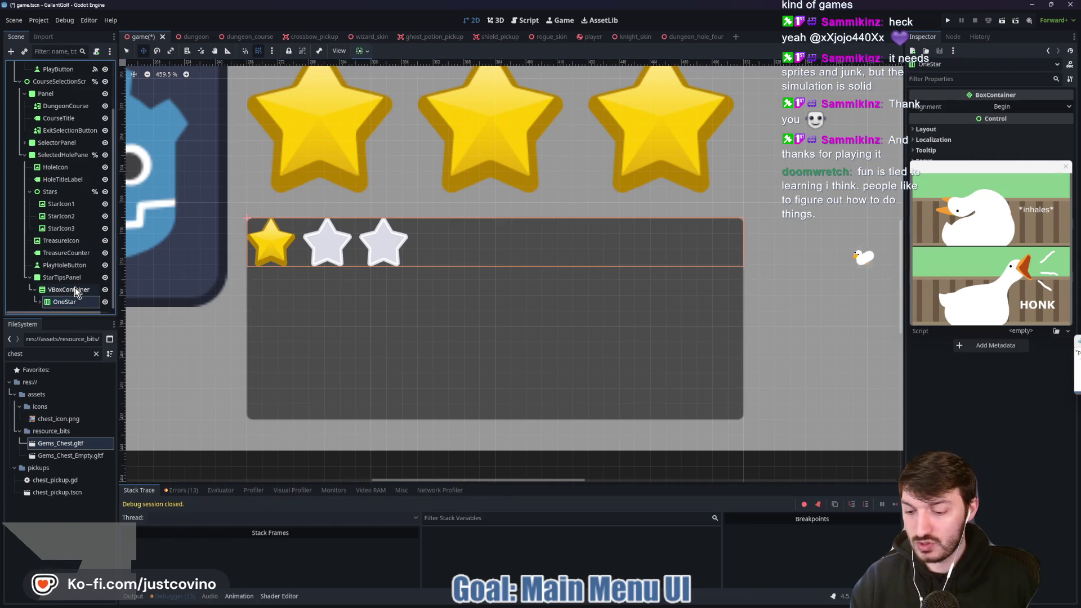
key(ctrl+d)
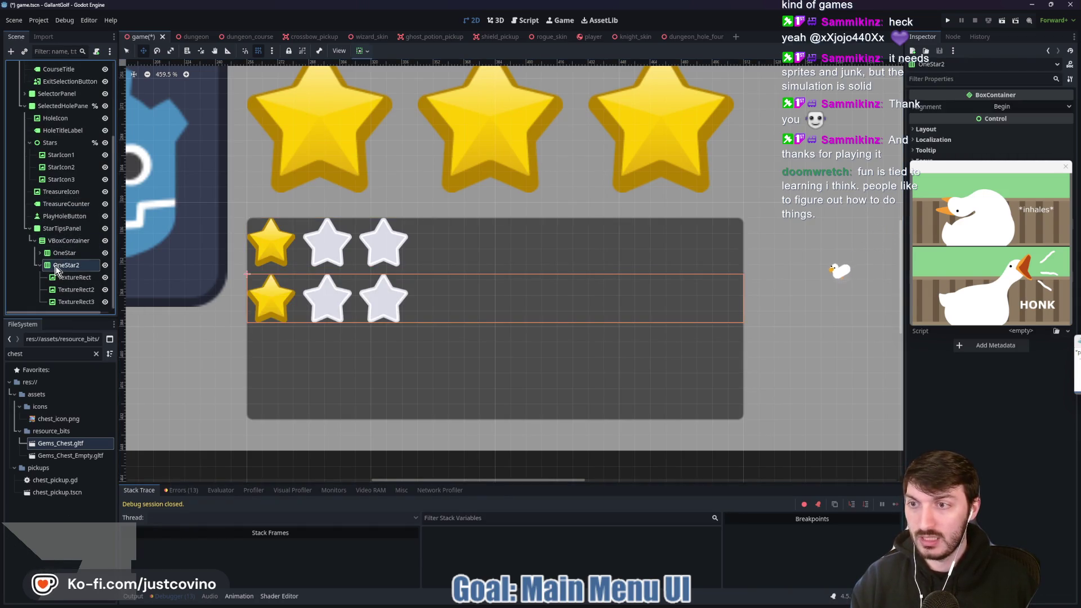
key(ctrl+d)
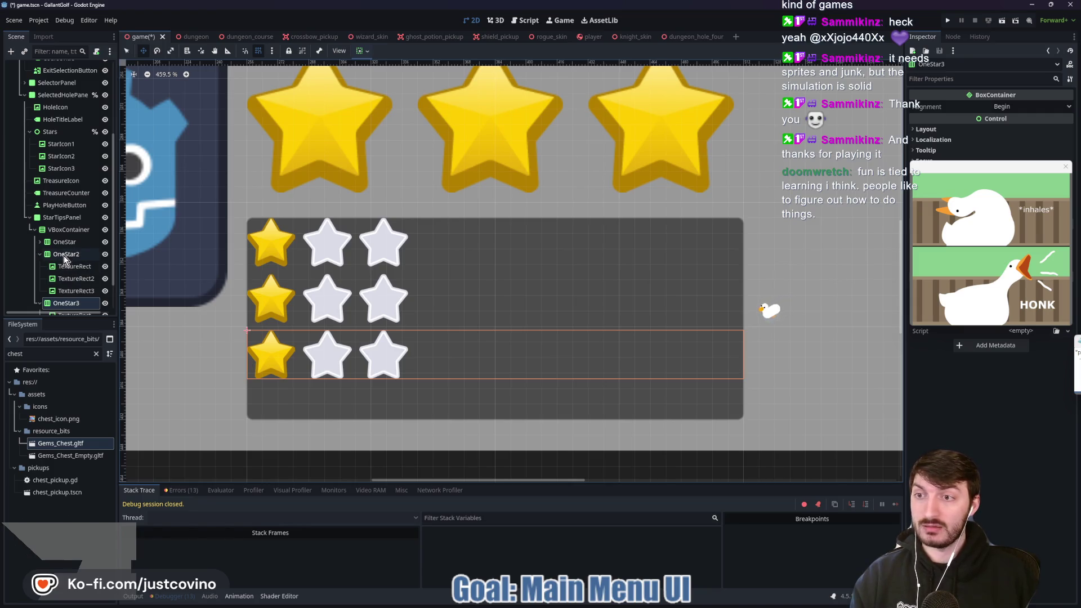
Rename the two copies TwoStar and ThreeStar
double_click(79, 254)
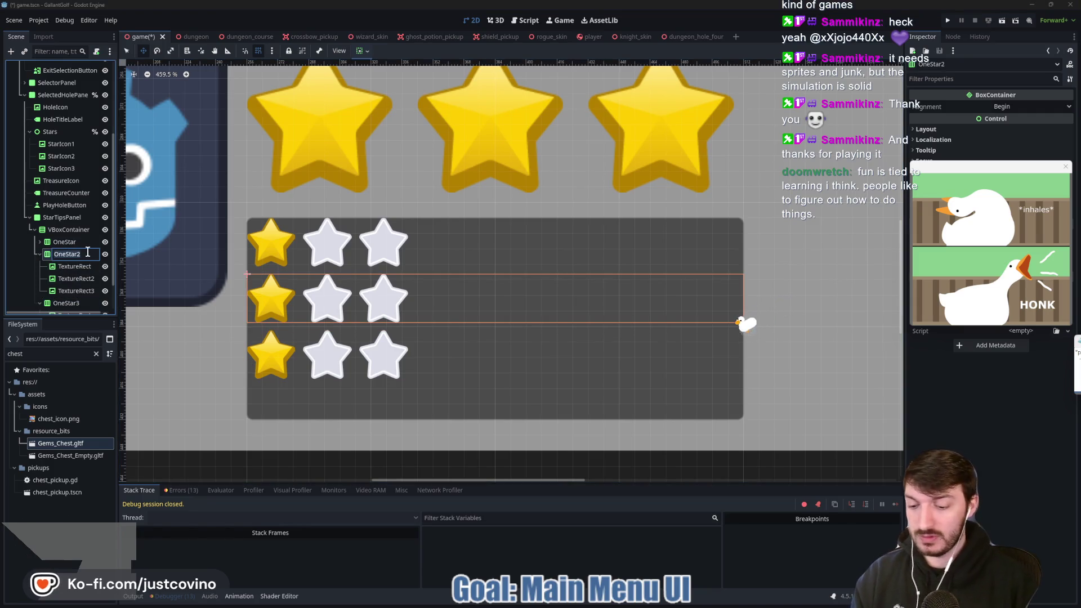
text(TwoStar)
key(Return)
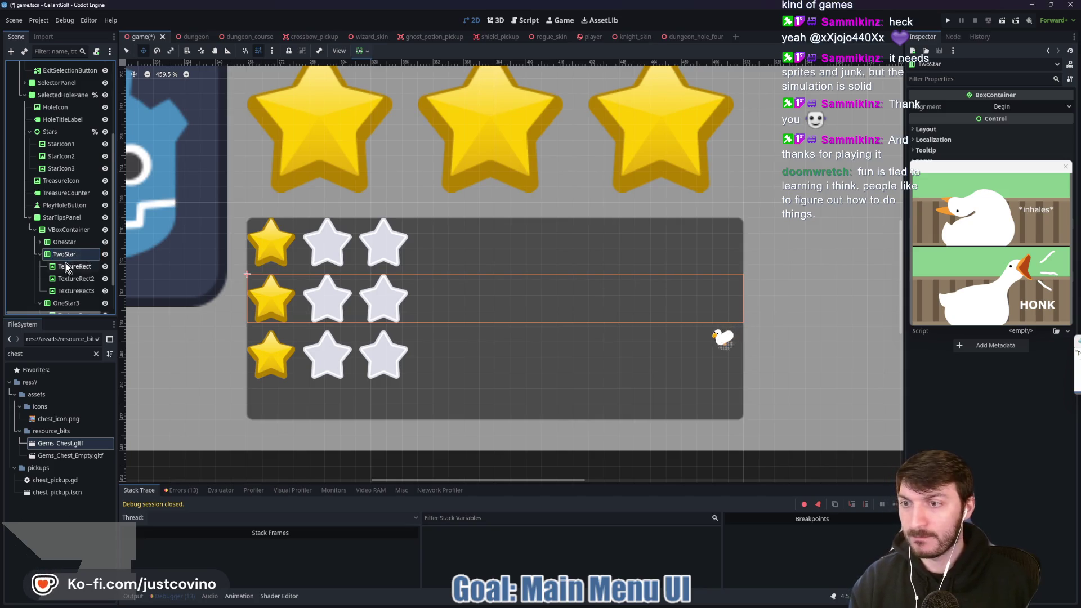
scroll(74, 254, down, 2)
click(78, 267)
text(ThreeSt)
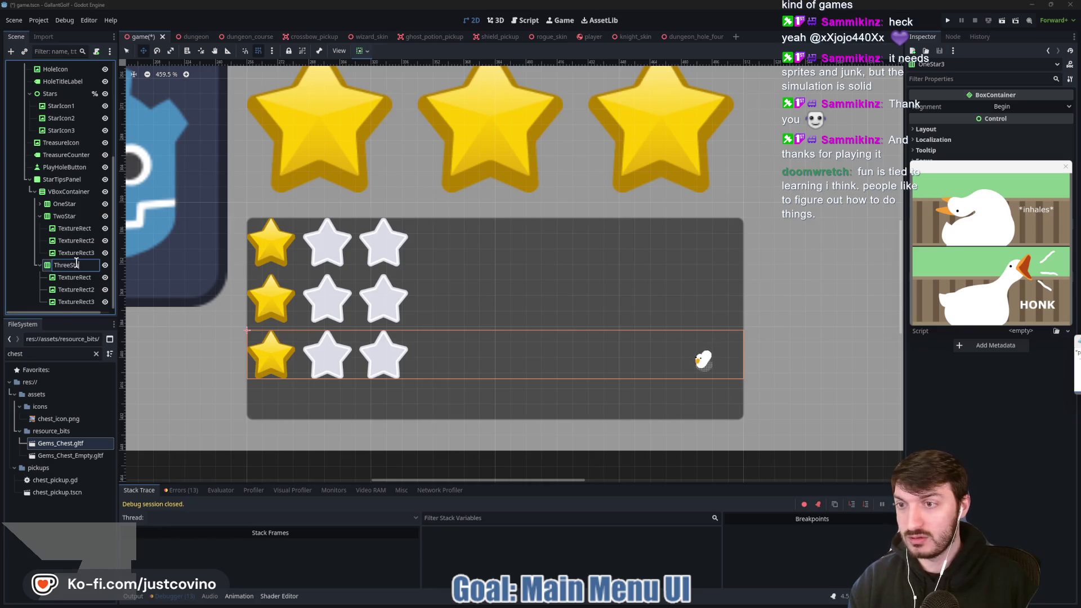
text(ar)
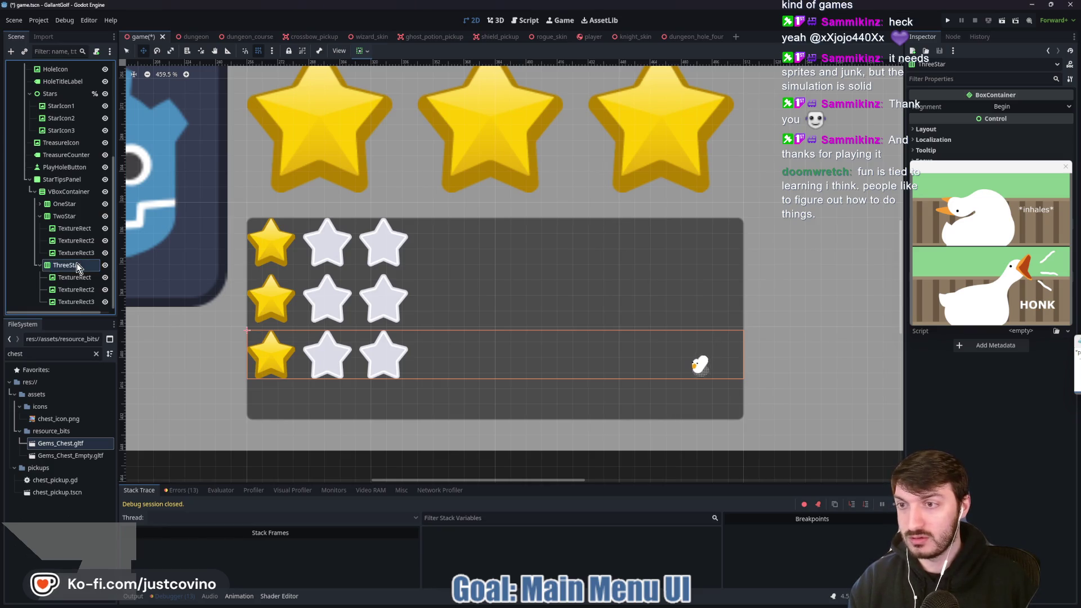
key(Return)
Swap the third row's middle and last stars to the filled yellow star, then save
click(73, 289)
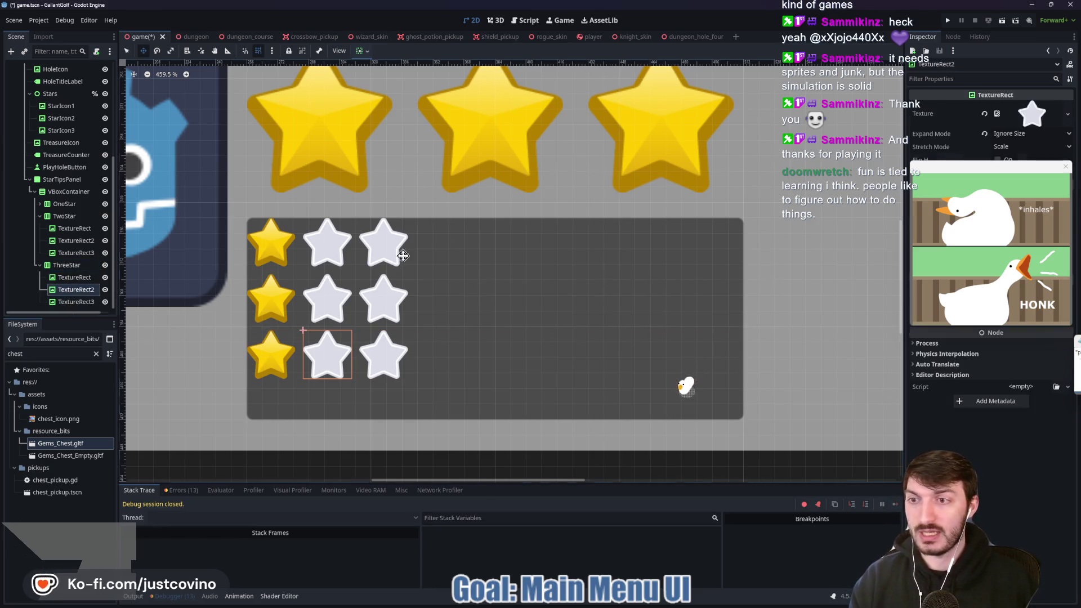
click(984, 115)
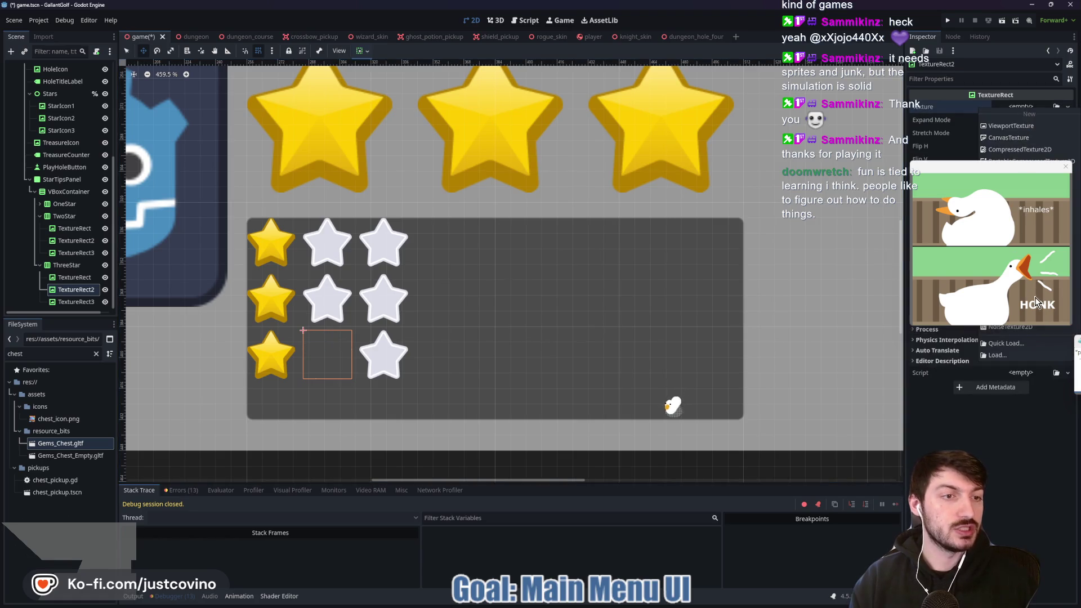
click(1020, 106)
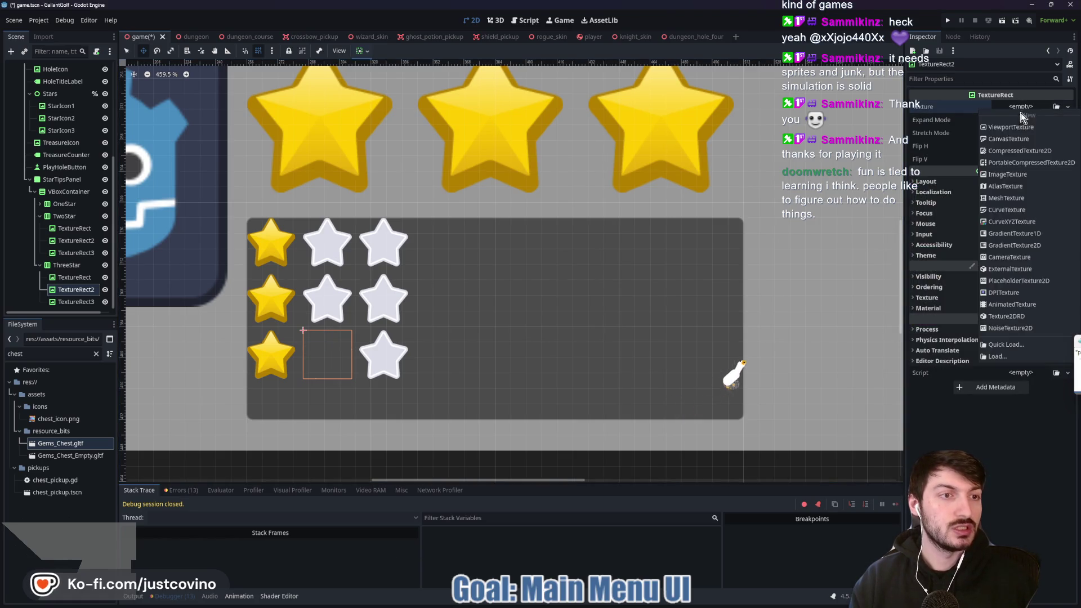
click(1008, 346)
double_click(457, 207)
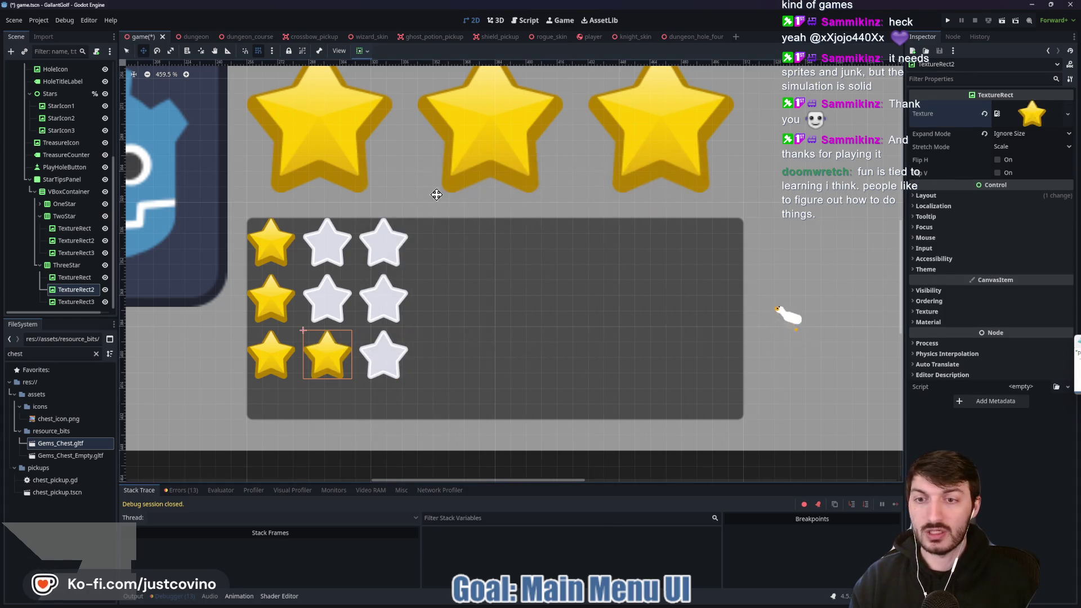
click(76, 302)
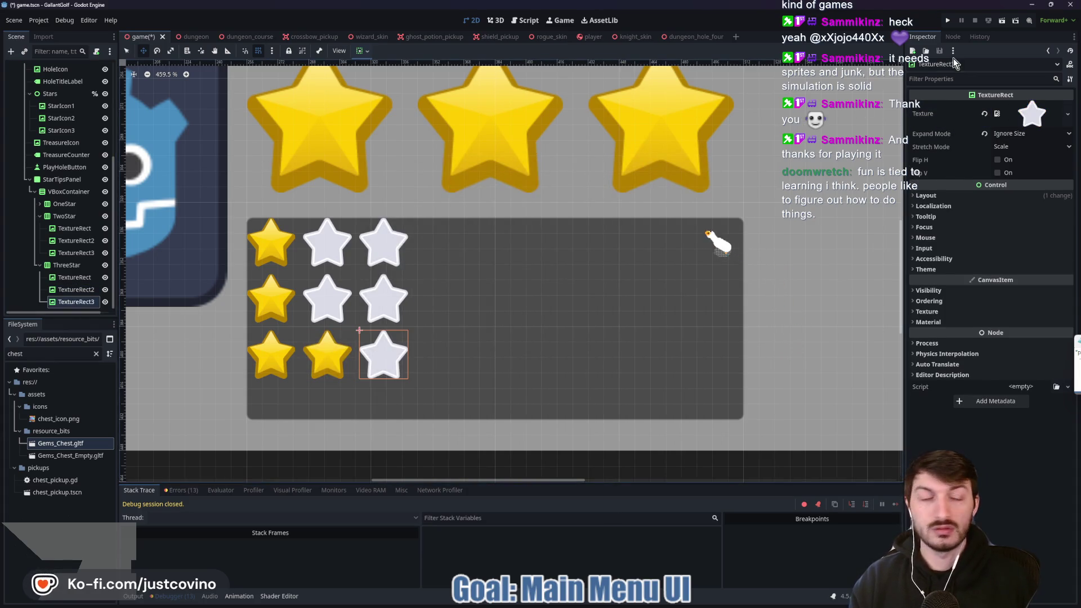
click(984, 113)
click(1021, 106)
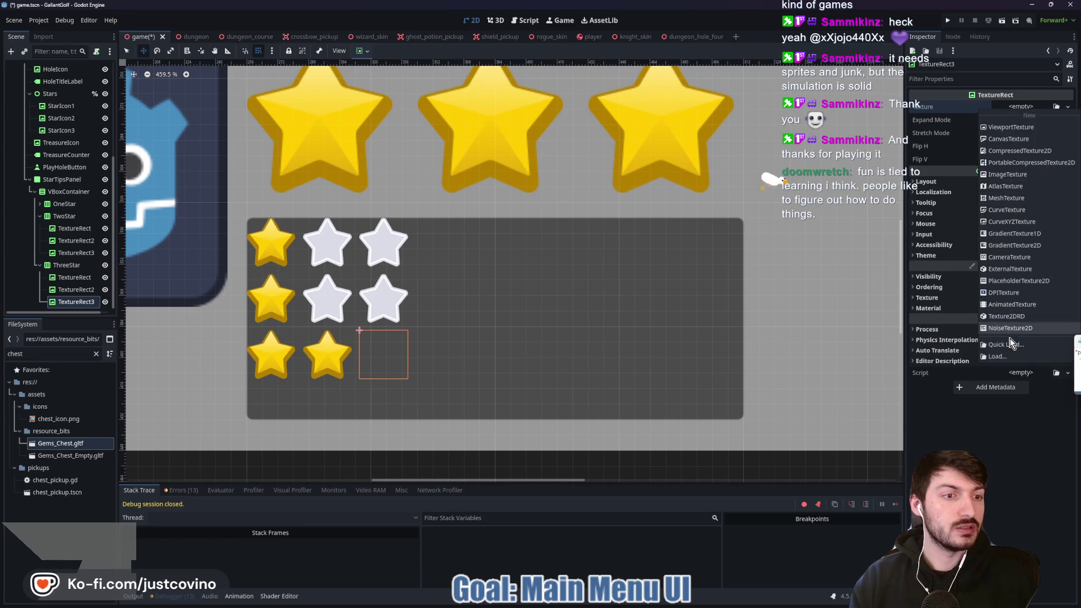
click(1019, 342)
double_click(410, 210)
key(ctrl+s)
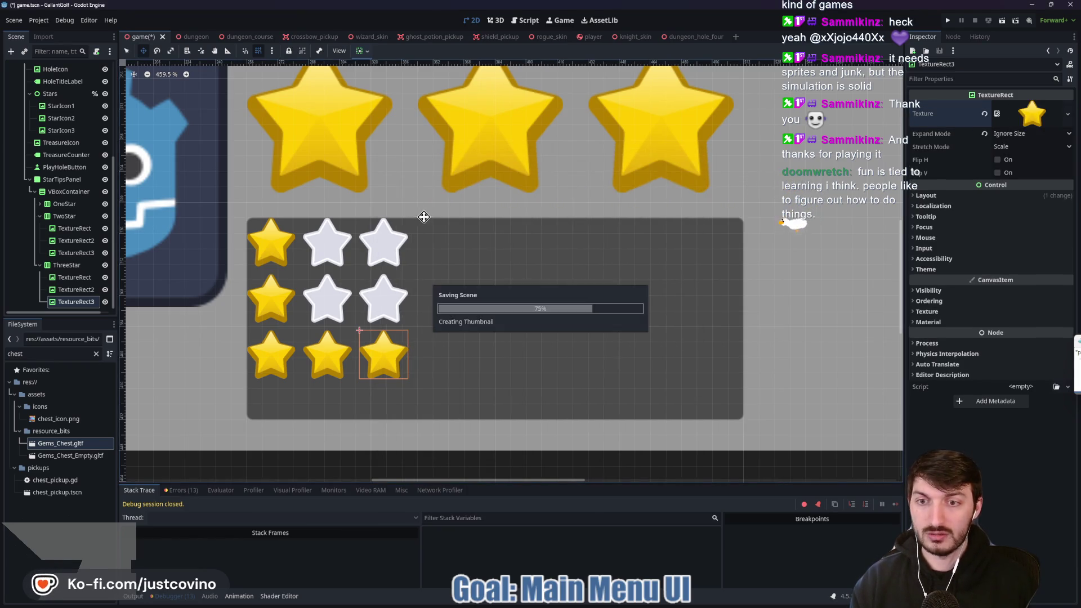
Make the second row's middle star yellow, save, and fold the TwoStar and ThreeStar nodes
click(63, 241)
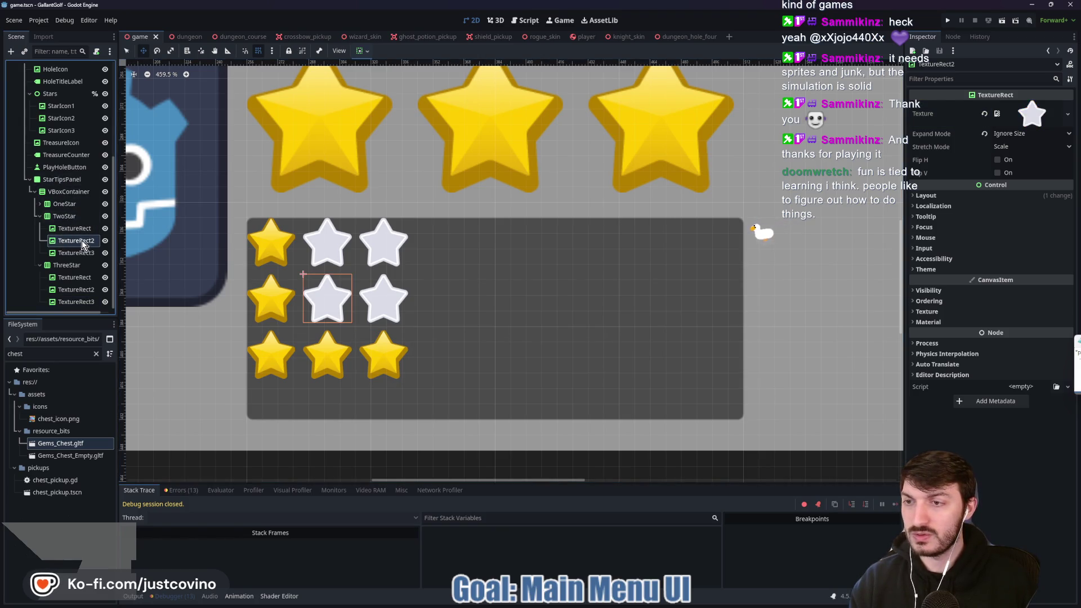
click(984, 114)
click(1021, 107)
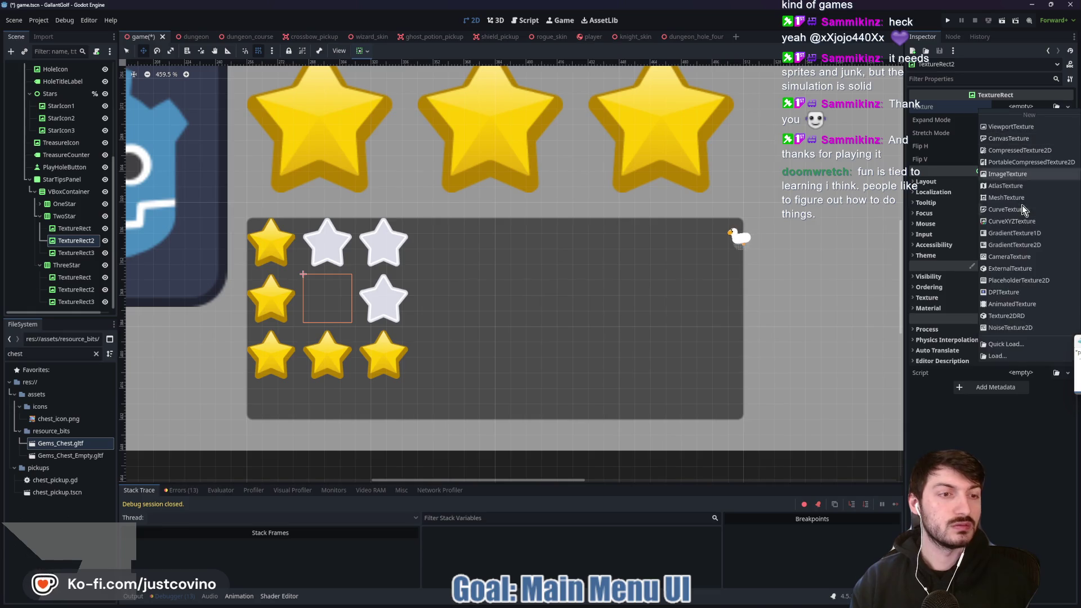
click(1016, 344)
double_click(407, 205)
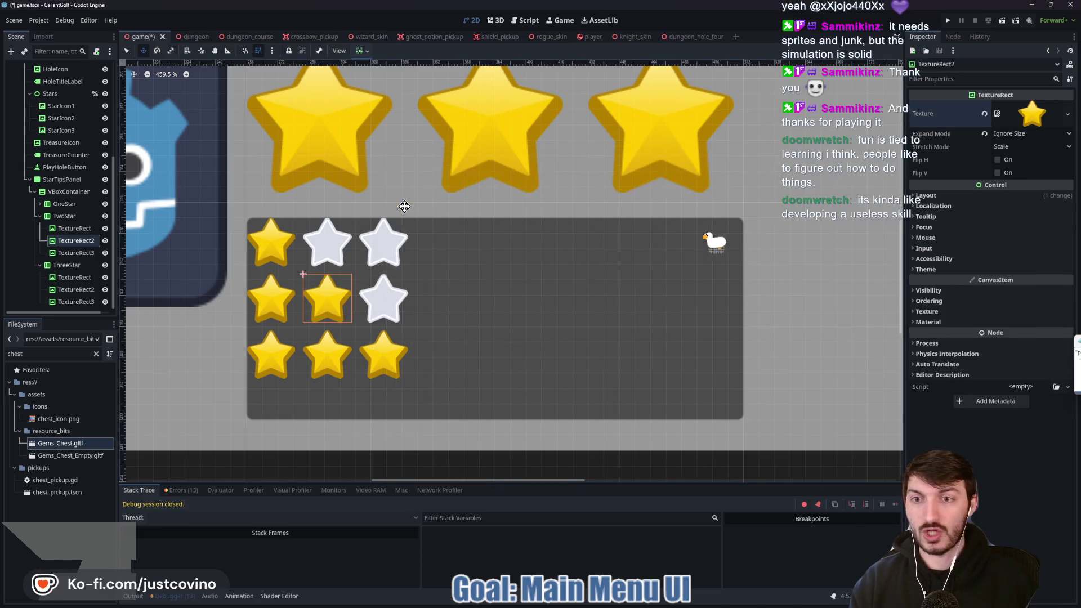
key(ctrl+s)
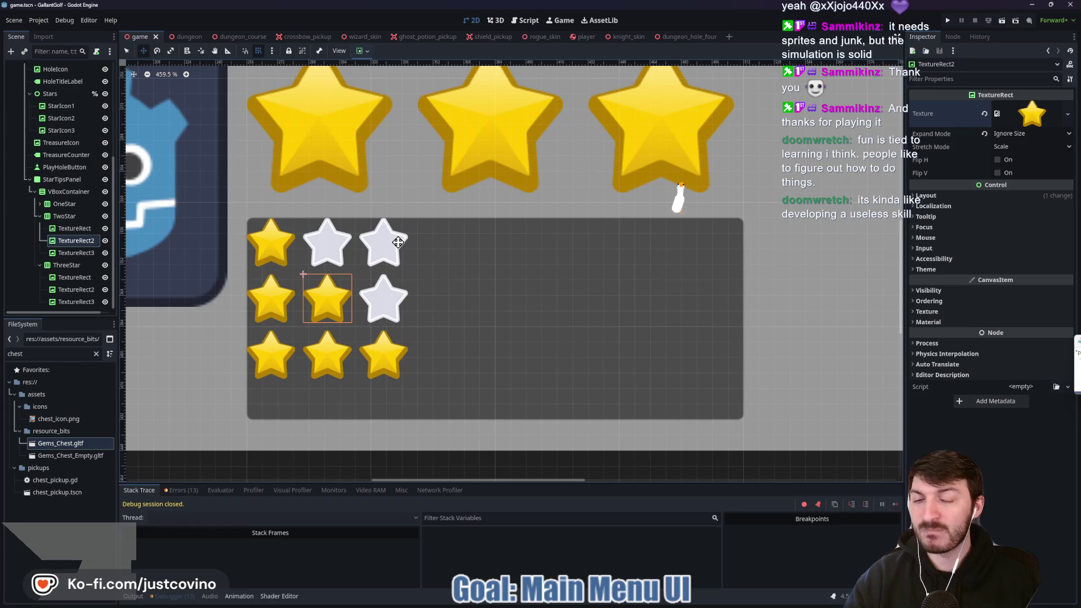
click(39, 216)
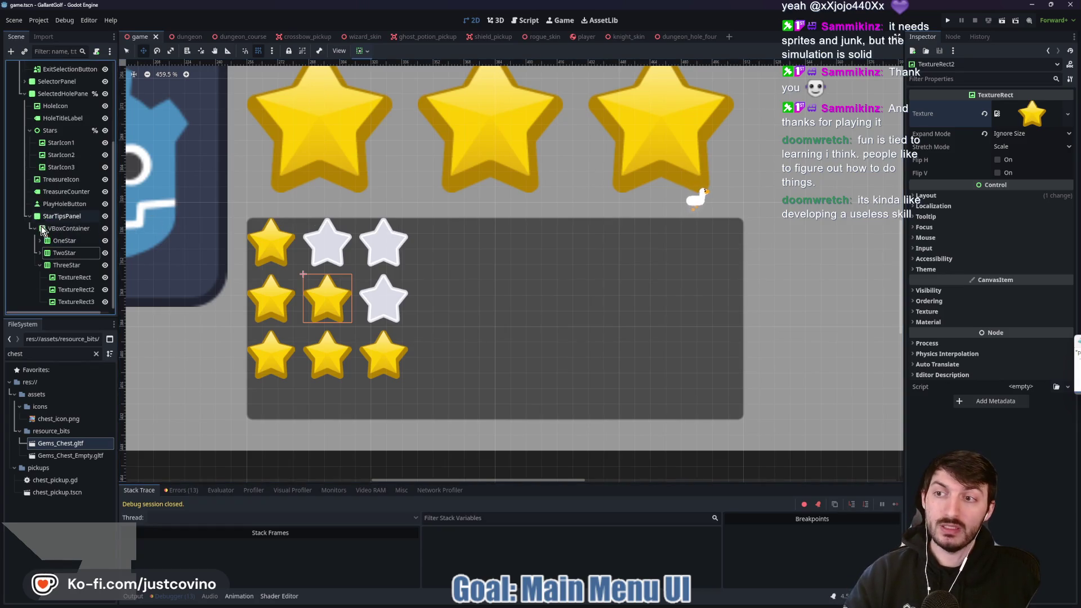
click(40, 266)
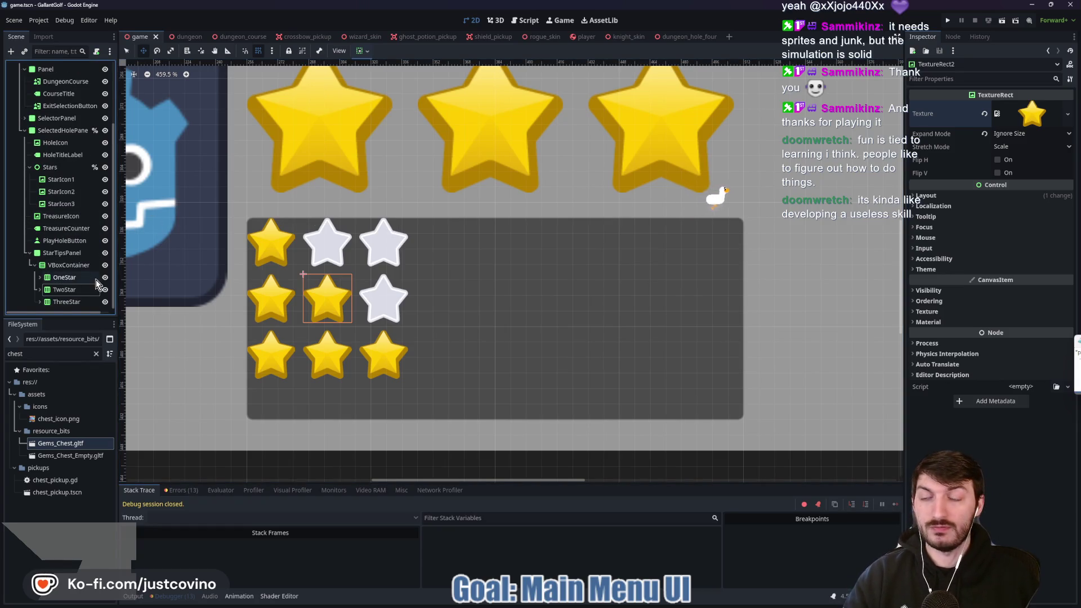
Set the star-rows VBoxContainer's alignment to Center
click(66, 267)
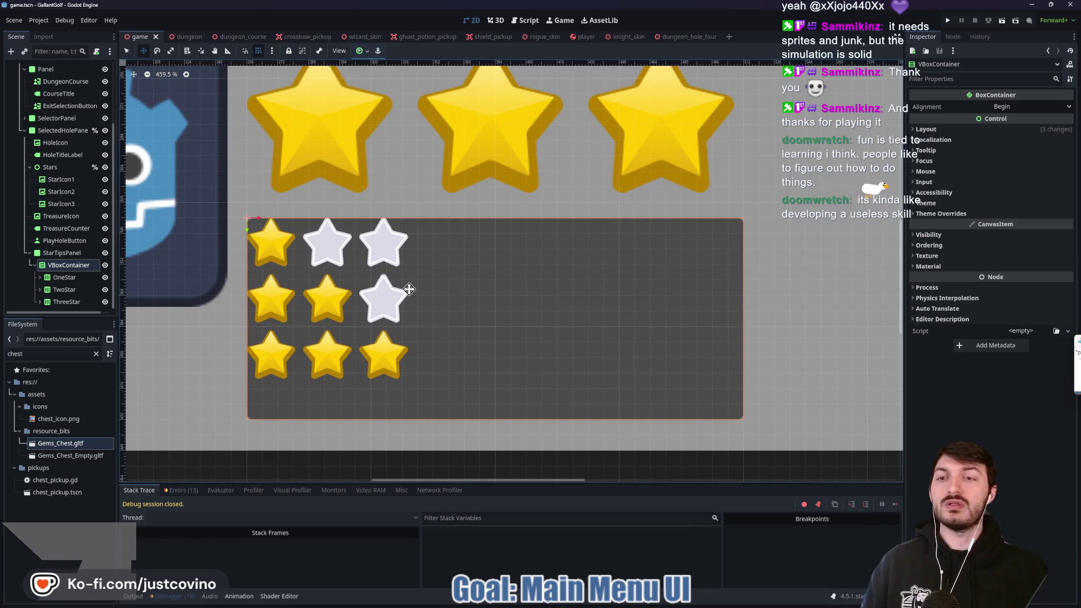
click(1031, 107)
click(1017, 131)
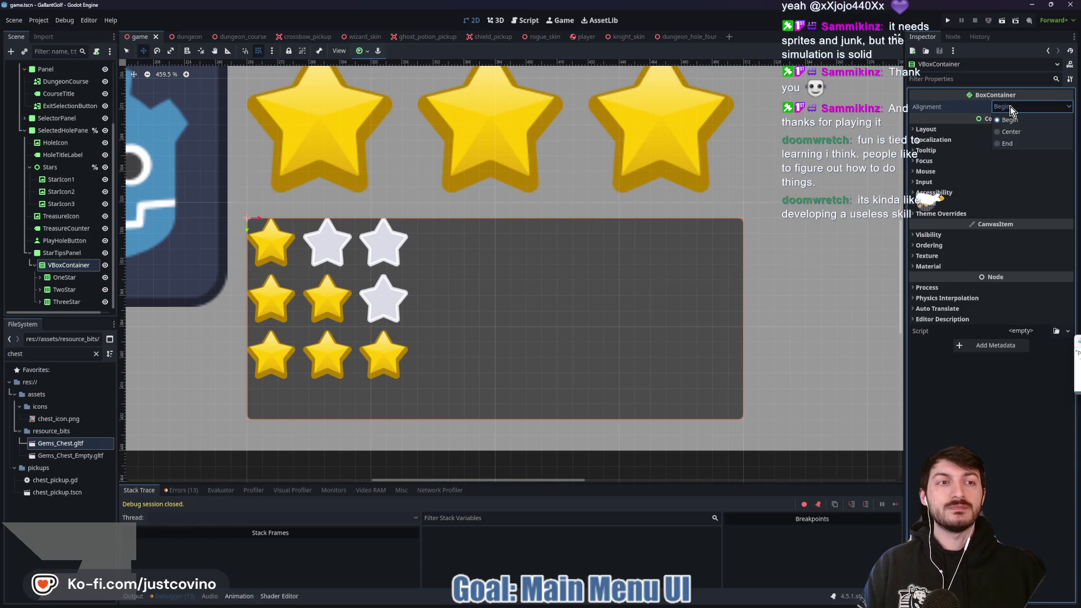
click(1032, 107)
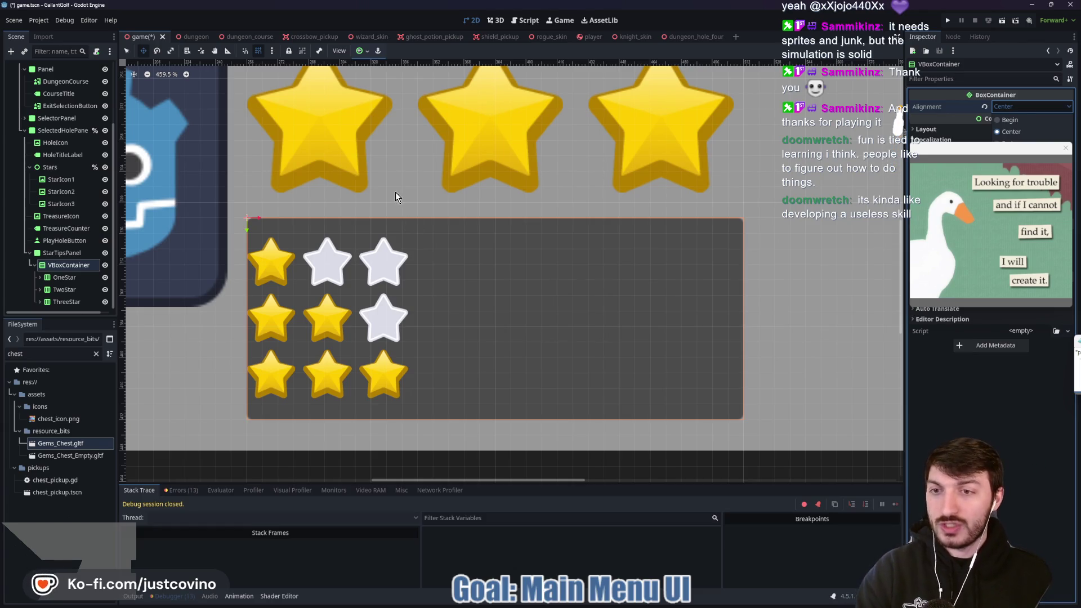
Set the star container's Separation theme constant to 8
click(78, 264)
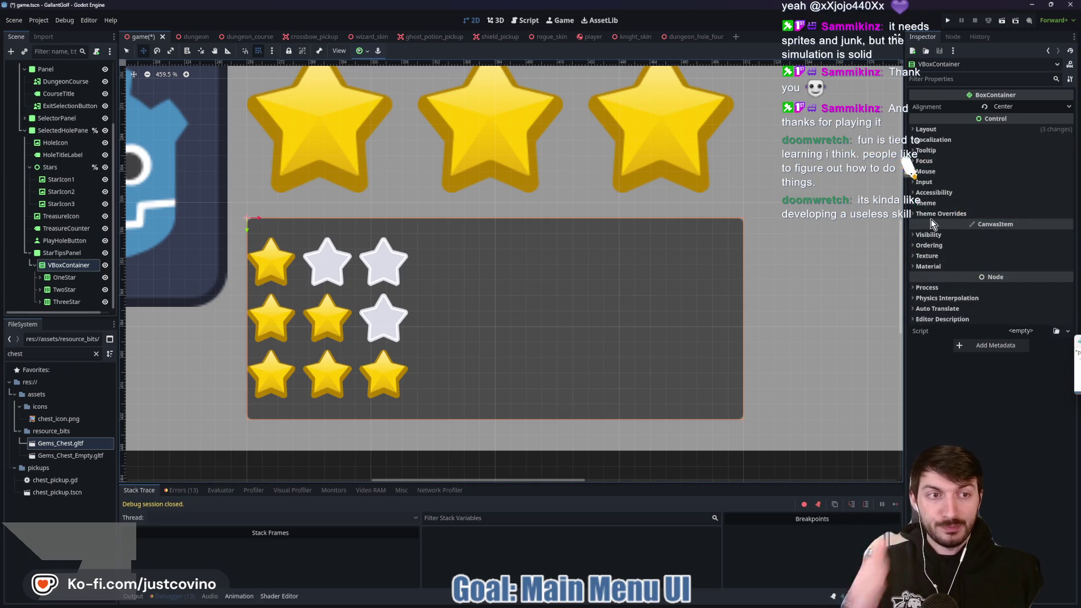
click(934, 214)
click(935, 224)
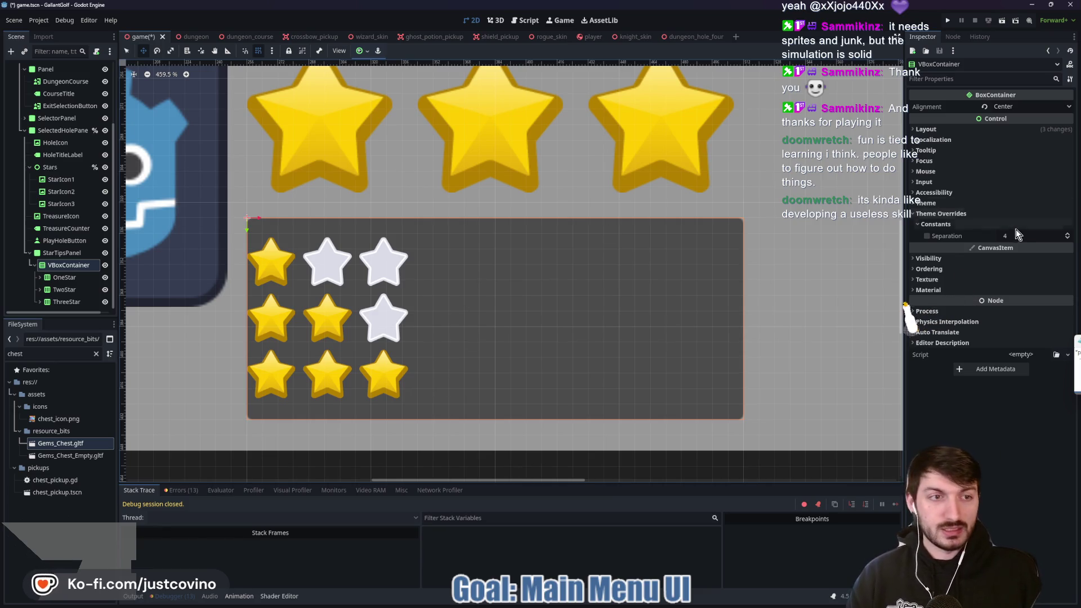
click(936, 224)
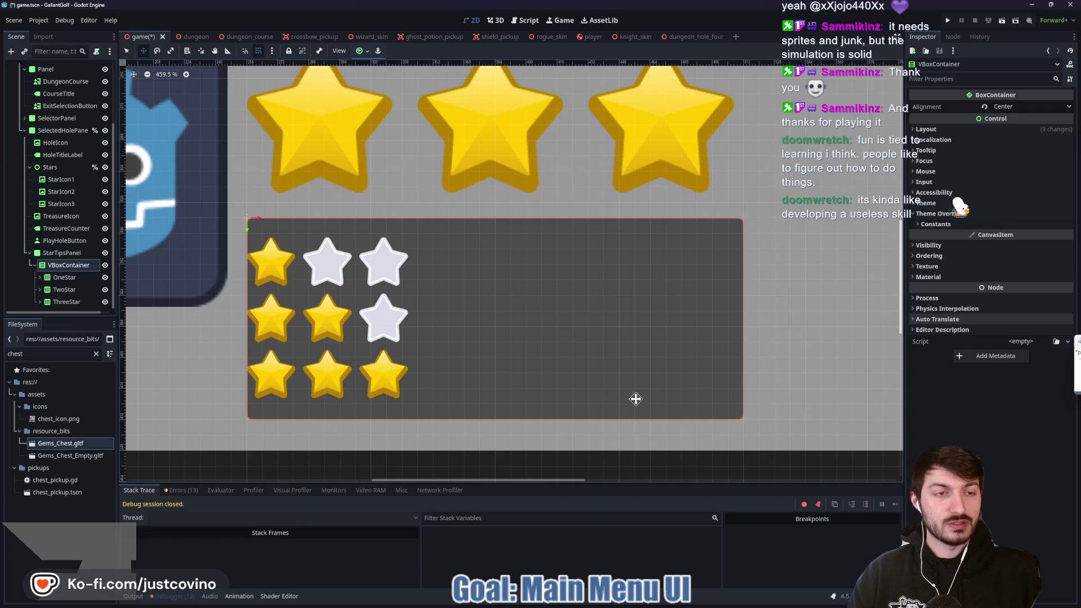
click(936, 224)
click(1041, 237)
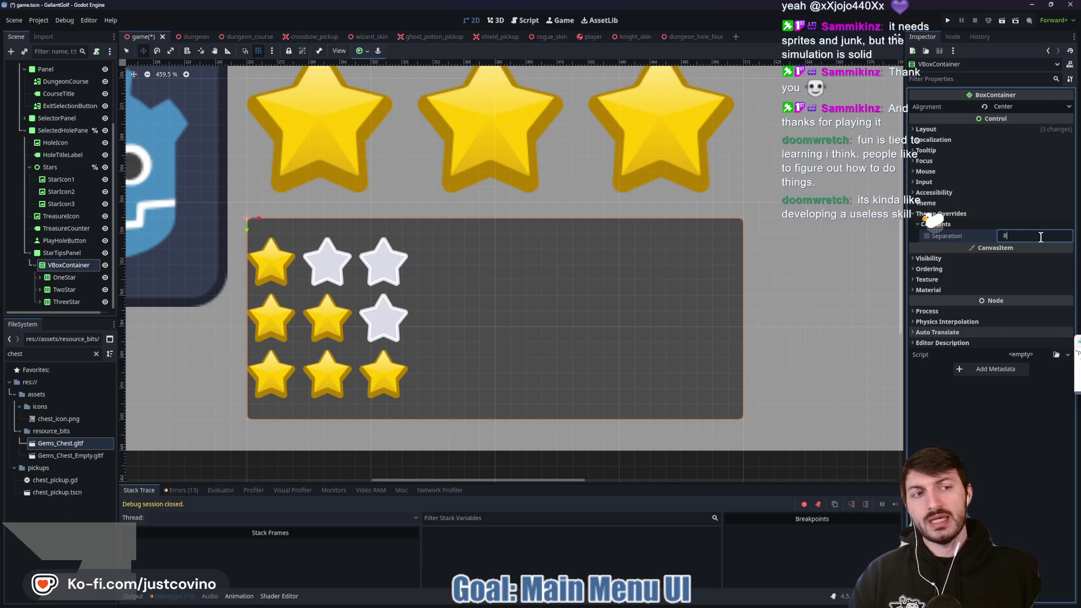
key(Return)
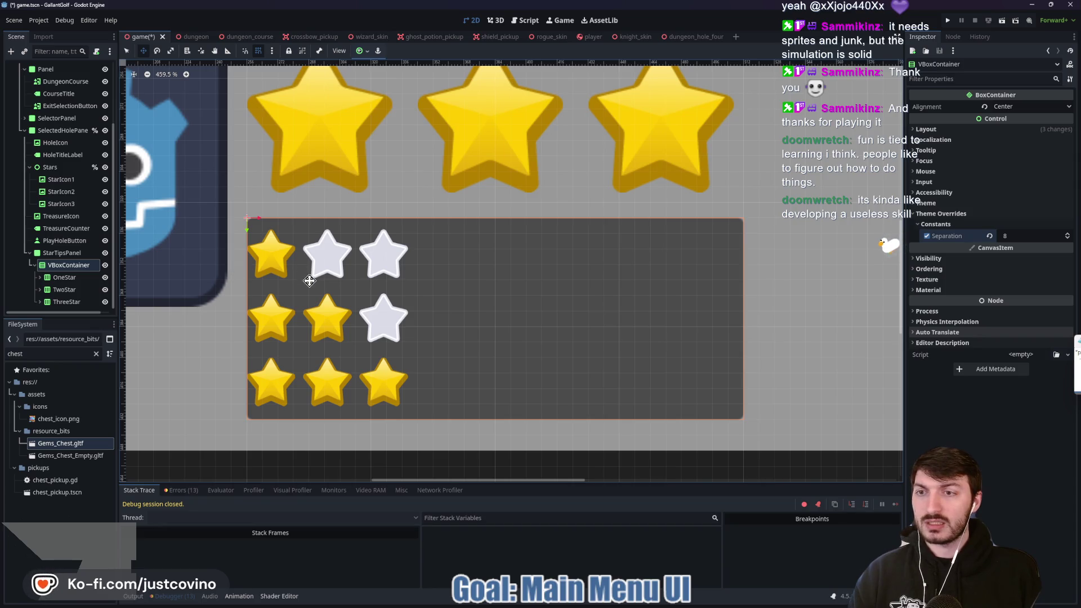
Shift the container 8 px right, set its width to 245 px, and save
drag(310, 281, 322, 282)
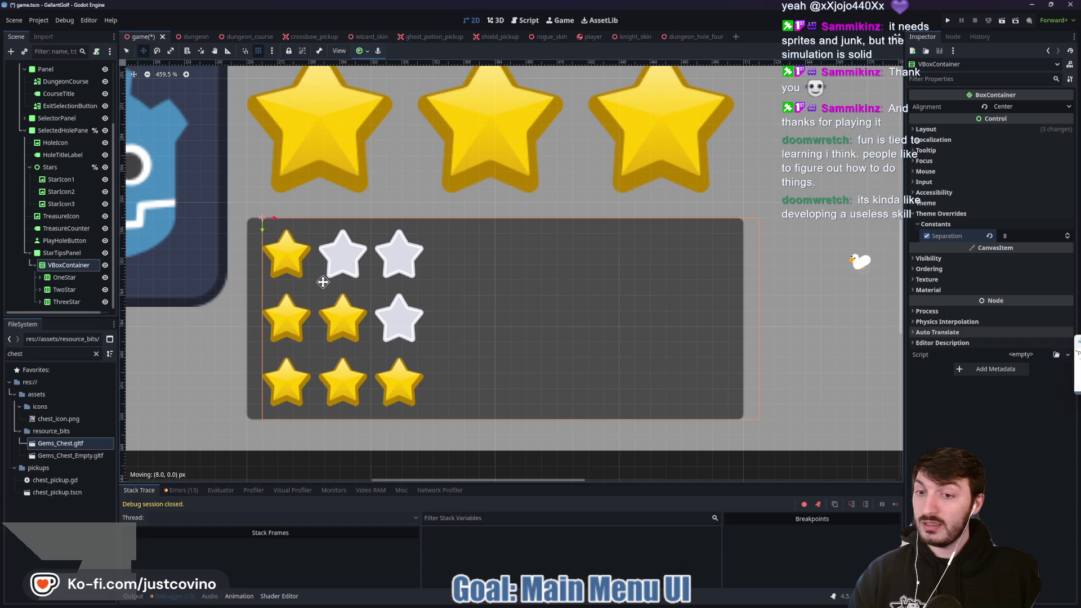
drag(322, 282, 324, 281)
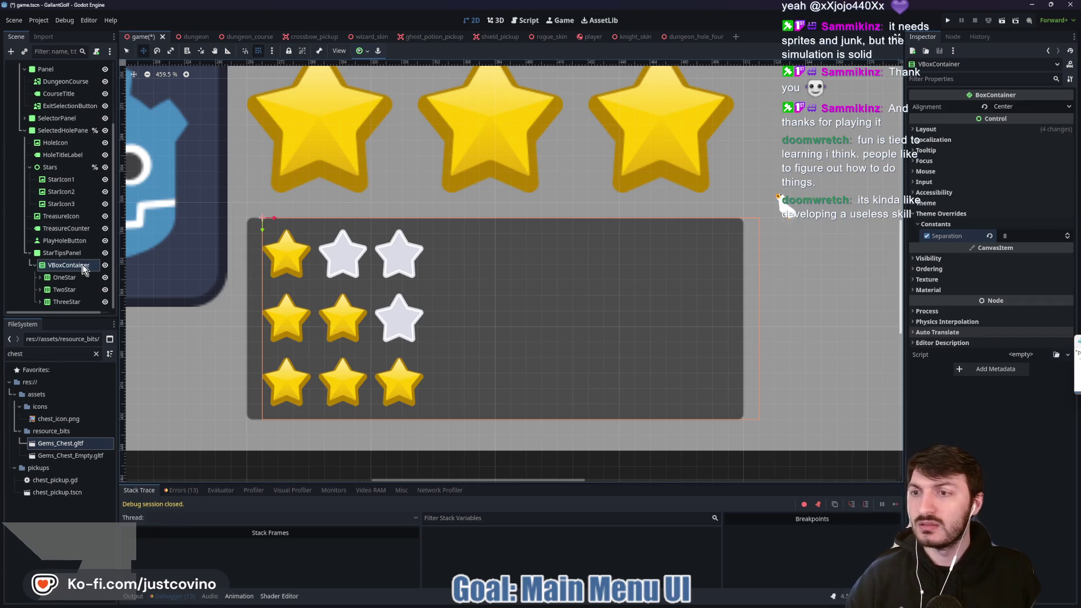
click(926, 129)
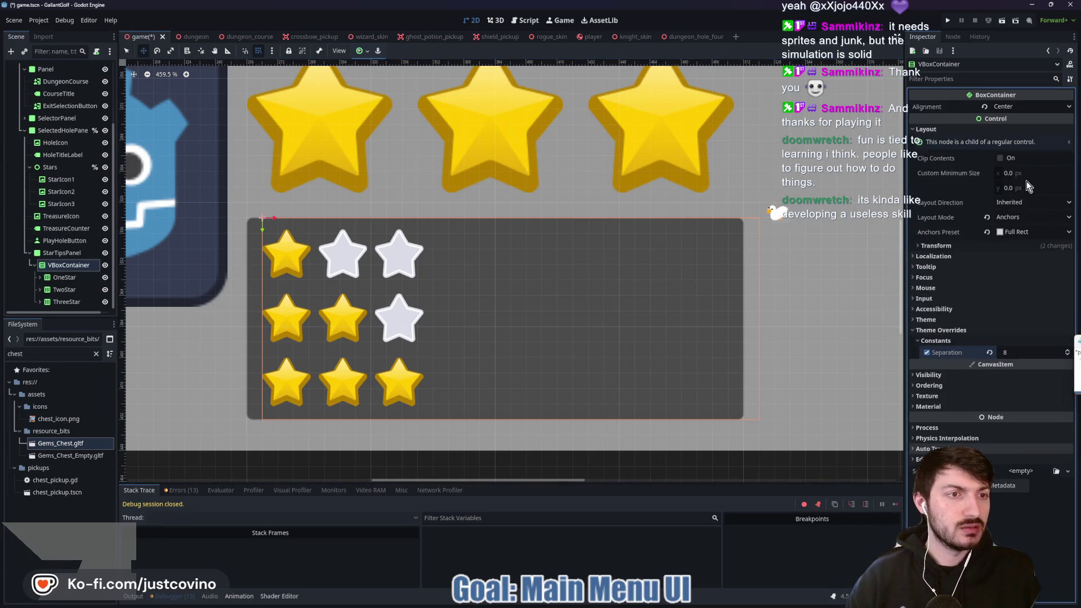
click(946, 247)
drag(1035, 261, 1029, 262)
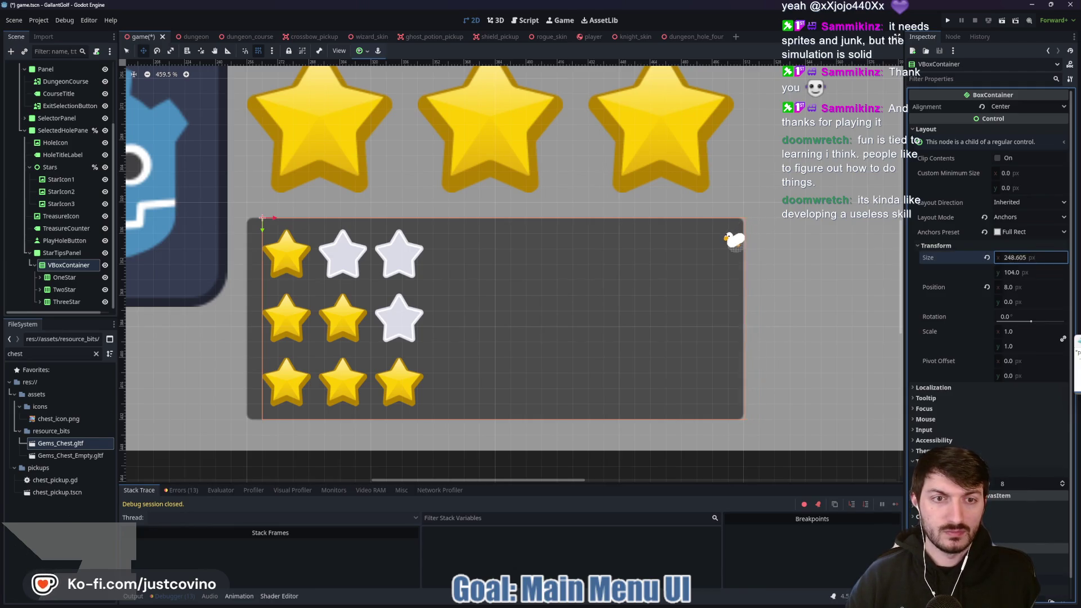
click(1024, 257)
text(245)
key(Return)
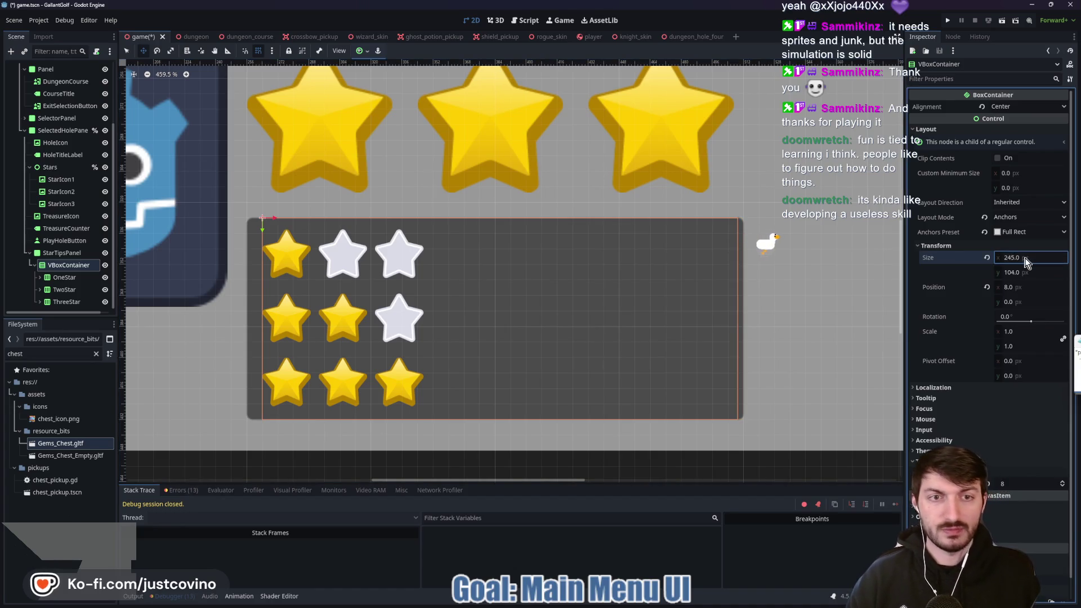
key(ctrl+s)
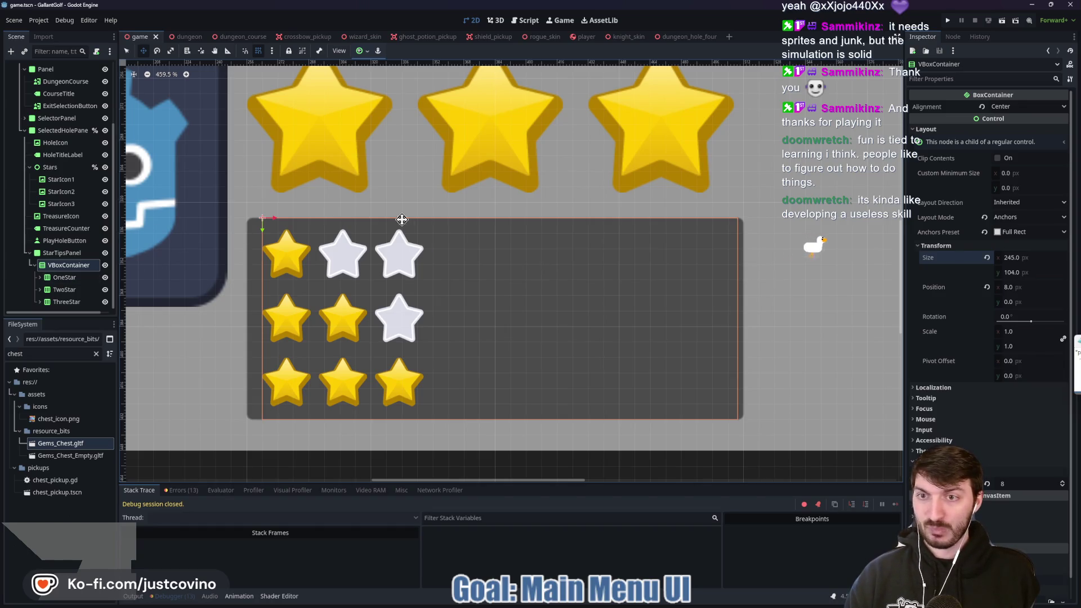
scroll(400, 255, down, 5)
scroll(401, 255, down, 6)
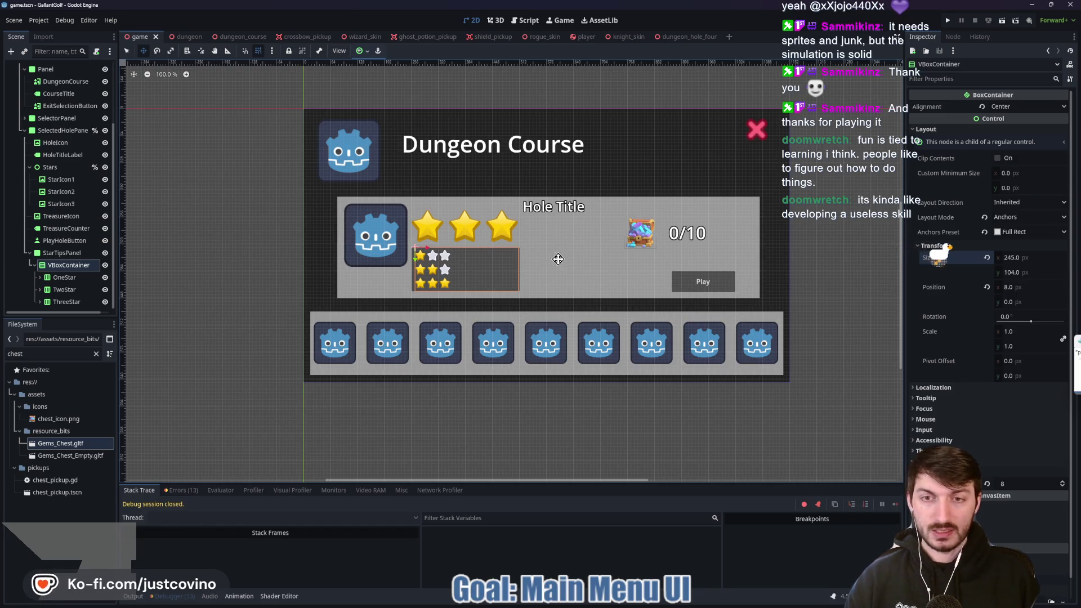
scroll(494, 261, up, 7)
scroll(479, 261, up, 1)
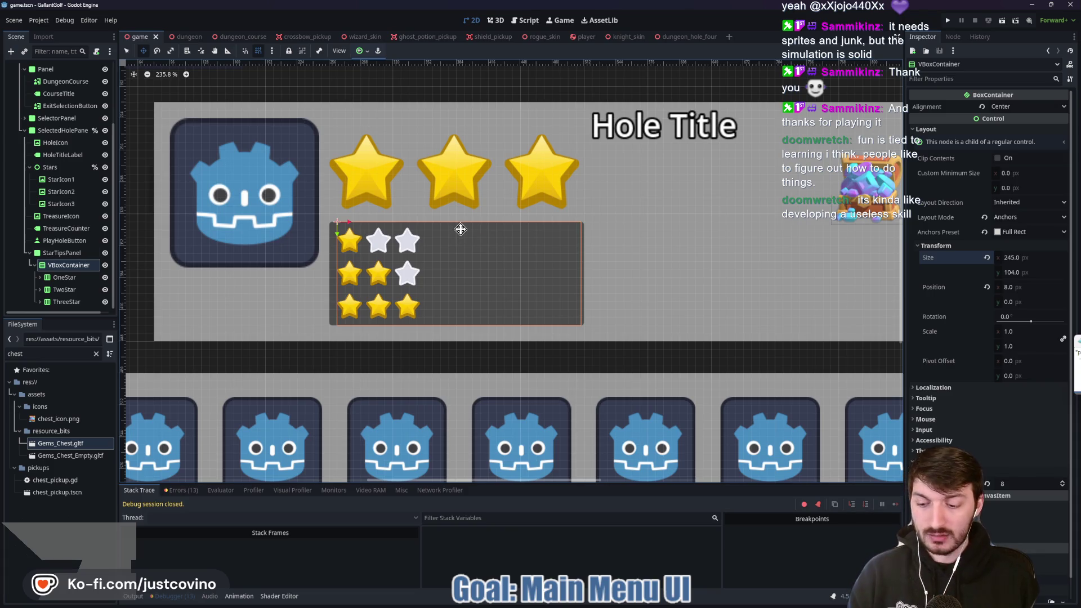
drag(428, 228, 574, 252)
drag(432, 265, 572, 289)
drag(432, 297, 573, 319)
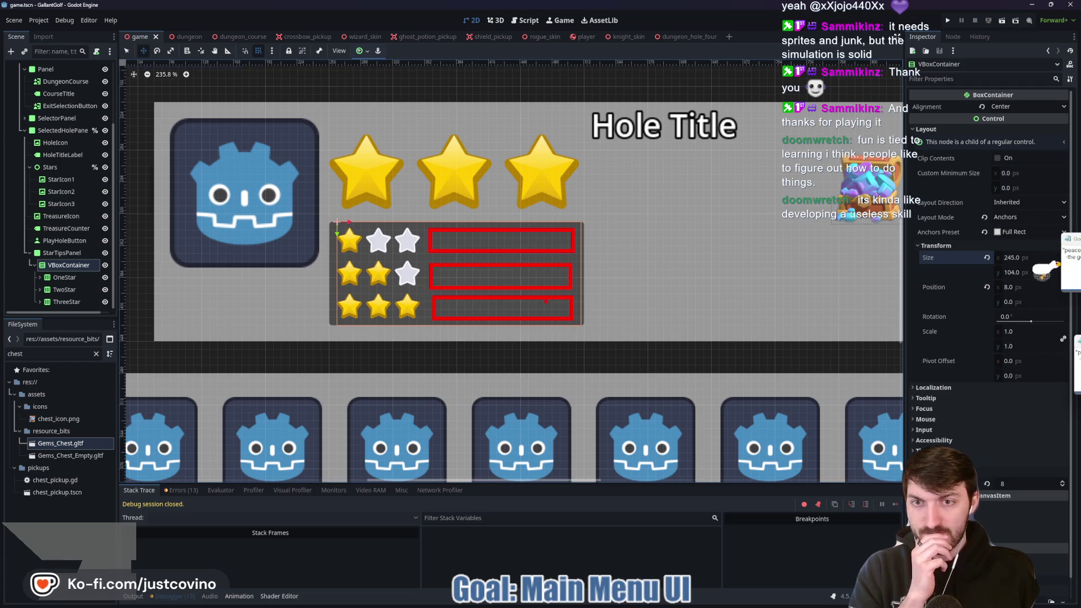
key(Escape)
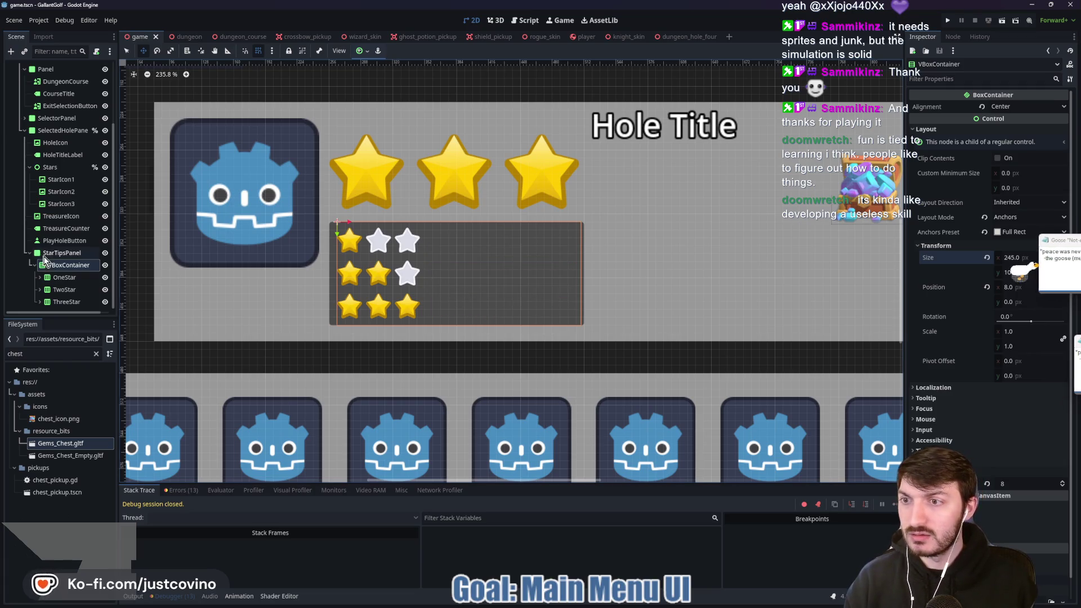
Add a Label under StarTipsPanel reading 'Complete Course' beside the top star row
click(34, 254)
click(34, 265)
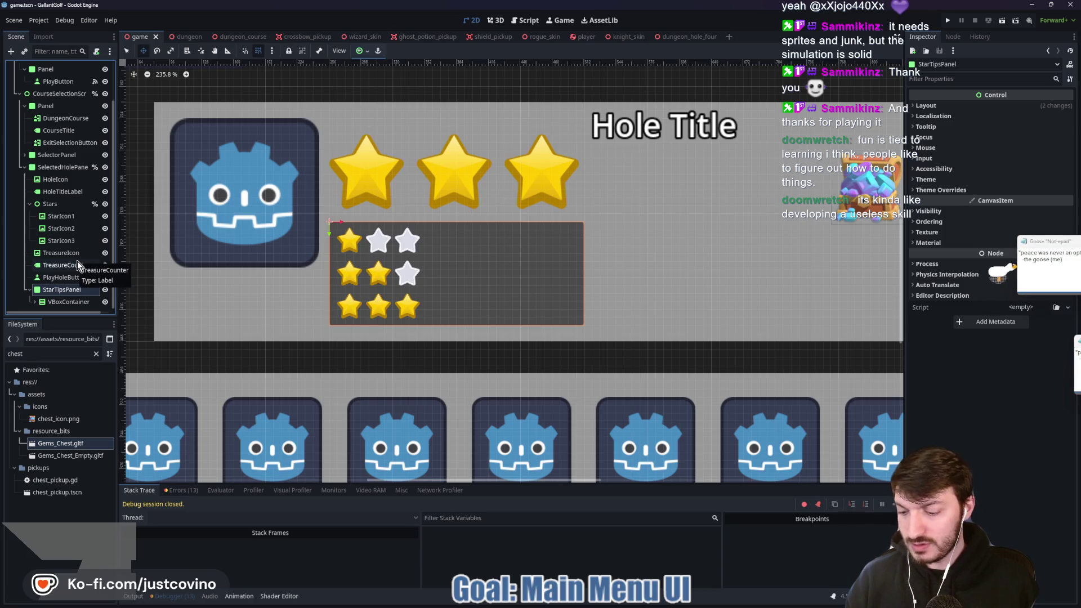
key(ctrl+a)
text(label)
key(Return)
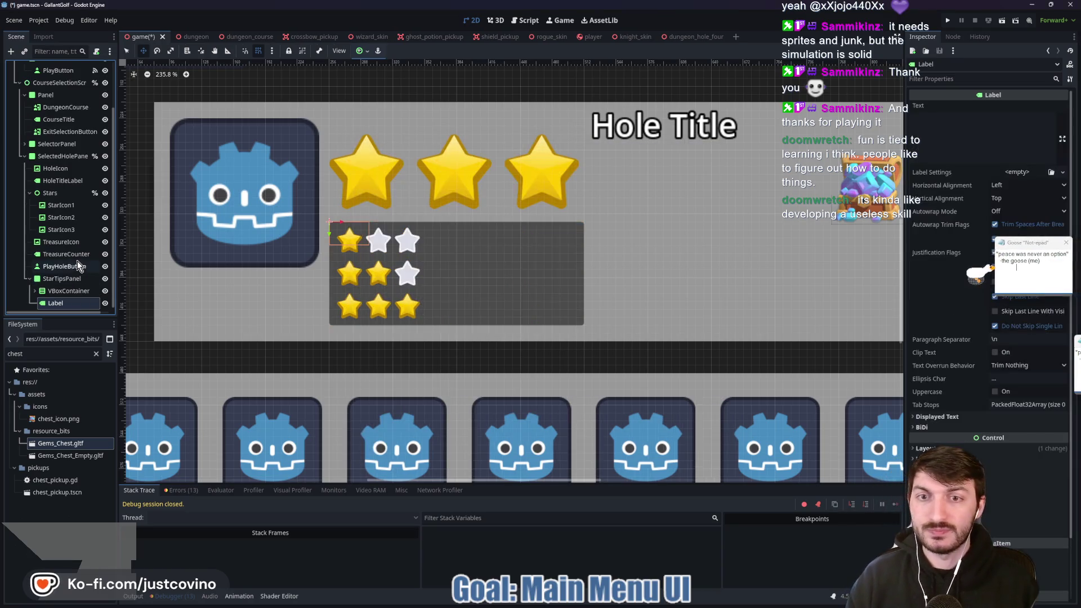
drag(333, 247, 479, 247)
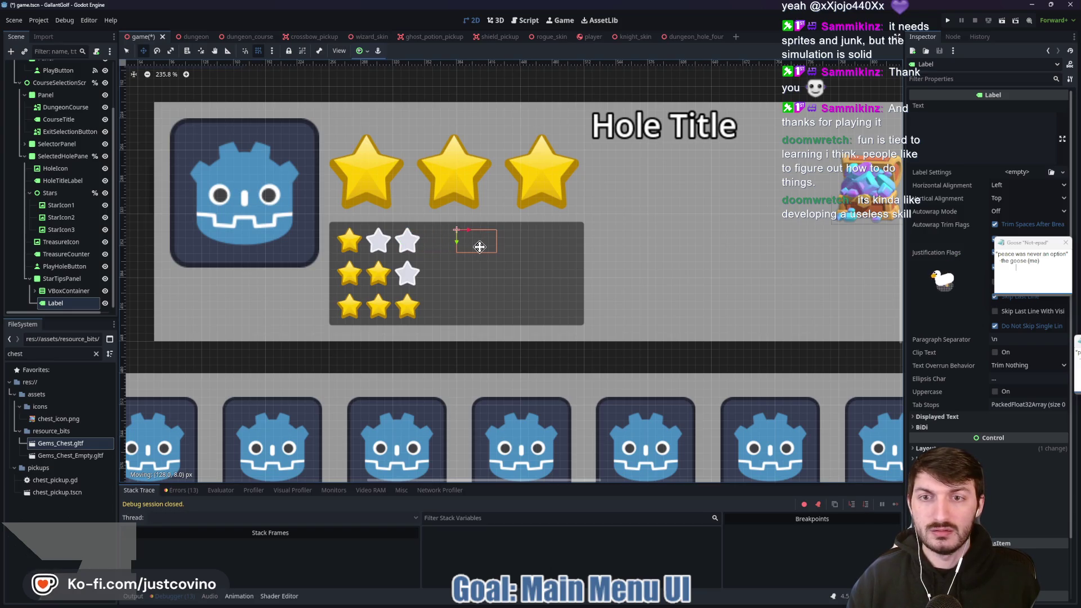
click(946, 130)
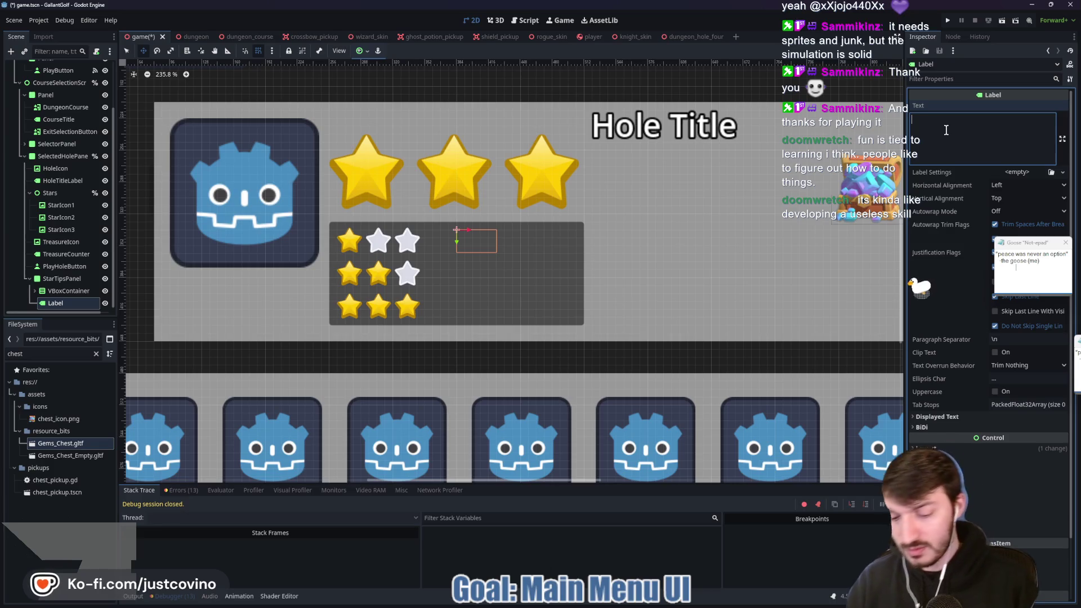
text(Complete Course)
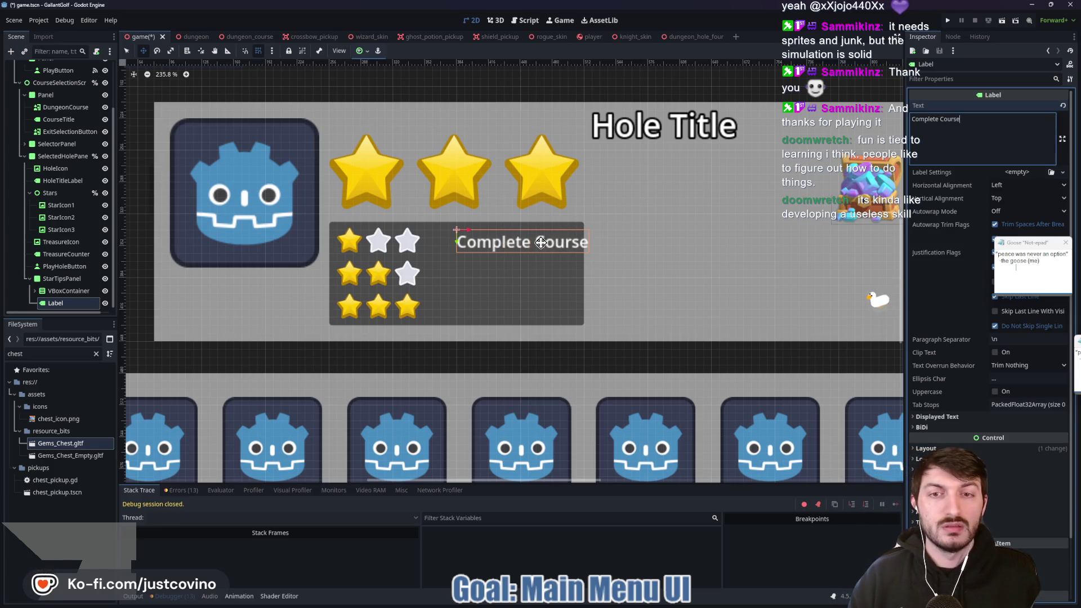
drag(540, 242, 518, 242)
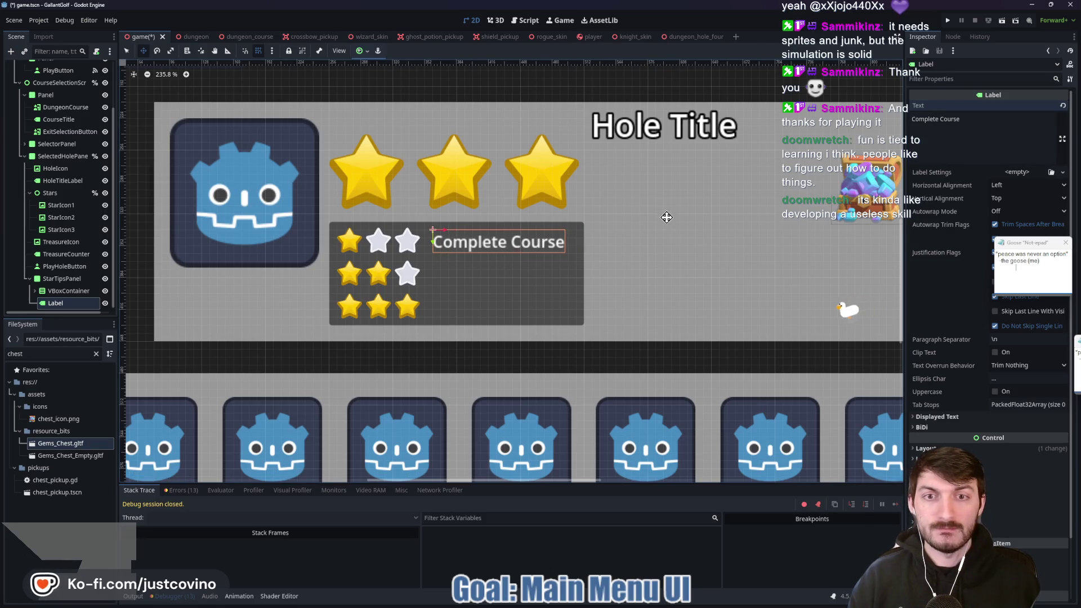
Center the label's text horizontally and vertically, and rename it OneStarDescription
click(1019, 187)
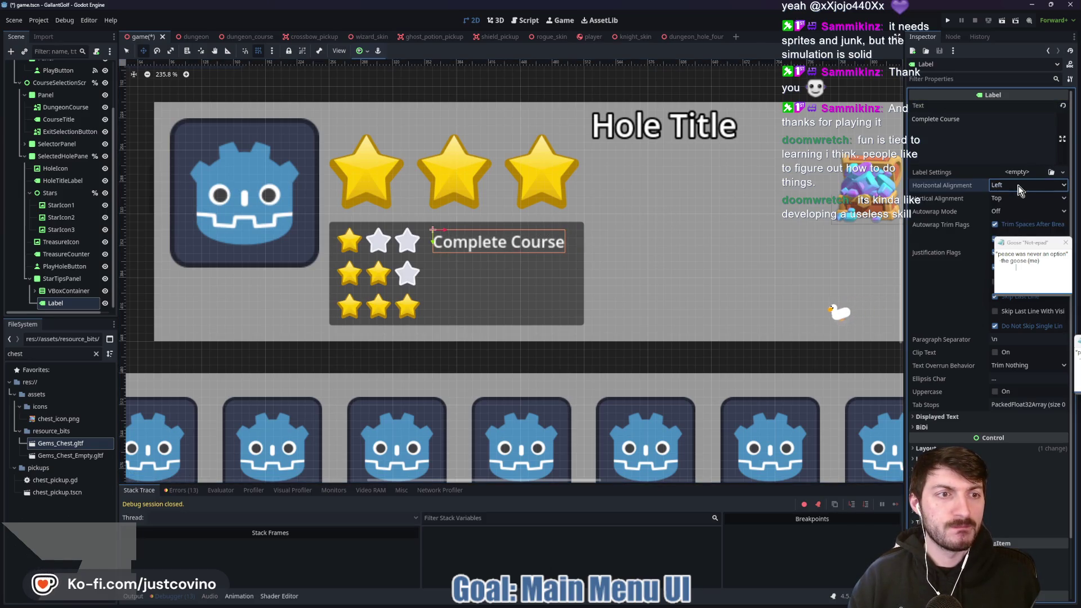
click(1015, 208)
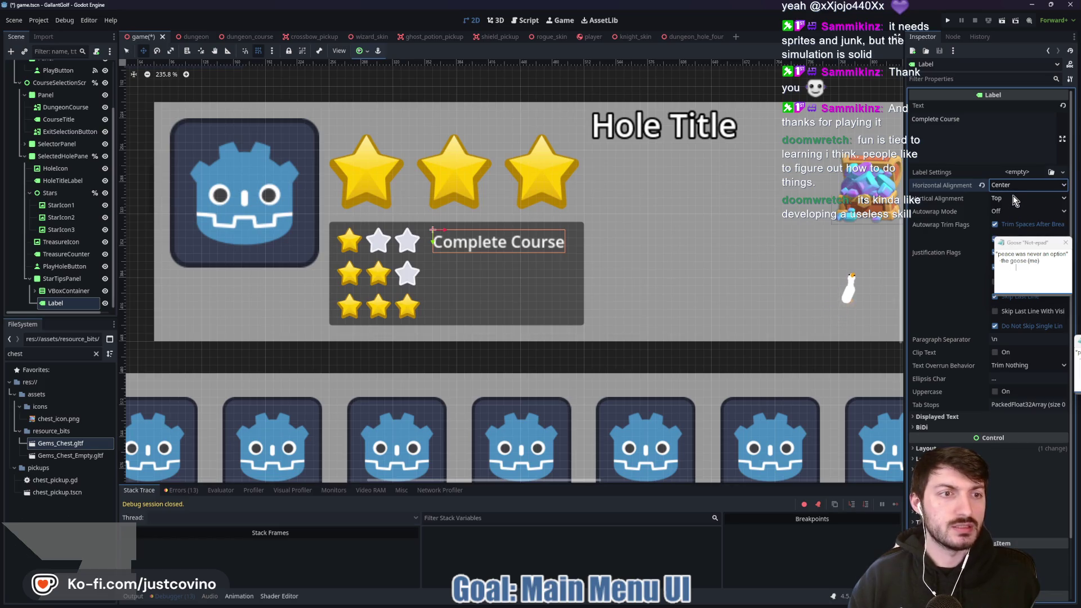
click(1015, 199)
click(1016, 224)
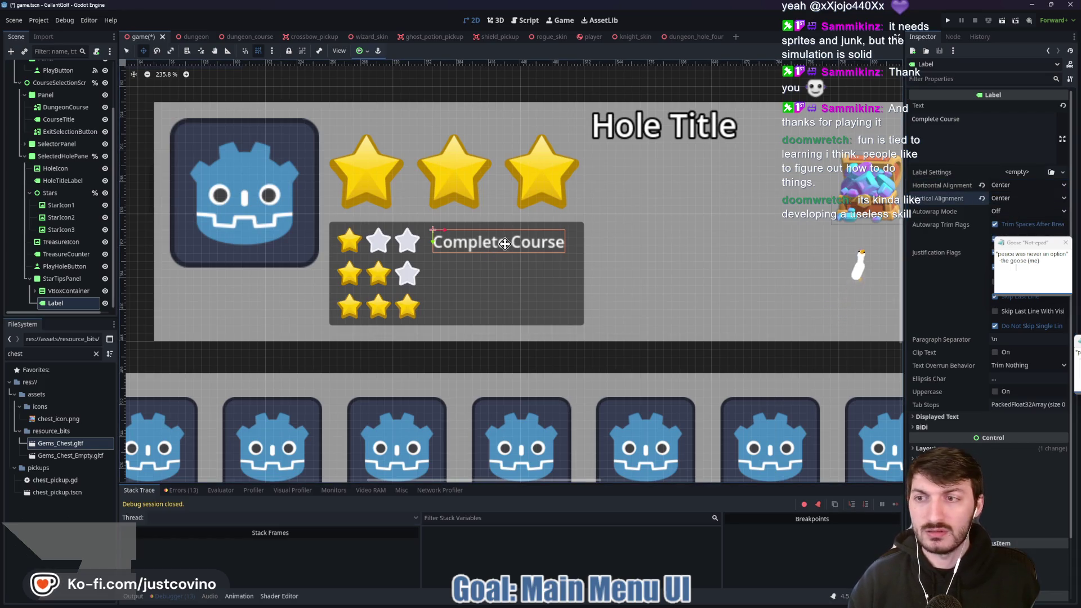
click(62, 304)
double_click(63, 302)
text(OneStar)
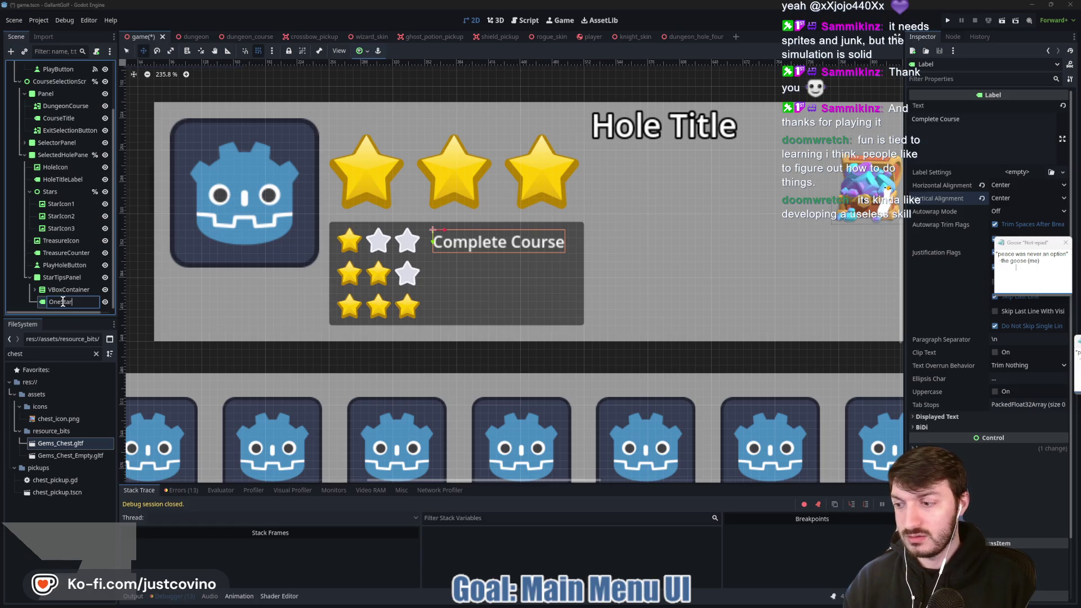
text(Desc)
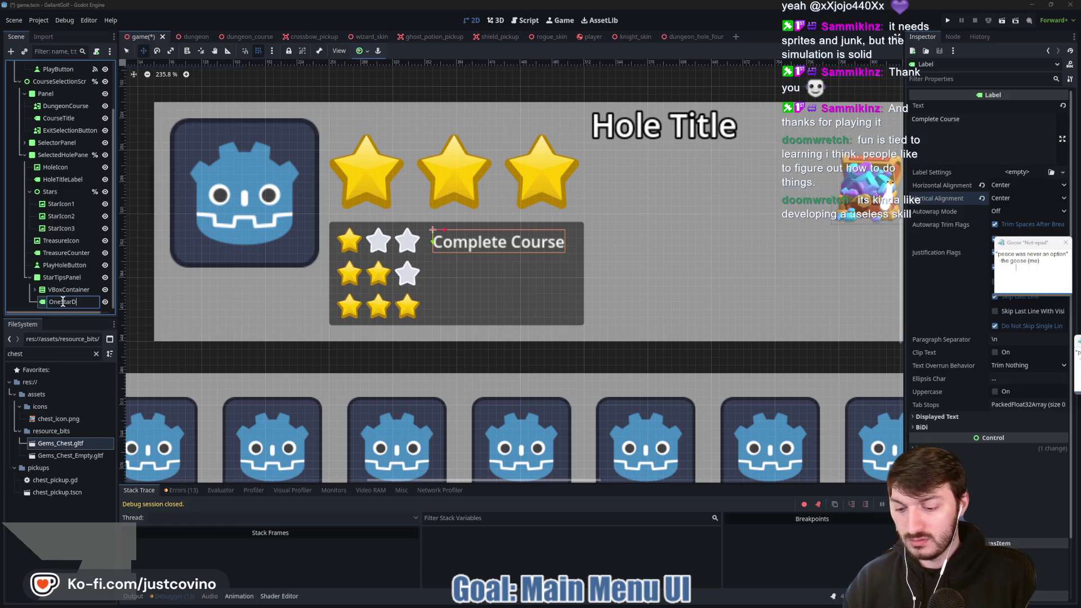
text(ription)
key(Return)
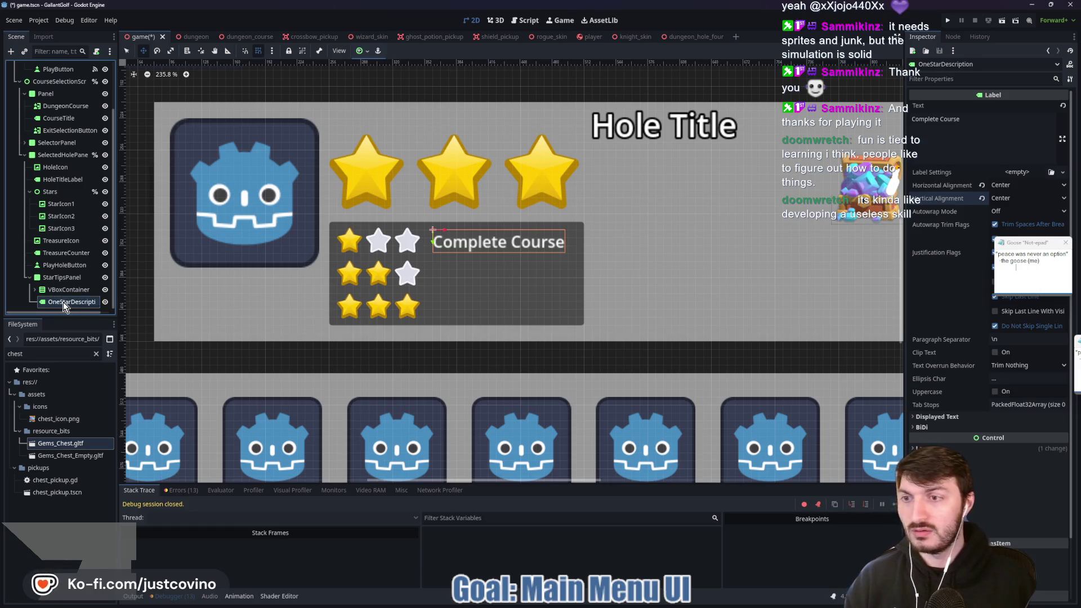
Duplicate the label twice, placing a copy beside the two-star row
key(ctrl+d)
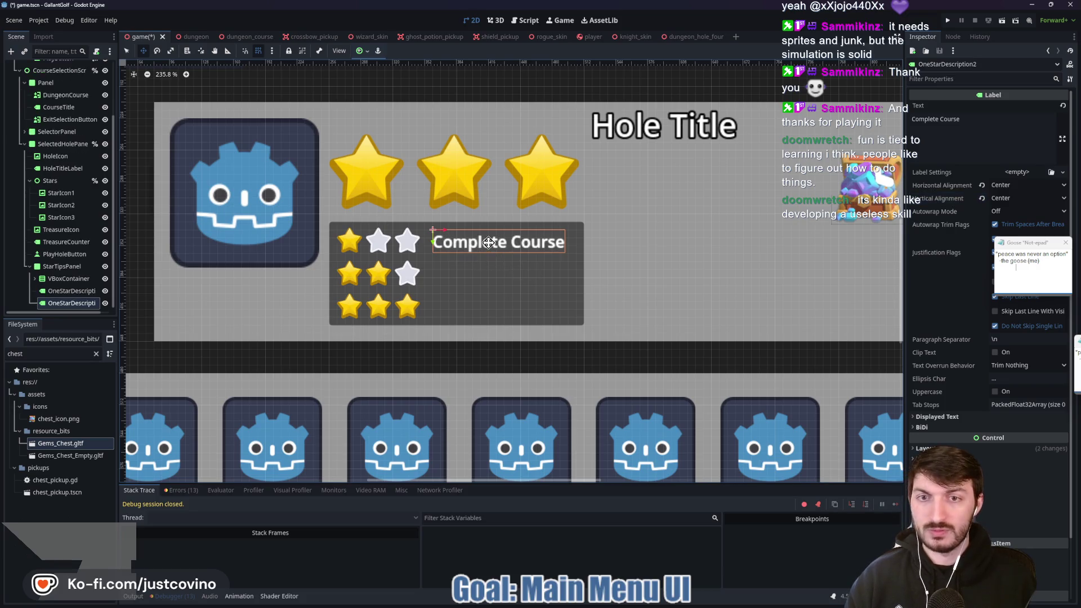
drag(489, 243, 485, 308)
key(ctrl+d)
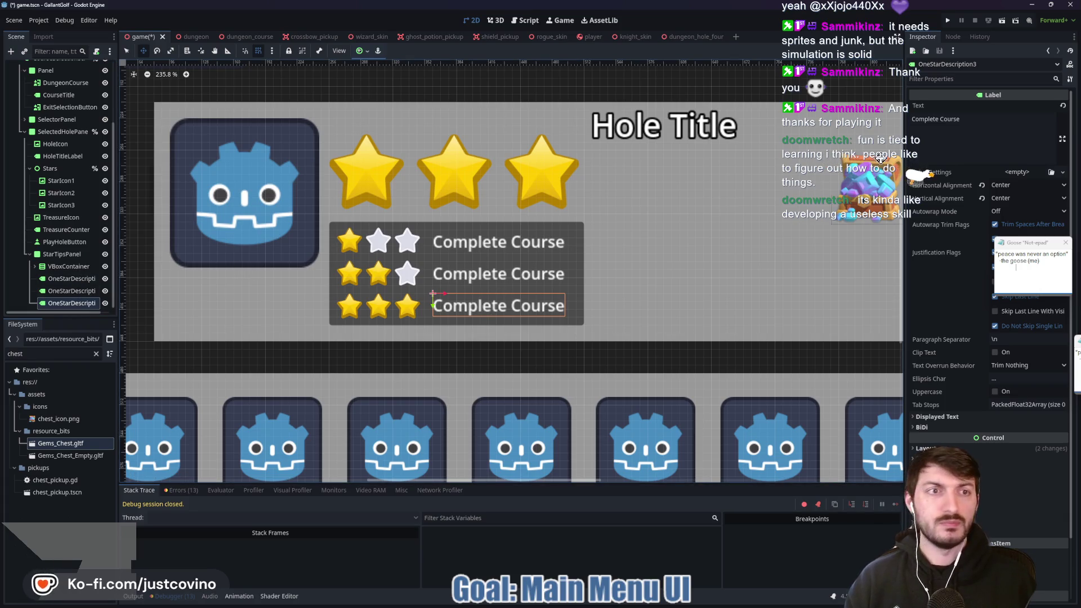
Change the second description label to 'Par Course' with left horizontal alignment
click(71, 291)
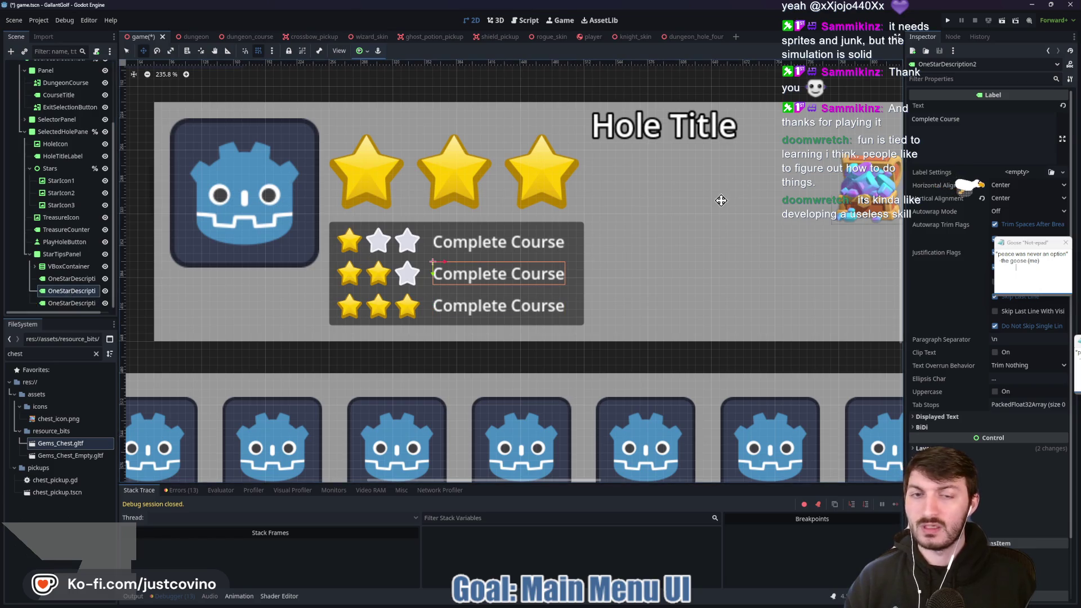
drag(987, 124, 918, 120)
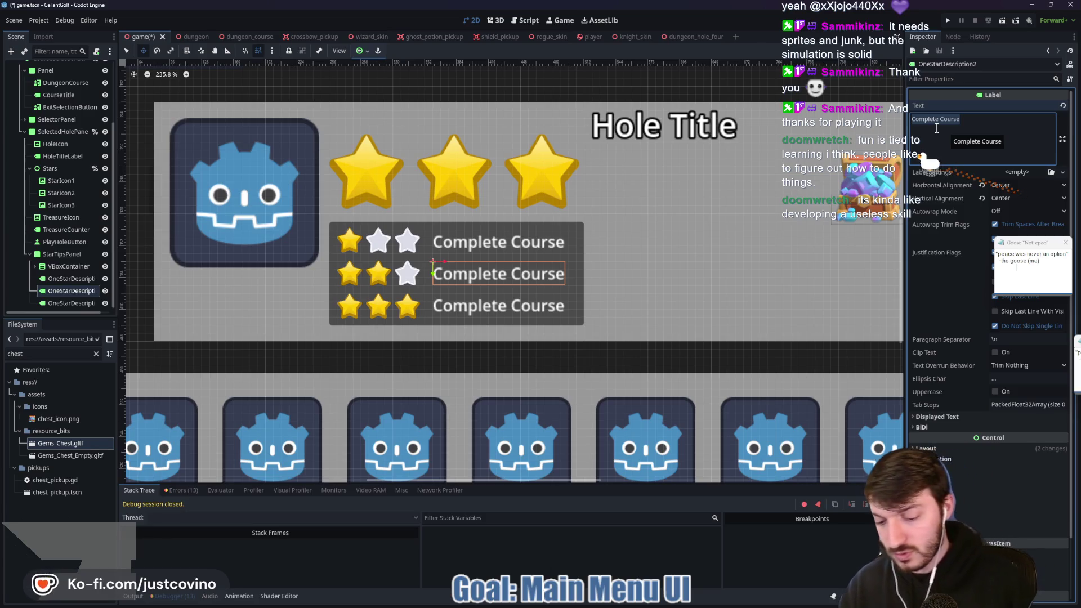
text(Par Course)
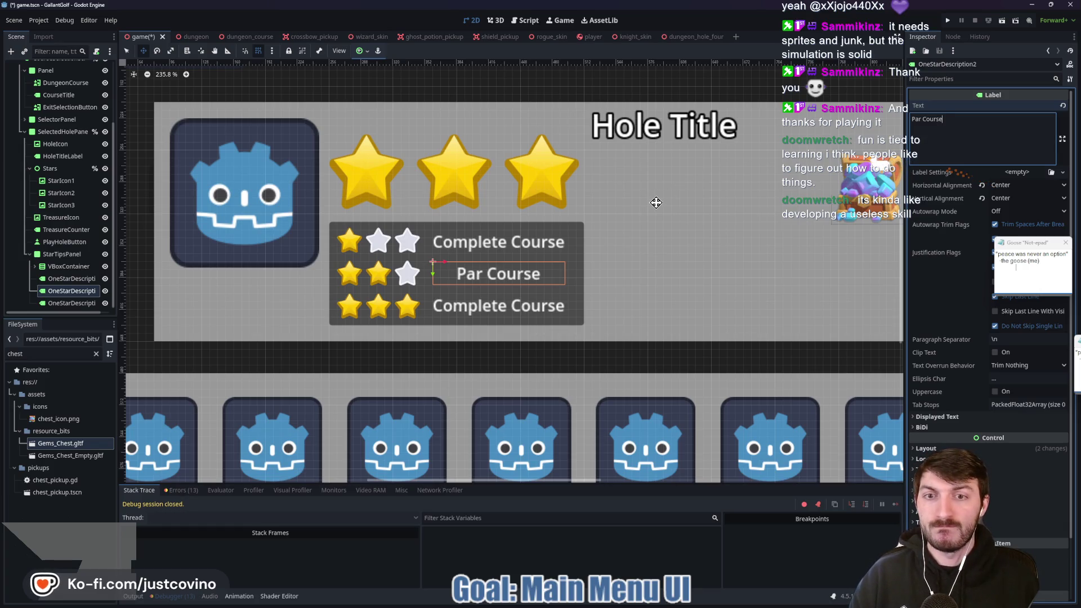
click(1013, 185)
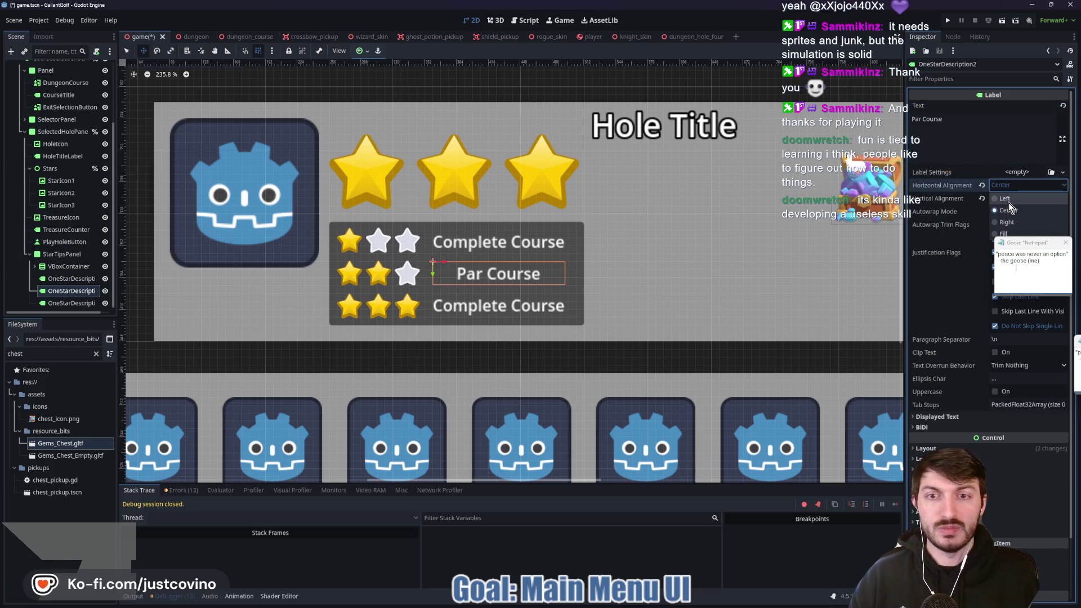
click(1011, 199)
click(1014, 187)
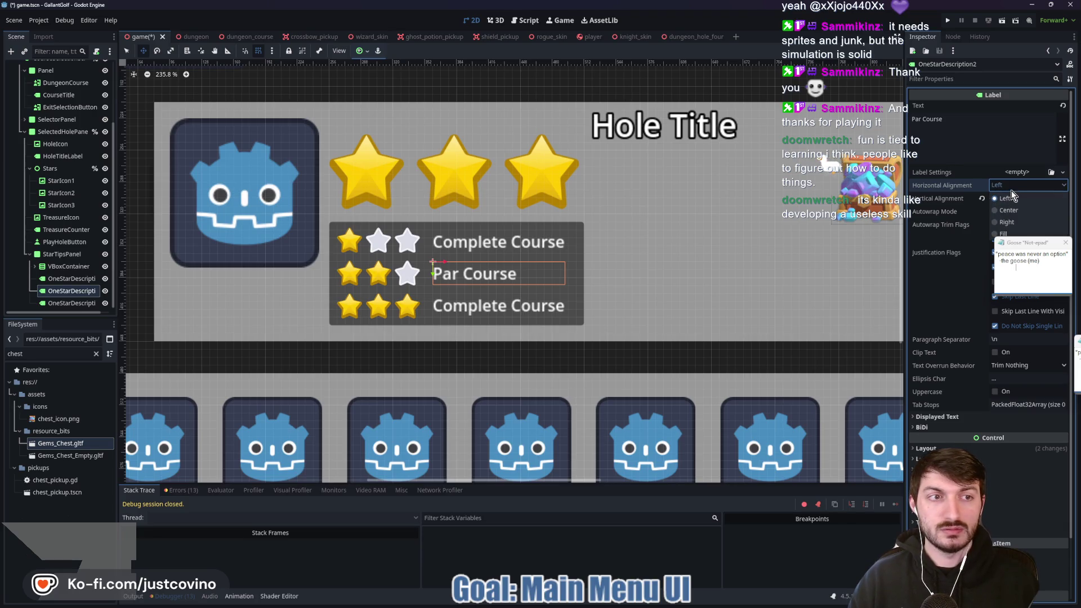
click(1011, 197)
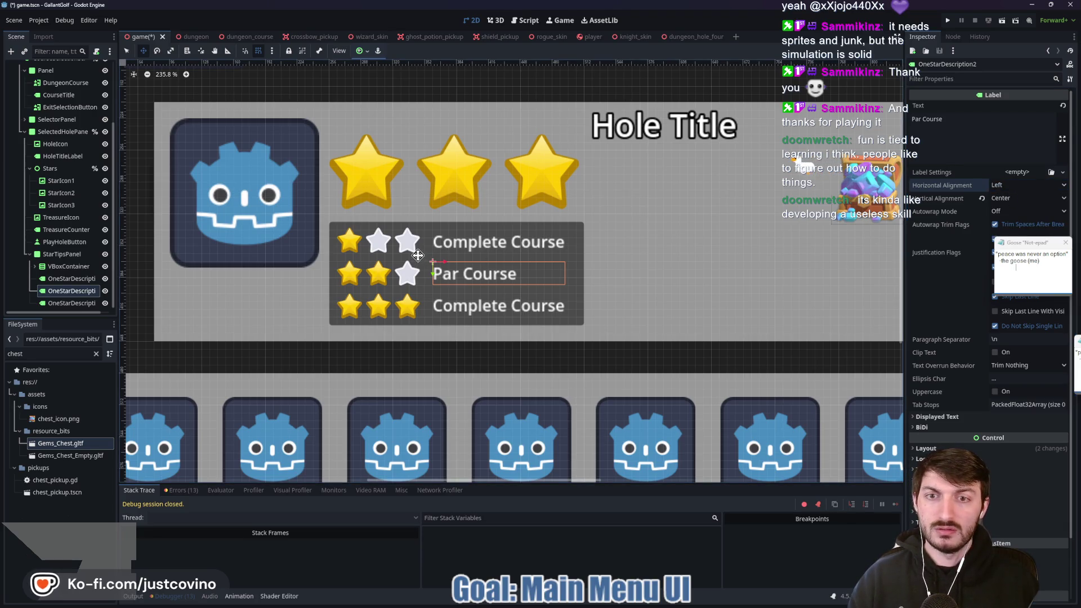
Change the third description label to 'Collect Treasure' with left horizontal alignment
click(71, 302)
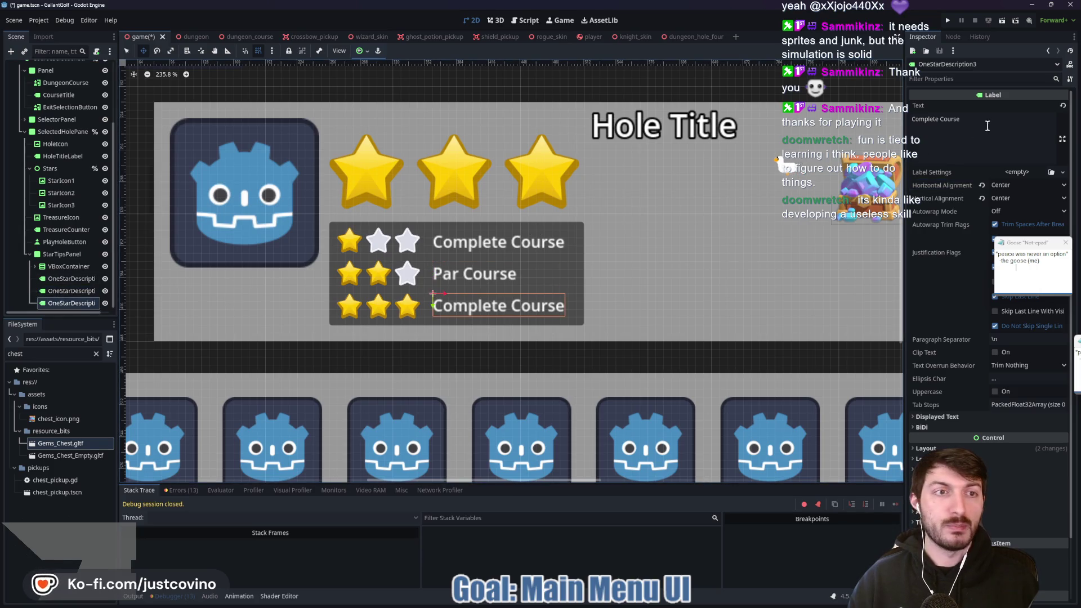
triple_click(913, 120)
text(Co)
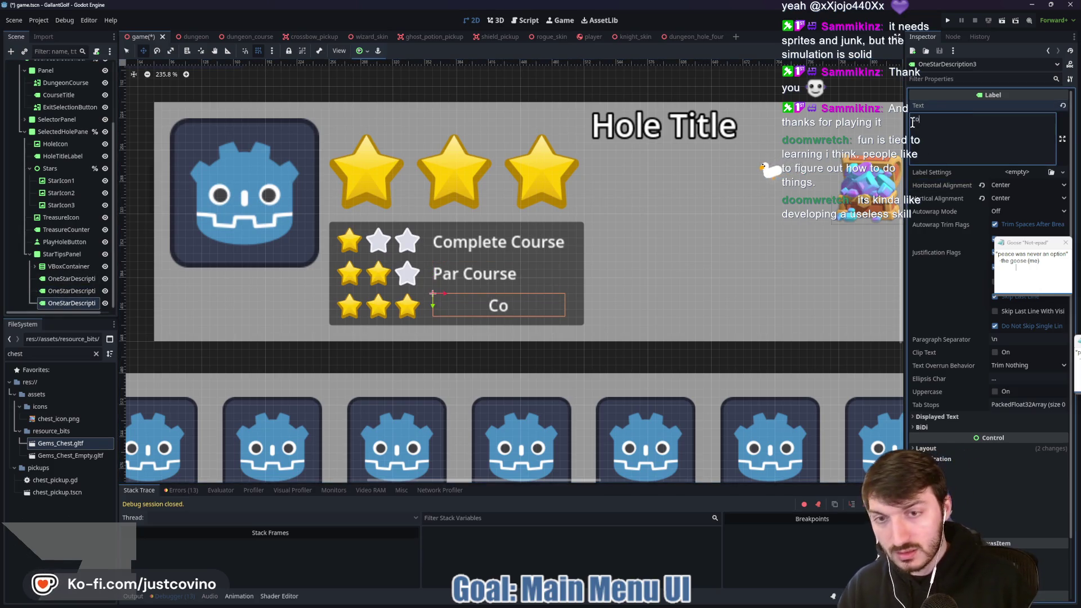
text(llect Treasure)
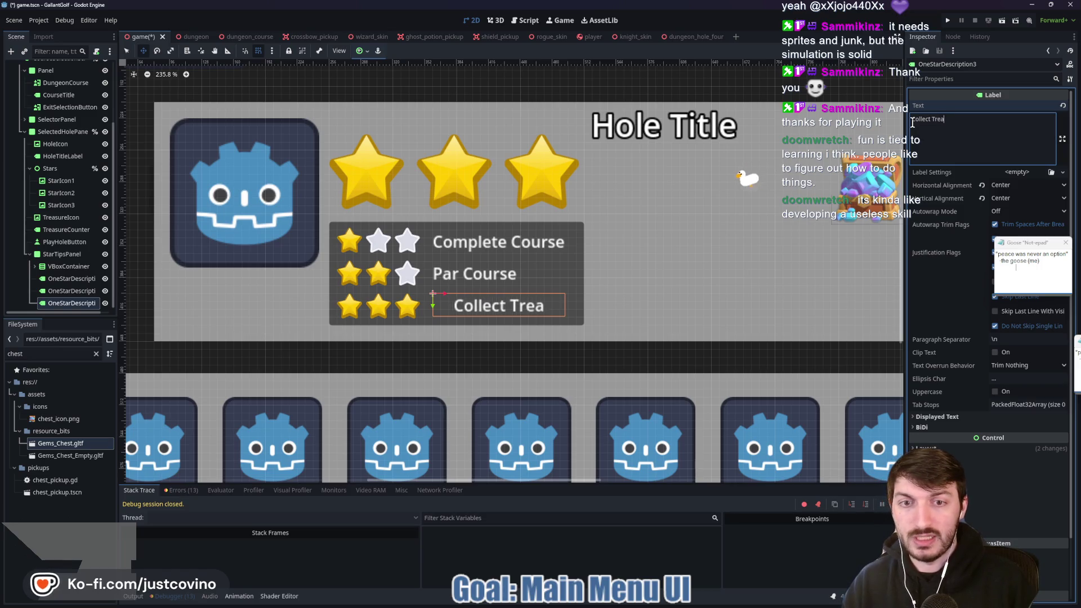
click(1027, 185)
click(1007, 197)
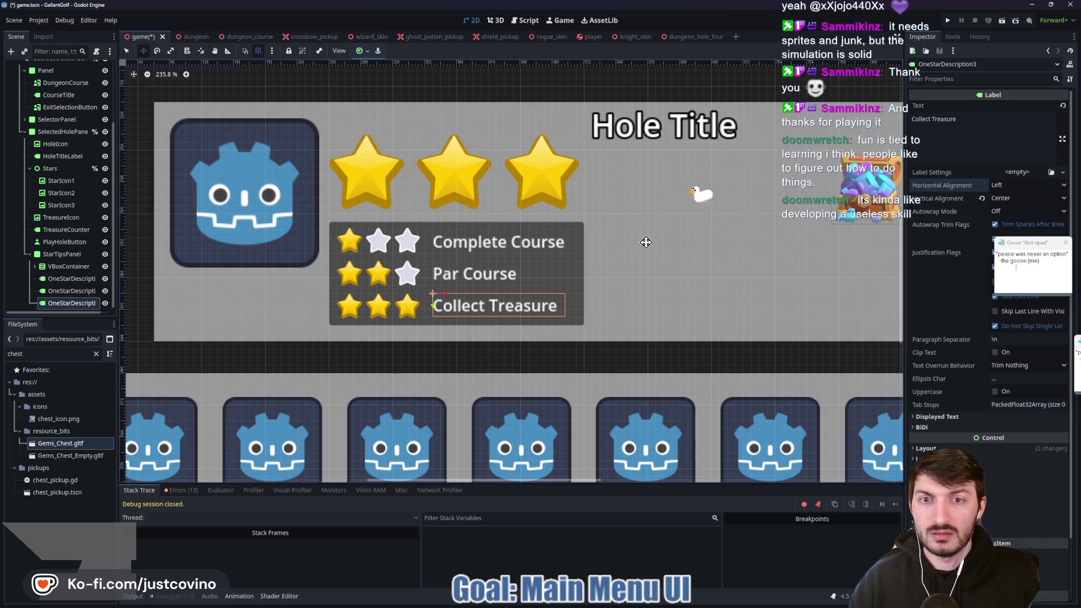
scroll(646, 242, down, 5)
Save the scene and start renaming the Par Course and Collect Treasure label nodes
key(ctrl+s)
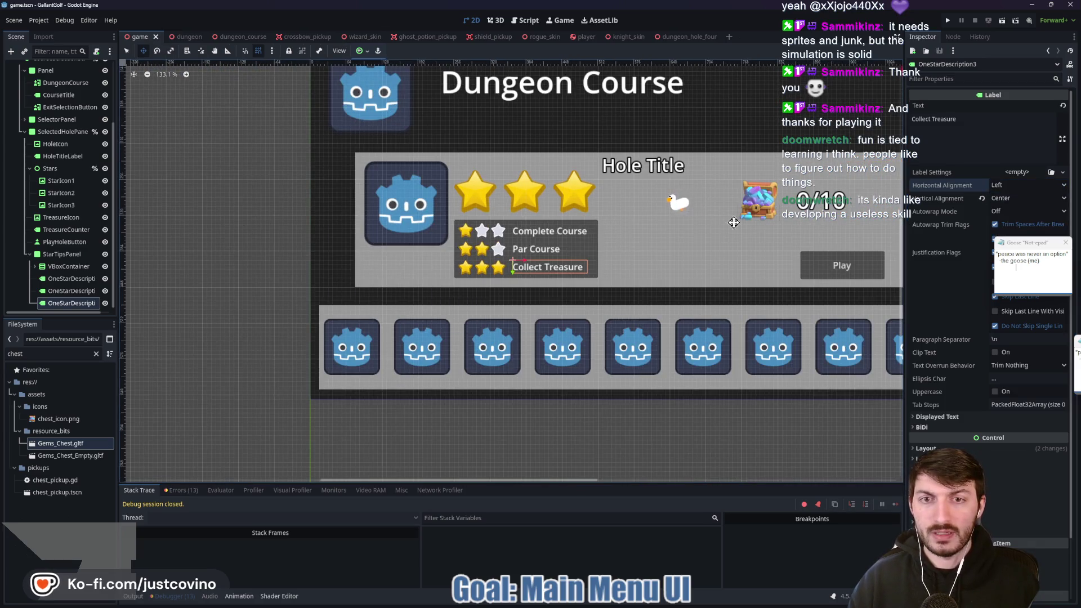
drag(506, 214, 404, 236)
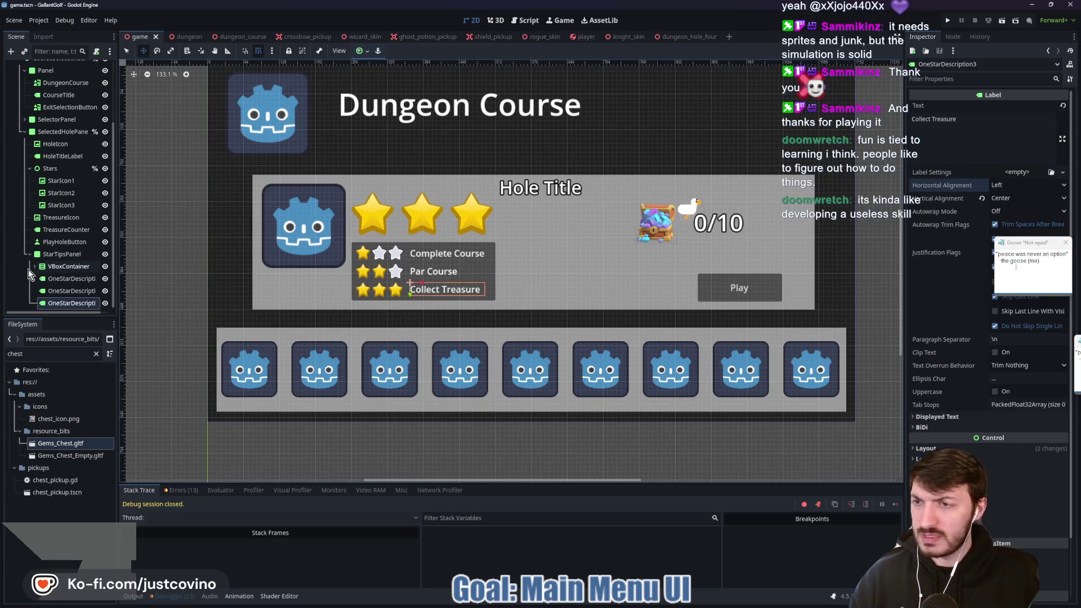
click(59, 292)
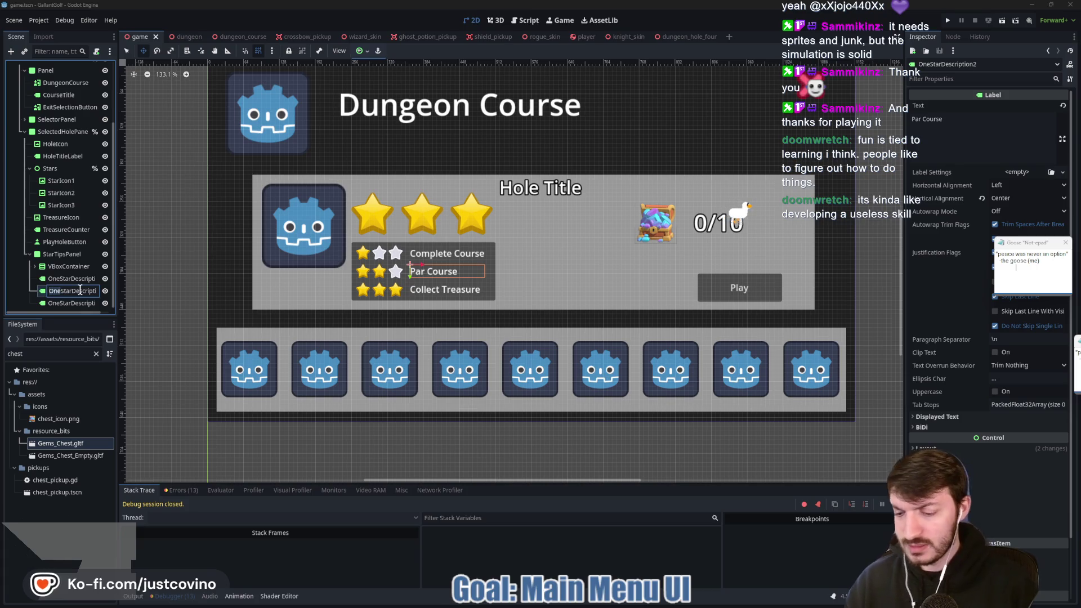
text(Two)
key(Return)
double_click(57, 304)
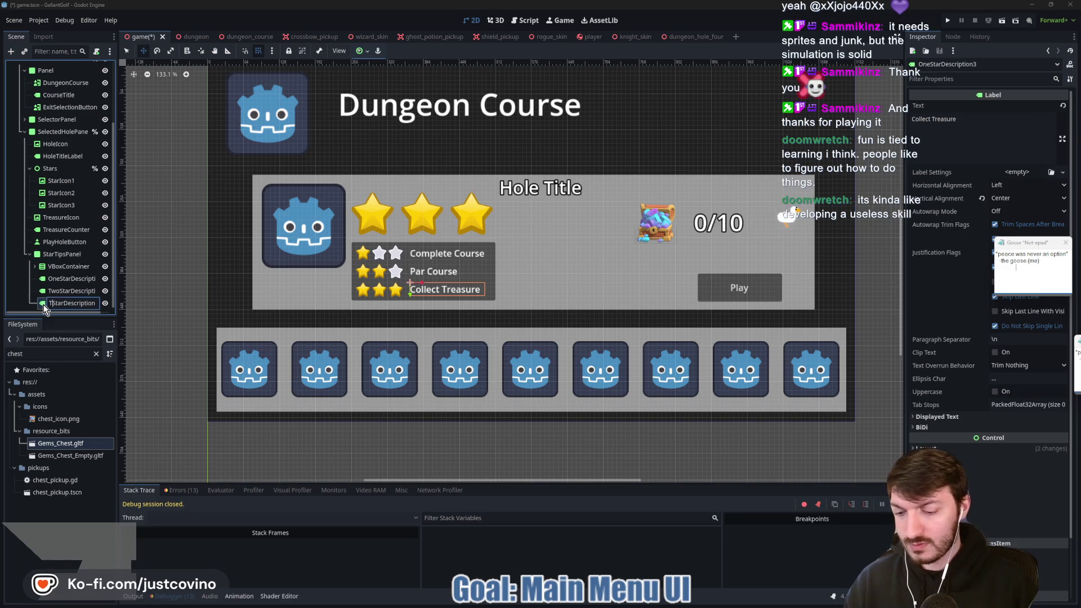
text(hree)
key(Return)
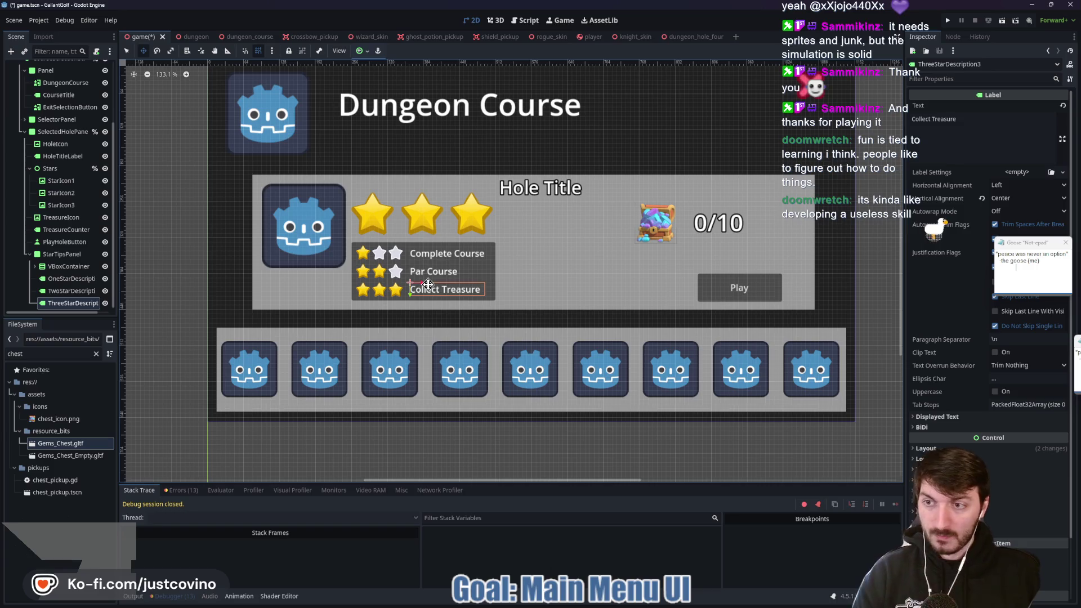
double_click(90, 291)
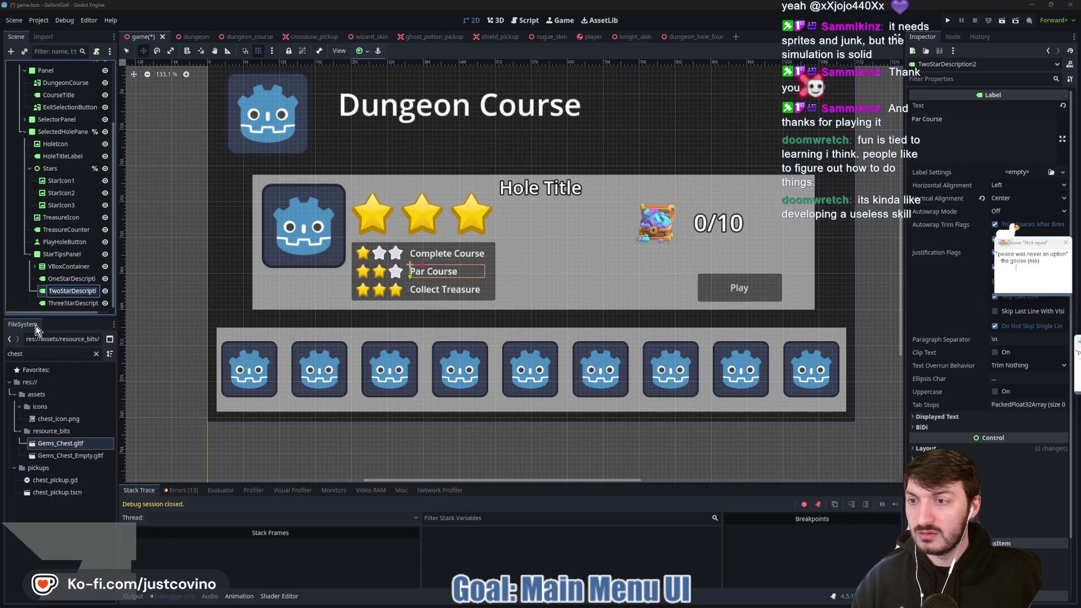
click(63, 327)
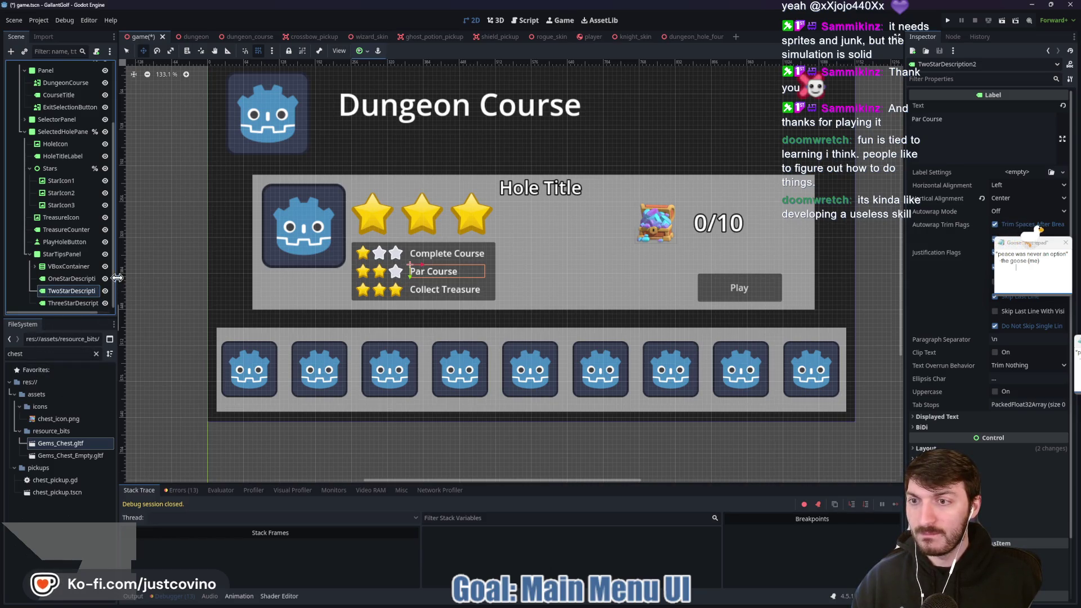
Widen the scene tree and name the labels TwoStarDescription and ThreeStarDescription
drag(116, 289, 147, 292)
double_click(116, 297)
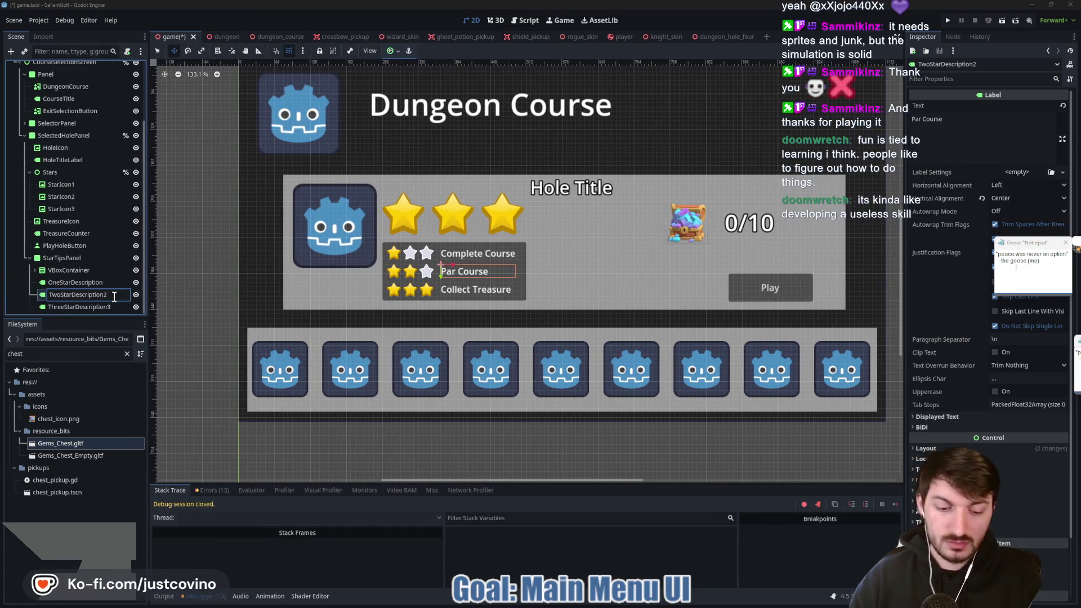
key(BackSpace)
key(Return)
click(121, 306)
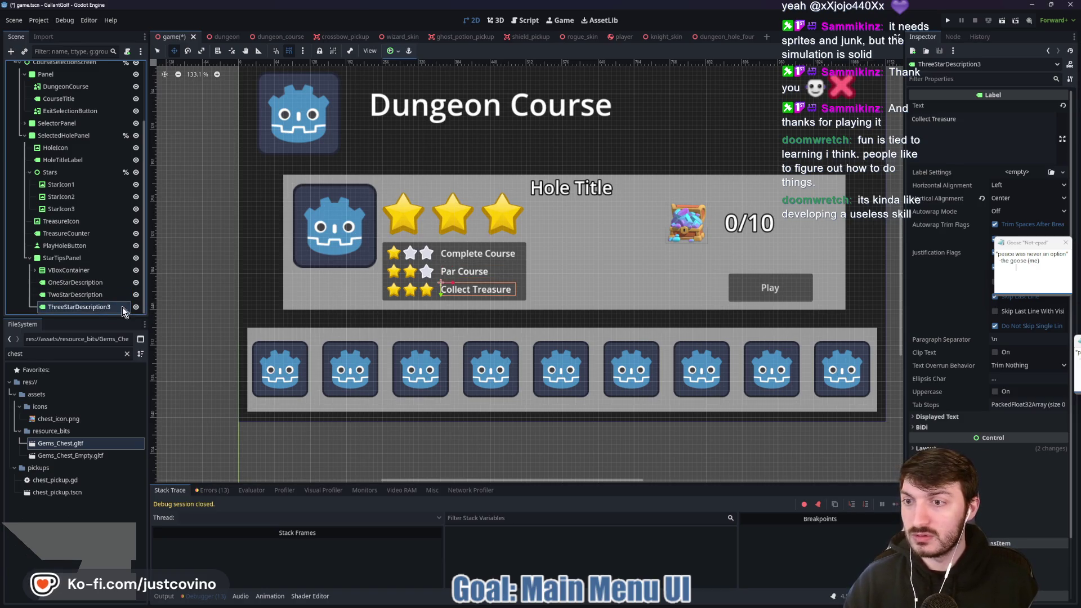
double_click(113, 307)
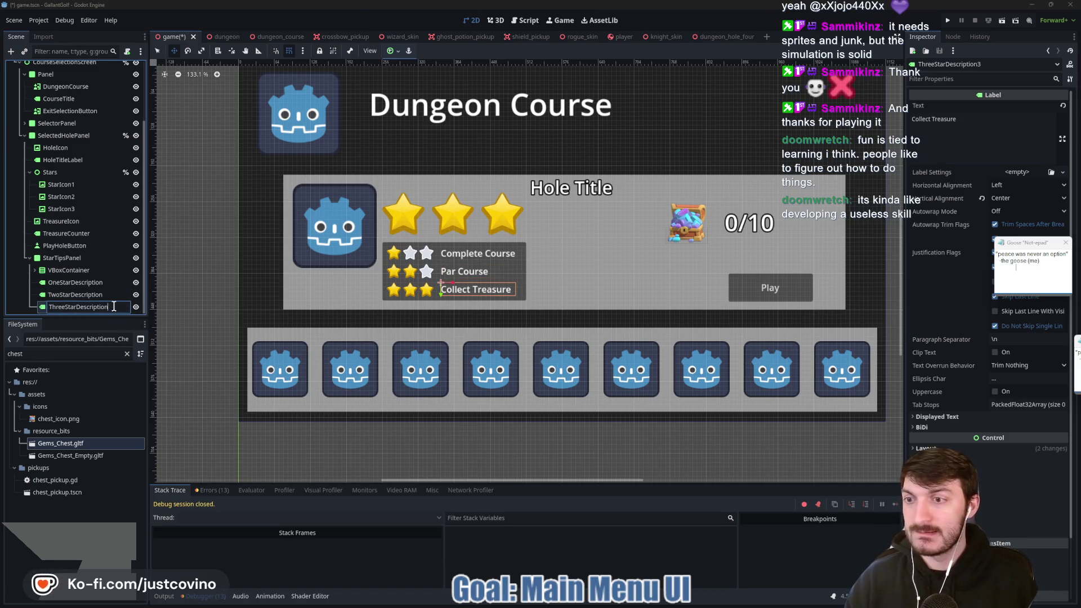
key(Return)
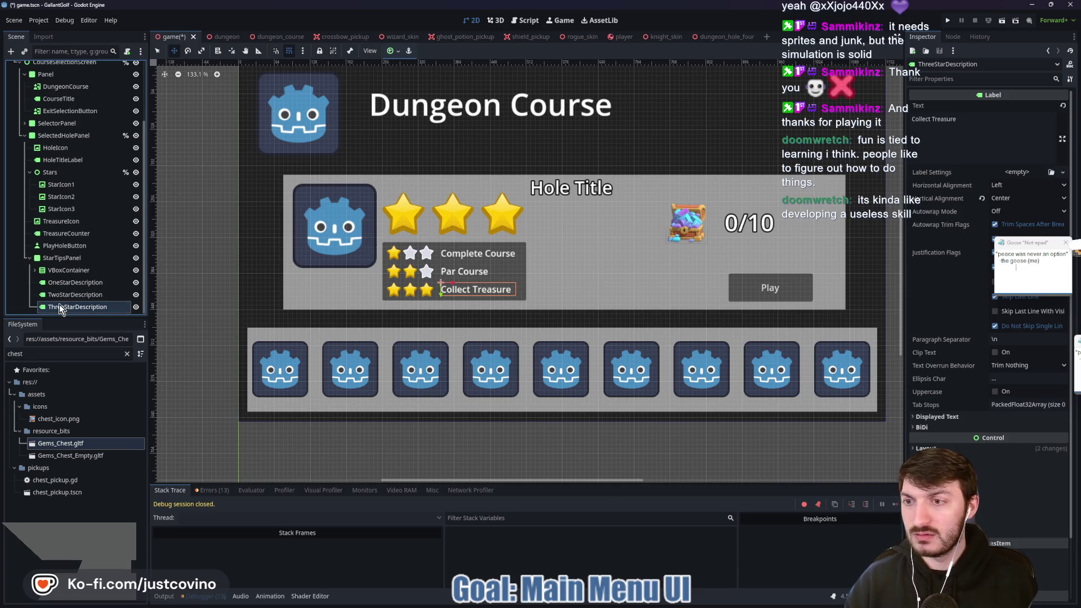
Rename the Par Course label node back to ThreeStarDescription
double_click(114, 307)
text(1)
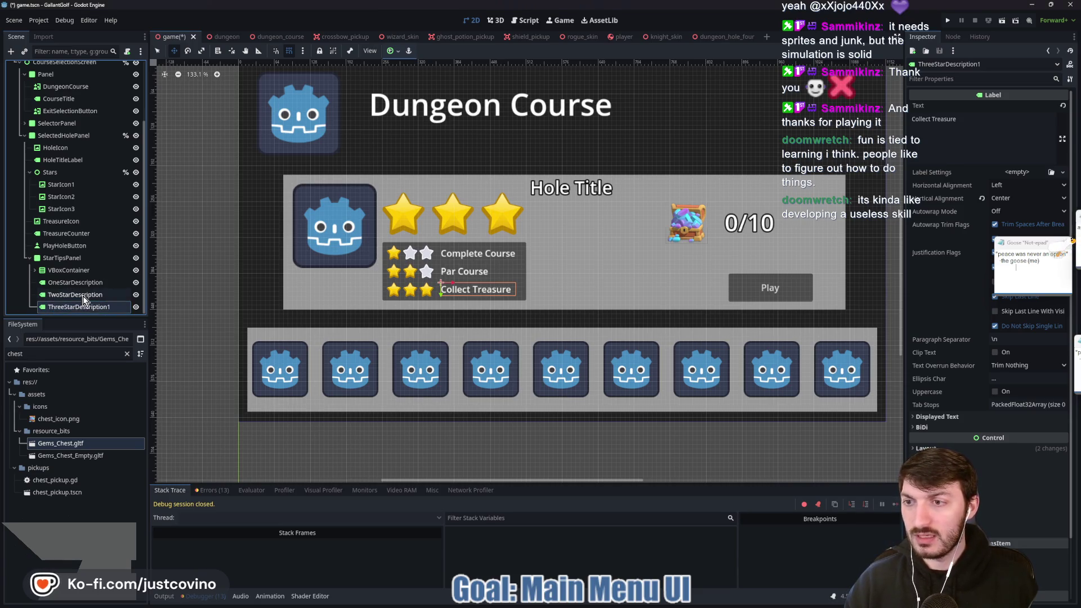
double_click(63, 294)
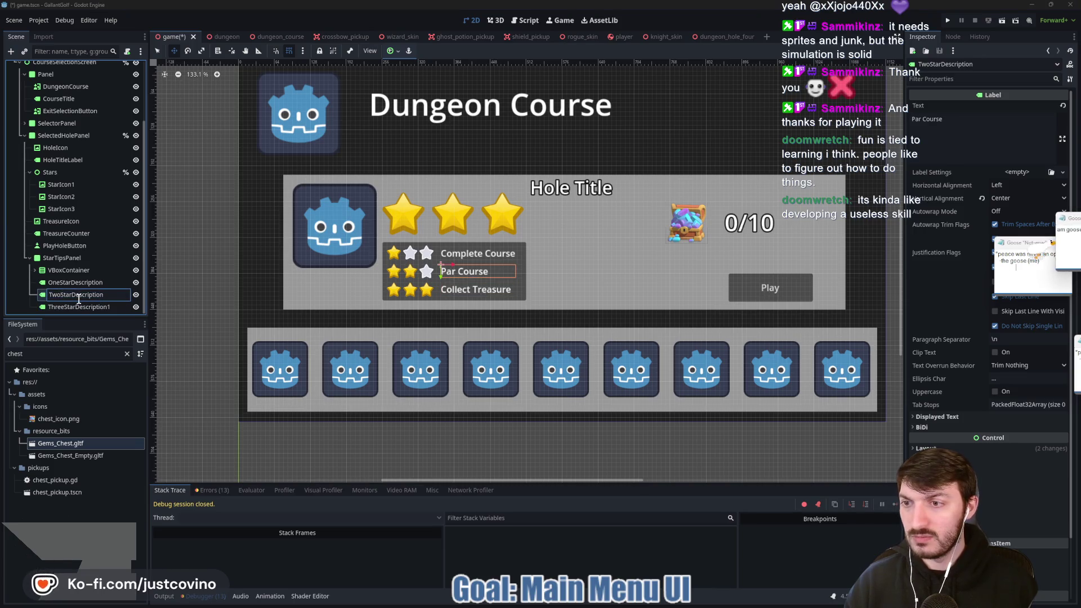
key(BackSpace)
key(BackSpace)
key(BackSpace)
text(Three)
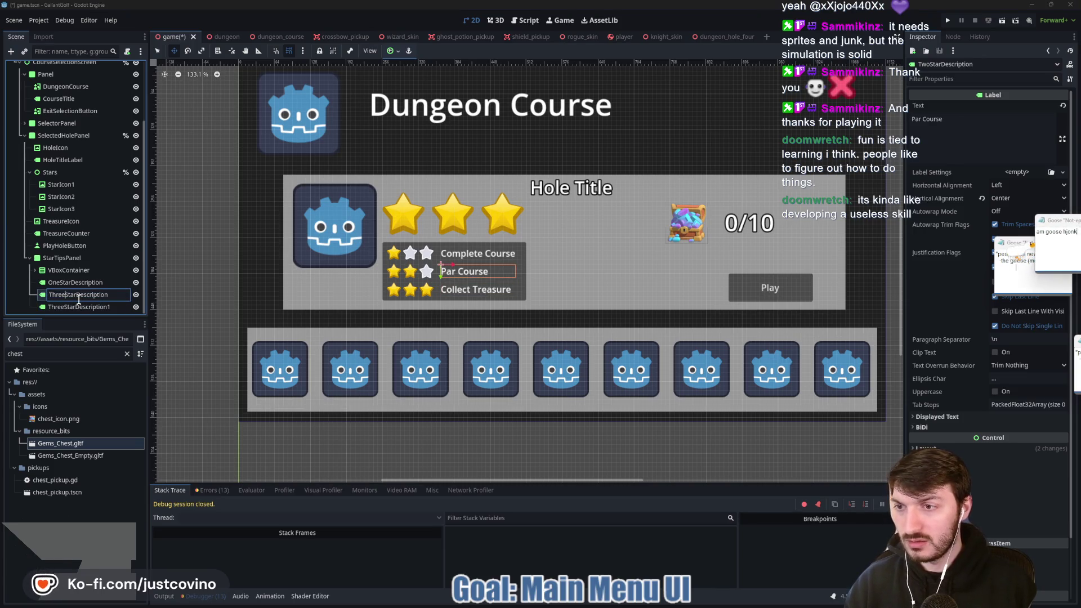
key(Return)
Rename the Collect Treasure label to TwoStarDescription and move it above ThreeStarDescription
click(75, 308)
double_click(75, 309)
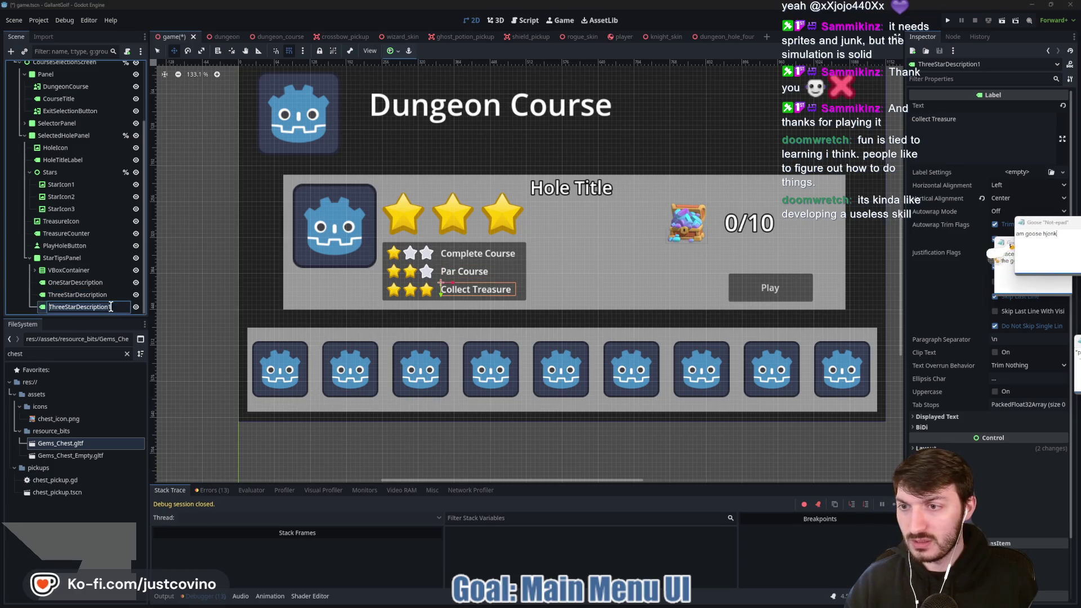
key(BackSpace)
click(64, 307)
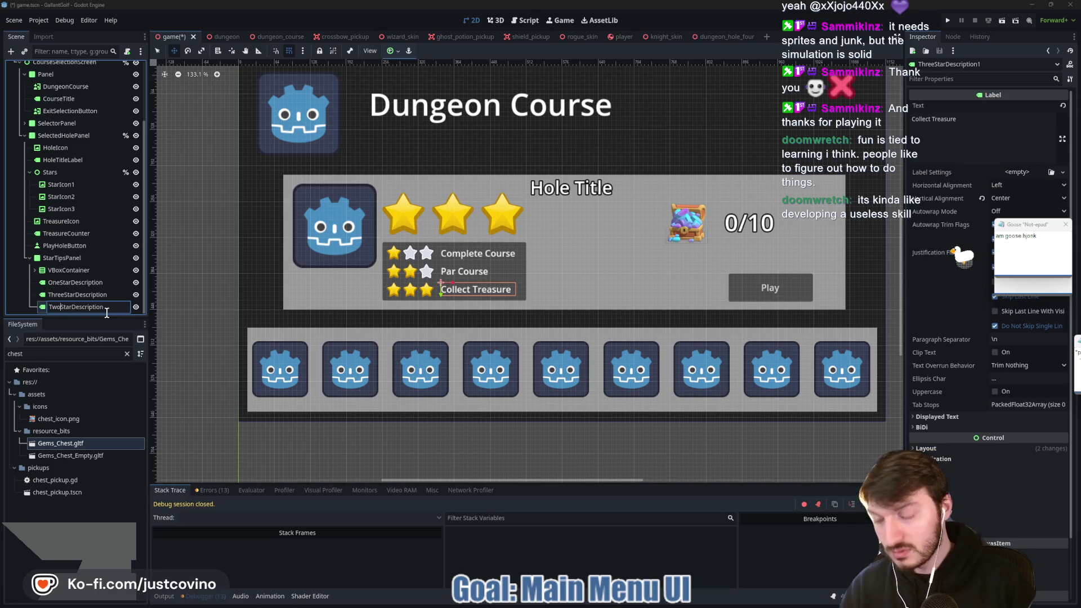
text(wo)
key(Return)
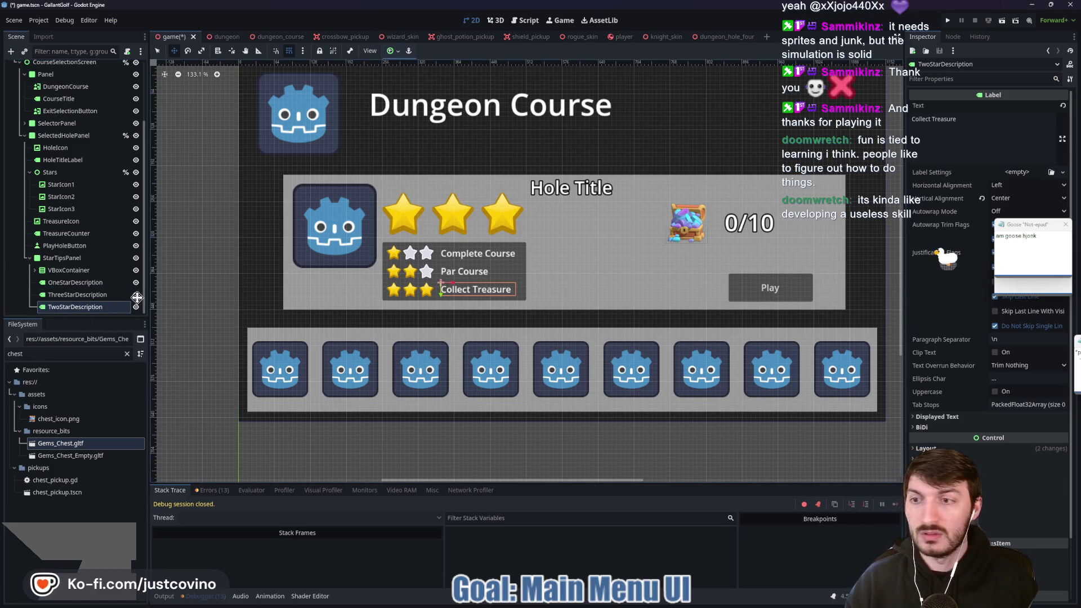
mouse_move(76, 307)
mouse_down()
mouse_move(50, 292)
mouse_move(90, 304)
mouse_move(45, 293)
mouse_up()
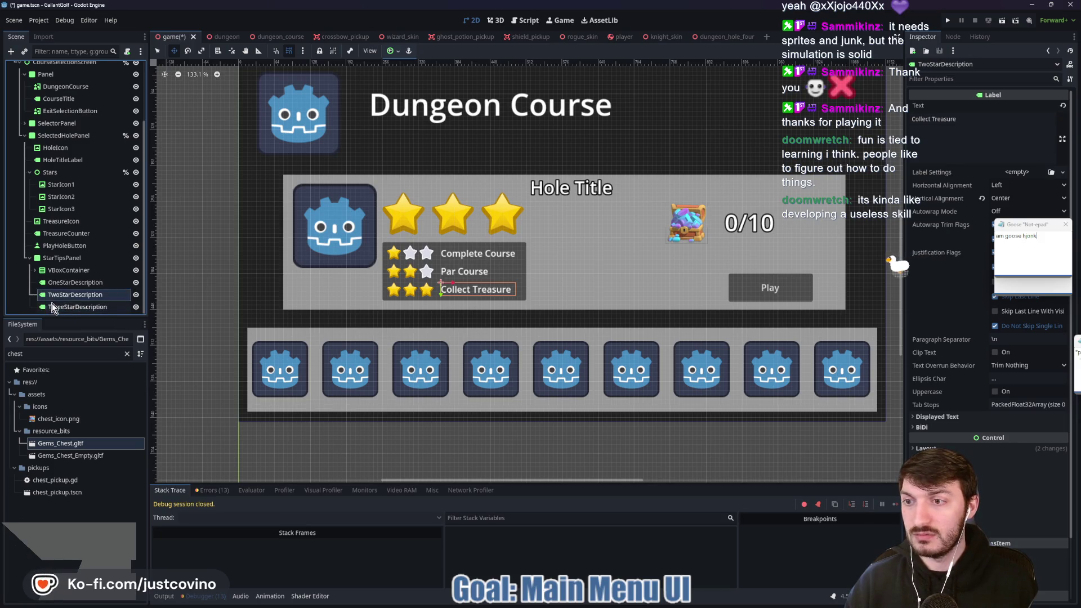
mouse_move(478, 291)
mouse_down()
mouse_move(513, 269)
mouse_move(461, 271)
mouse_move(461, 289)
mouse_move(512, 274)
mouse_move(455, 273)
mouse_up()
Check the Complete Course, Collect Treasure and Par Course star tips, then save game.tscn
scroll(507, 287, up, 10)
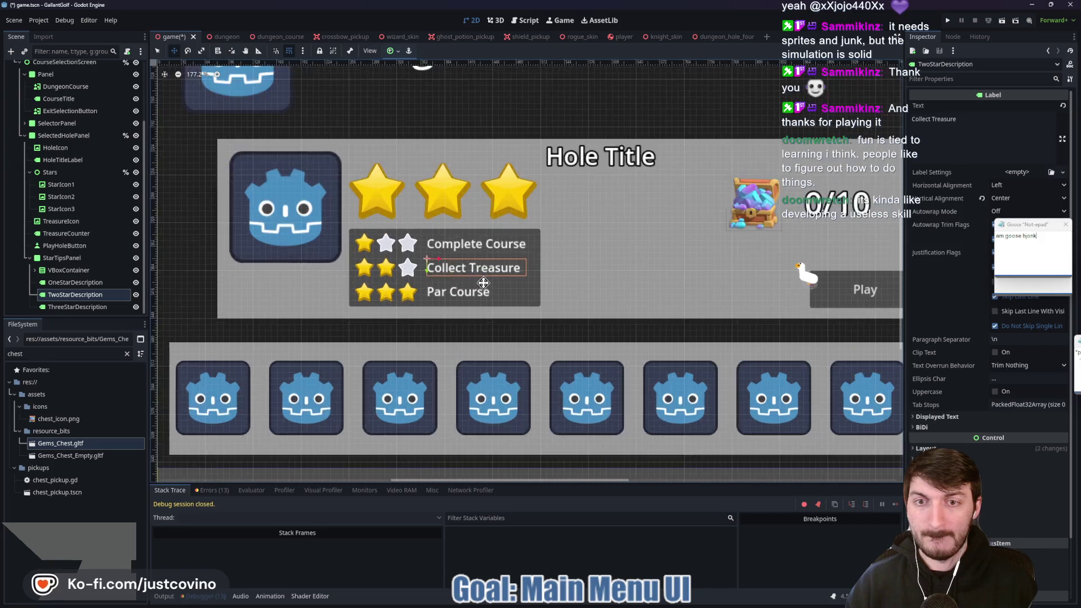
scroll(417, 298, down, 15)
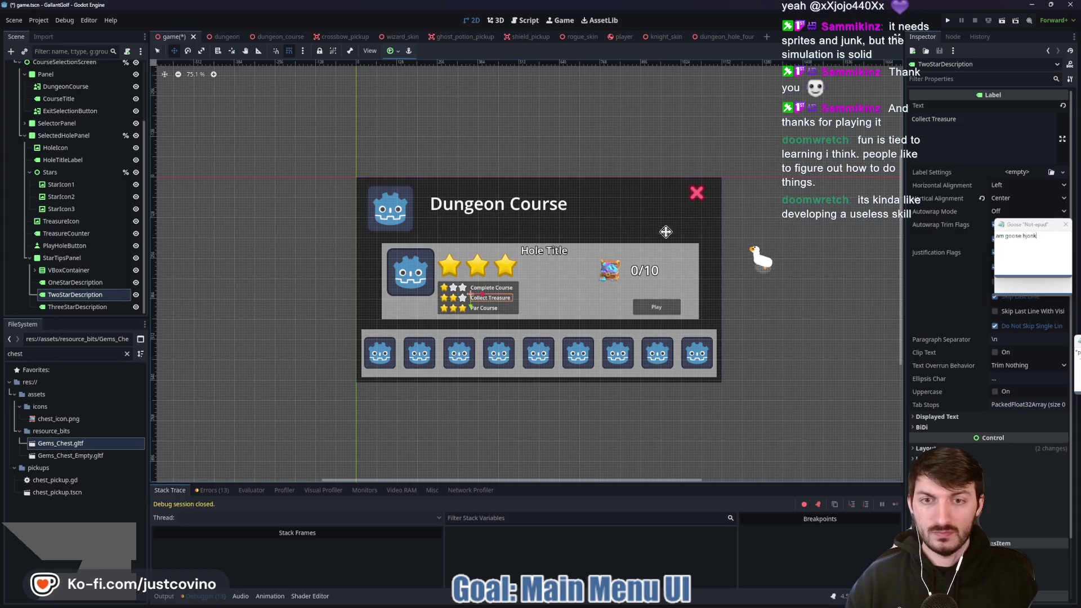
scroll(525, 140, right, 3)
key(ctrl+s)
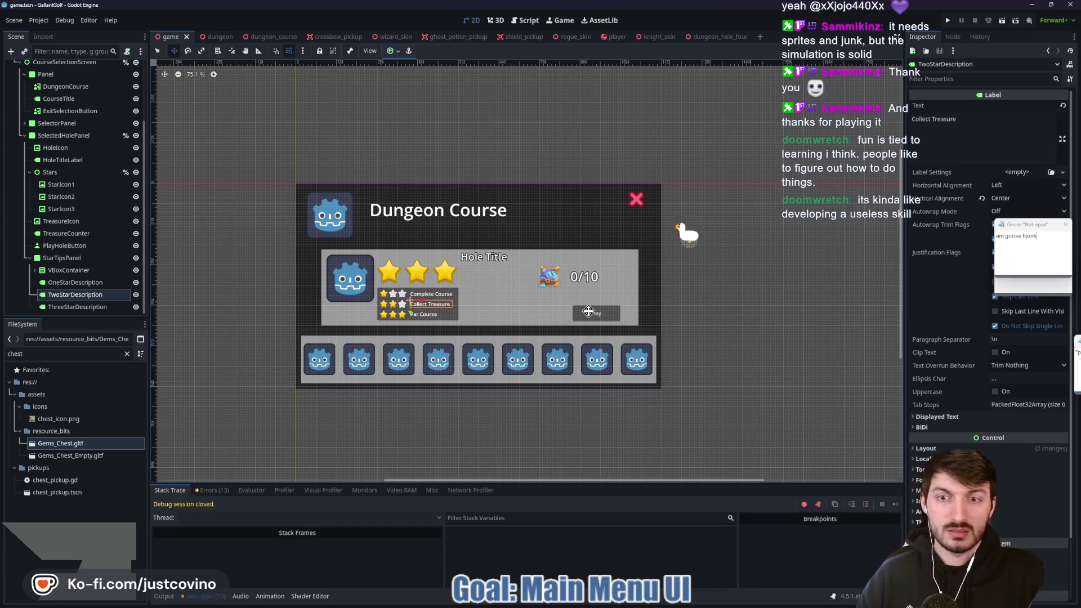
scroll(544, 317, up, 2)
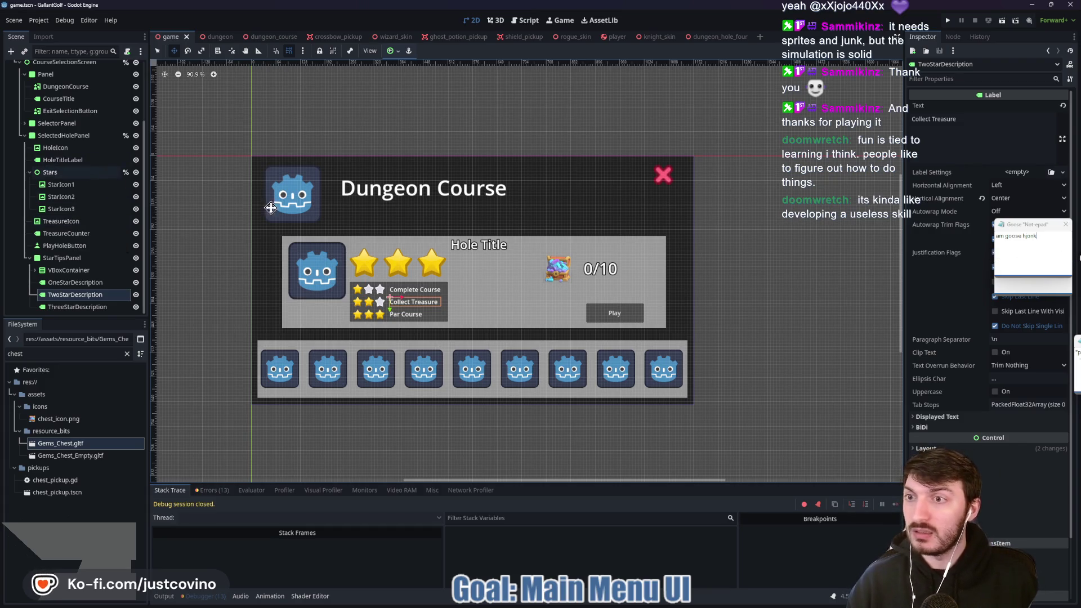
scroll(231, 260, down, 1)
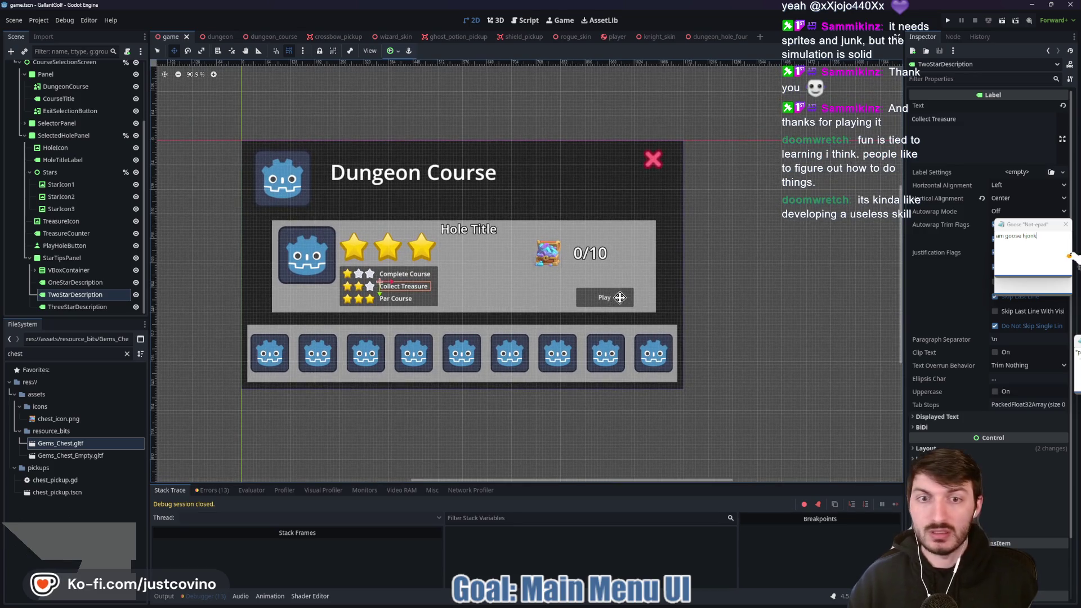
Enlarge the Play button up and left from its top-left handle and save
click(607, 299)
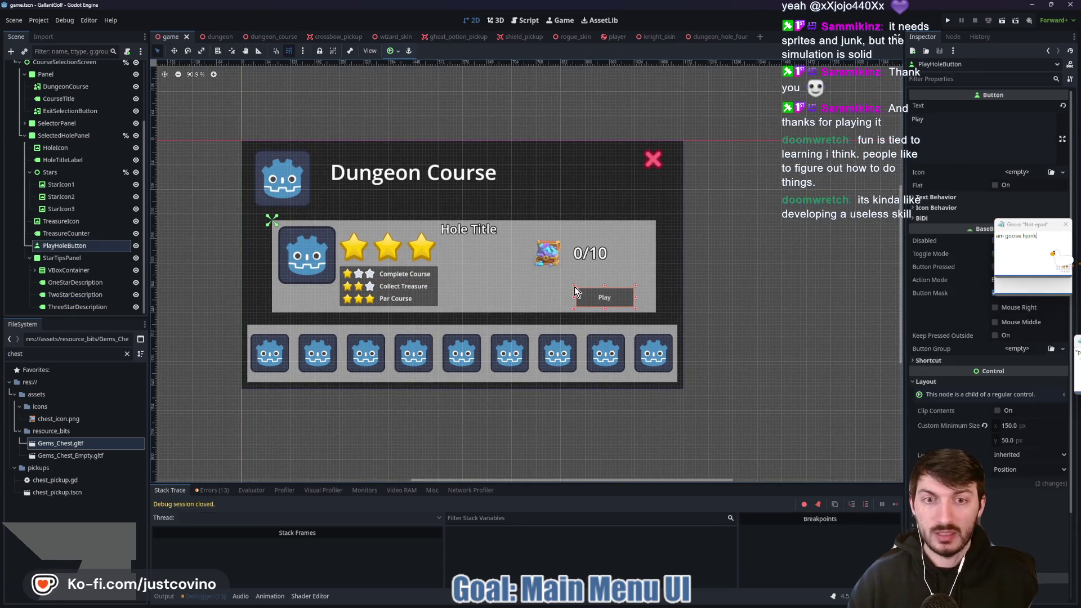
drag(573, 289, 545, 276)
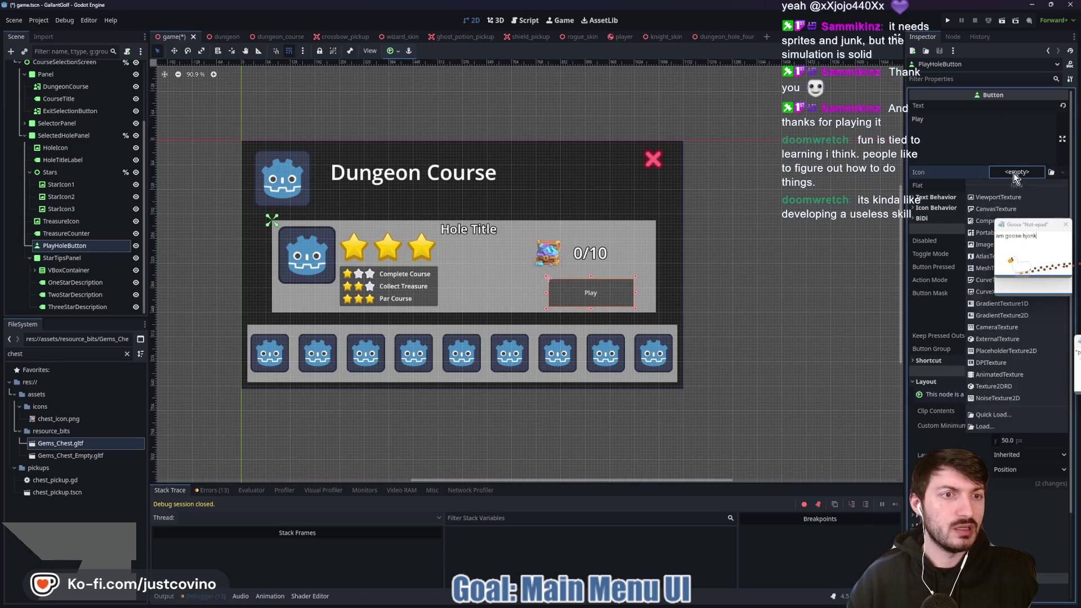
click(935, 198)
scroll(945, 191, down, 5)
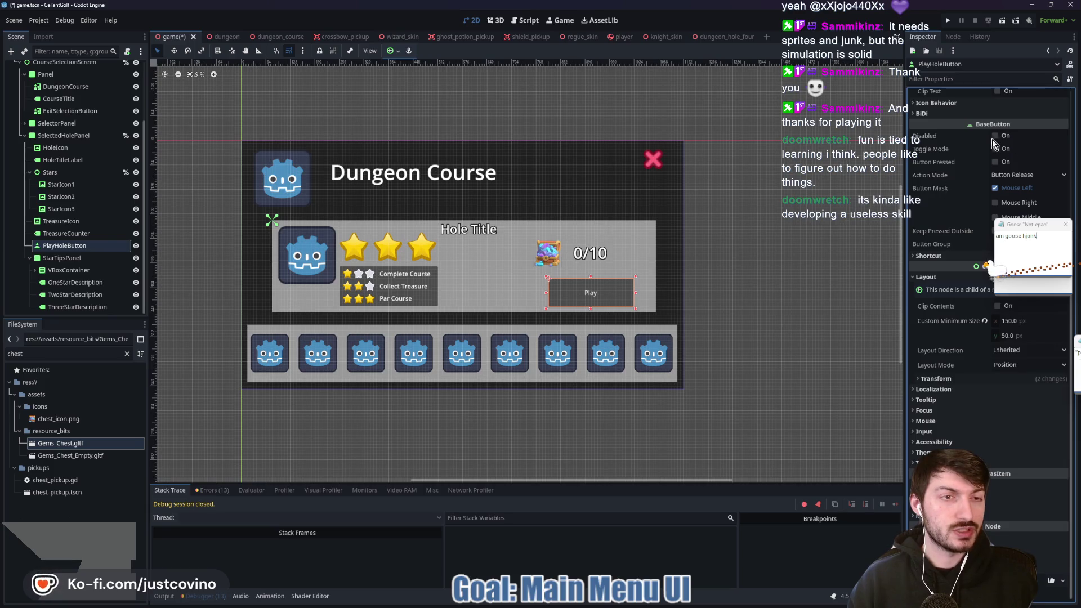
scroll(969, 152, up, 3)
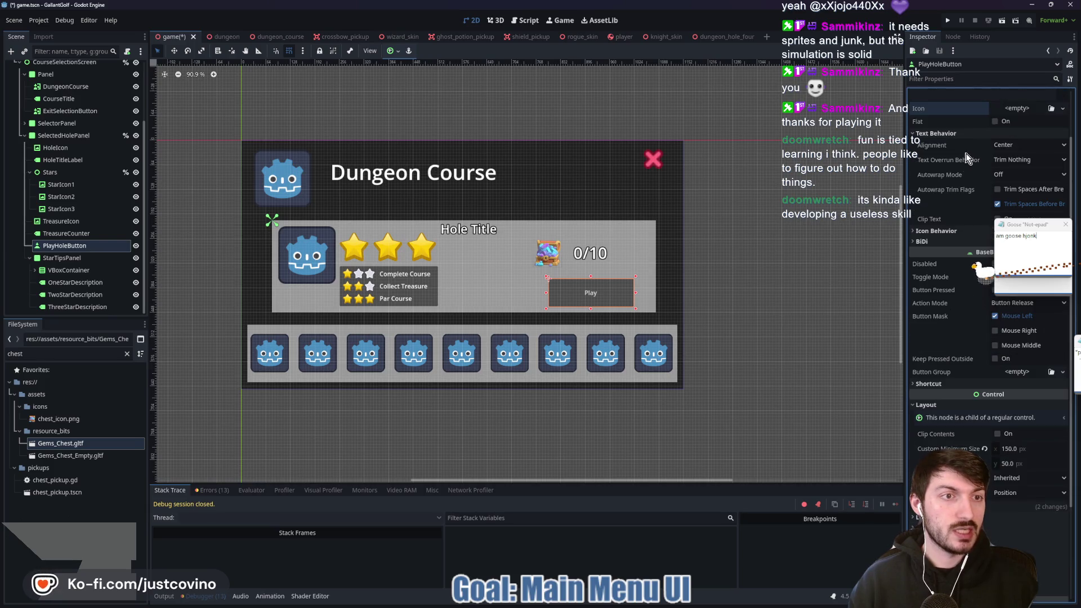
click(927, 137)
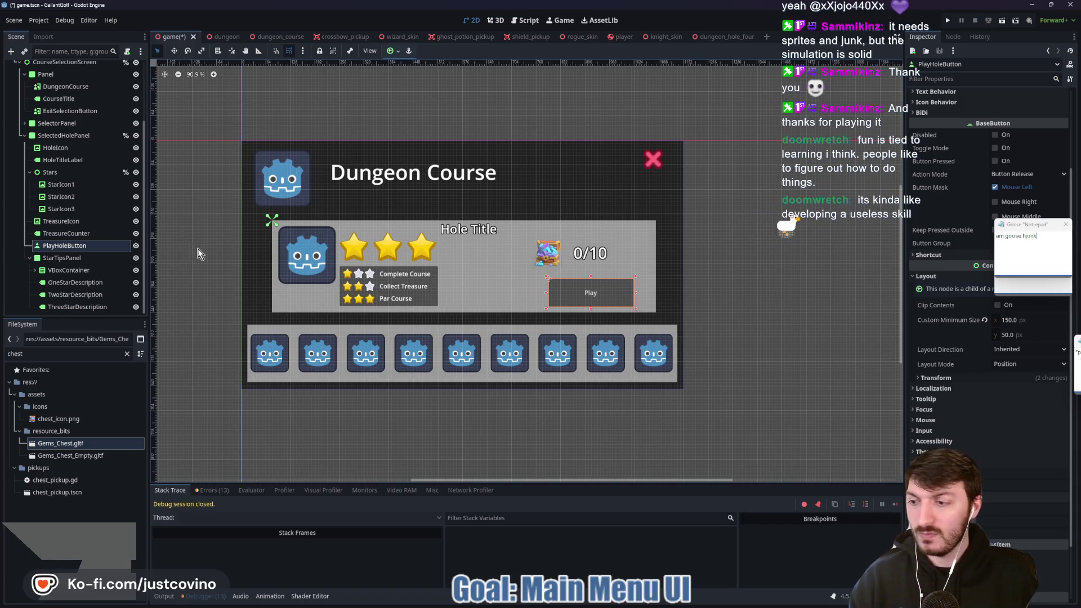
drag(197, 248, 228, 252)
key(ctrl+s)
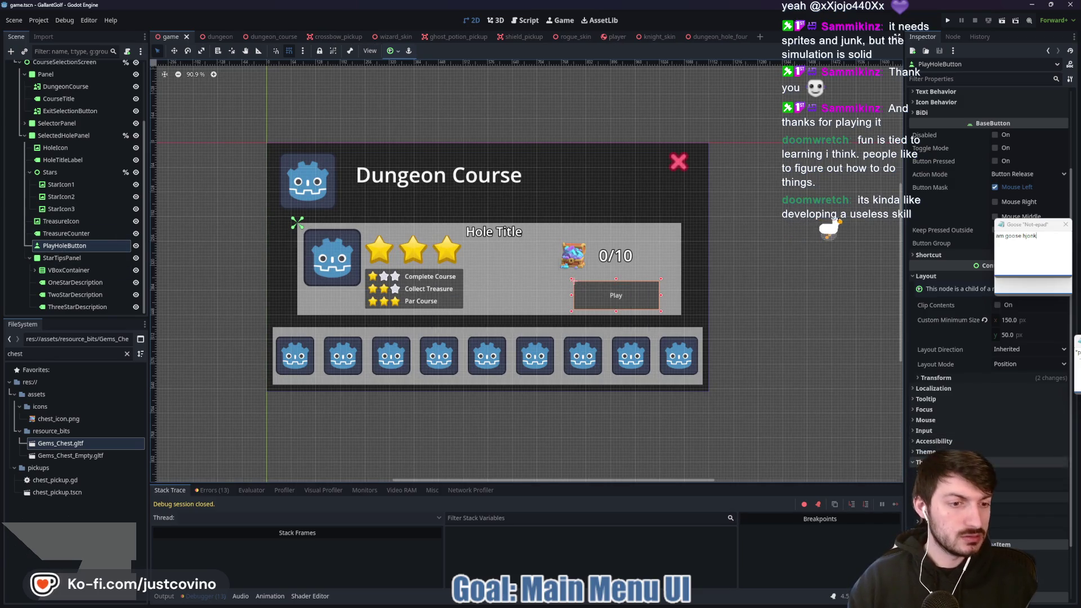
Set the Play button's font size override to 48
click(1015, 519)
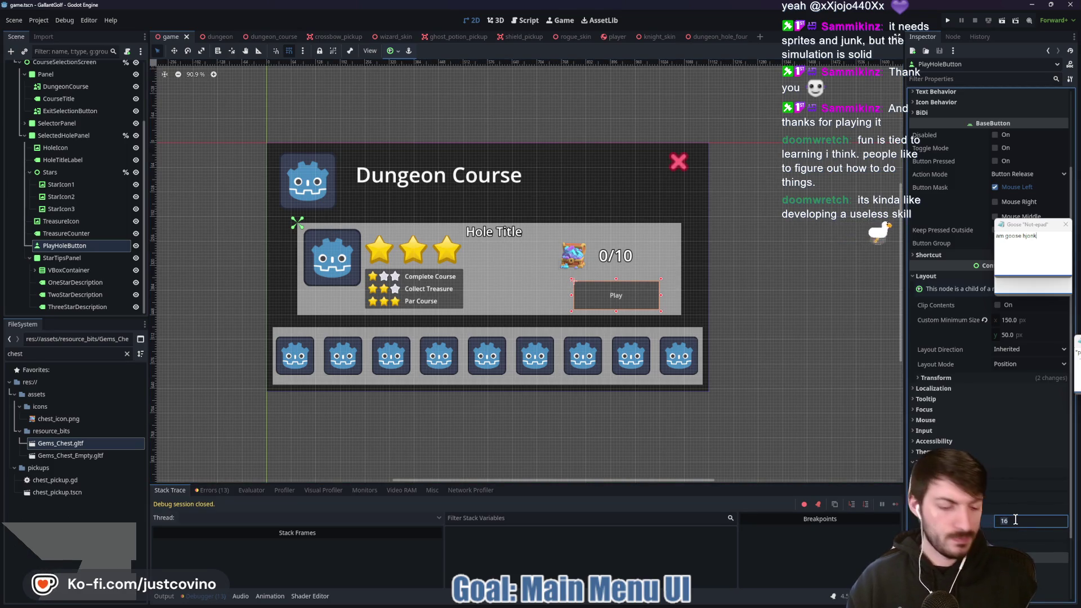
text(32)
key(Return)
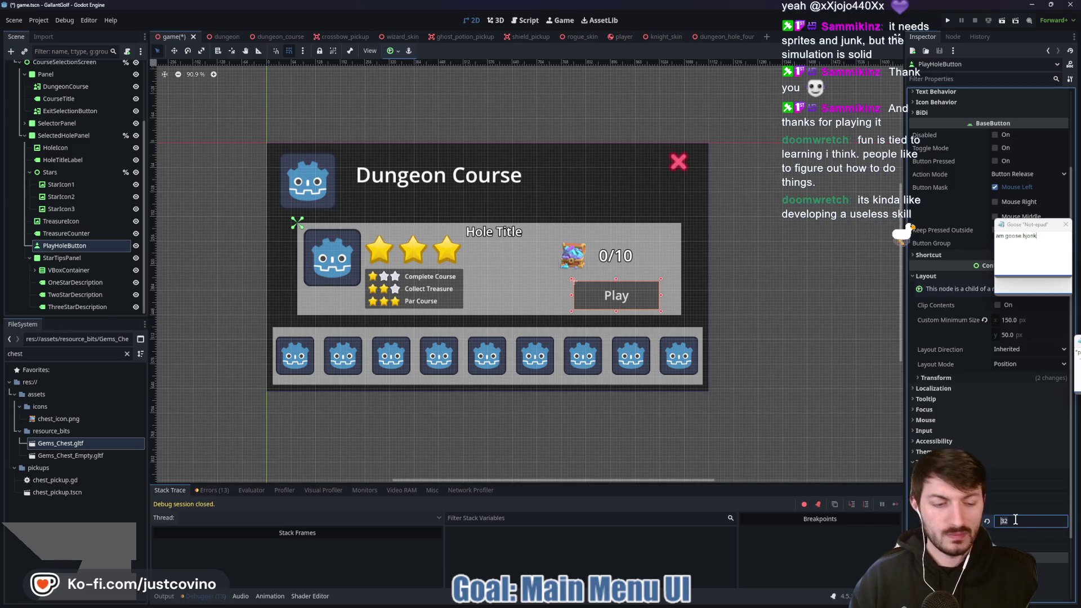
text(54)
key(Return)
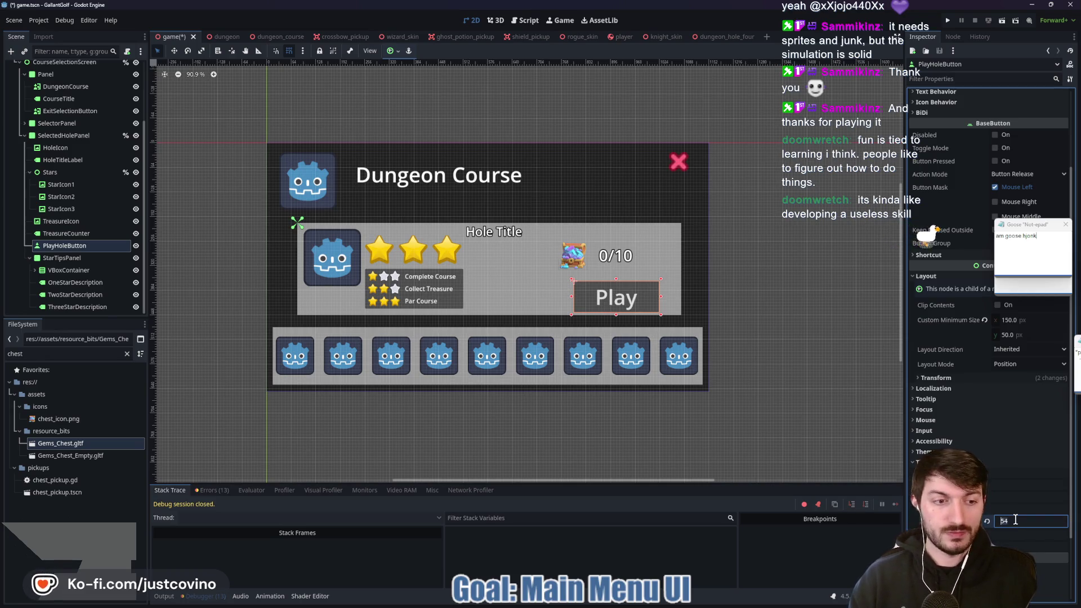
text(48)
key(Return)
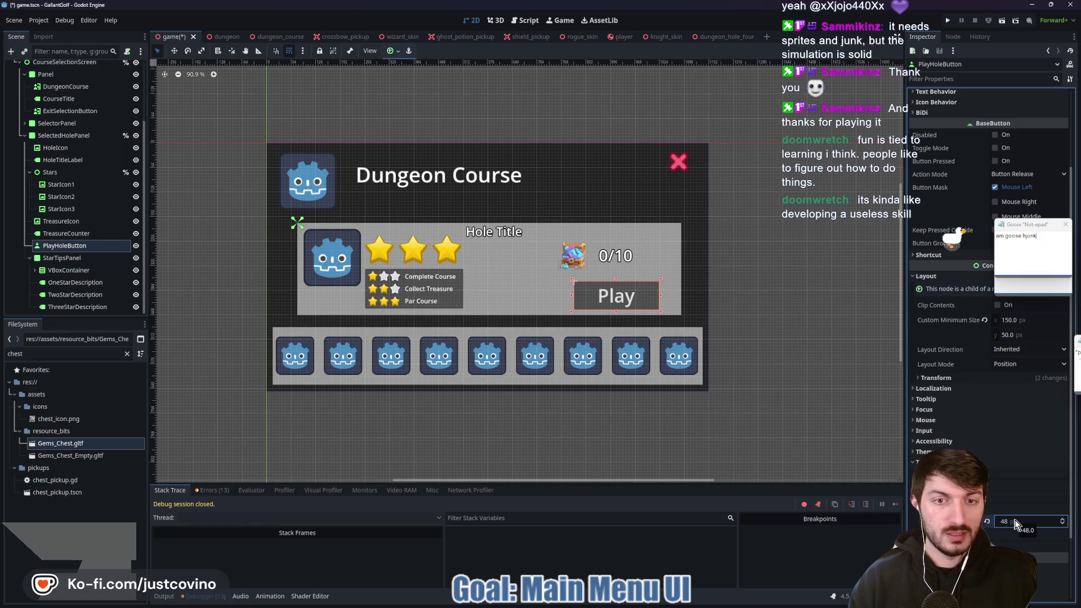
click(923, 546)
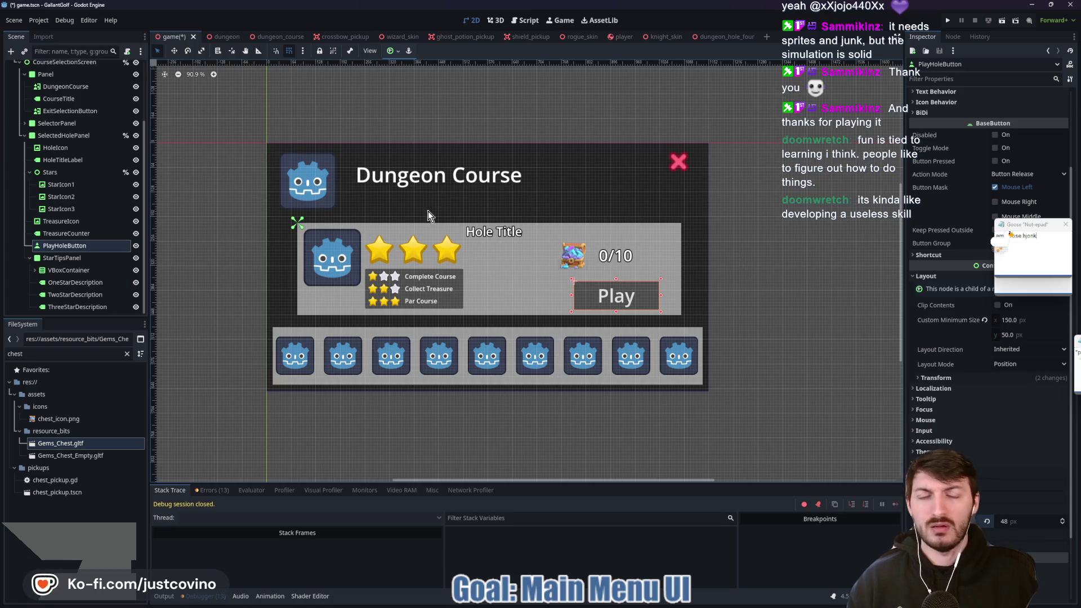
Set the button's first theme constant override to 9 and save the scene
drag(777, 247, 732, 241)
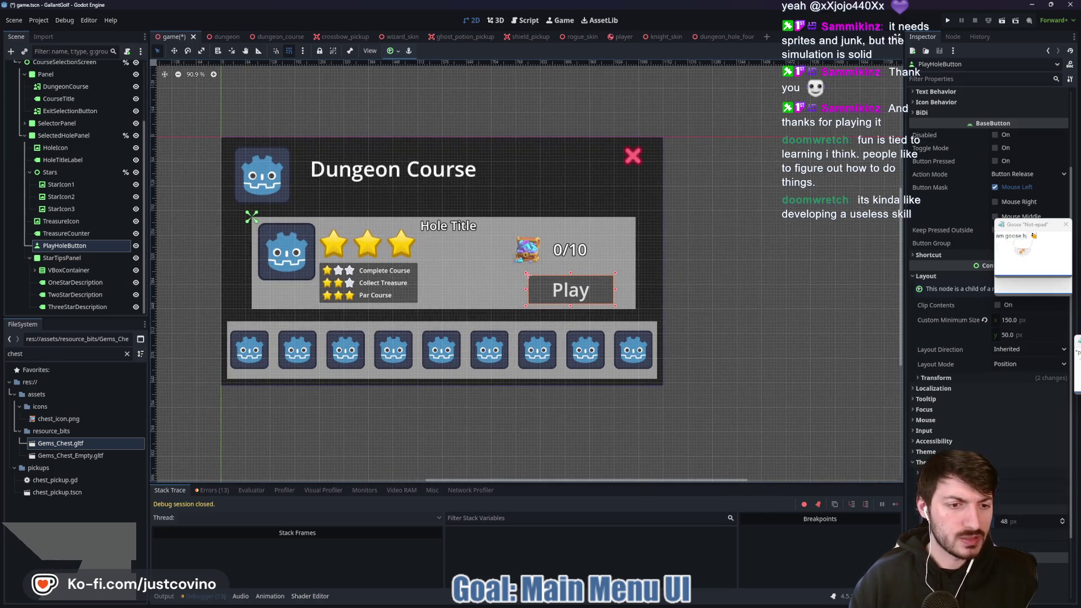
click(1017, 491)
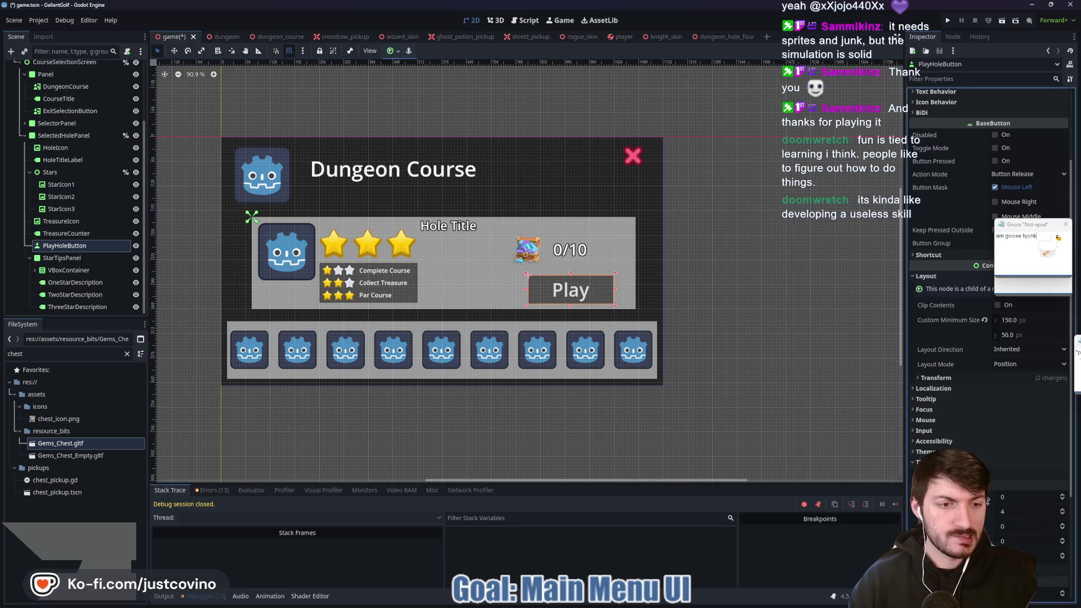
click(1025, 495)
text(9)
key(Return)
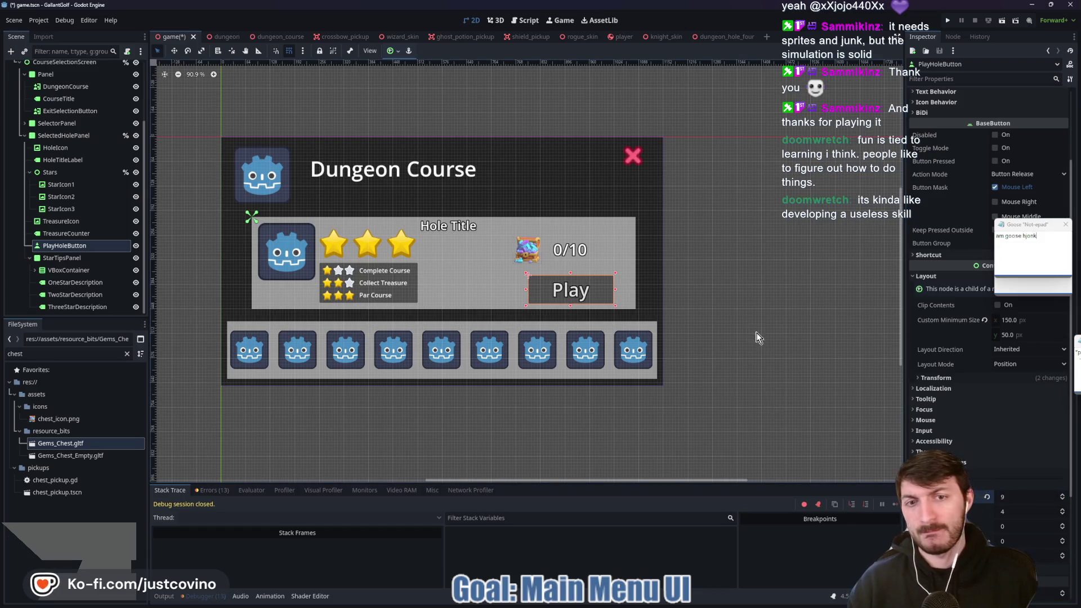
key(ctrl+s)
drag(730, 302, 747, 321)
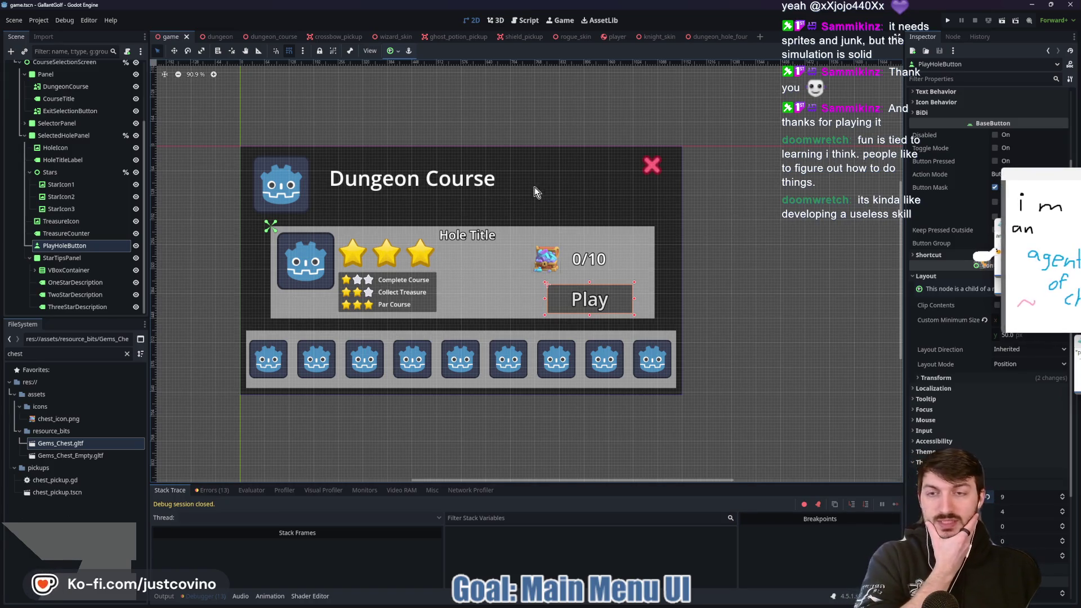
scroll(524, 224, left, 2)
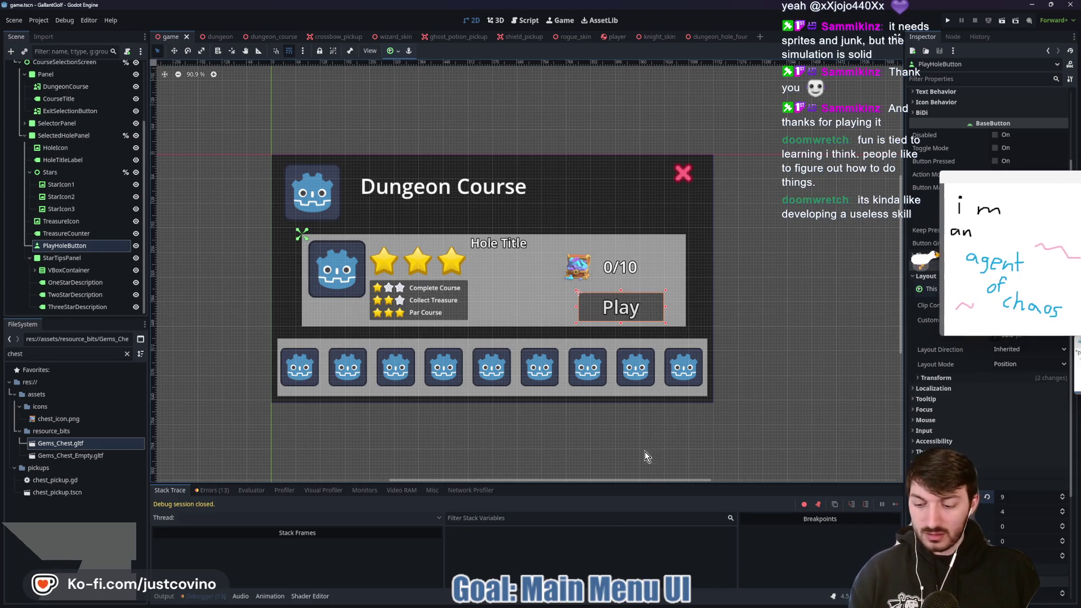
key(super)
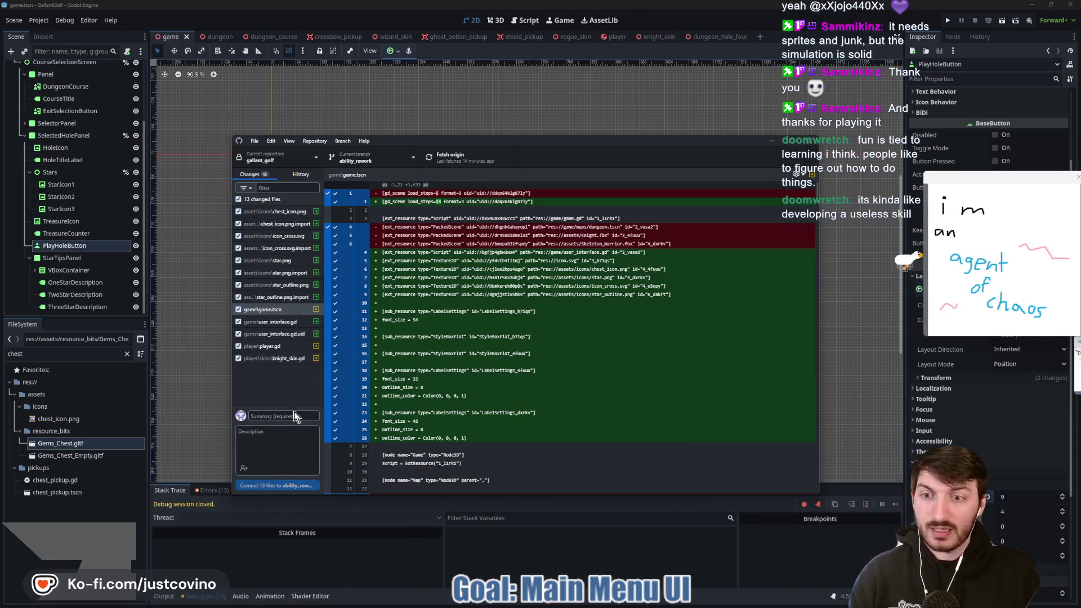
Commit the 13 changed files as 'Main UI Started', push to origin, and return to Godot
click(288, 416)
text(M)
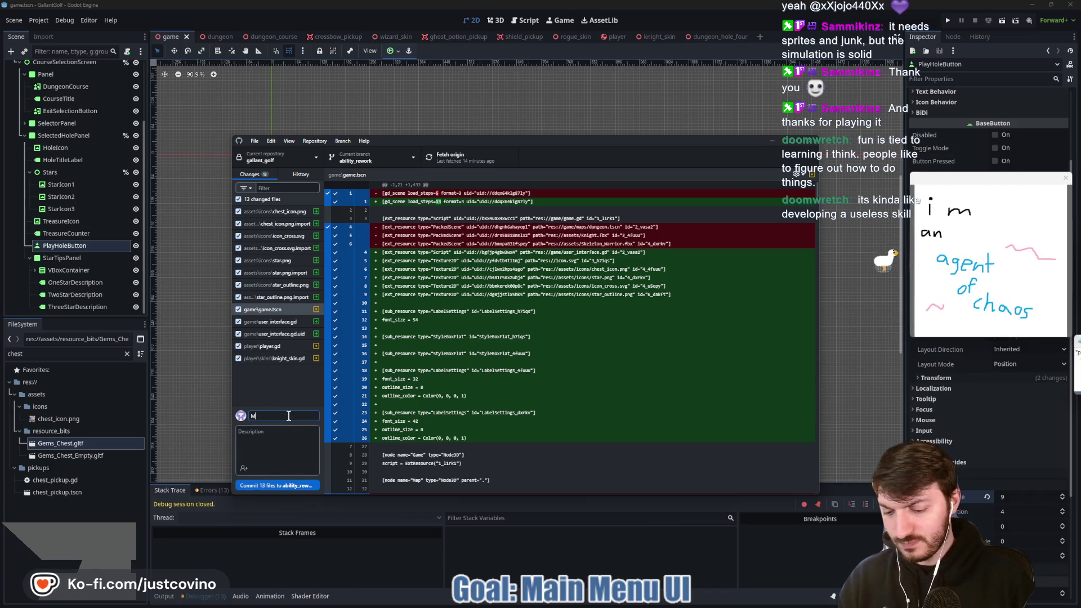
text(ain UI Starte)
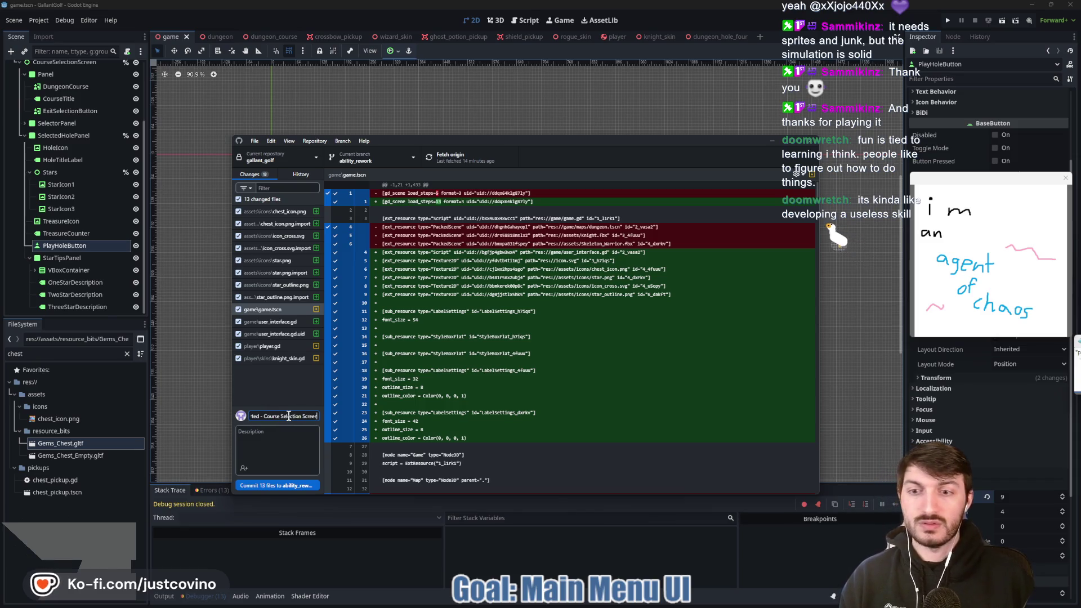
click(276, 485)
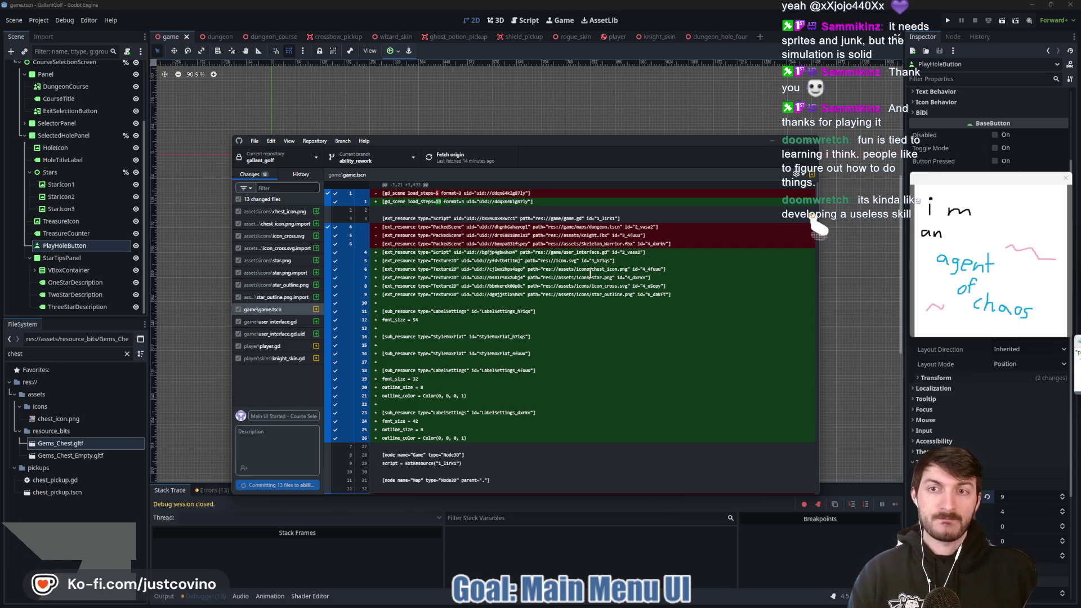
click(658, 253)
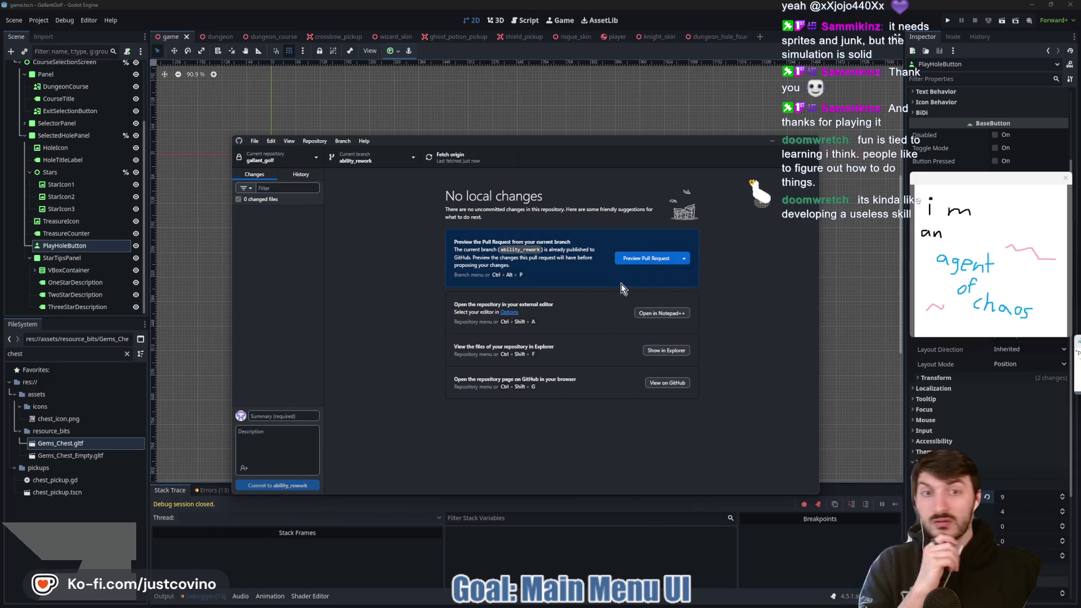
click(506, 547)
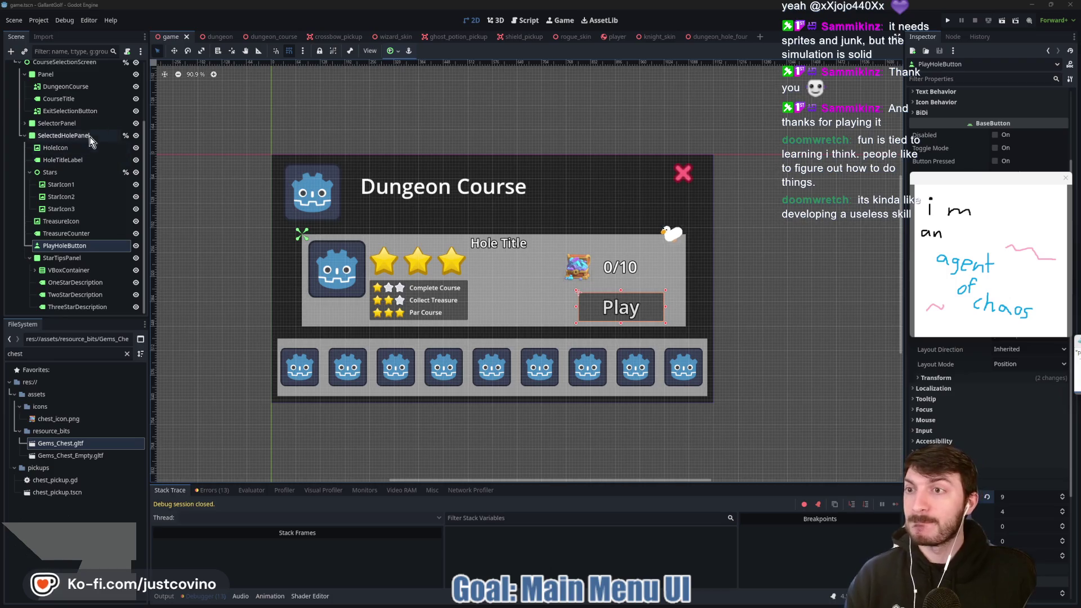
scroll(74, 129, up, 3)
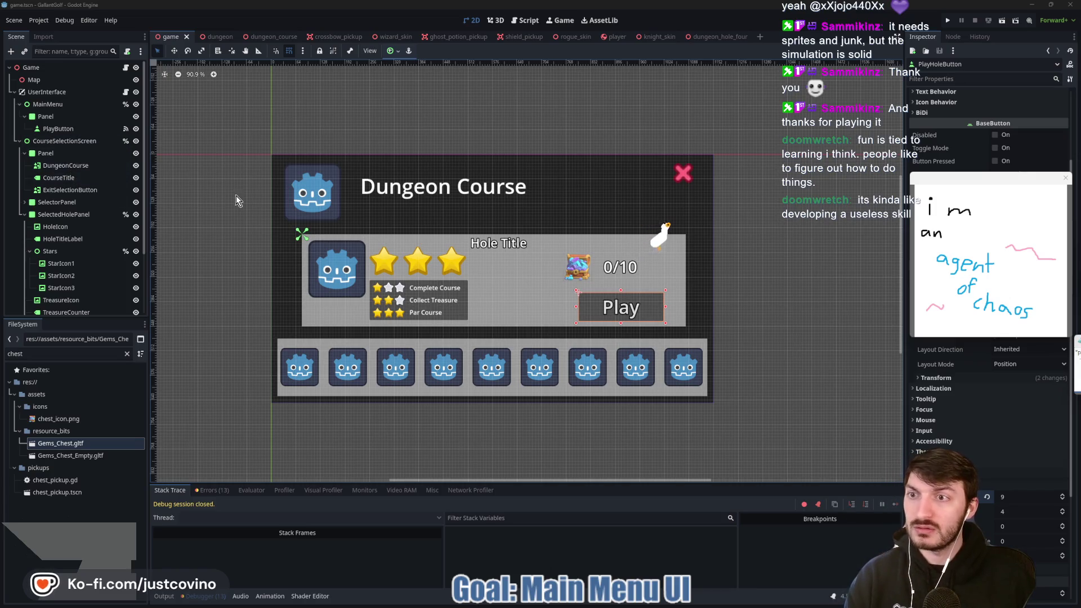
drag(235, 195, 245, 191)
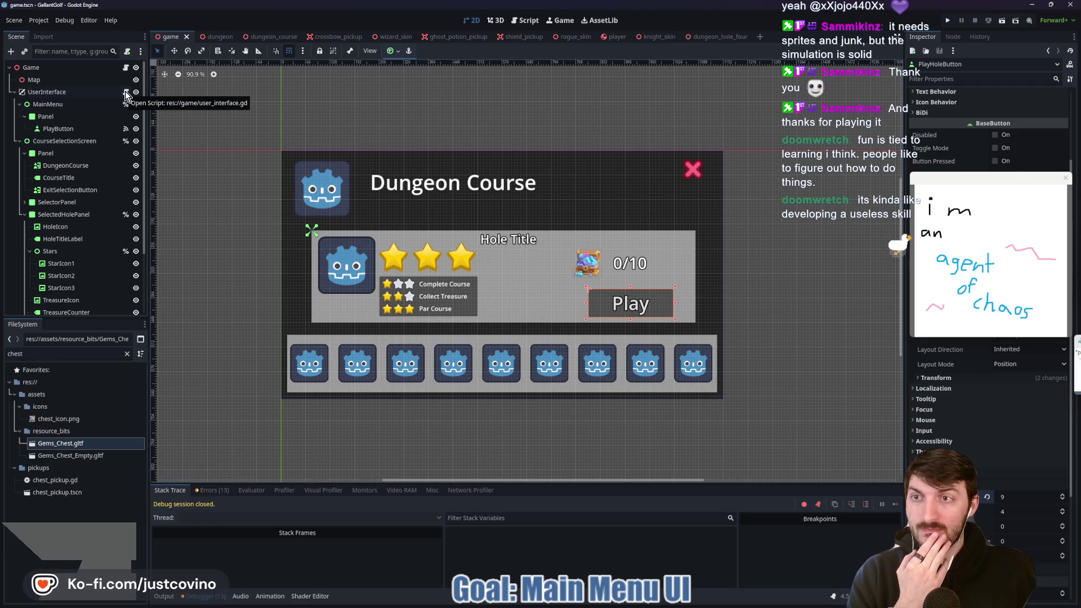
mouse_move(229, 40)
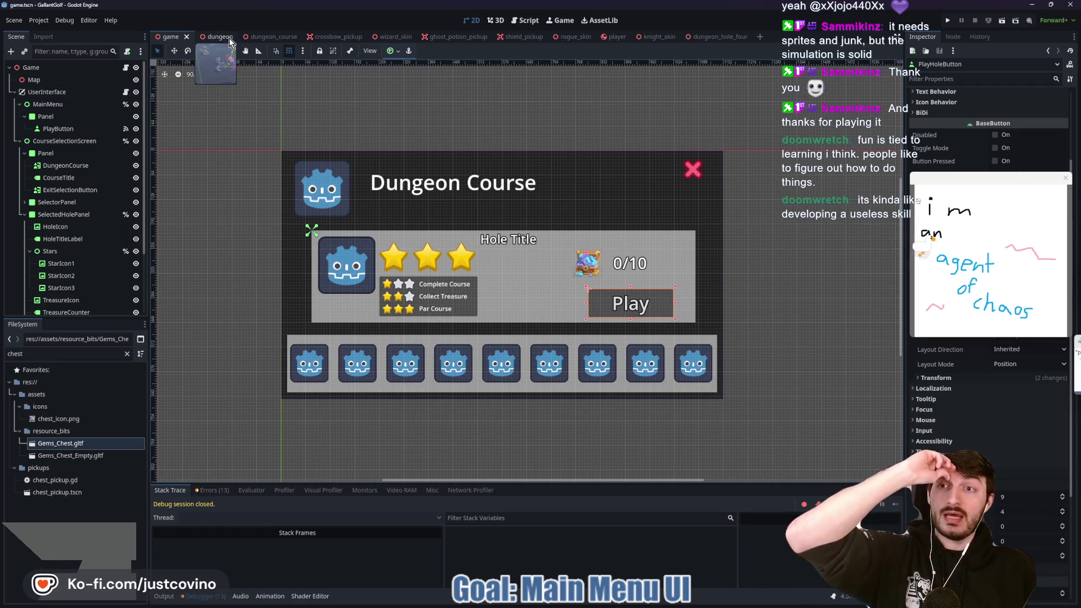
Read the current_hole and holes_dictionary code in dungeon_course.gd, then return to the game scene
click(278, 33)
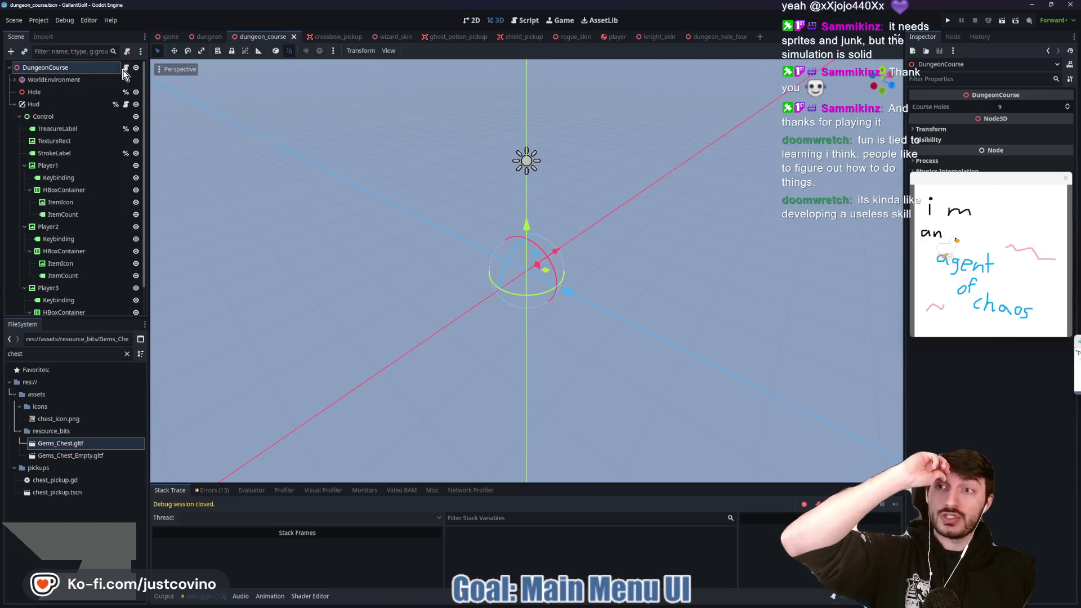
click(126, 68)
scroll(456, 242, up, 6)
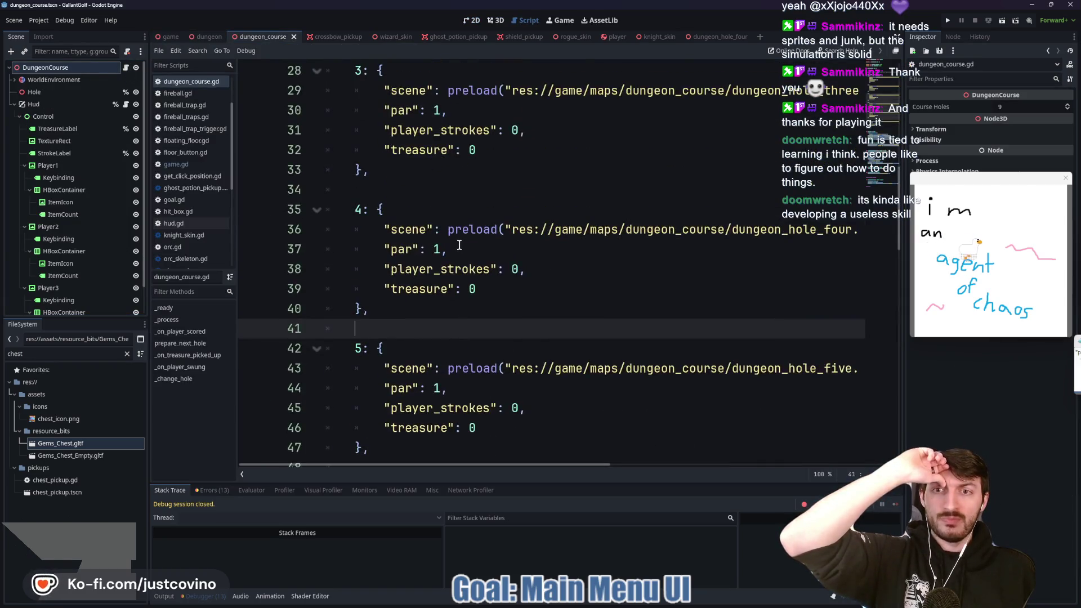
scroll(456, 242, up, 9)
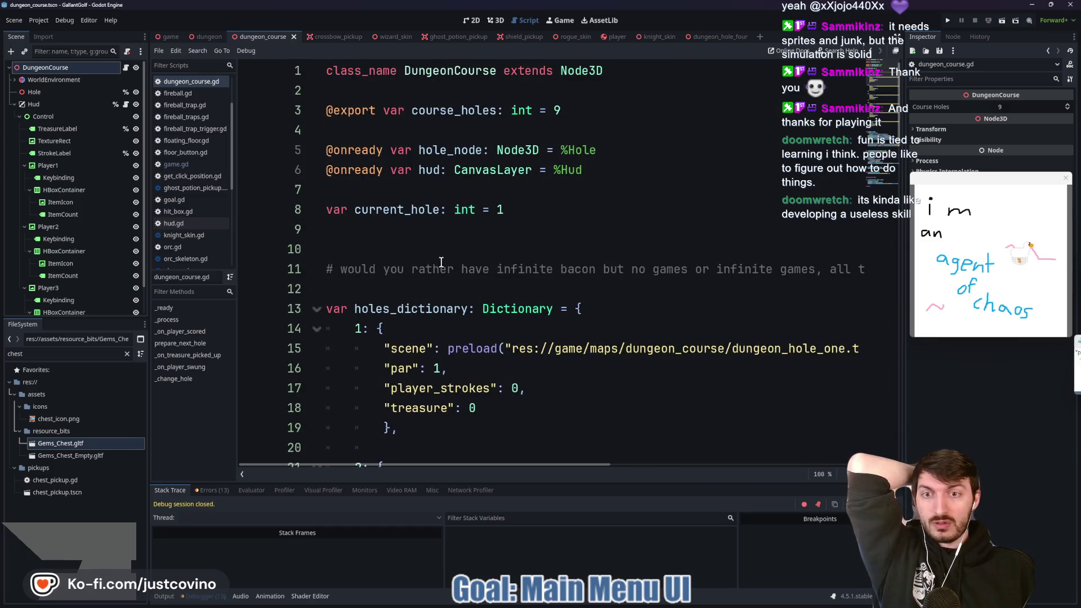
click(362, 209)
click(404, 309)
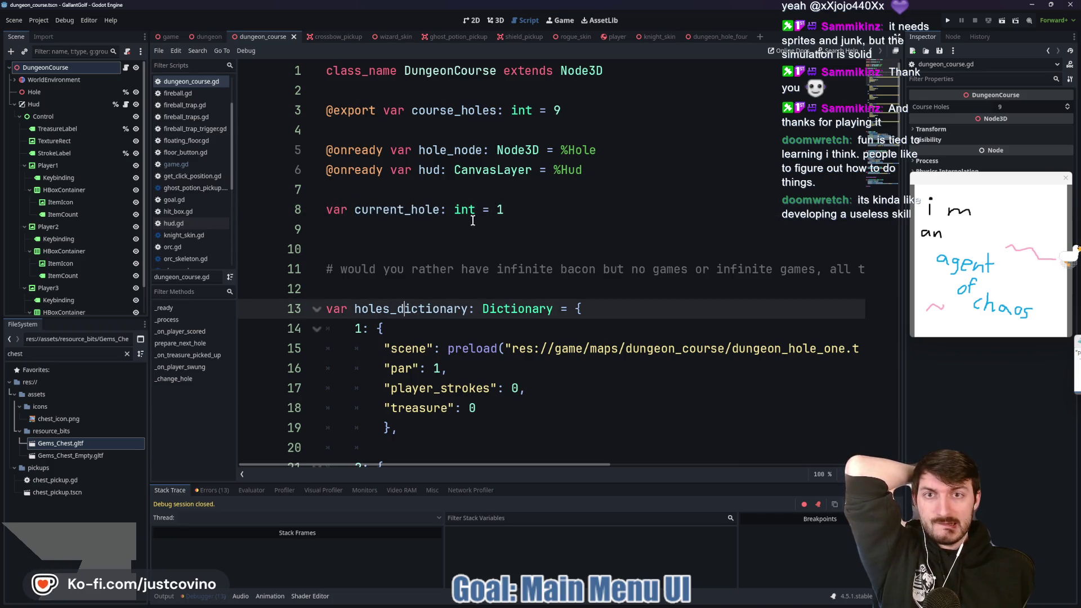
scroll(454, 212, down, 12)
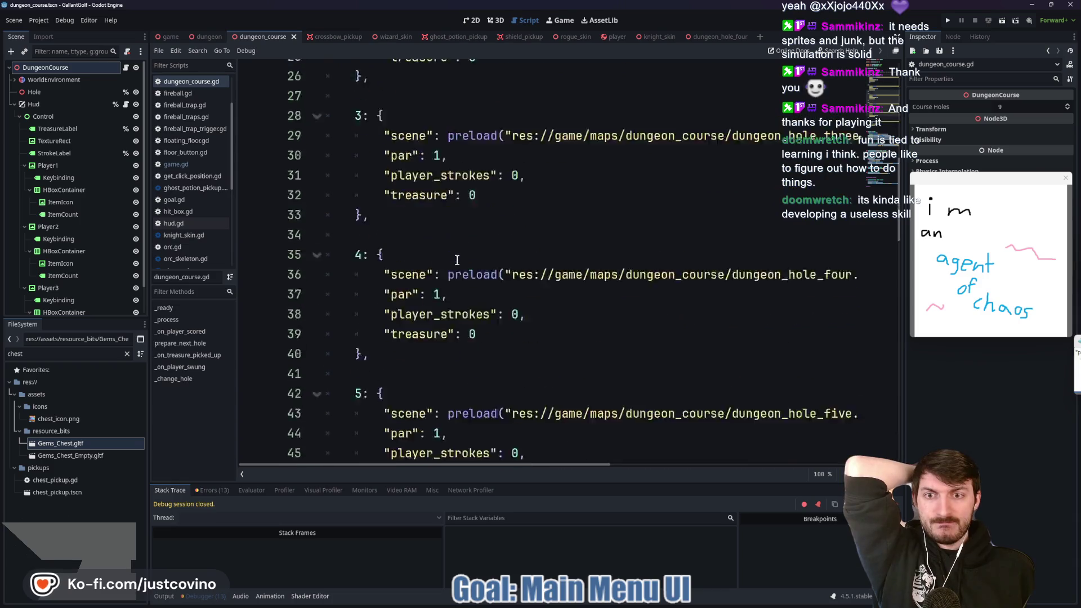
scroll(456, 260, down, 9)
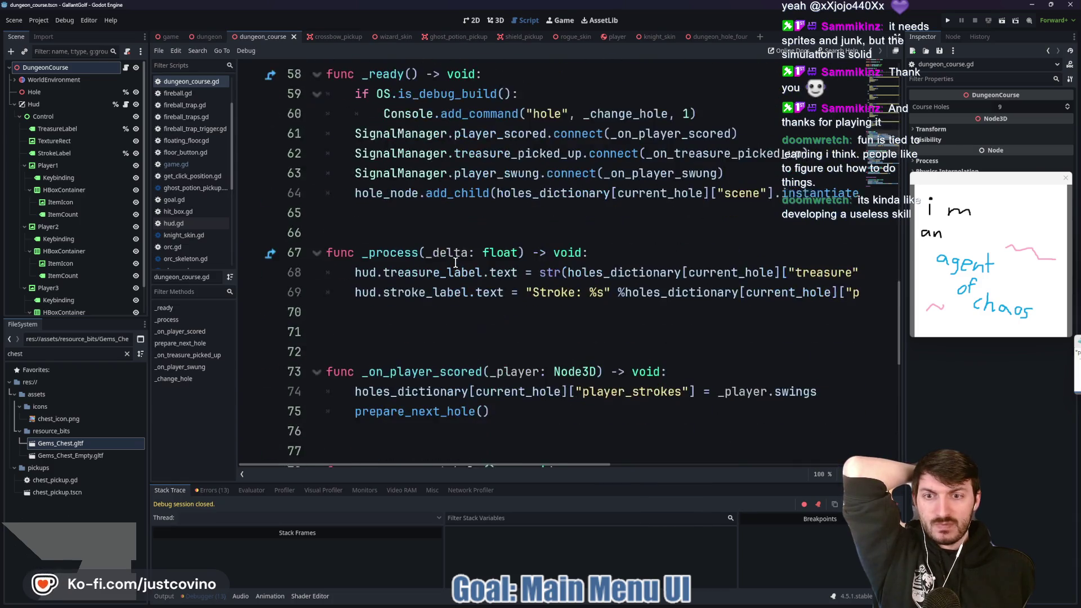
scroll(456, 262, down, 2)
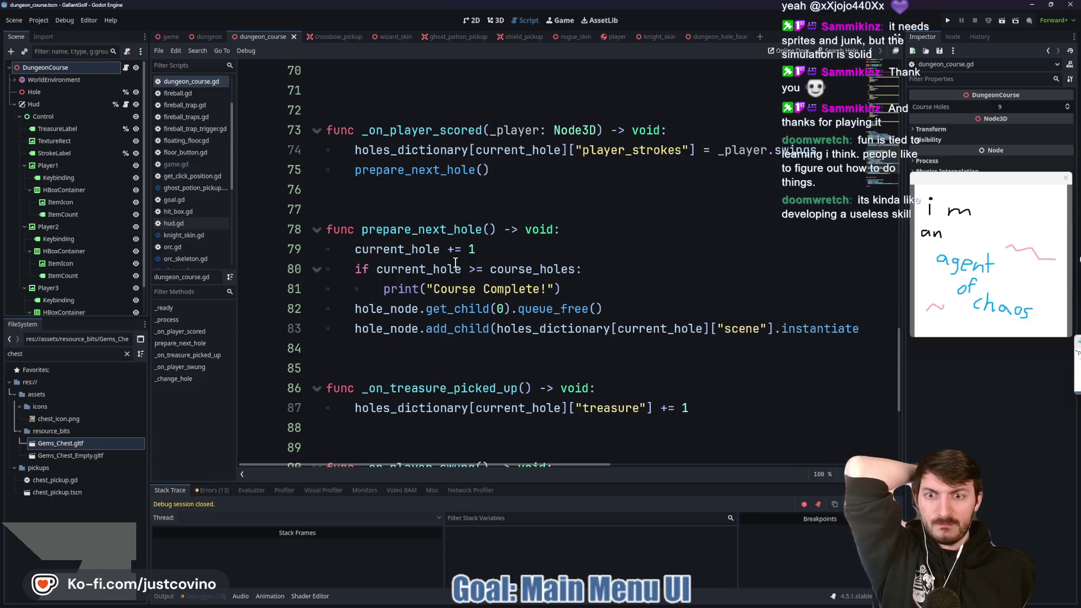
scroll(450, 260, up, 13)
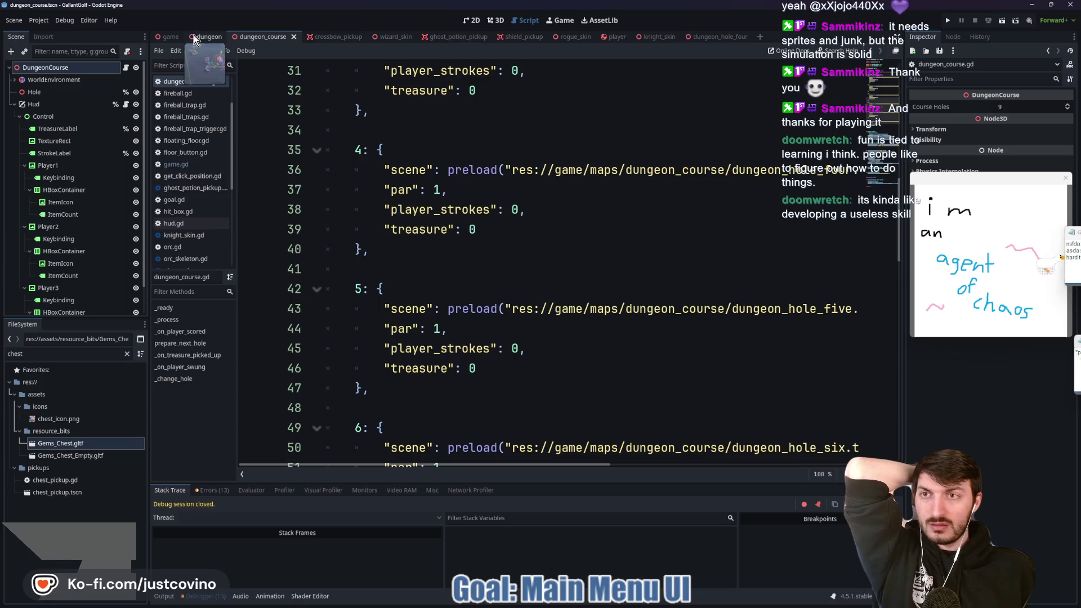
click(222, 38)
click(170, 38)
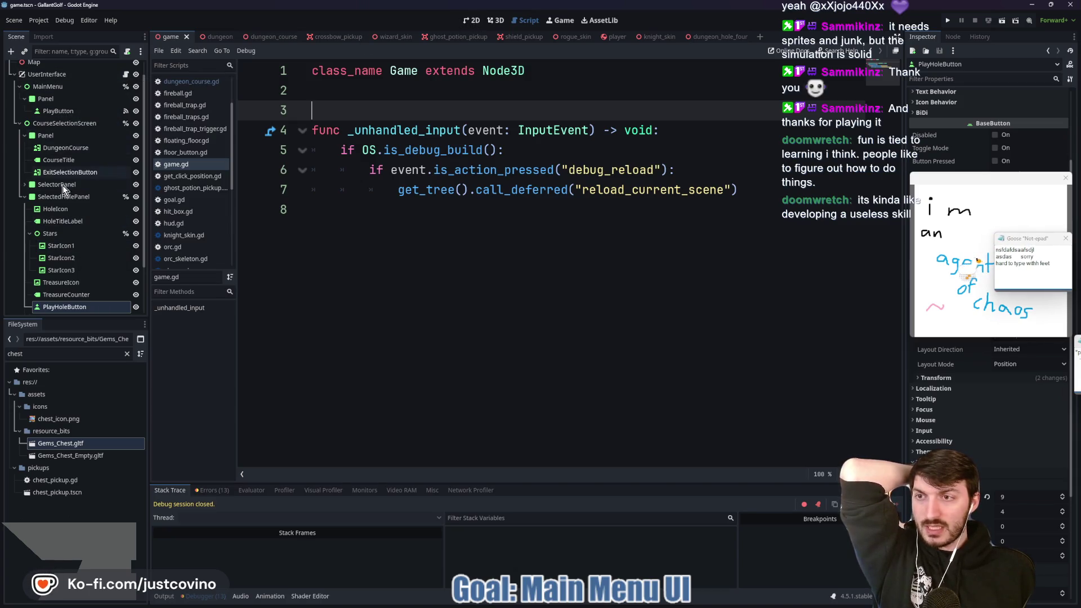
Connect the exit button's pressed signal to the UserInterface node
click(475, 20)
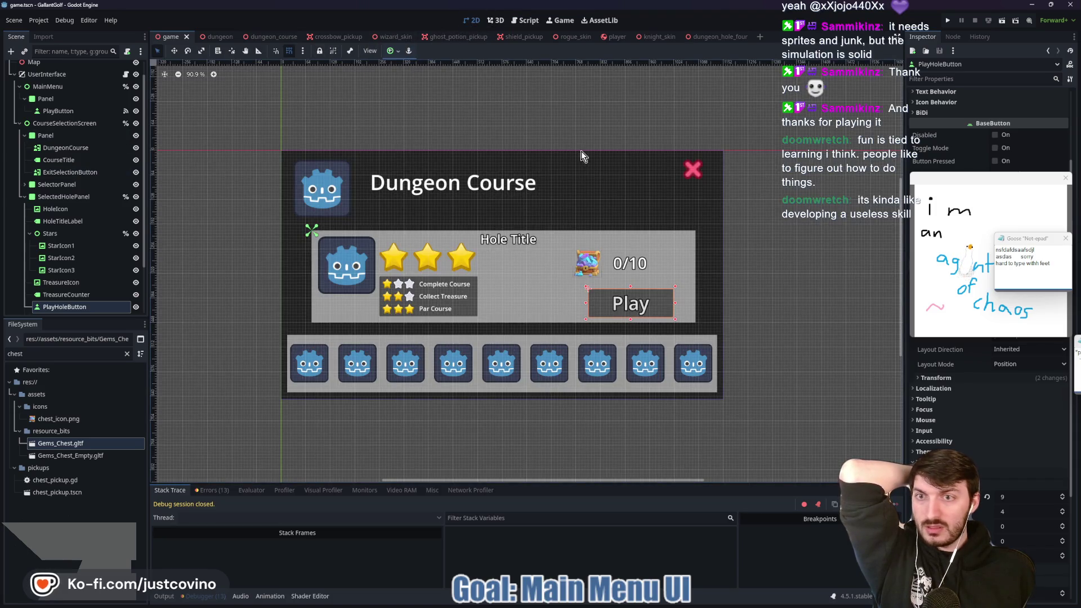
click(691, 174)
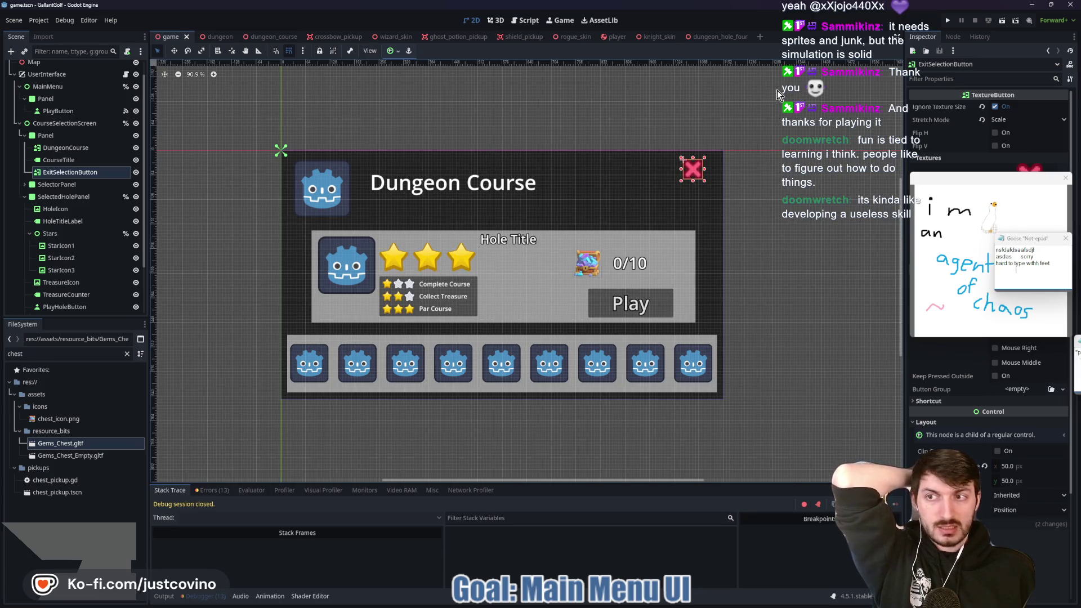
click(953, 37)
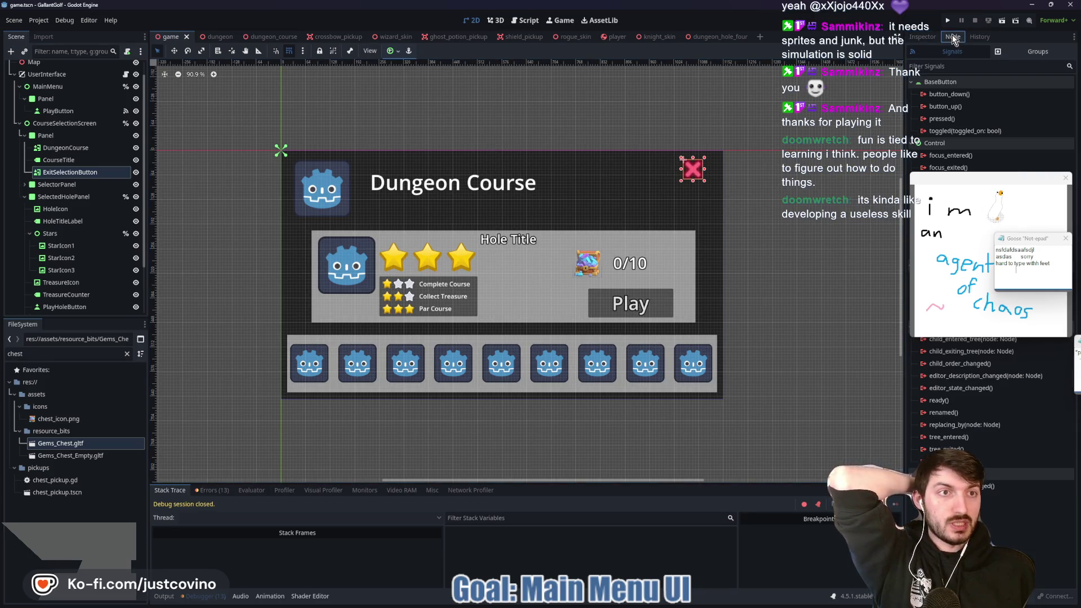
double_click(950, 118)
click(518, 292)
click(504, 398)
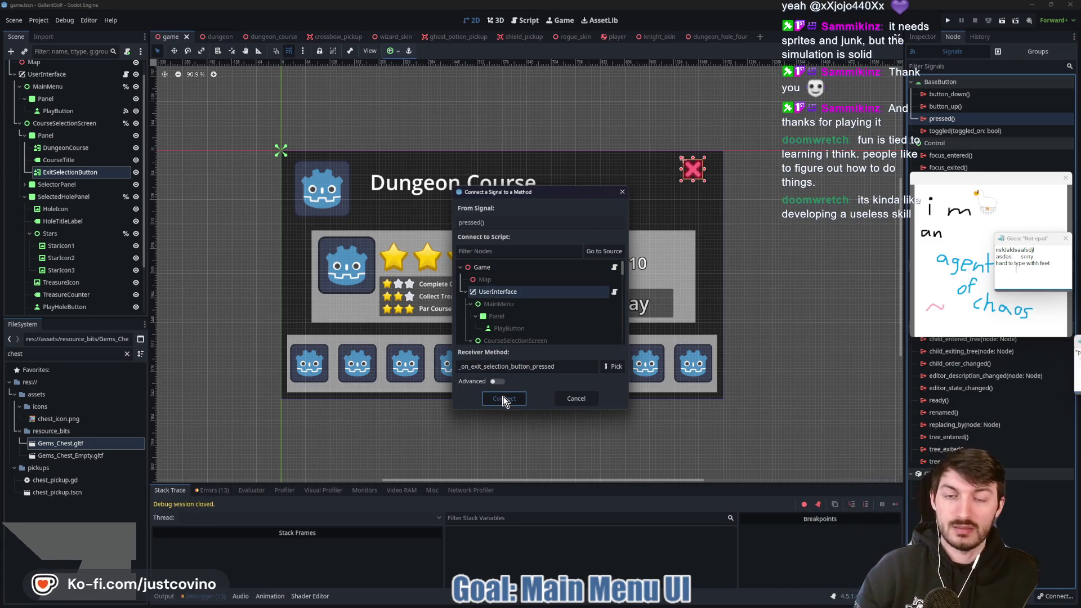
Replace the unfinished texture_normal assignment on line 36 with pass
scroll(545, 343, down, 5)
scroll(543, 341, up, 5)
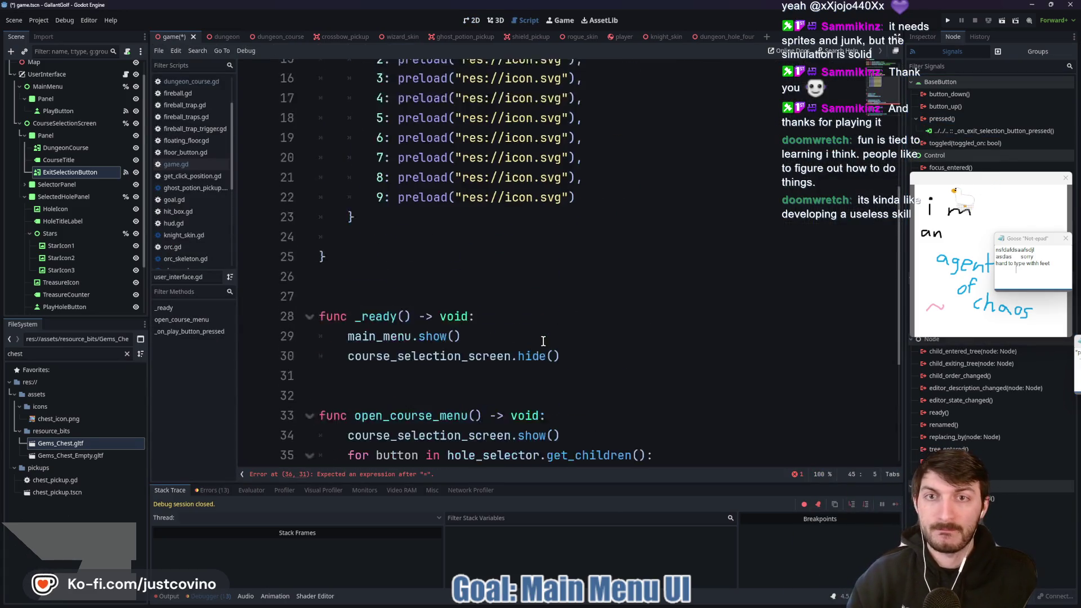
scroll(601, 313, down, 5)
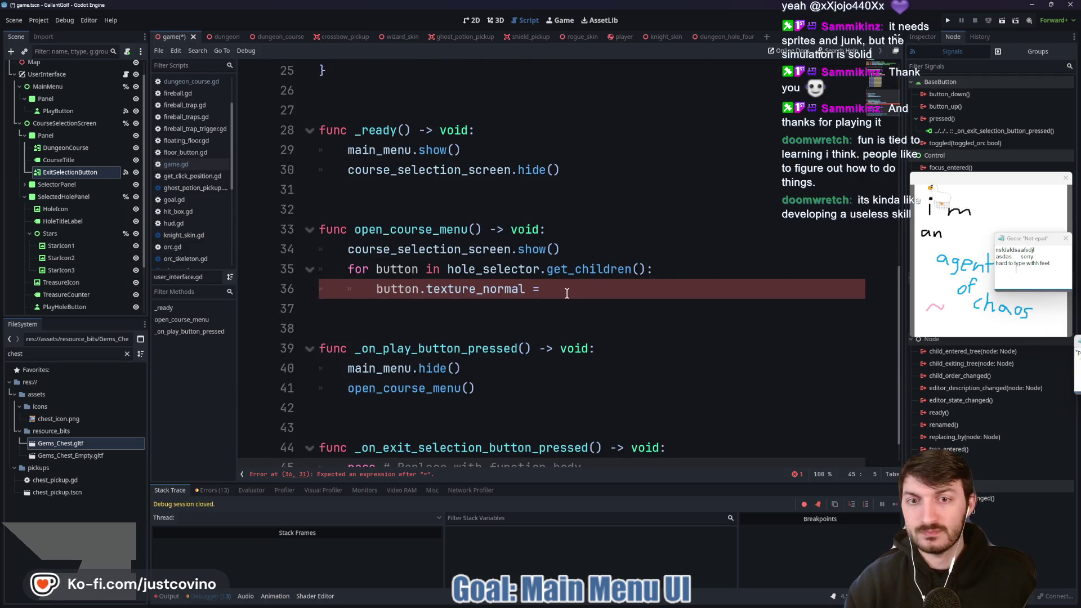
scroll(565, 293, down, 1)
click(586, 252)
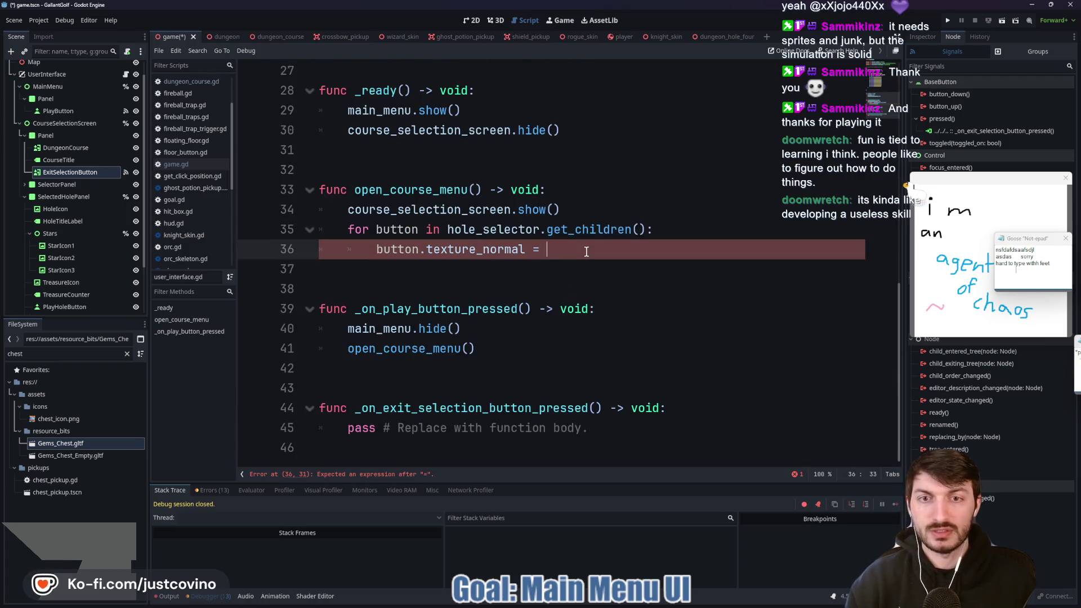
drag(555, 248, 377, 251)
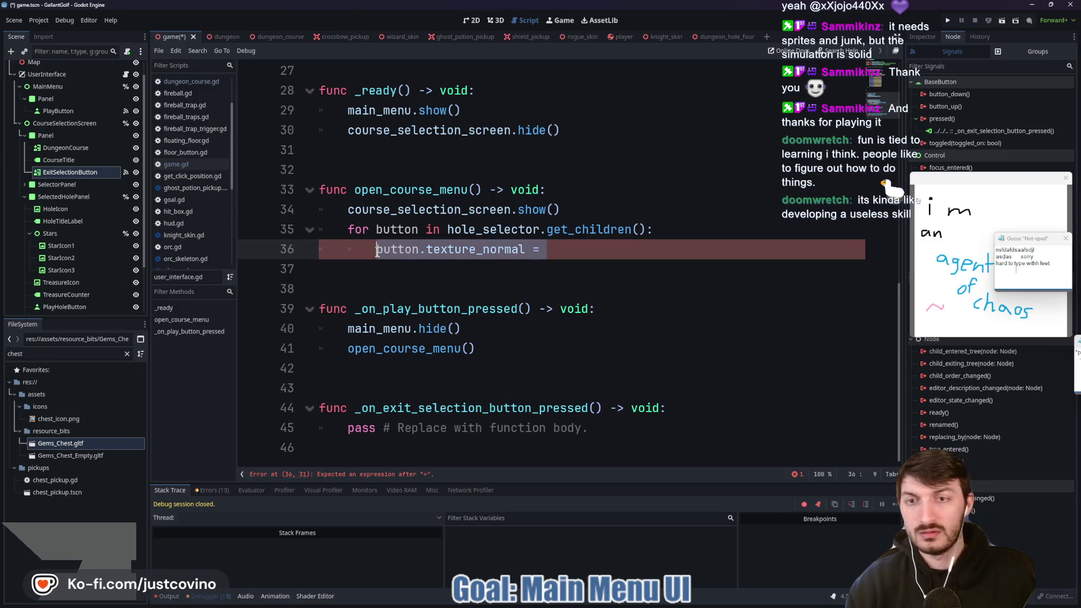
text(pass)
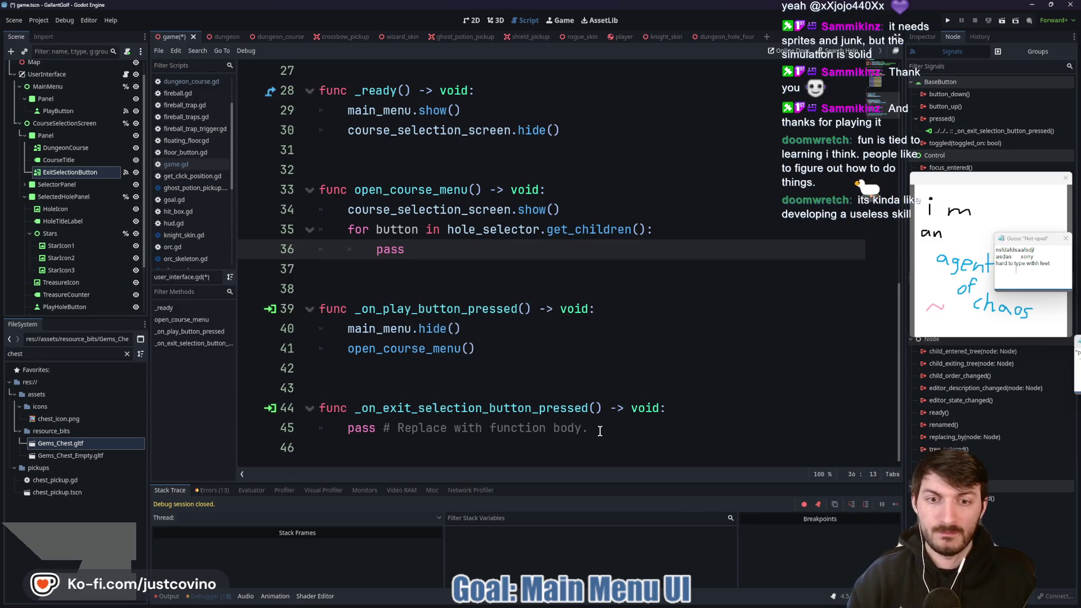
Write course_selection_screen.hide() and main_menu.show() in the exit handler and save
drag(591, 429, 351, 425)
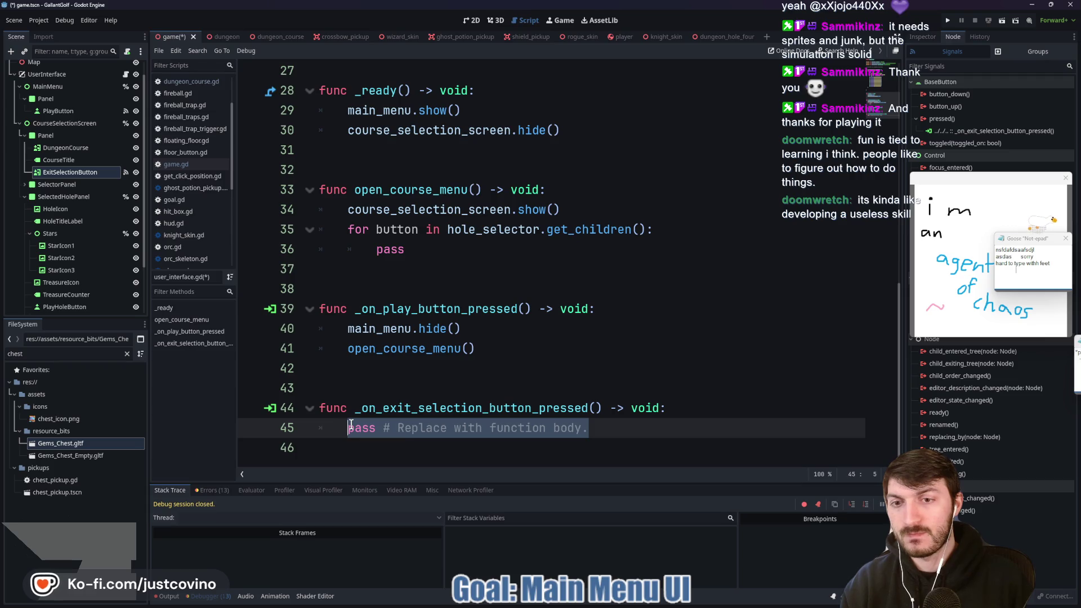
text(course)
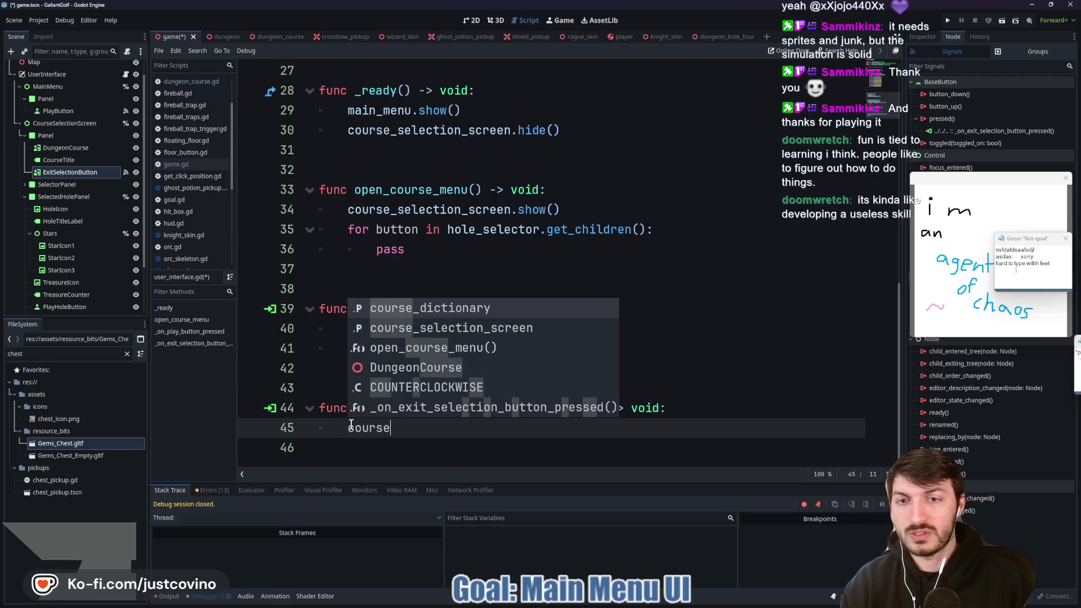
key(Down)
key(Return)
text(.hide)
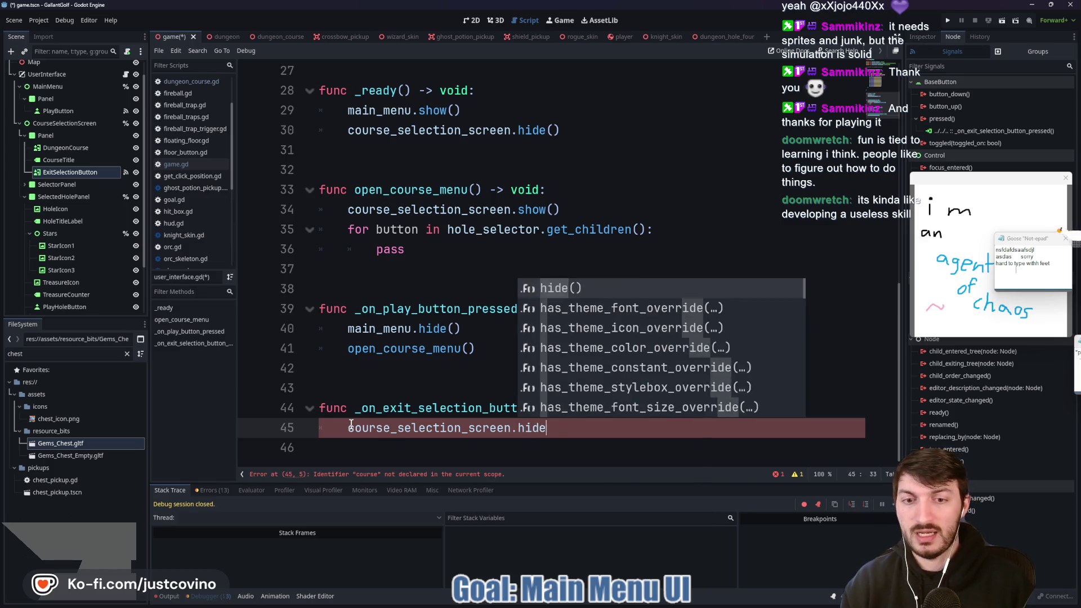
key(Return)
key(Return)
text(main_menu.show())
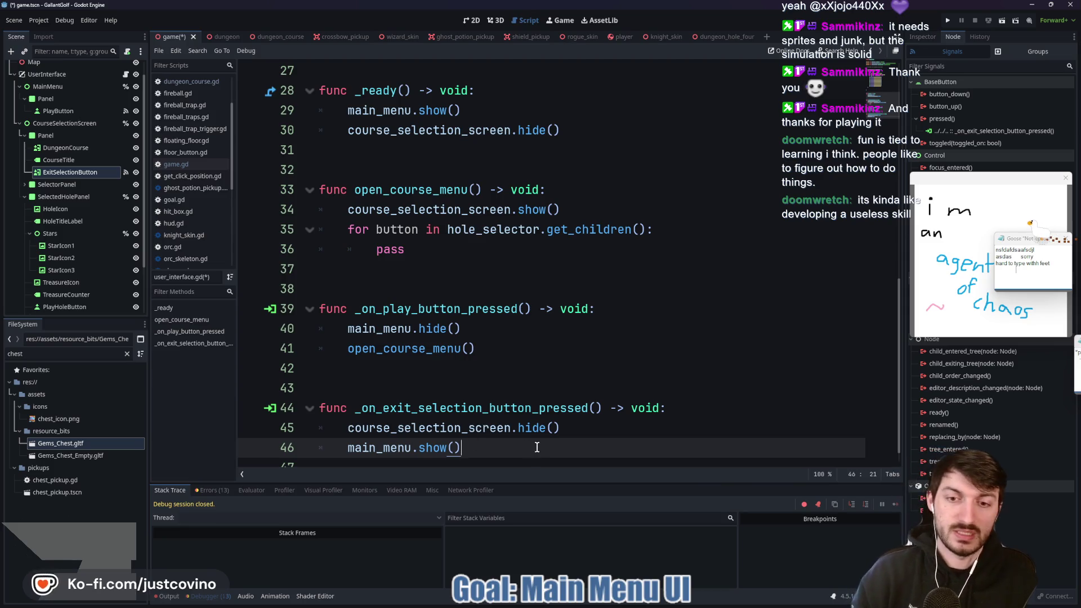
key(ctrl+s)
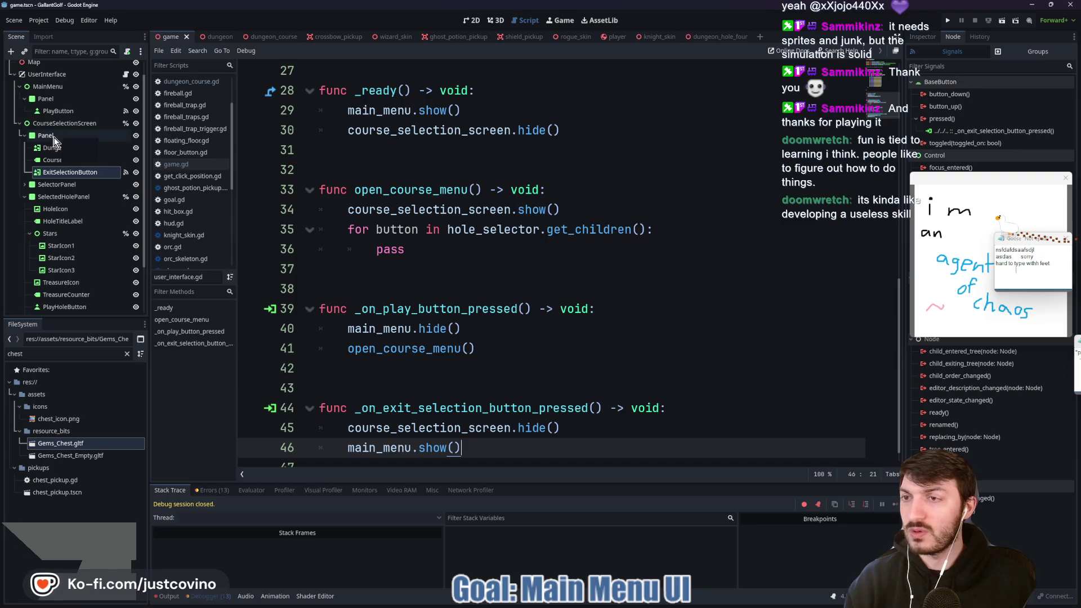
click(20, 124)
click(172, 40)
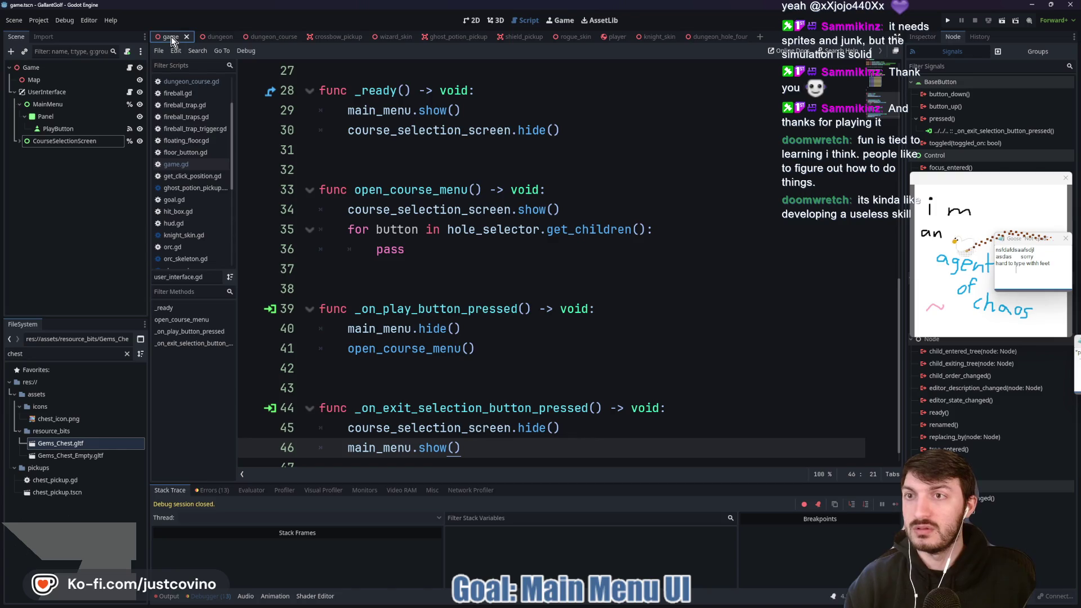
Run the project with F5 and press the in-game Play button to reach the Dungeon Course selection screen
key(F5)
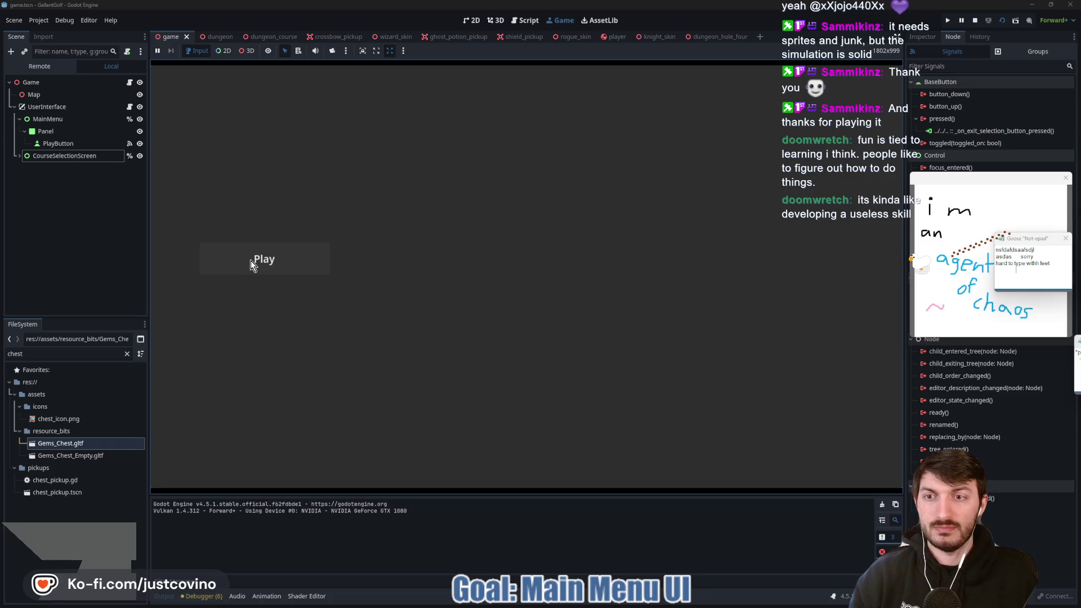
click(254, 262)
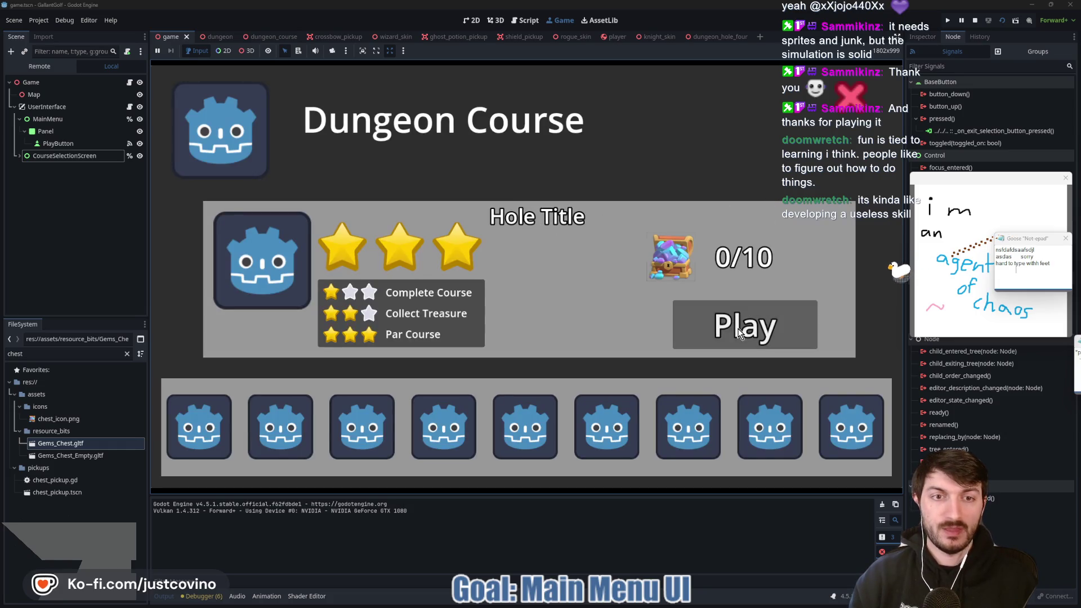